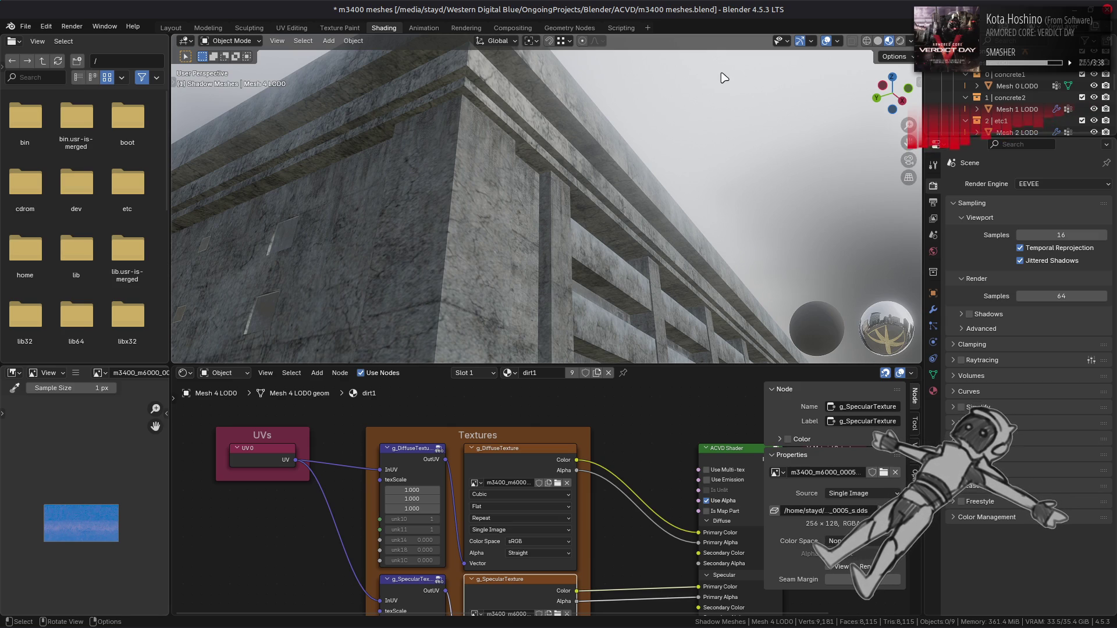
Save the blend file and select the rooftop ladder, box and pipe object in Layout.
key("ctrl+s")
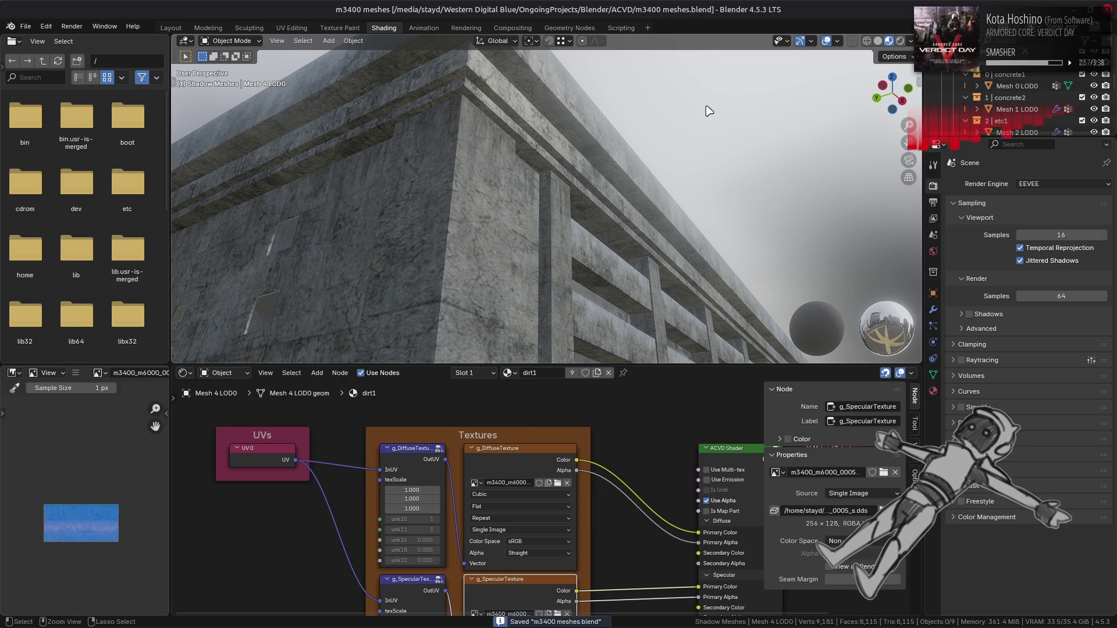
left_click(175, 29)
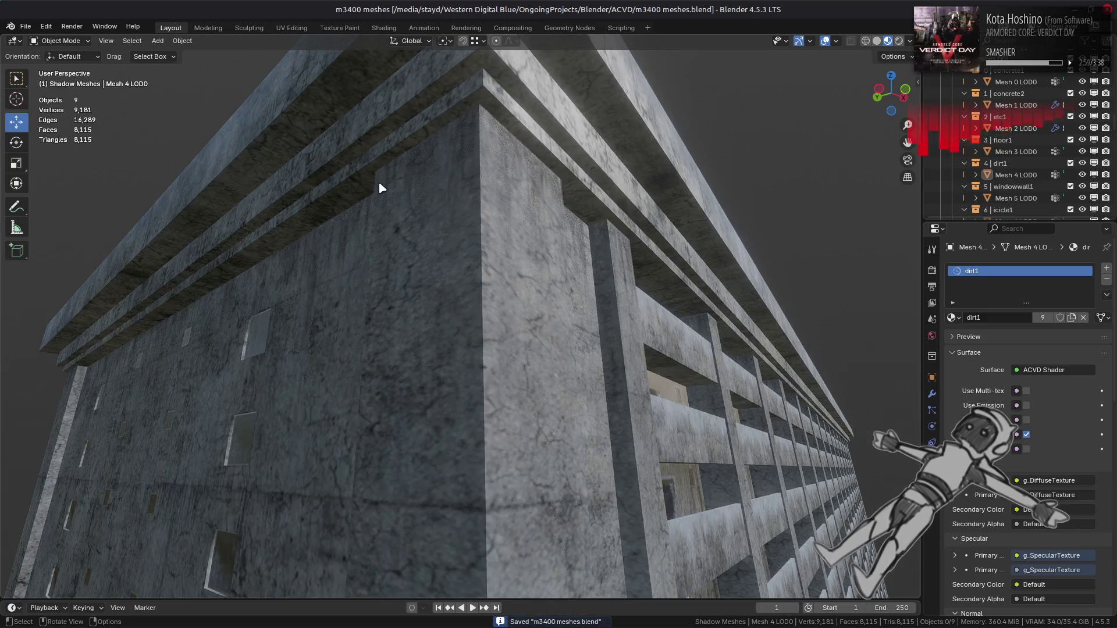
mouse_move(415, 184)
left_mouse_down()
mouse_move(516, 232)
mouse_move(499, 312)
mouse_move(563, 279)
mouse_move(507, 286)
left_mouse_up()
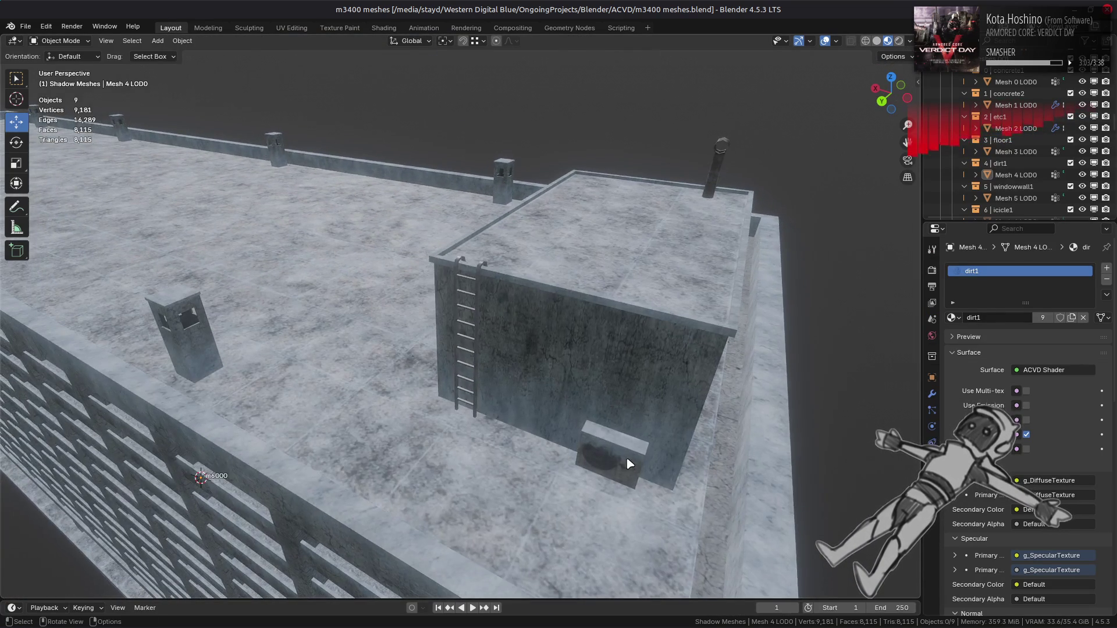
left_click(506, 285)
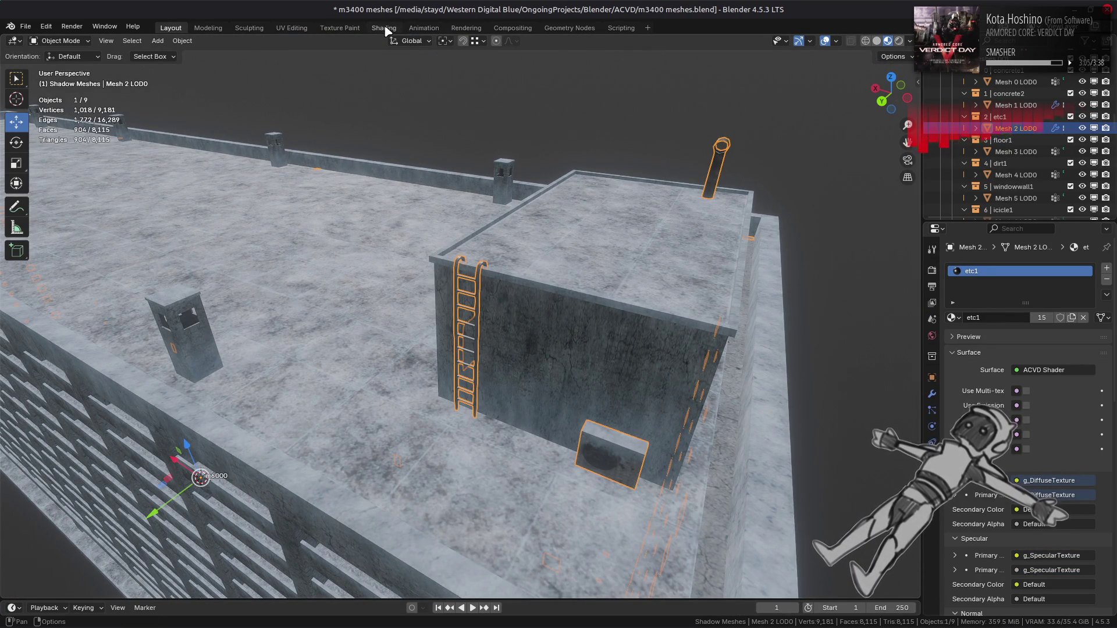
Light the viewport with the bright studio HDRI.
left_click(909, 41)
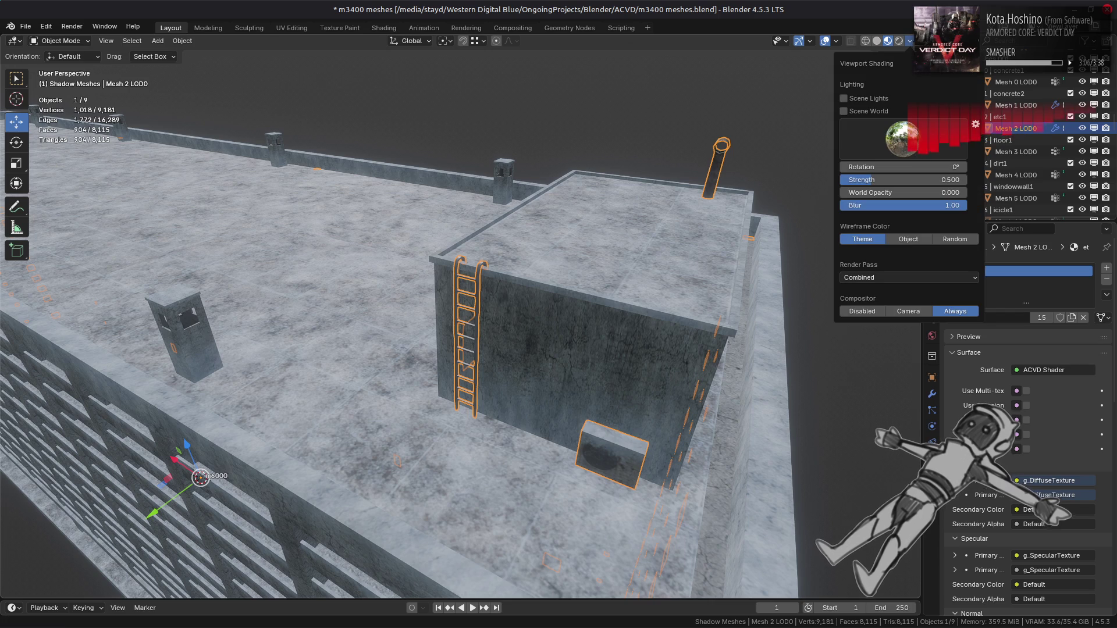
left_click(904, 144)
left_click(704, 183)
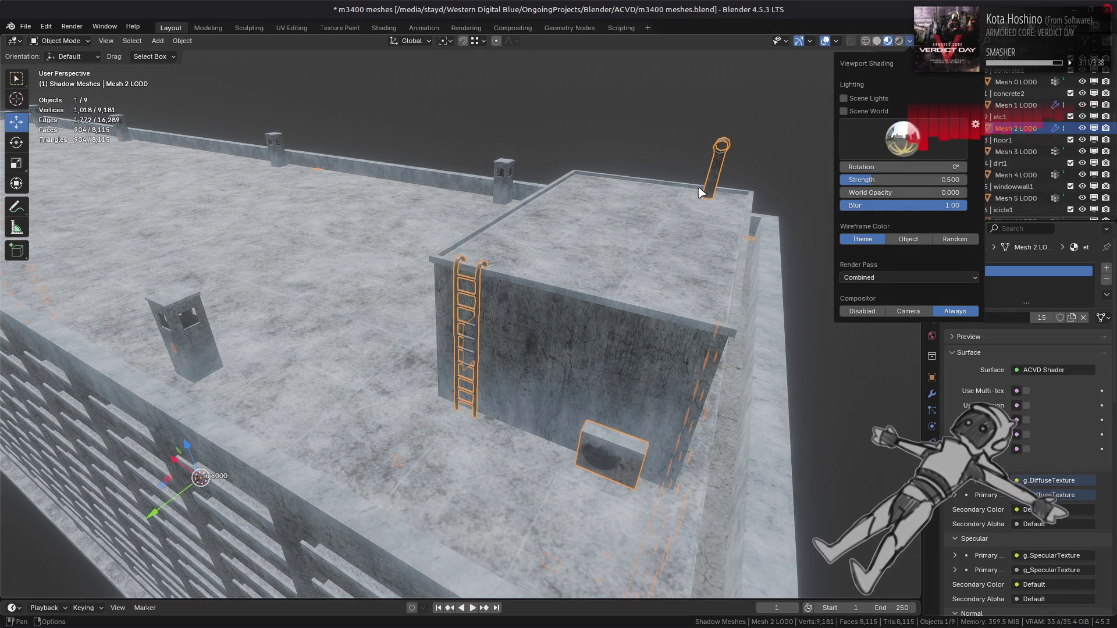
Turn on Shadows in the EEVEE Render properties and deselect everything.
left_click(933, 270)
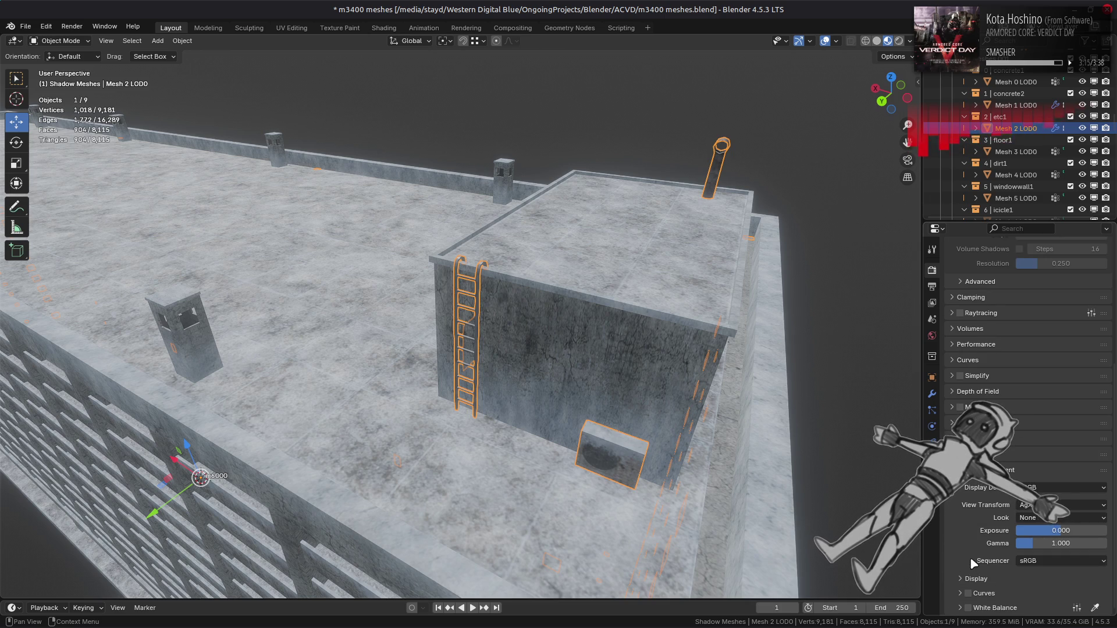
left_click(932, 335)
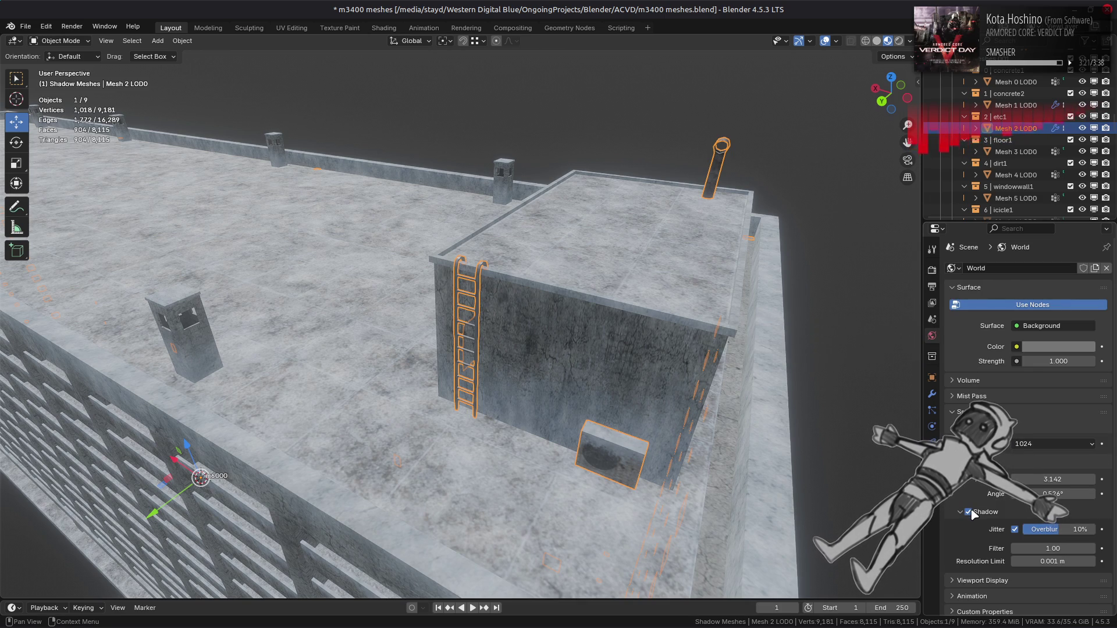
left_click(932, 270)
left_click(969, 399)
mouse_move(826, 349)
left_mouse_down()
mouse_move(711, 316)
mouse_move(754, 332)
left_mouse_up()
key("alt+a")
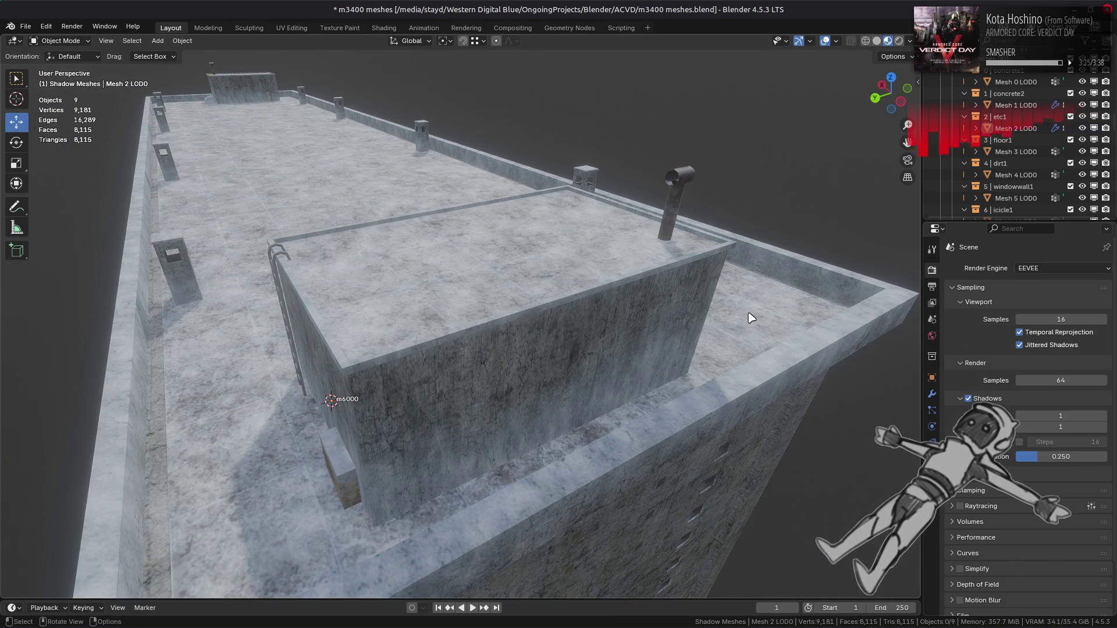
Switch the viewport lighting to a cooler blue outdoor HDRI.
left_click(910, 41)
left_click(901, 139)
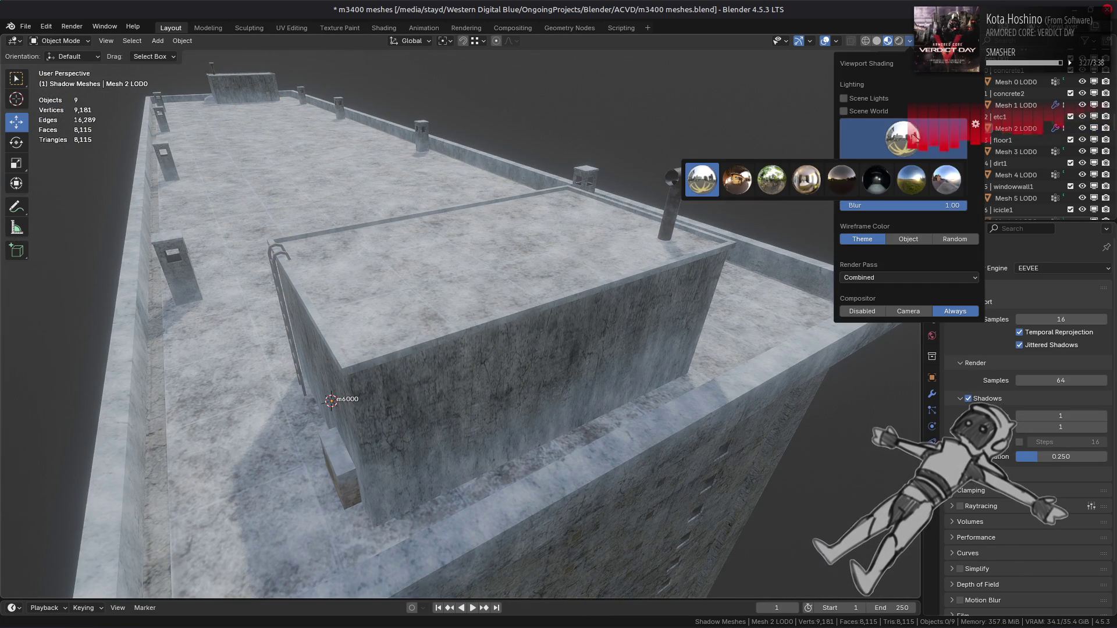
left_click(751, 184)
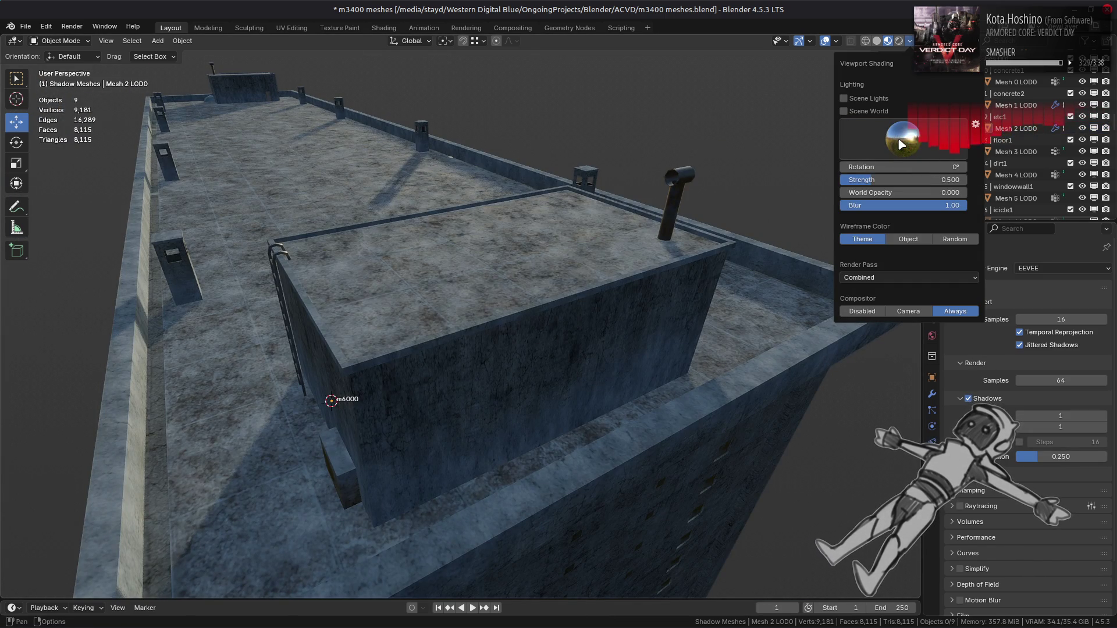
mouse_move(661, 259)
left_mouse_down()
mouse_move(533, 272)
mouse_move(586, 282)
mouse_move(541, 267)
mouse_move(459, 269)
mouse_move(486, 262)
mouse_move(640, 291)
left_mouse_up()
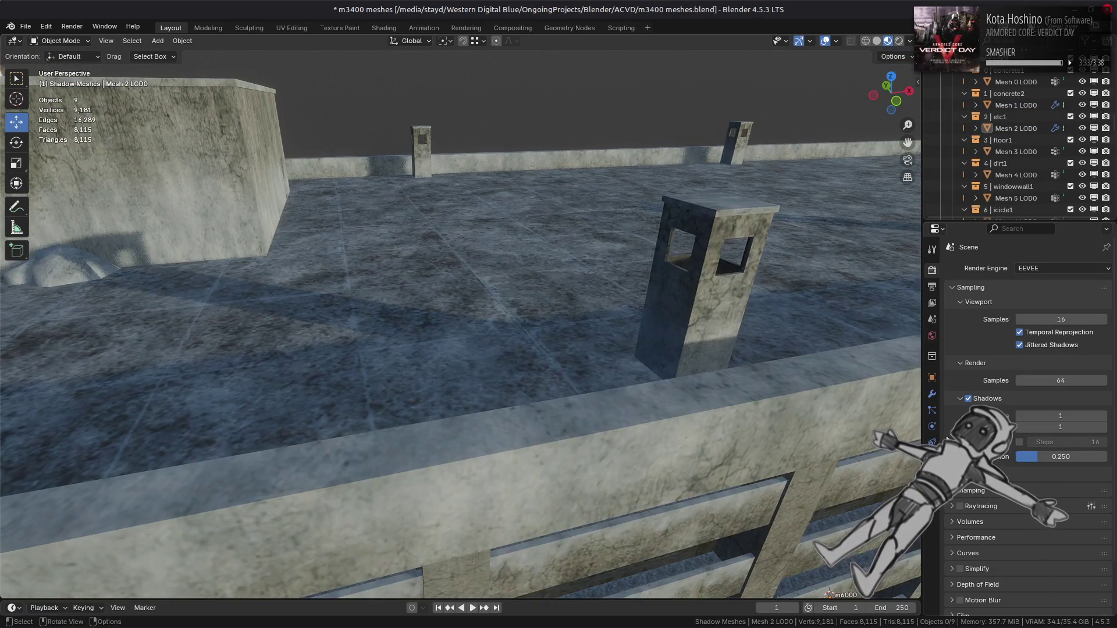
Toggle render shadows off and on to compare the lighting.
left_click(968, 398)
left_click(969, 399)
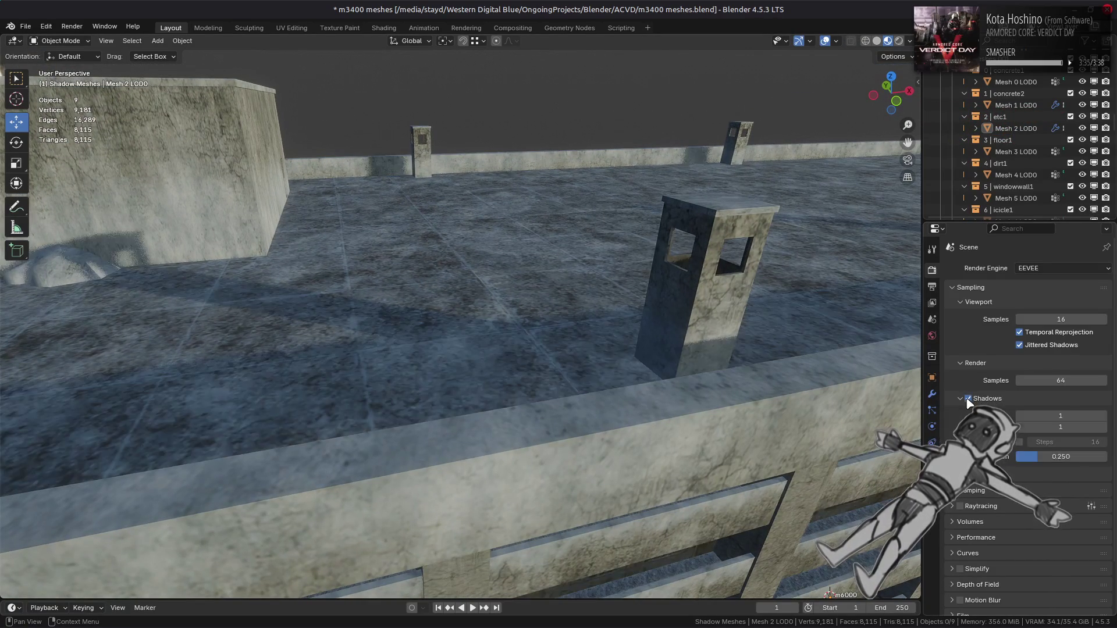
left_click(968, 398)
left_click(968, 399)
left_click(968, 399)
left_click(969, 398)
left_click(969, 399)
left_click(968, 398)
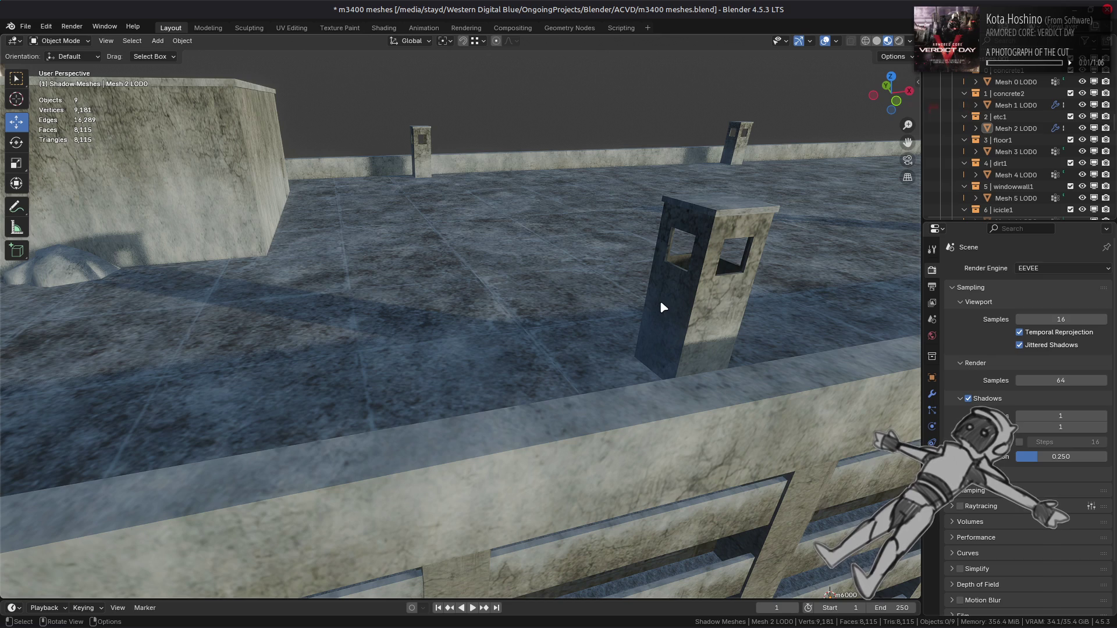
mouse_move(646, 301)
left_mouse_down()
mouse_move(366, 260)
mouse_move(491, 277)
mouse_move(547, 304)
mouse_move(594, 297)
mouse_move(537, 266)
mouse_move(529, 275)
left_mouse_up()
Select the Mesh 2 LOD0 ladder and show its etc1 material nodes in Shading.
left_click(491, 279)
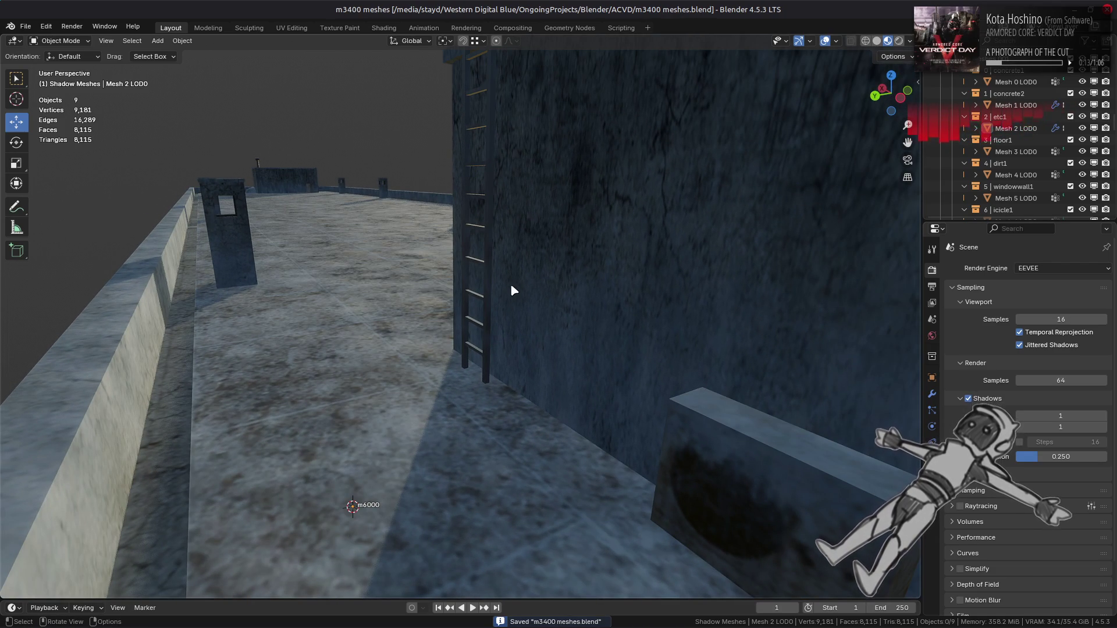
left_click(396, 420)
left_click(932, 394)
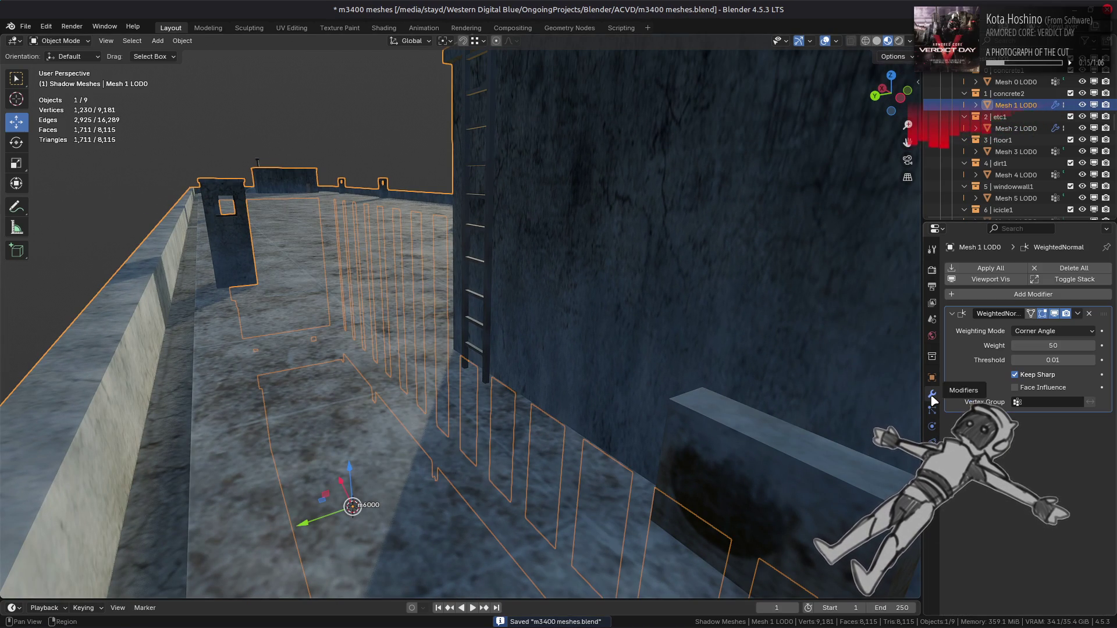
key("alt+a")
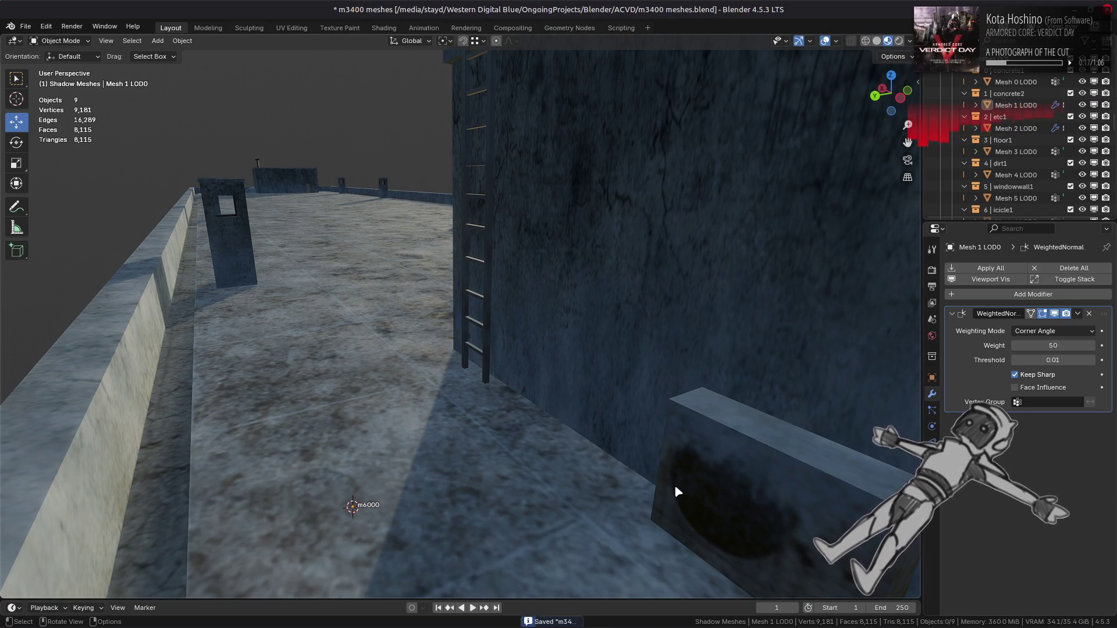
left_click(675, 488)
left_click(385, 28)
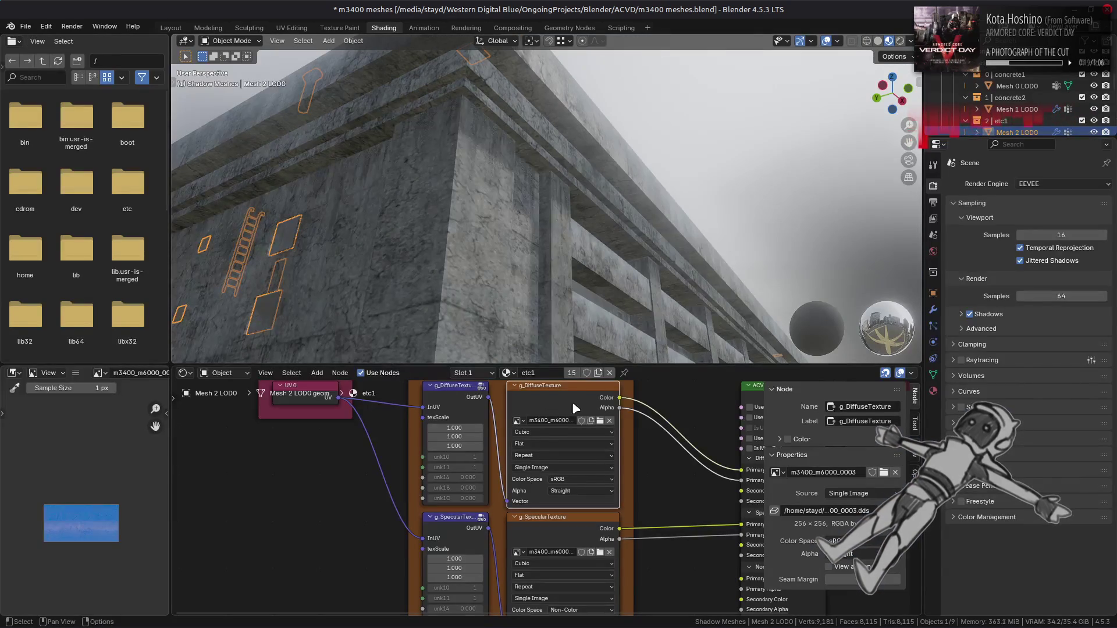
Save the file and switch the viewport lighting to the dark orange-sky HDRI.
key("ctrl+s")
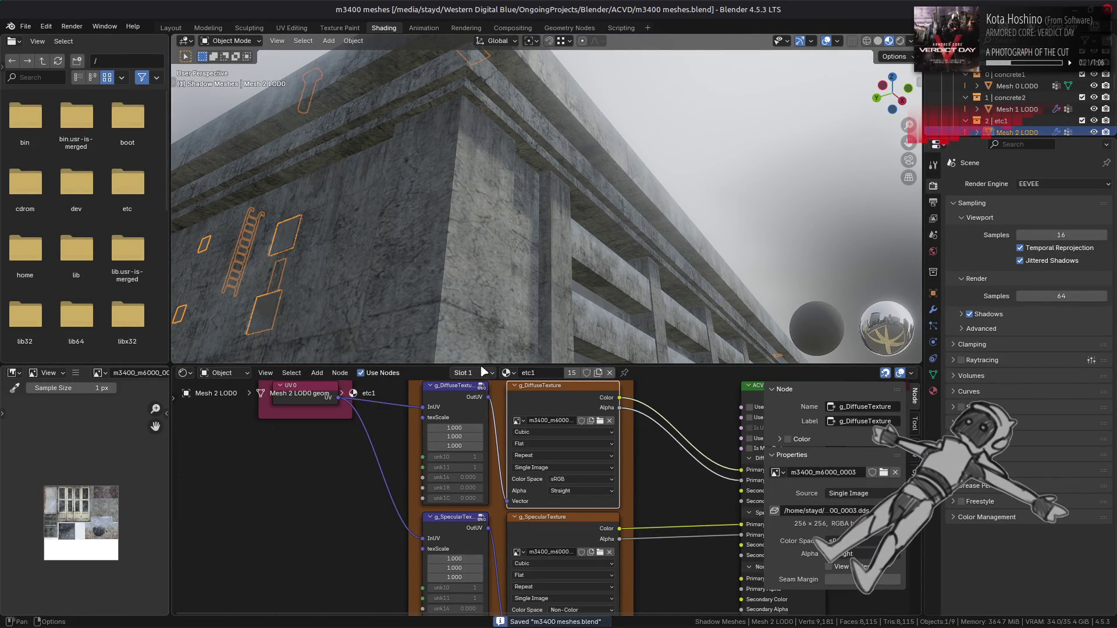
scroll(482, 214, "up", 3)
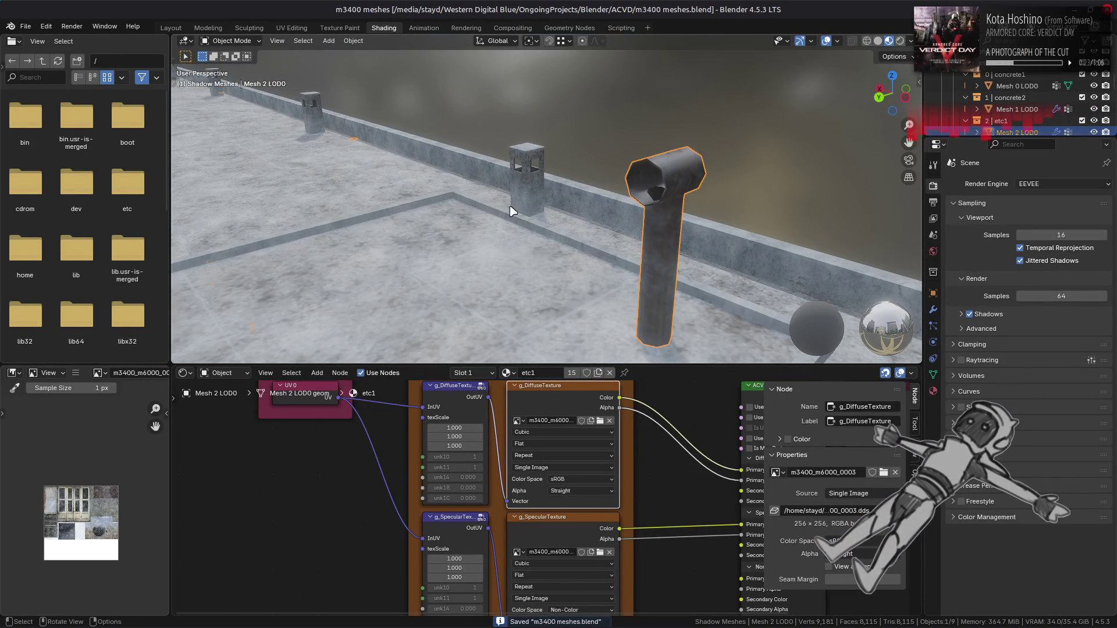
left_click(911, 40)
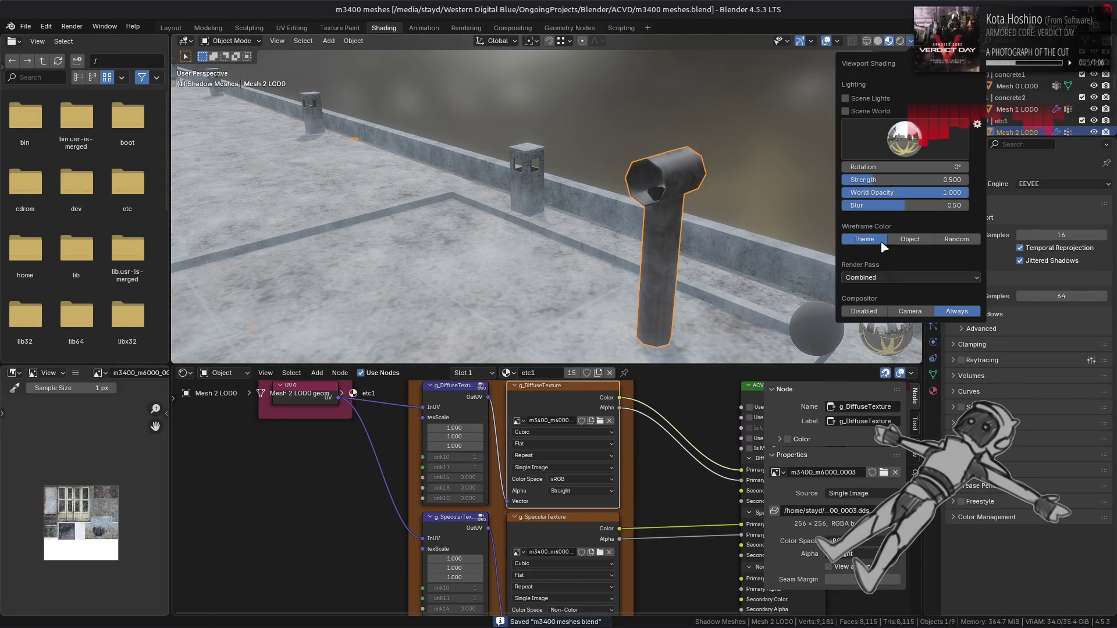
left_click(905, 140)
left_click(876, 188)
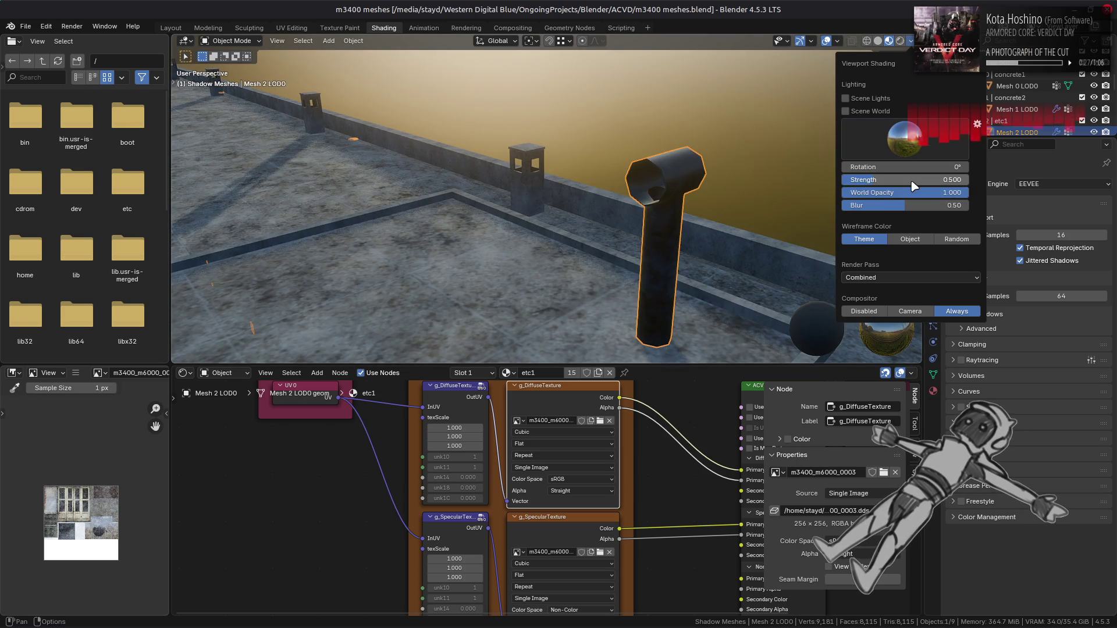
scroll(469, 198, "down", 4)
scroll(604, 165, "up", 4)
mouse_move(603, 165)
left_mouse_down()
mouse_move(603, 174)
mouse_move(650, 178)
mouse_move(733, 171)
left_mouse_up()
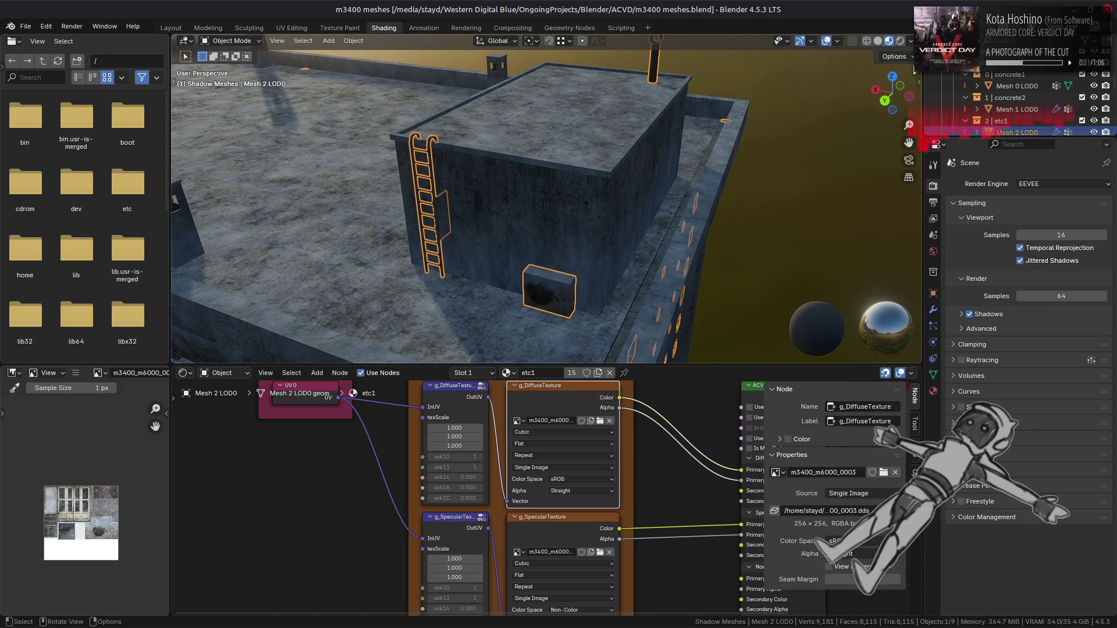
Rotate the HDRI to 180° and save m3400 meshes.blend again.
left_click(911, 41)
left_click(929, 167)
type("180")
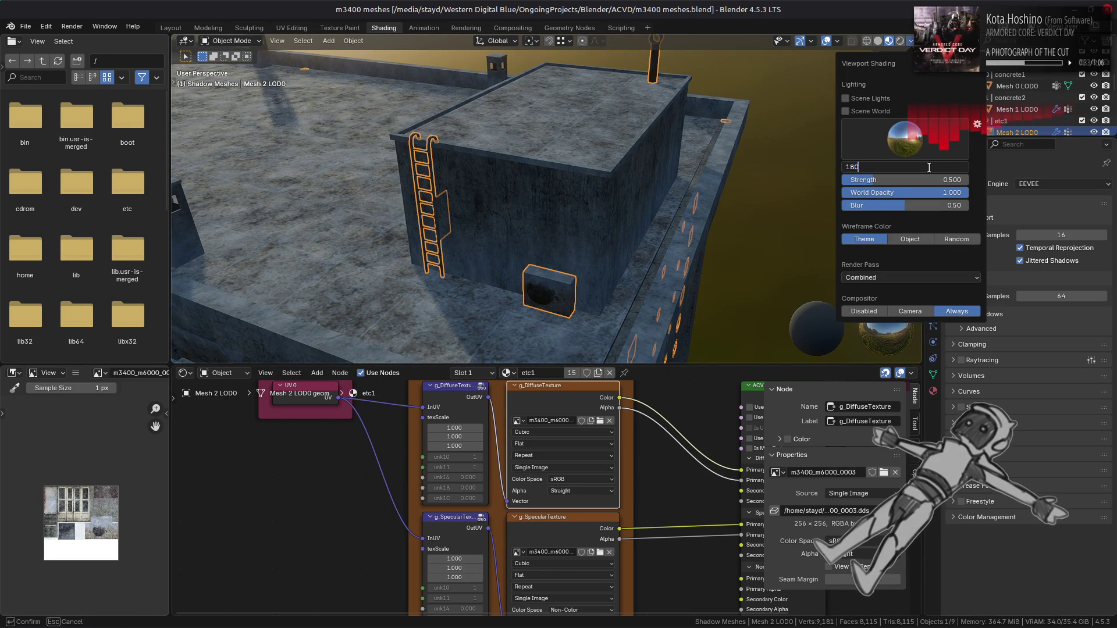
key("Return")
mouse_move(699, 192)
left_mouse_down()
mouse_move(738, 187)
mouse_move(569, 267)
mouse_move(571, 220)
mouse_move(676, 215)
mouse_move(634, 209)
mouse_move(631, 270)
left_mouse_up()
scroll(571, 262, "up", 3)
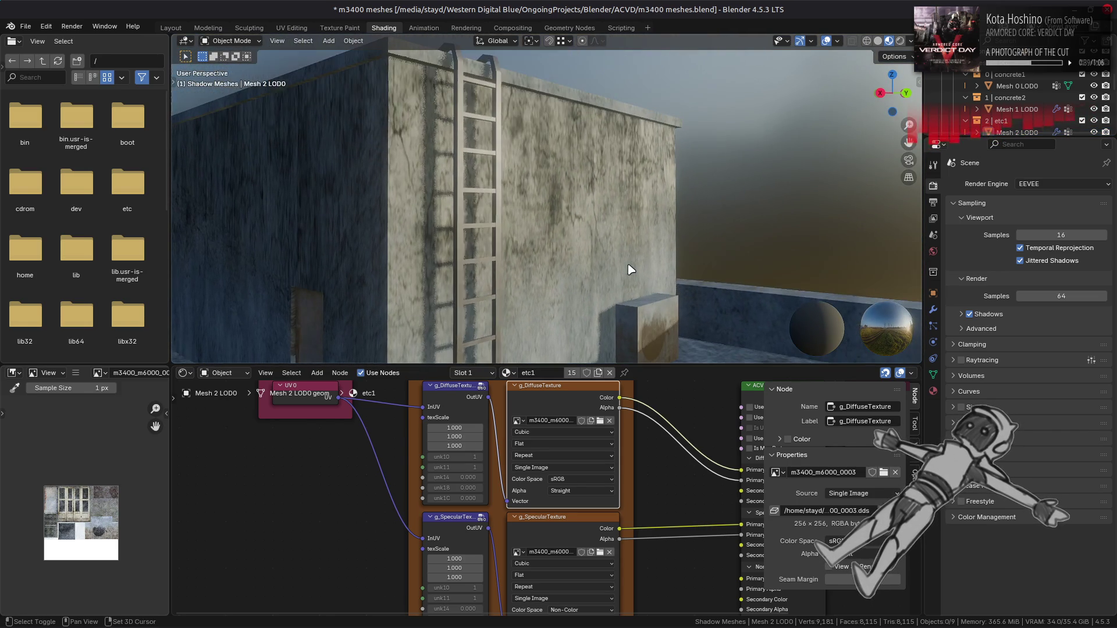
left_click_drag(632, 227, 637, 199)
key("ctrl+s")
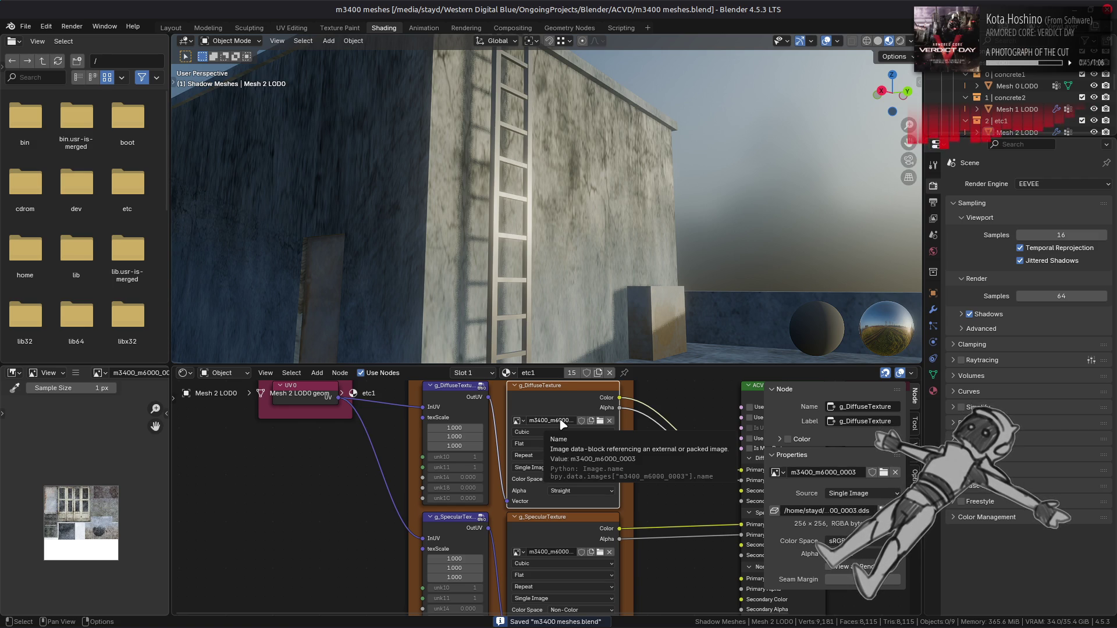
key("alt+Tab")
key("alt+Tab")
key("alt+Tab")
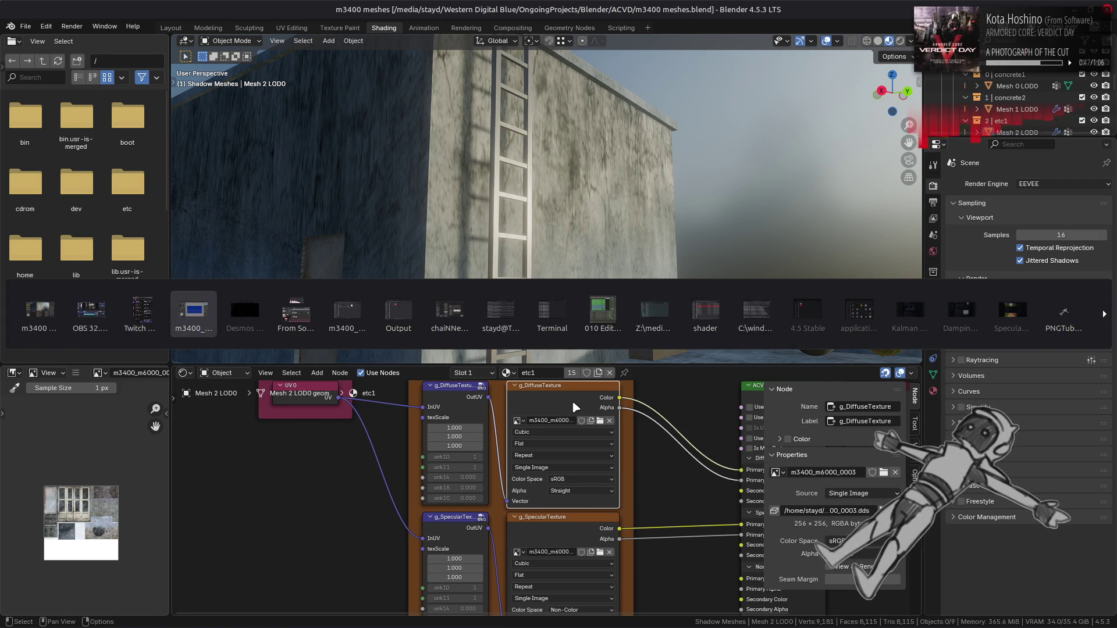
Hide the Spec Alt3 layer and make TileFix the visible, active layer.
key("ctrl+z")
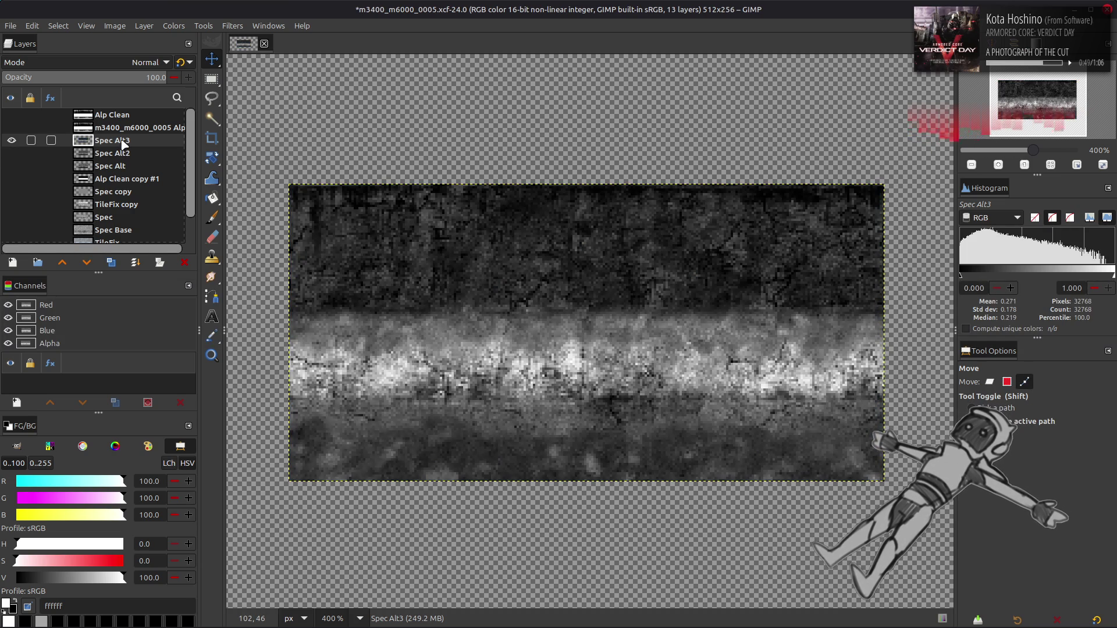
key("ctrl+y")
left_click(18, 140)
scroll(17, 146, "down", 2)
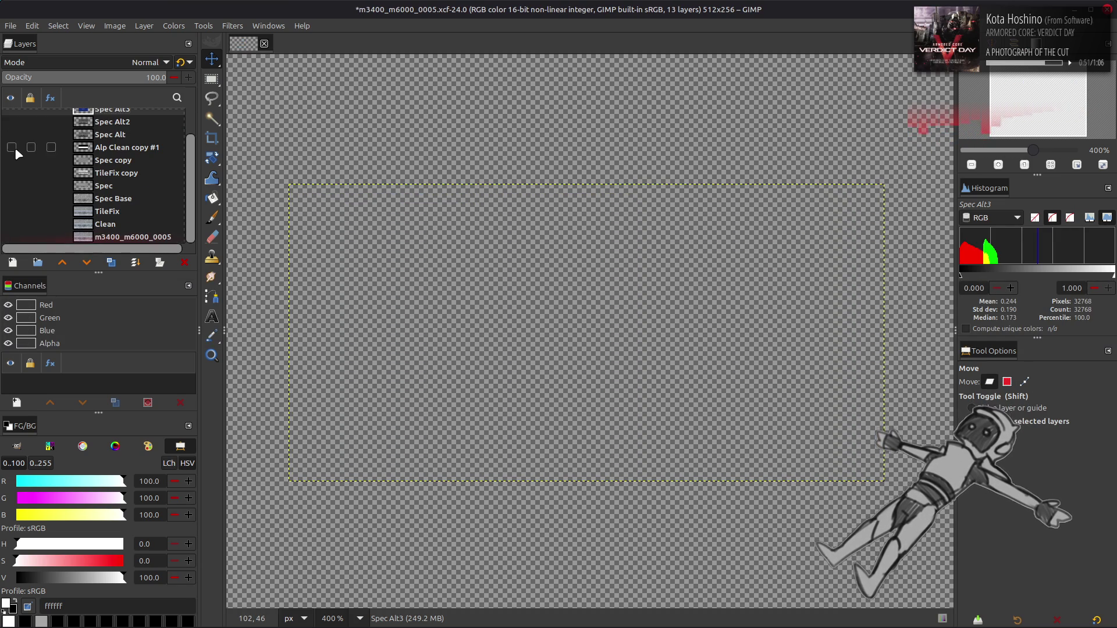
left_click(12, 212)
left_click(114, 214)
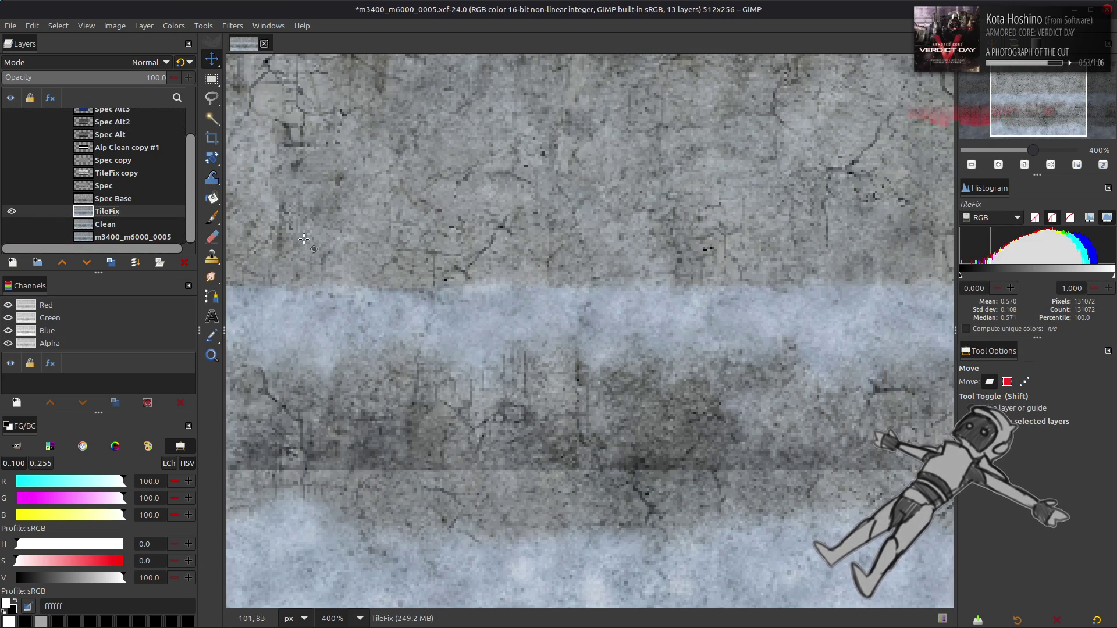
key("2")
Save m3400_m6000_0005.xcf, close it and switch to the file manager.
key("ctrl+s")
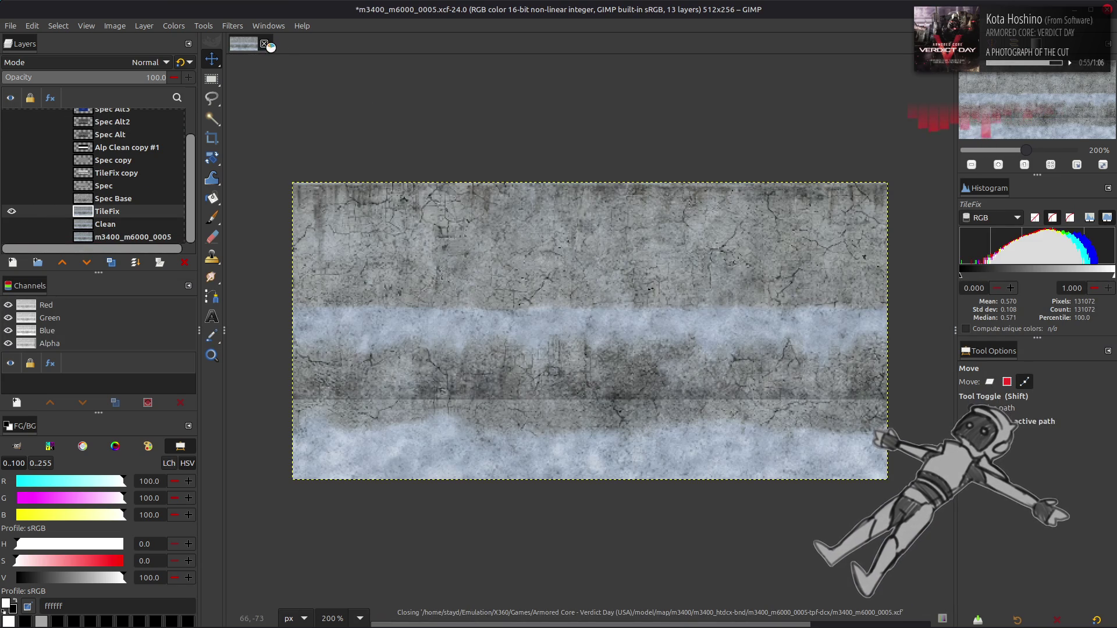
left_click(264, 45)
key("alt+Tab")
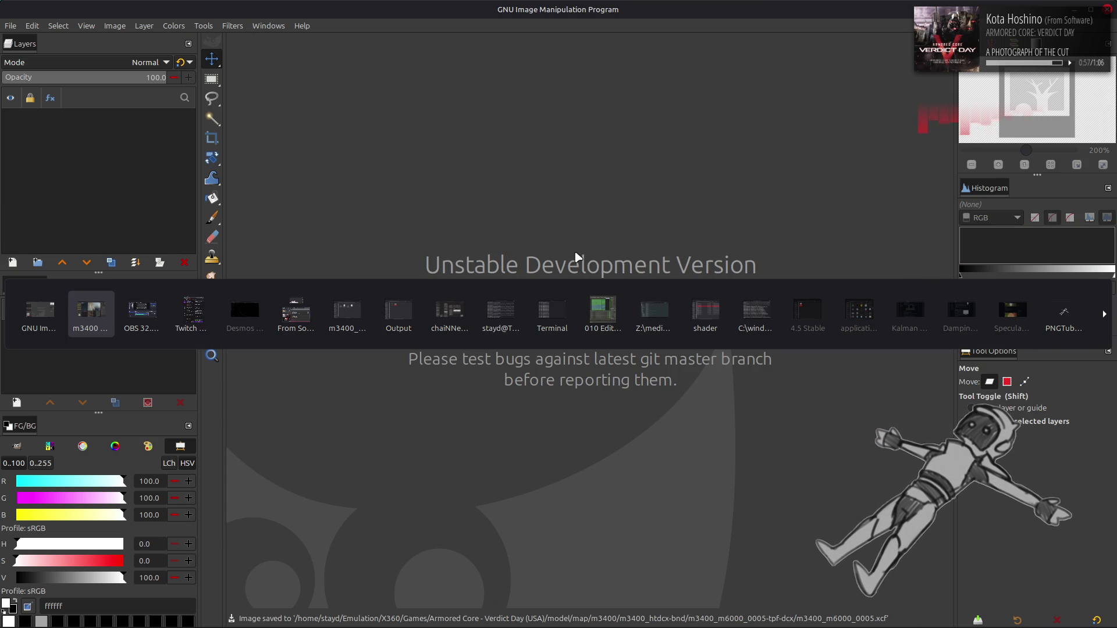
key("Tab")
key("Tab")
key("Tab")
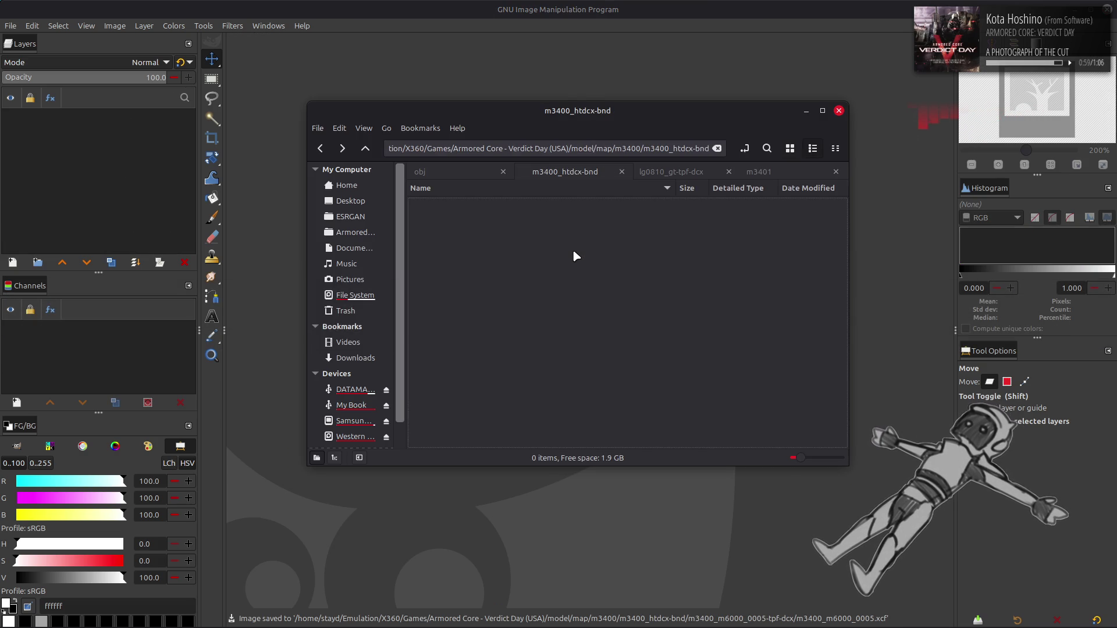
Make a copy of m3400_m6000_0003_s.dds inside its tpf-dcx folder.
double_click(530, 375)
key("BackSpace")
double_click(526, 340)
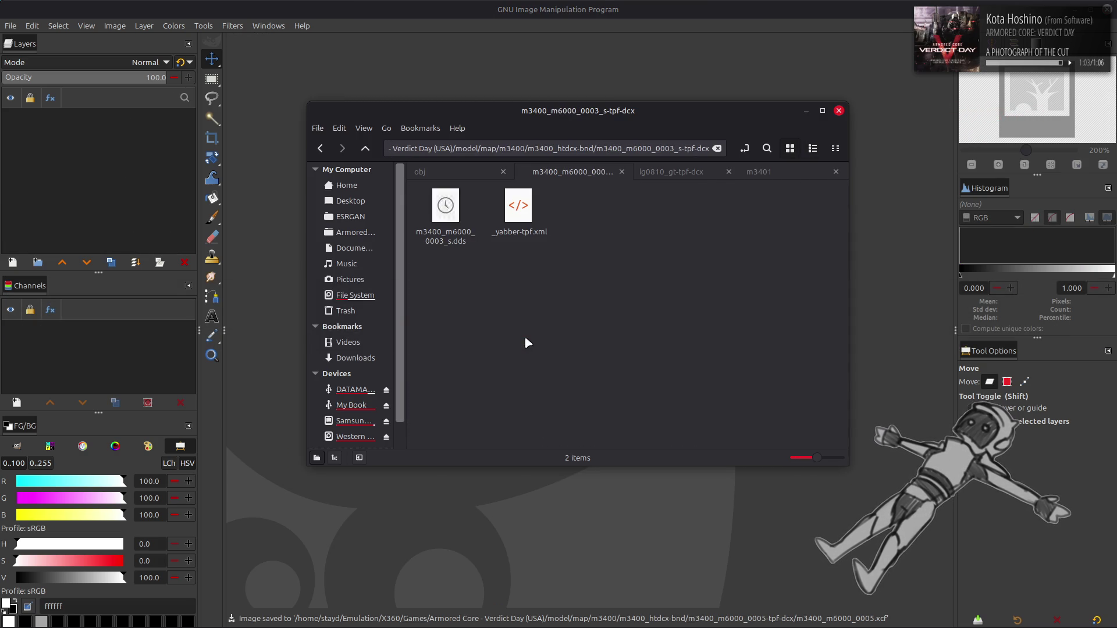
key("ctrl+v")
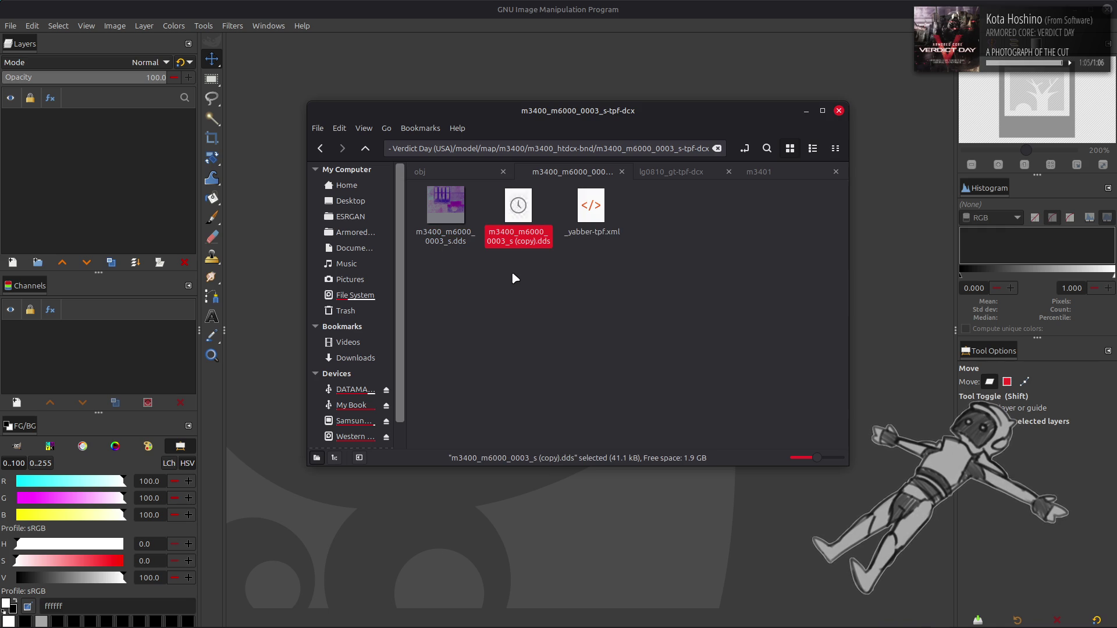
key("BackSpace")
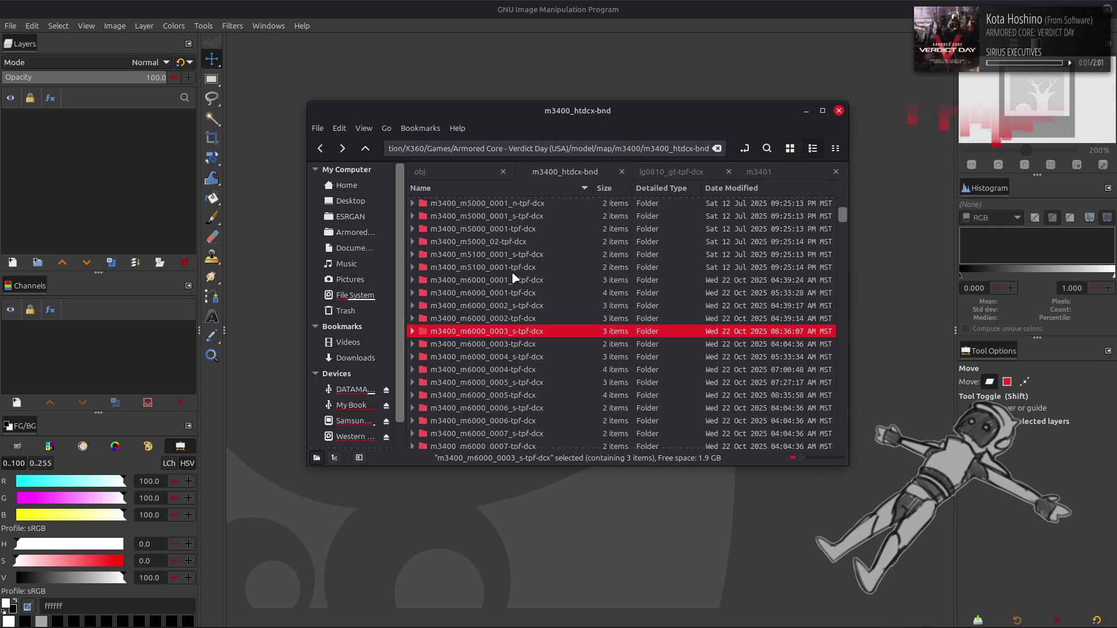
Duplicate m3400_m6000_0003.dds and import the copy into GIMP.
double_click(519, 315)
left_click(446, 209)
key("ctrl+c")
key("ctrl+v")
mouse_move(522, 217)
left_mouse_down()
mouse_move(466, 146)
mouse_move(439, 47)
left_mouse_up()
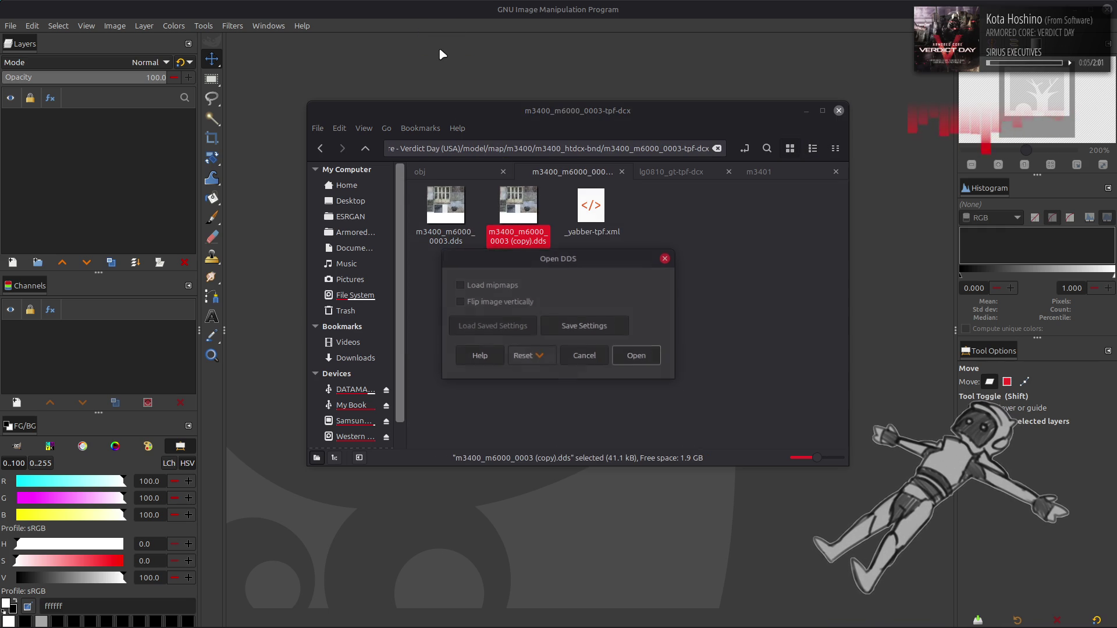
left_click(642, 359)
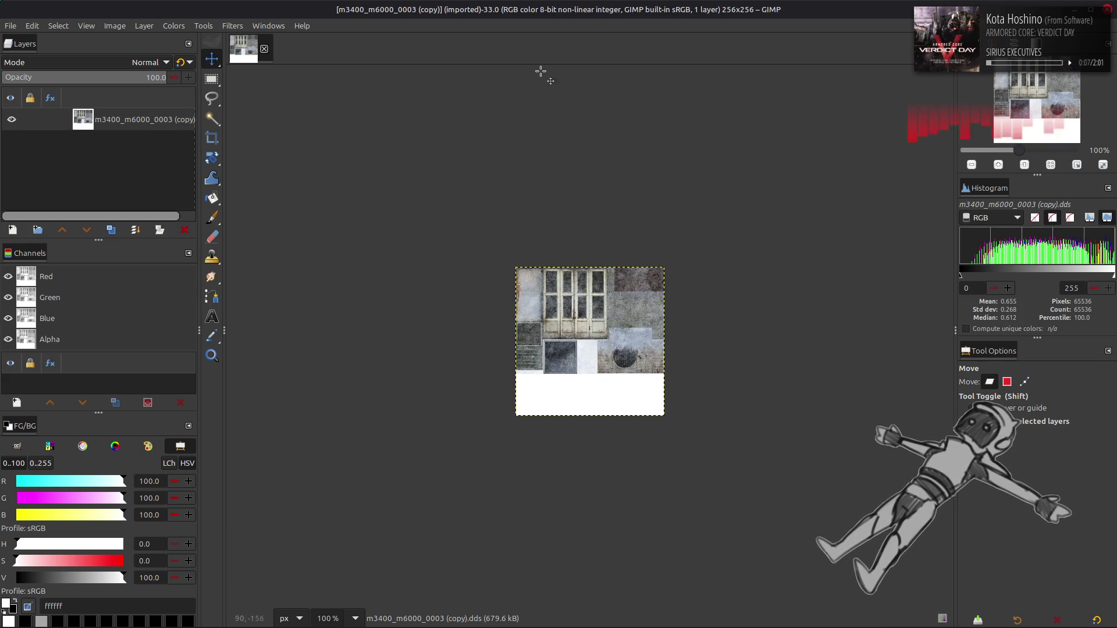
Close the copy and open the original m3400_m6000_0003.dds in GIMP instead.
key("2")
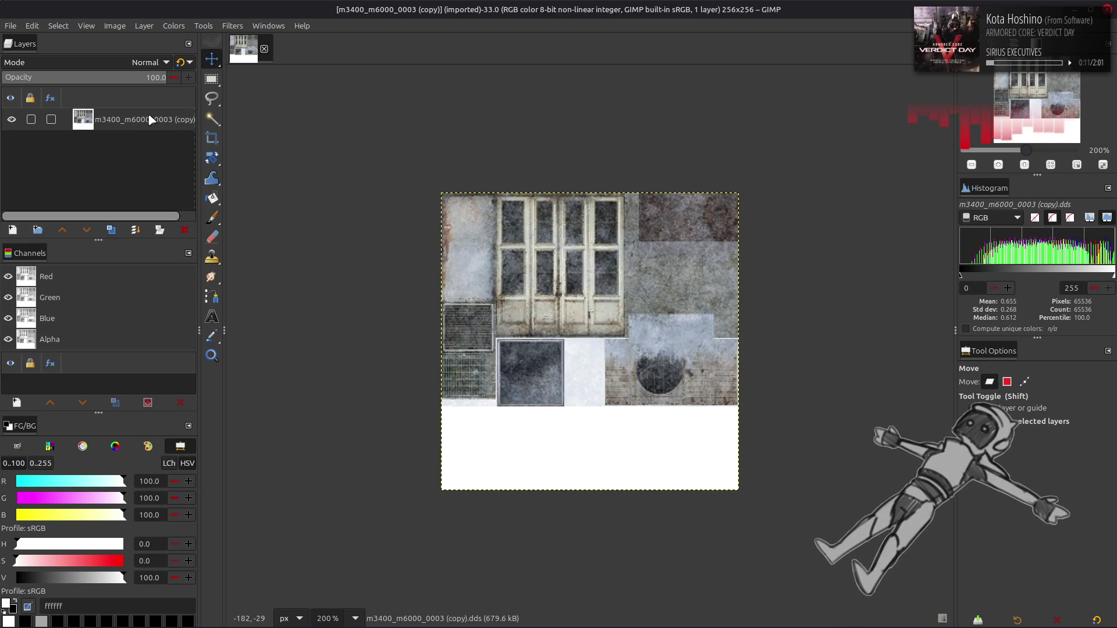
left_click(264, 49)
key("alt+Tab")
left_click_drag(446, 206, 472, 79)
left_click(637, 356)
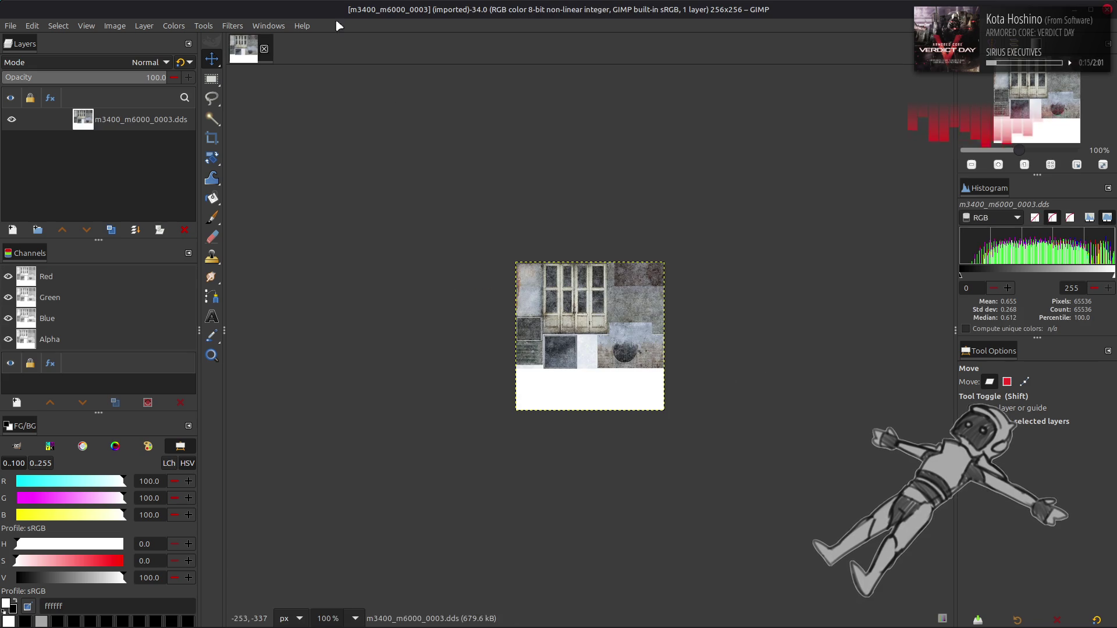
Rename the texture layer to m3400_m6000_0003, inspect the door area, then return to Blender.
right_click(163, 125)
left_click(636, 188)
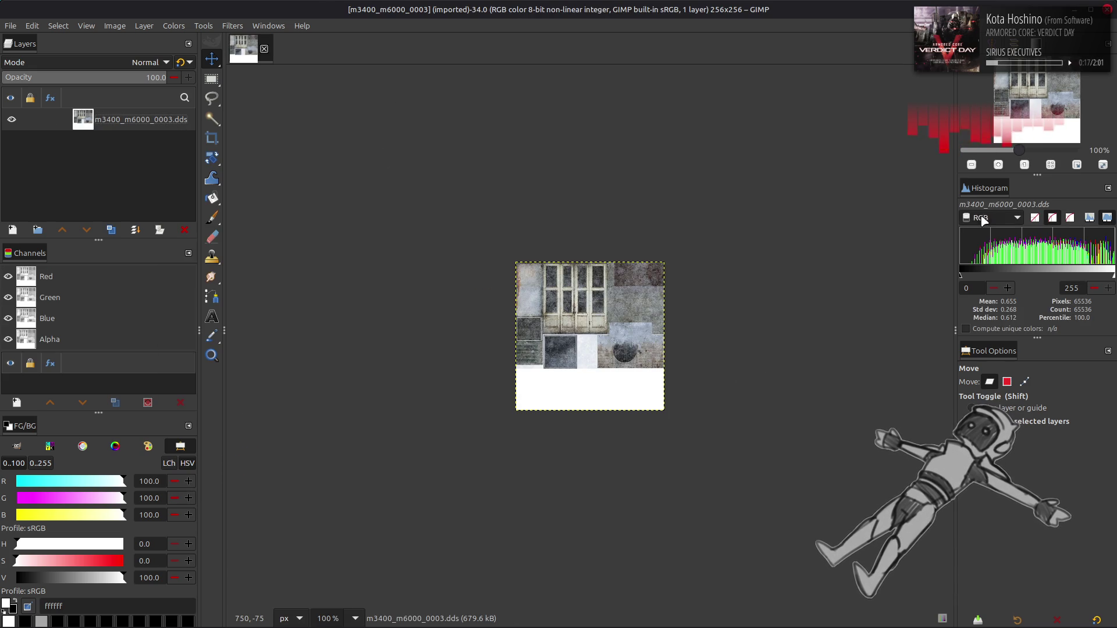
double_click(173, 120)
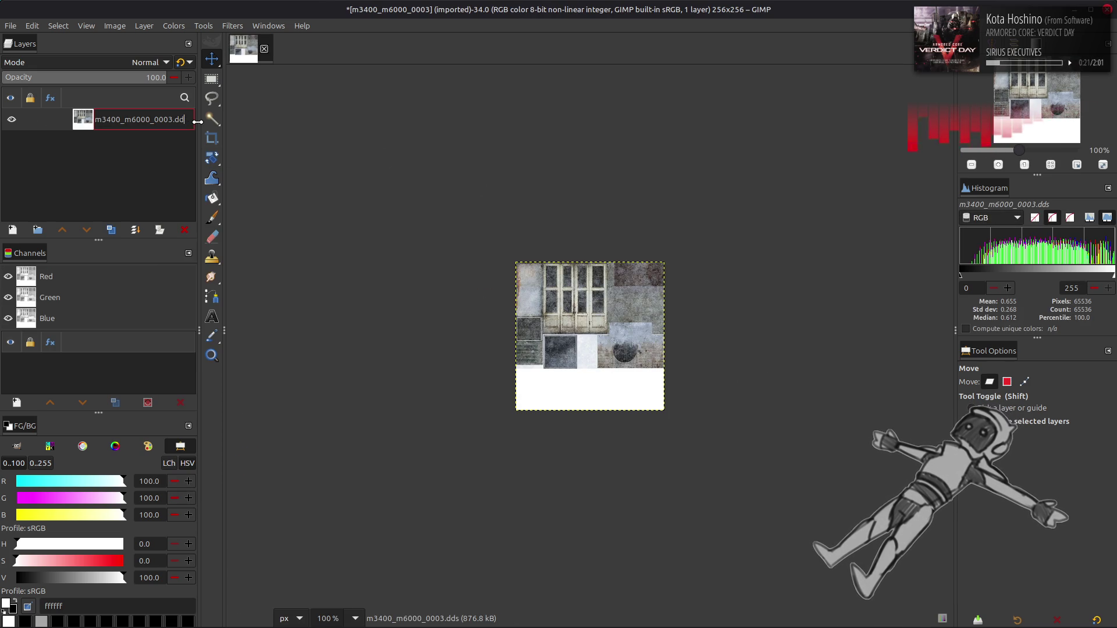
key("Return")
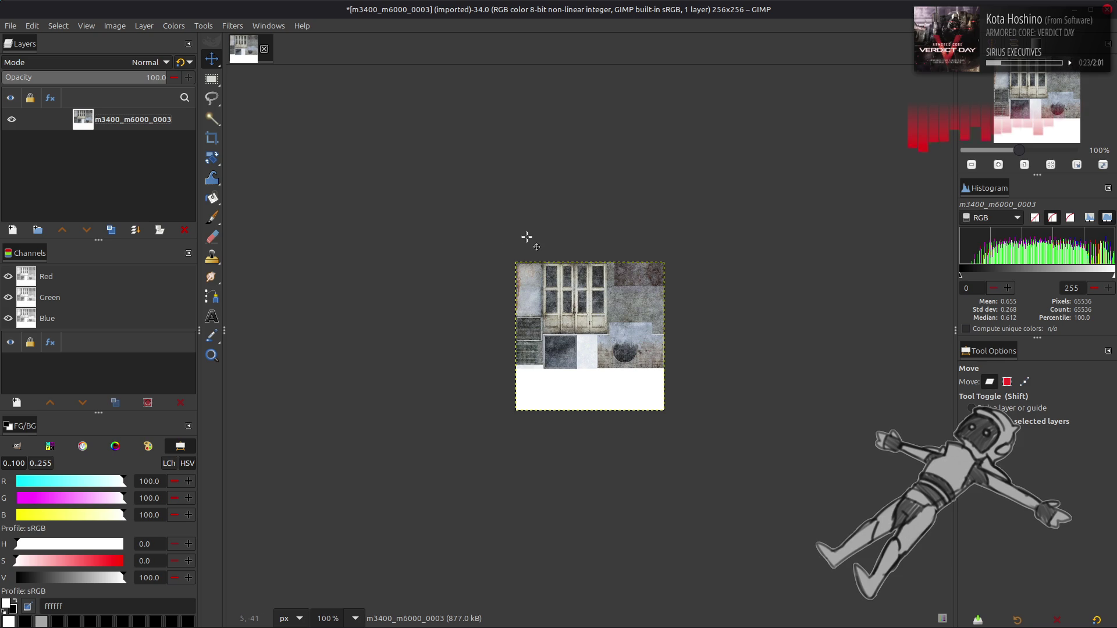
key("3")
key("2")
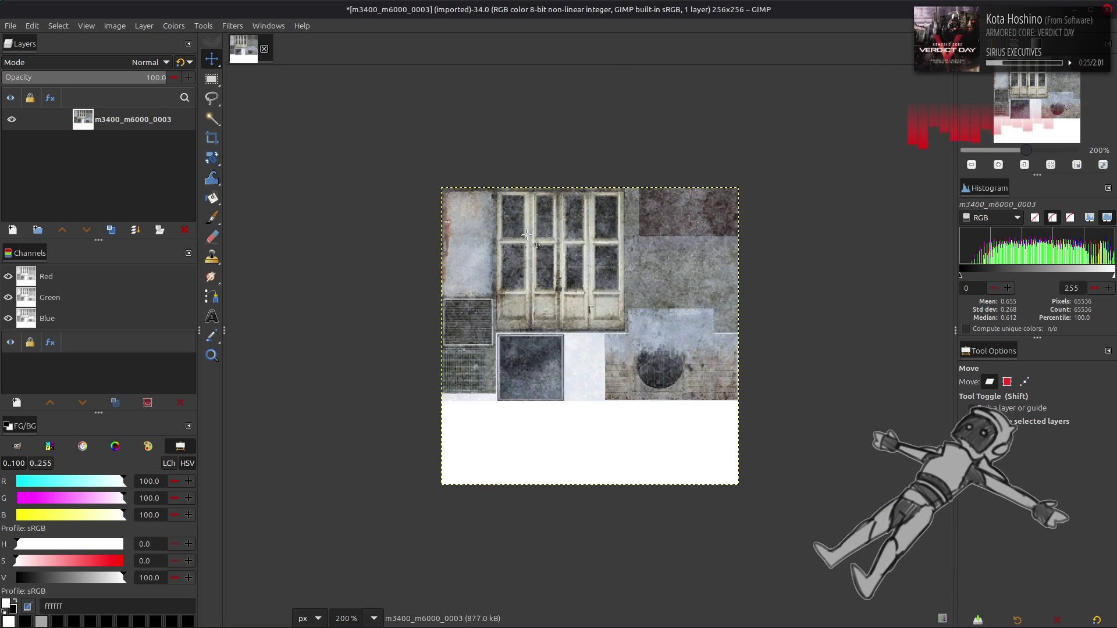
key("3")
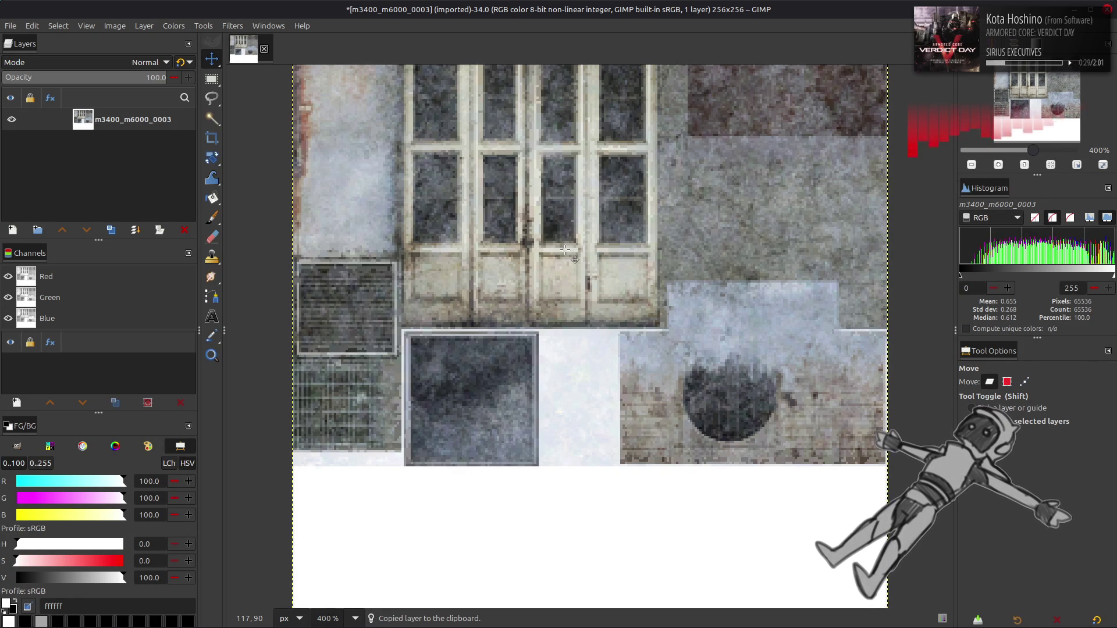
scroll(565, 249, "down", 1)
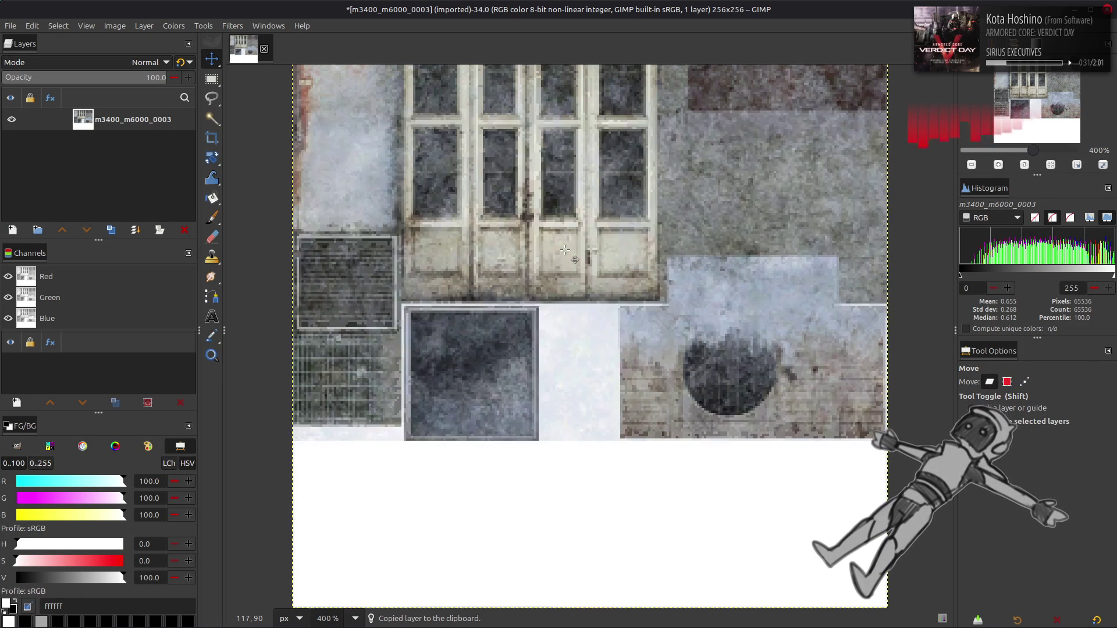
scroll(565, 249, "up", 2)
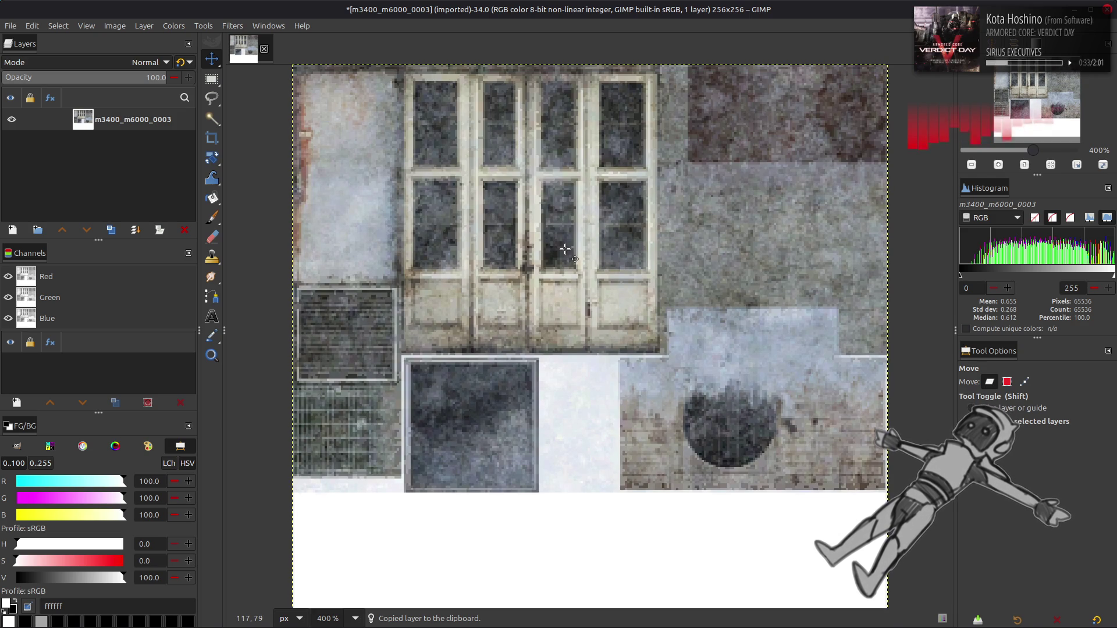
left_click(240, 617)
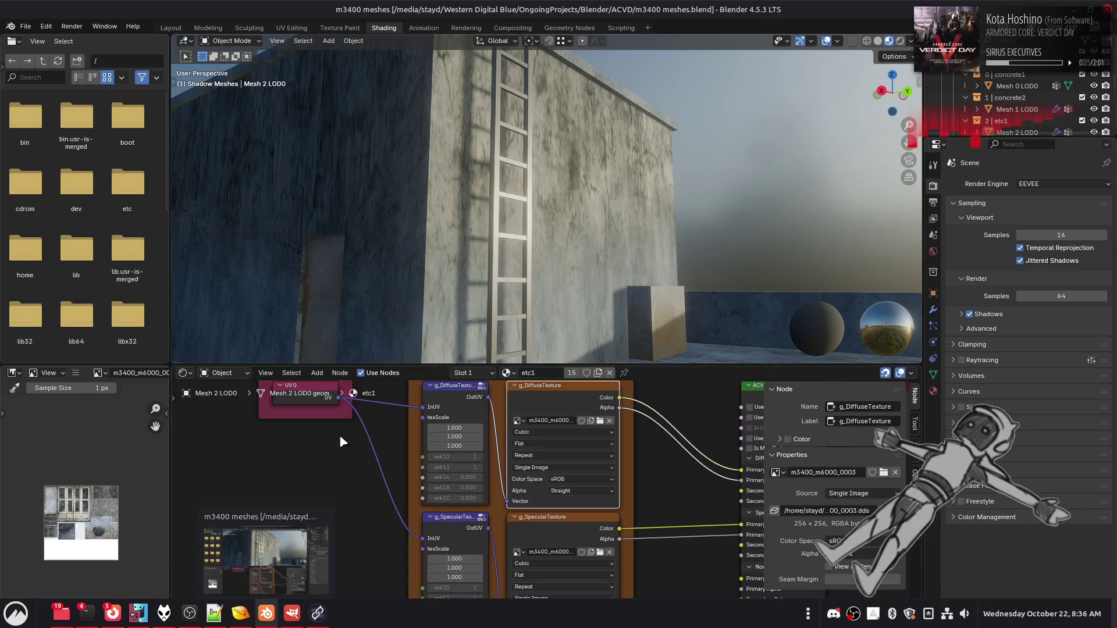
Edit Mesh 2 LOD0 in UV Editing, centred on the door panel texture.
left_click(497, 254)
key("Tab")
key("a")
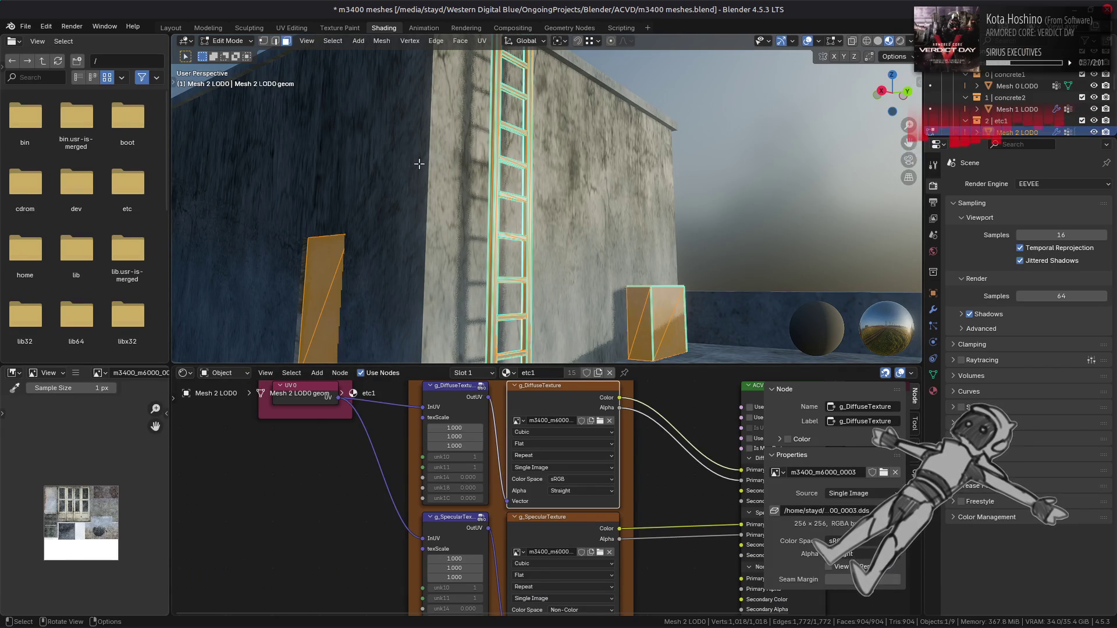
left_click(292, 28)
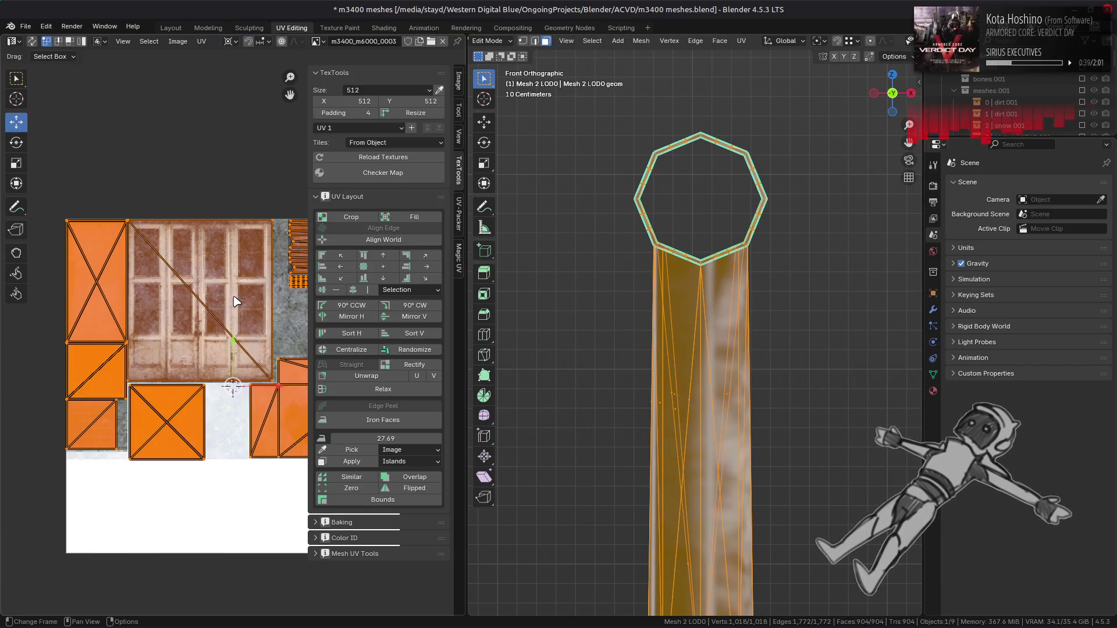
key("alt+a")
left_click_drag(244, 295, 198, 295)
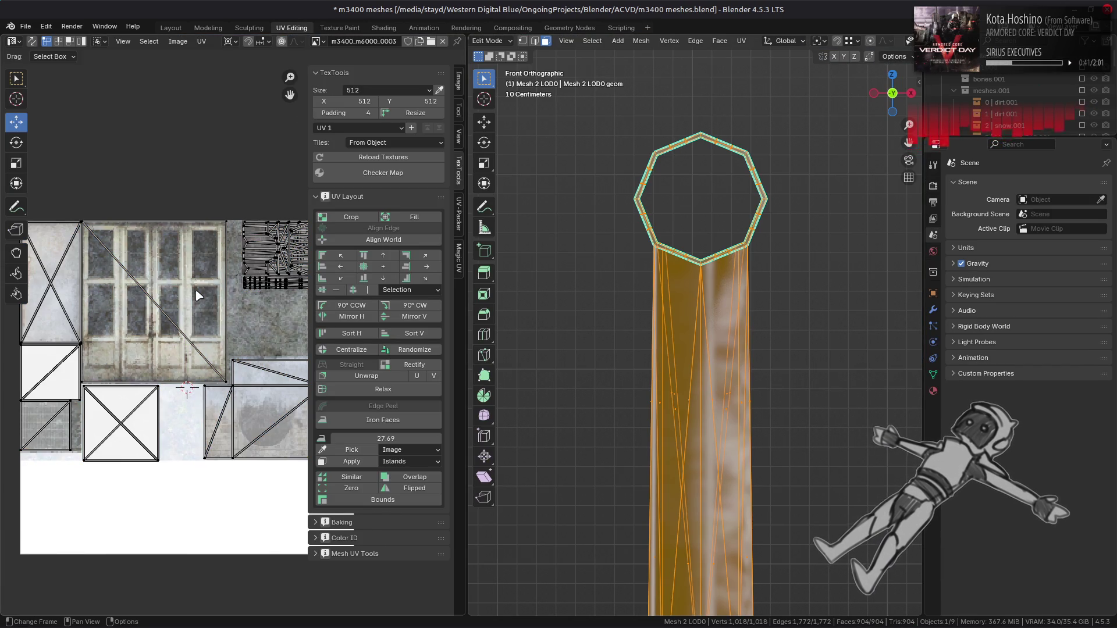
scroll(197, 295, "up", 4)
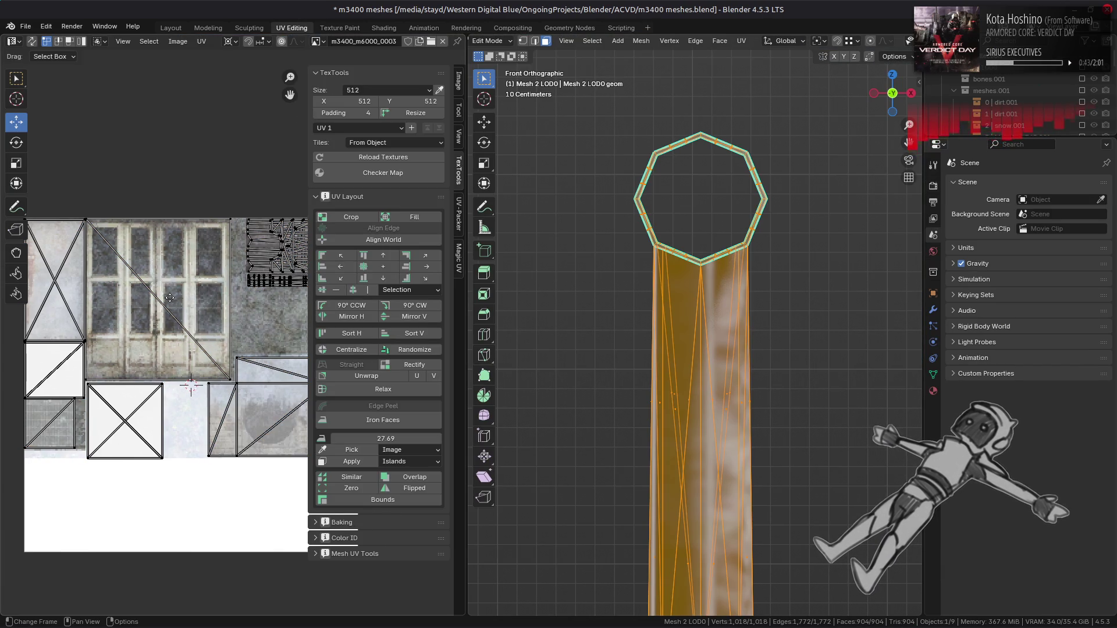
left_click_drag(134, 295, 249, 381)
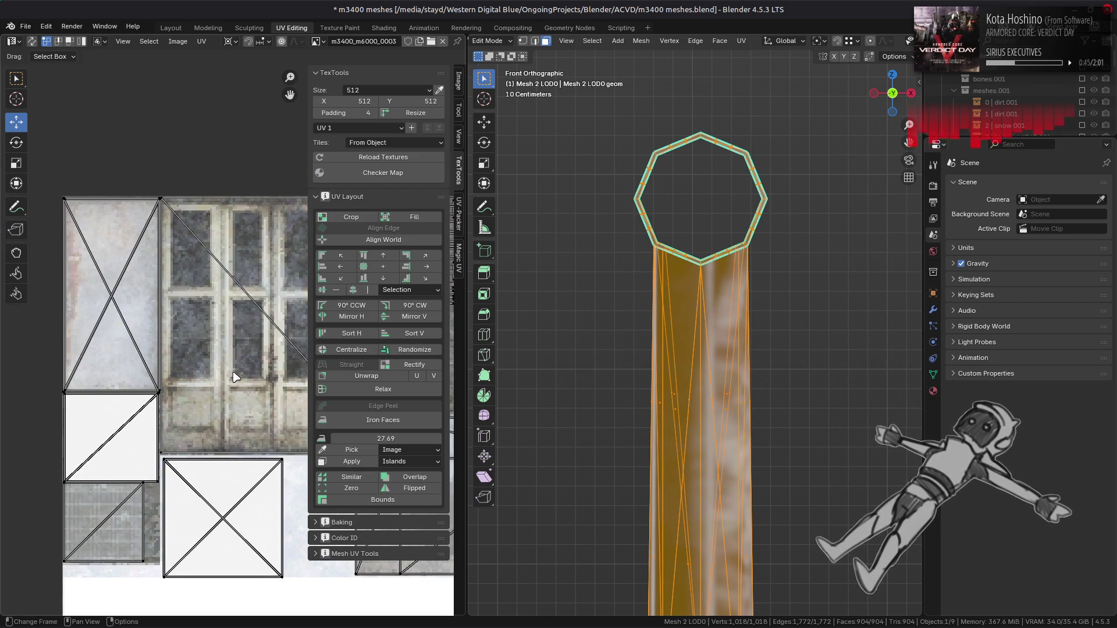
left_click_drag(244, 428, 205, 370)
With UV sync on, check which UV island the window quad faces use.
left_click(32, 40)
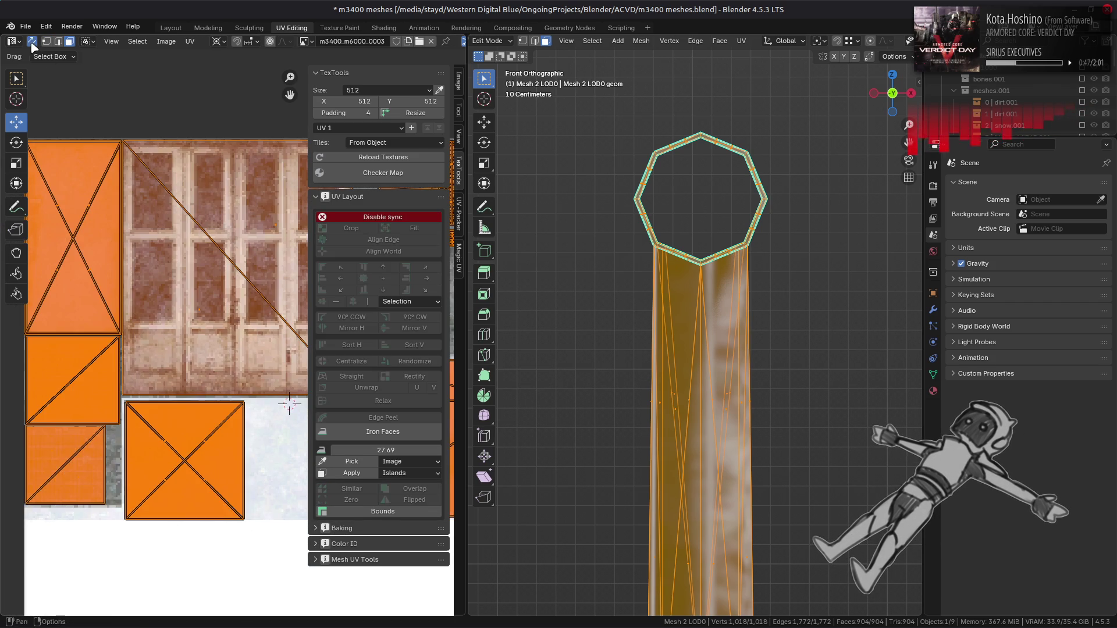
left_click(168, 437)
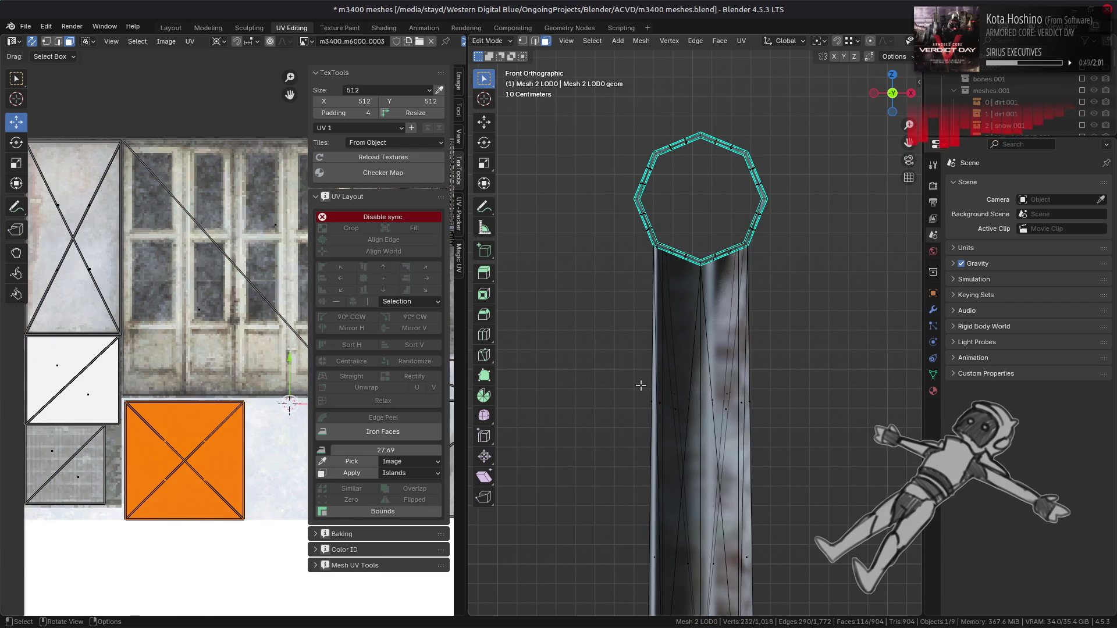
scroll(642, 387, "down", 5)
left_click_drag(642, 387, 629, 348)
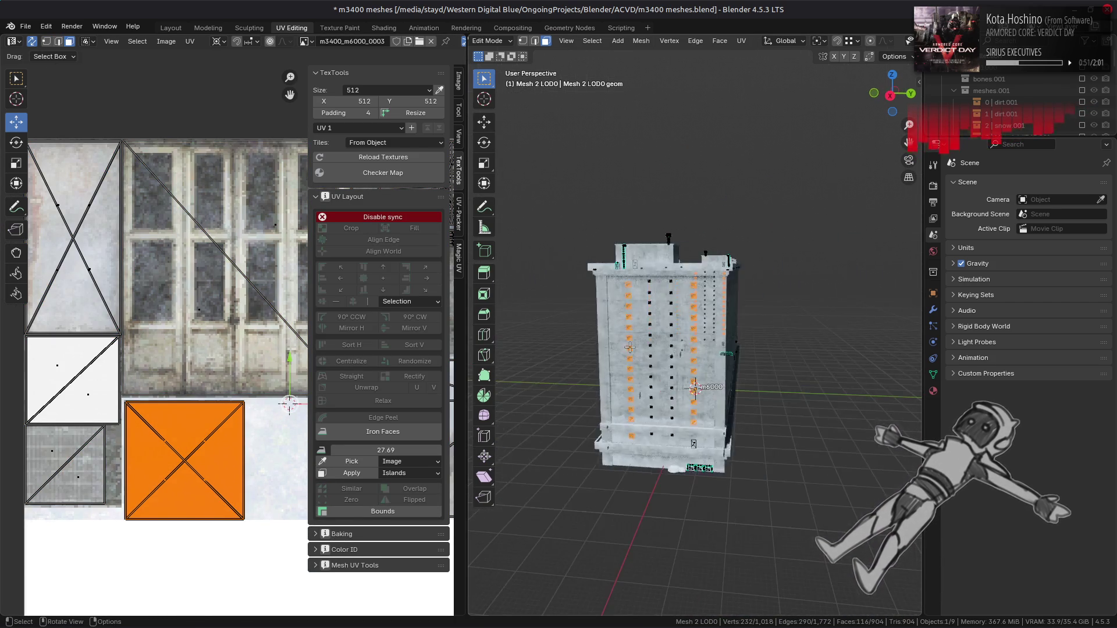
scroll(629, 348, "up", 8)
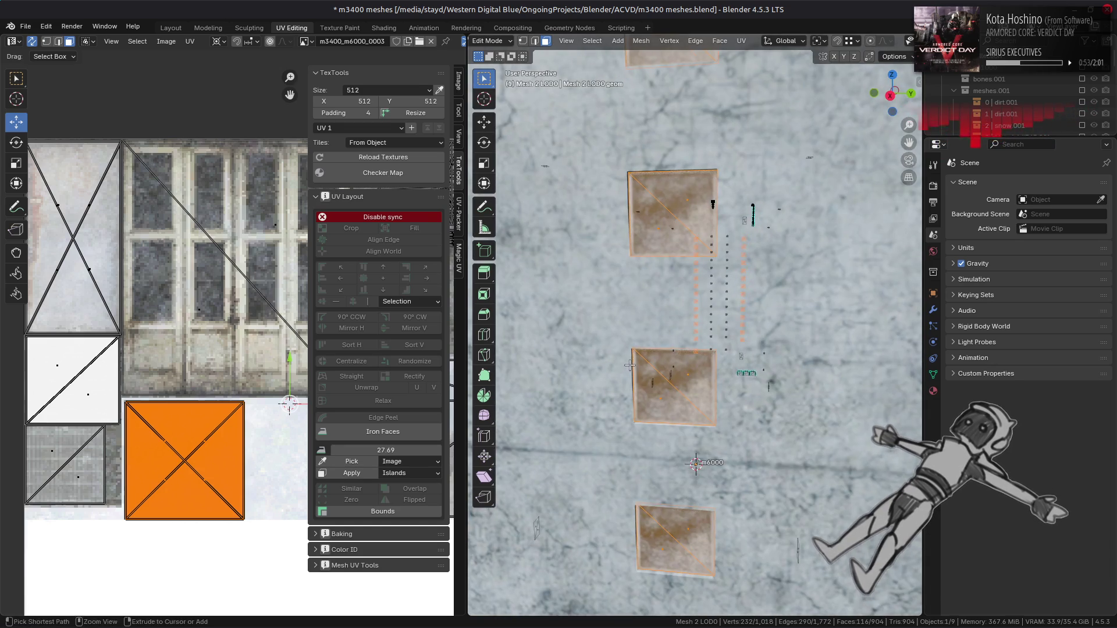
scroll(630, 365, "up", 3)
left_click_drag(634, 366, 635, 366)
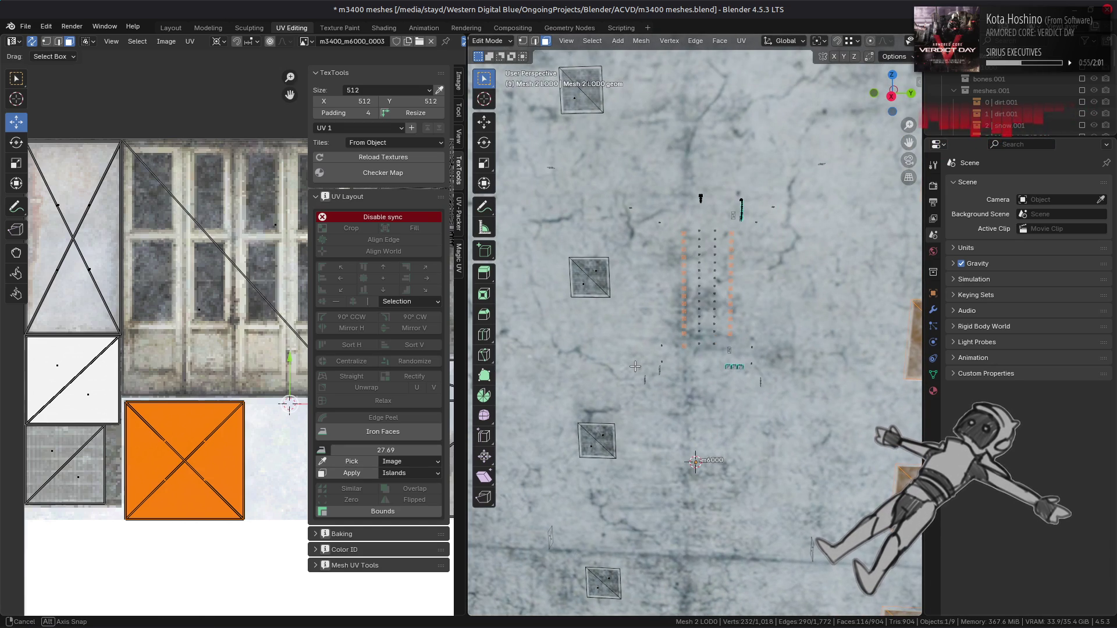
left_click(591, 281)
left_click(585, 285, "shift")
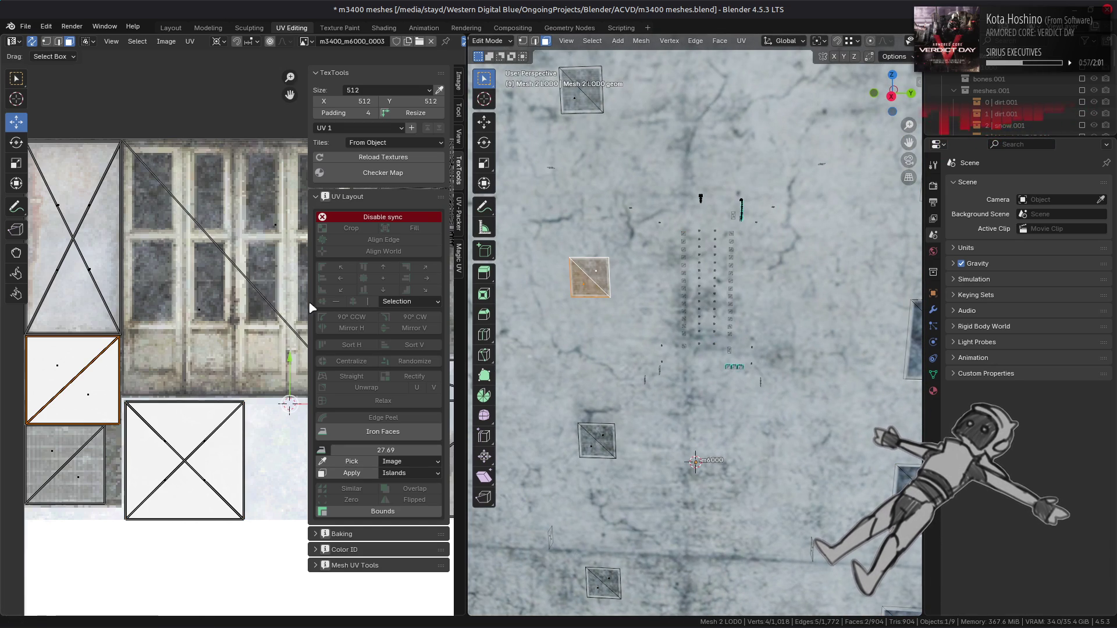
left_click(746, 386)
scroll(748, 388, "up", 5)
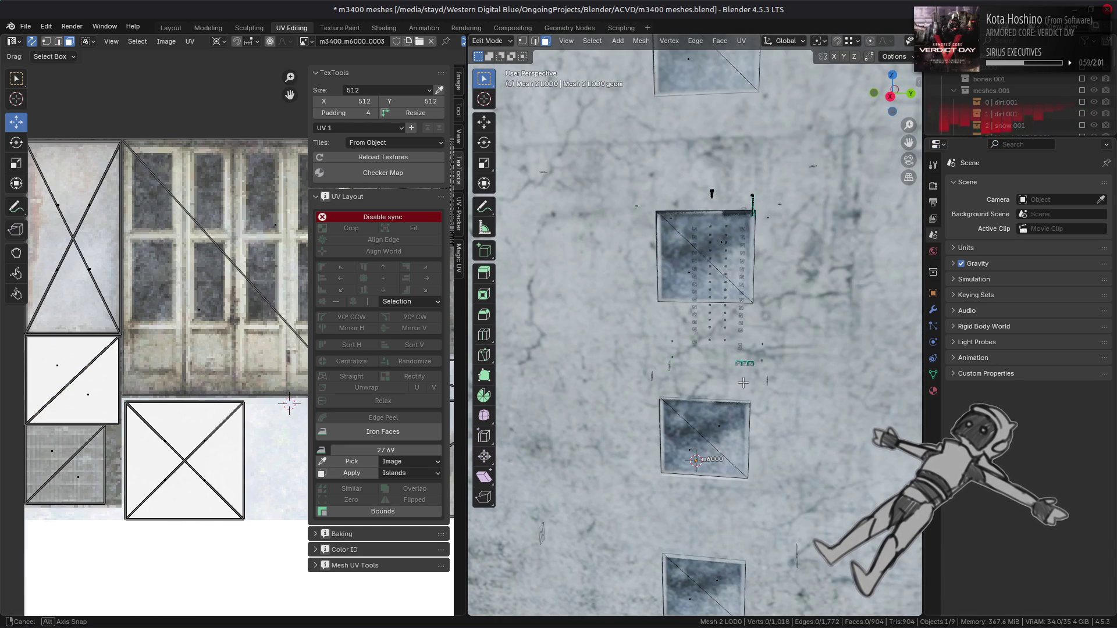
Return to Object Mode and bring up the Shading workspace.
key("Tab")
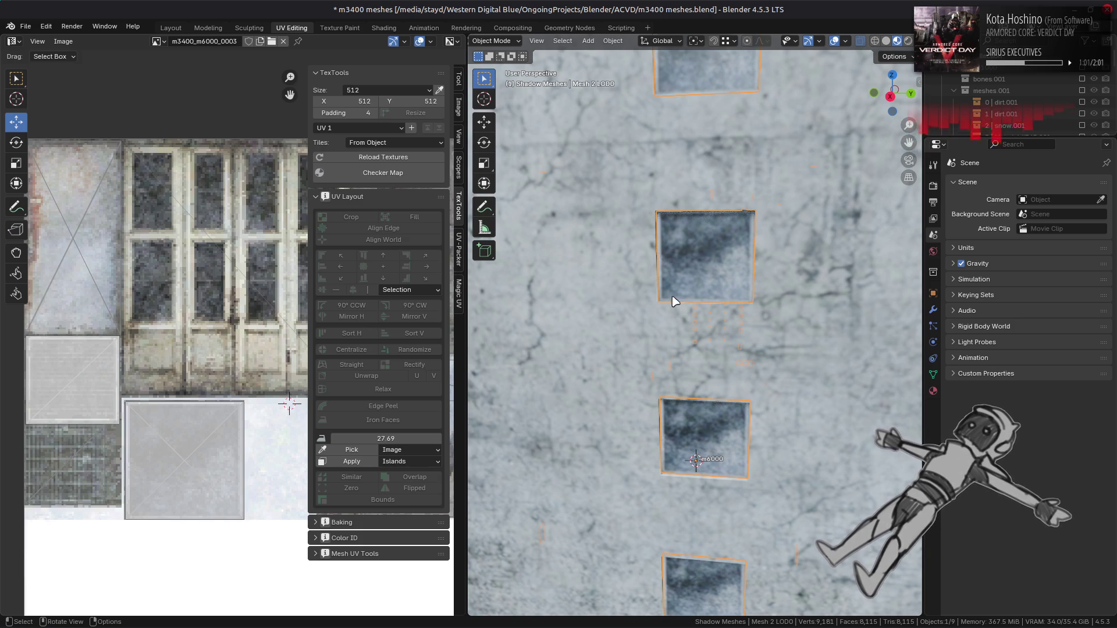
left_click(169, 28)
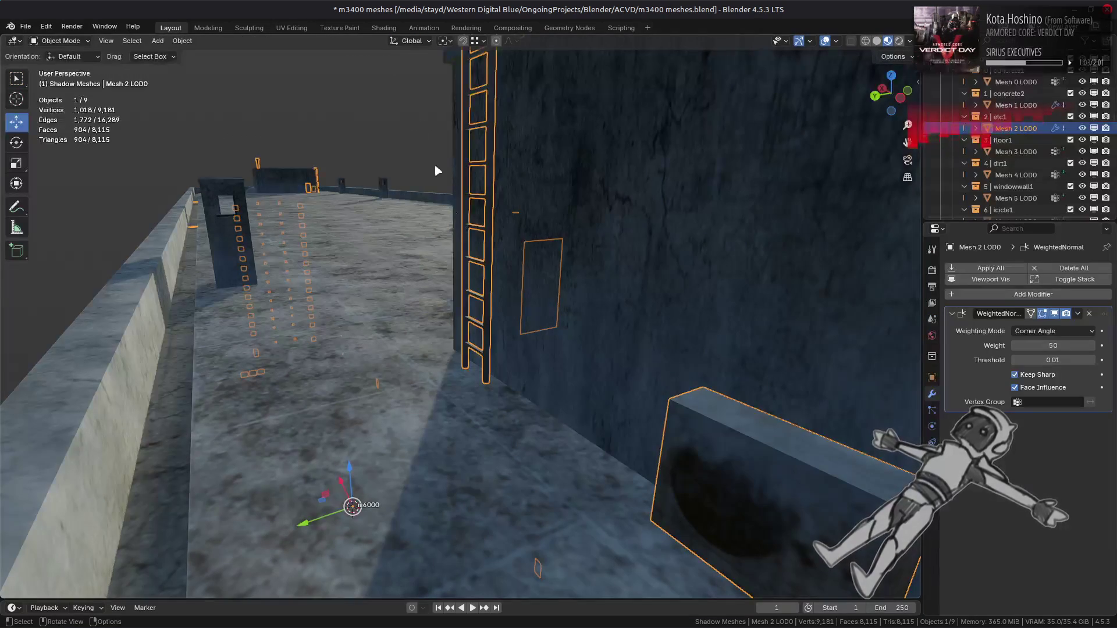
left_click(354, 27)
left_click(382, 28)
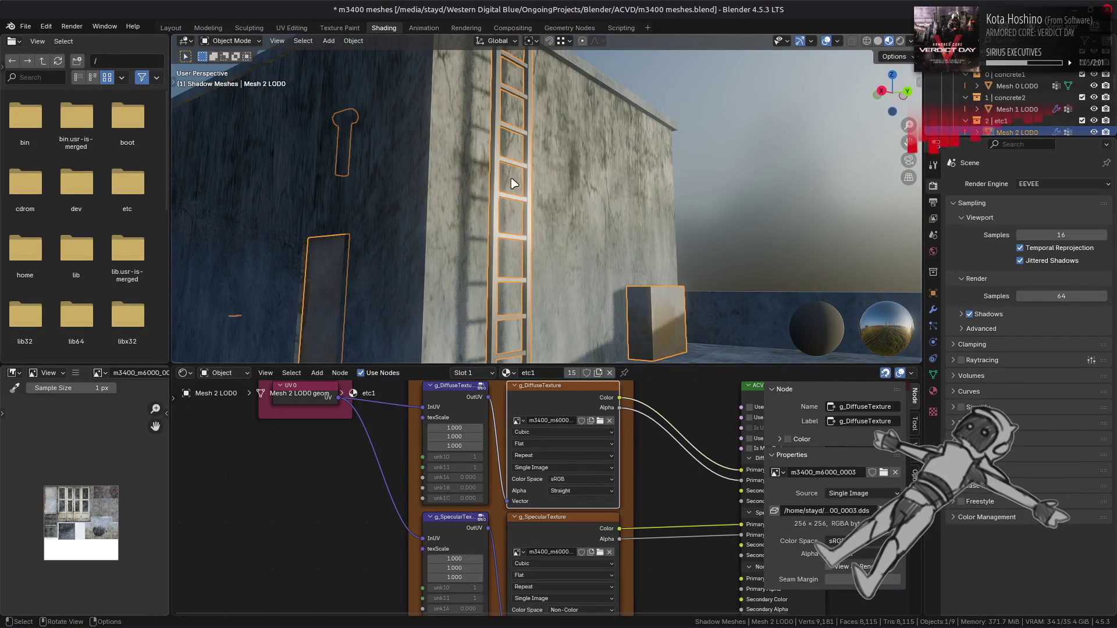
key("alt+Tab")
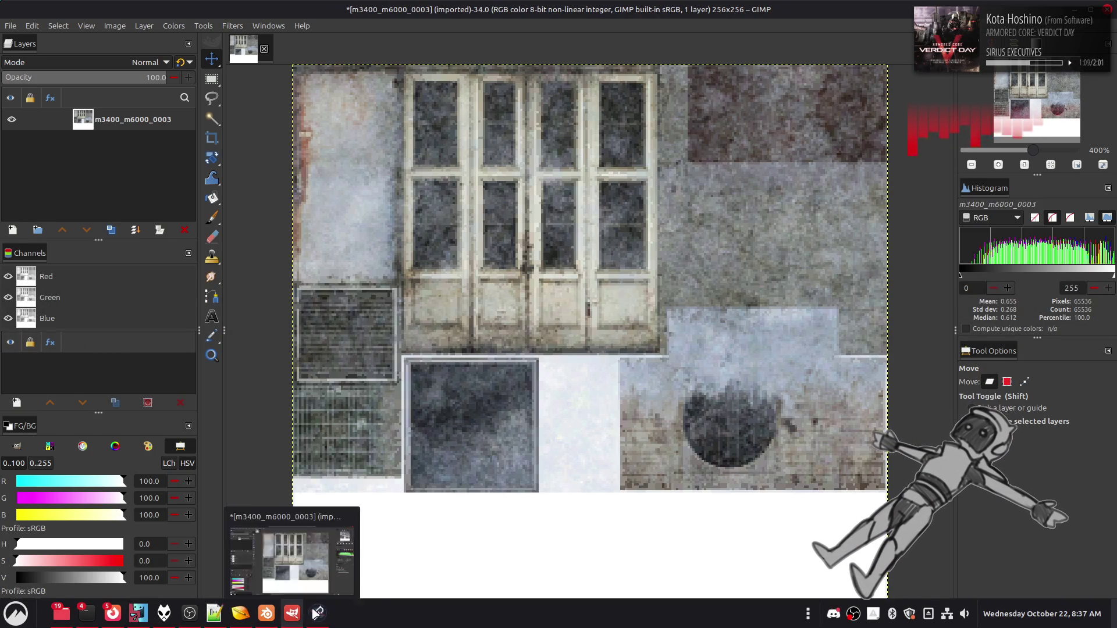
In chaiNNer, replace the Load Image node with the pasted atlas wired into Upscale Image.
left_click(304, 613)
key("Delete")
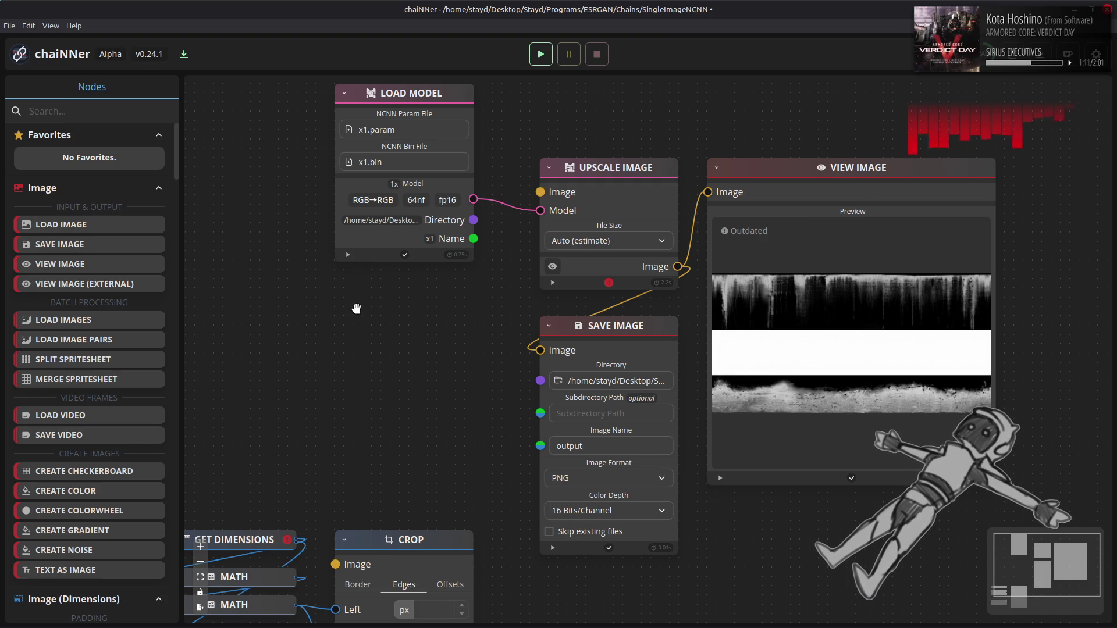
key("ctrl+v")
mouse_move(647, 334)
left_mouse_down()
mouse_move(422, 285)
mouse_move(440, 285)
left_mouse_up()
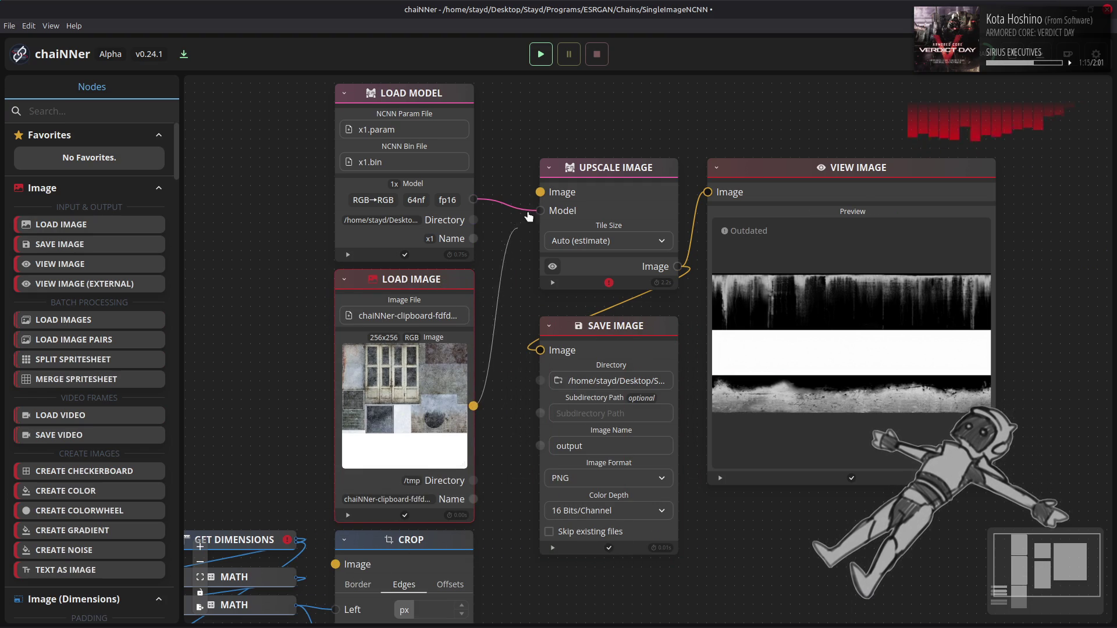
left_click_drag(539, 192, 540, 192)
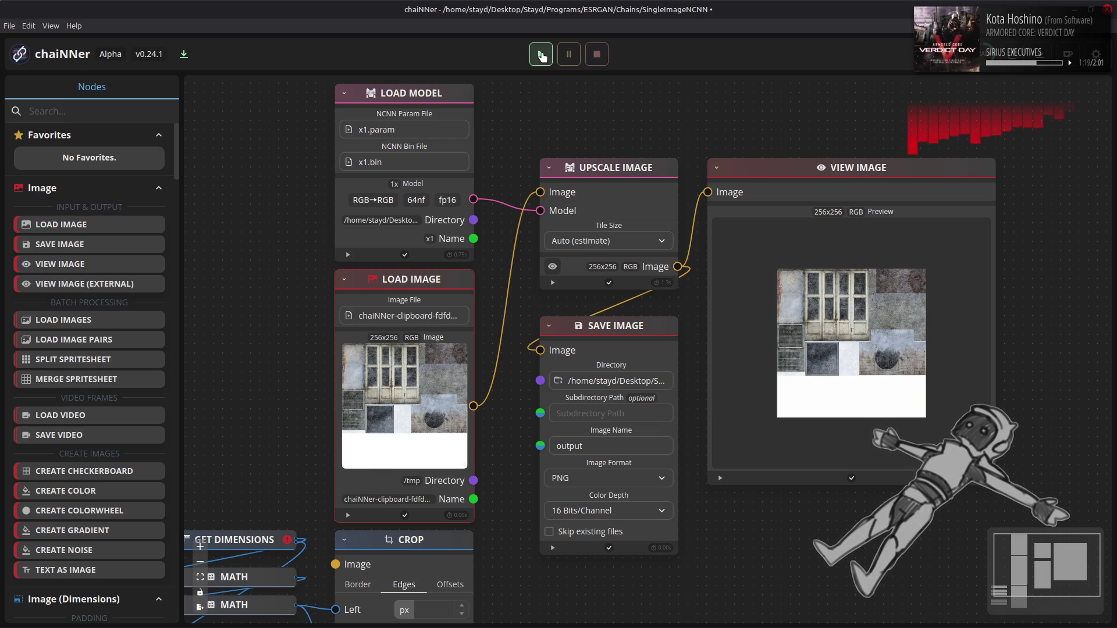
key("alt+Tab")
key("alt+Tab")
key("alt+Tab")
key("alt+Tab")
key("alt+Tab")
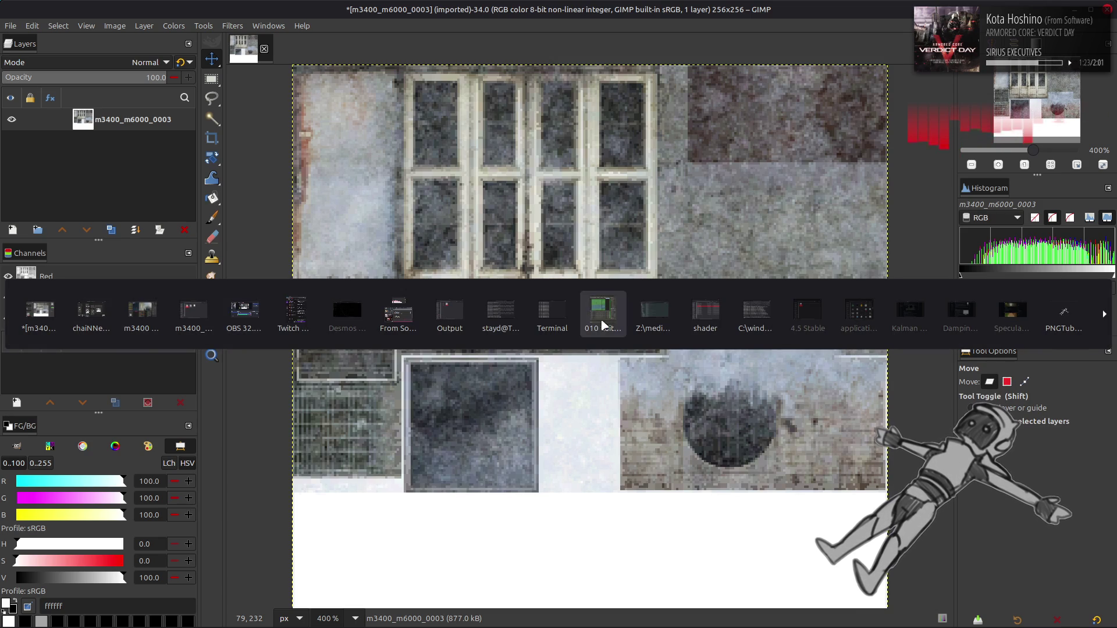
Bring output.png toward GIMP and convert the image to 16-bit integer precision.
left_click(450, 314)
mouse_move(477, 207)
left_mouse_down()
mouse_move(501, 96)
mouse_move(155, 30)
left_mouse_up()
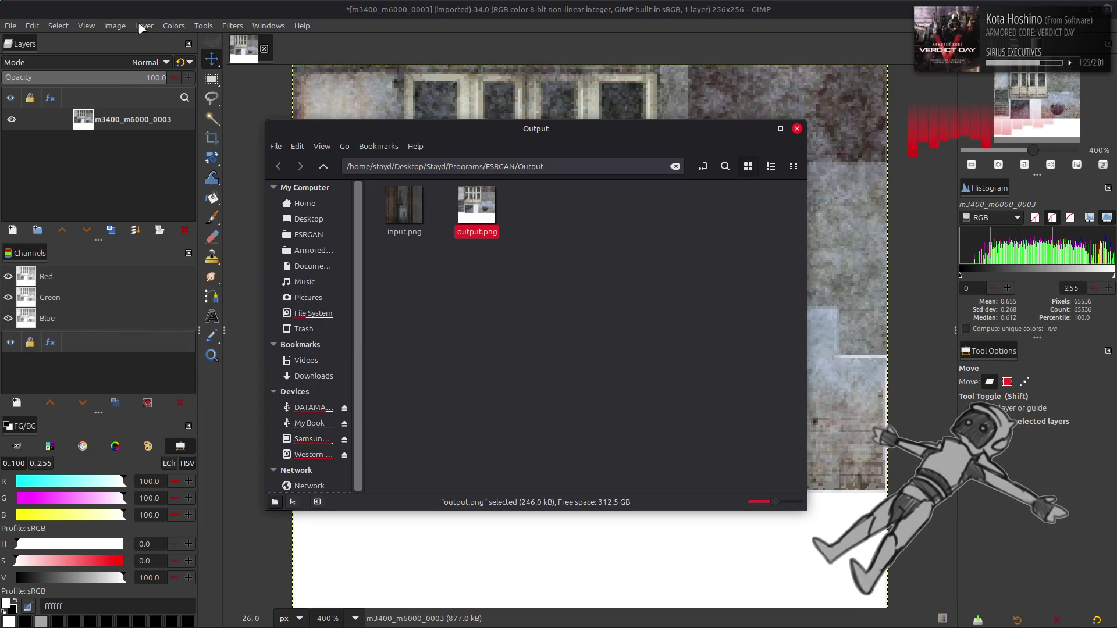
left_click(115, 25)
mouse_move(144, 73)
left_click(256, 85)
left_click(613, 379)
key("alt+Tab")
Add output.png as a layer aligned over the atlas and rename it Clean.
left_click_drag(499, 249, 513, 112)
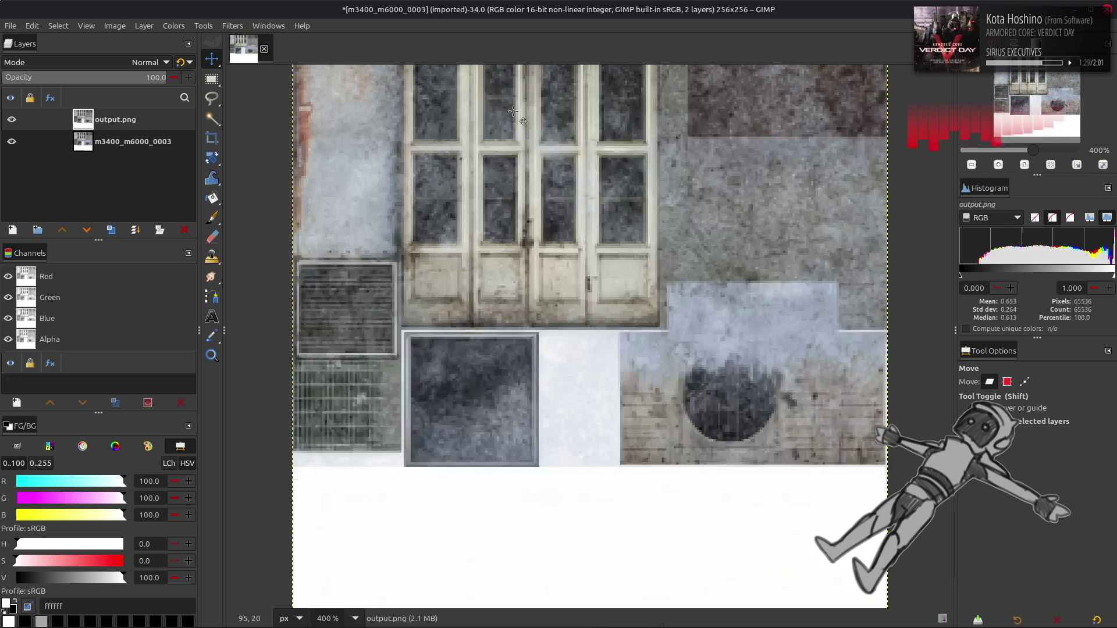
key("q")
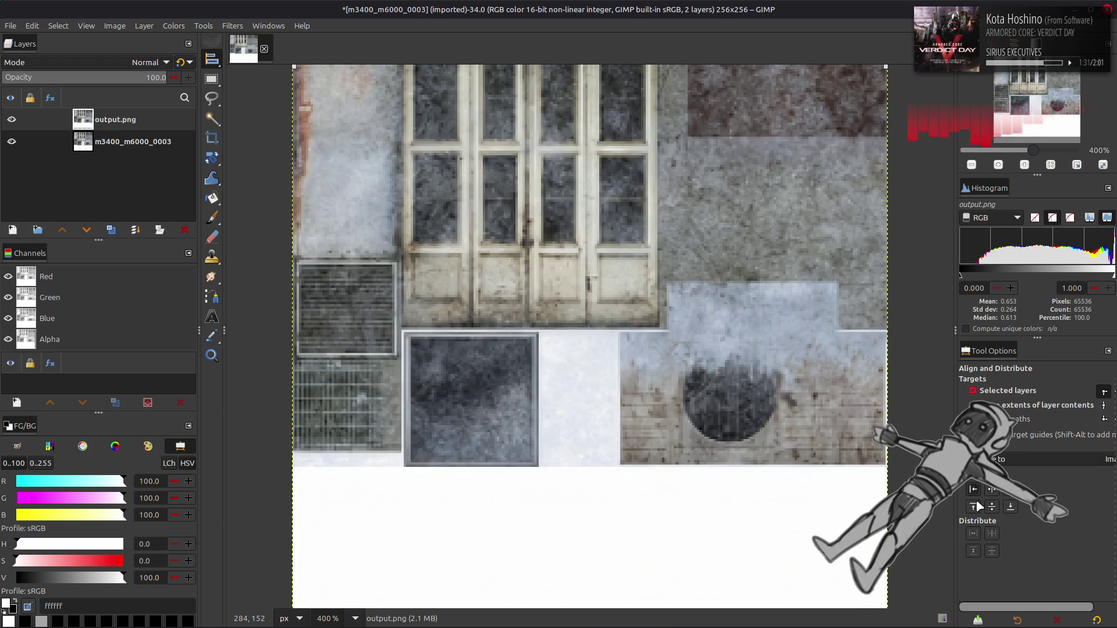
left_click(979, 495)
mouse_move(1059, 614)
left_mouse_down()
mouse_move(1082, 614)
mouse_move(671, 429)
left_mouse_up()
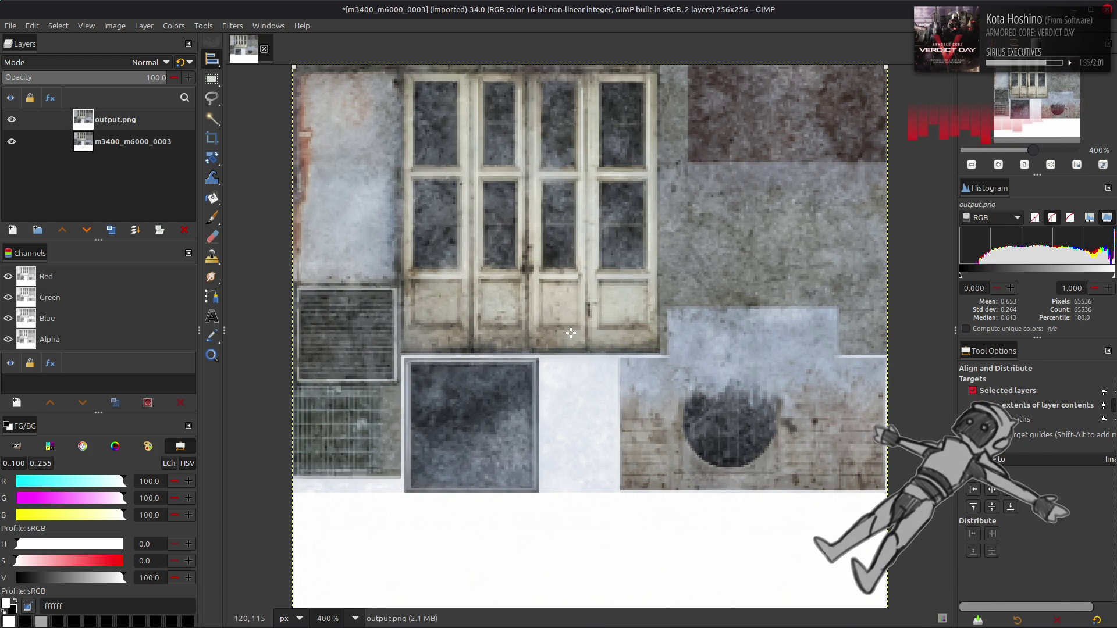
key("m")
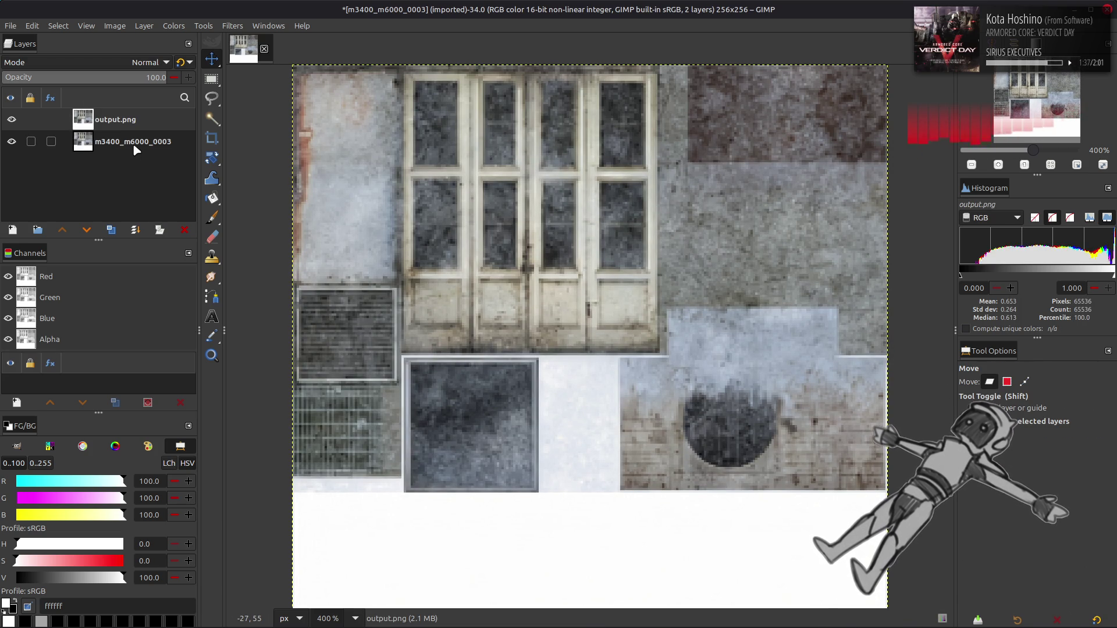
double_click(123, 120)
type("c")
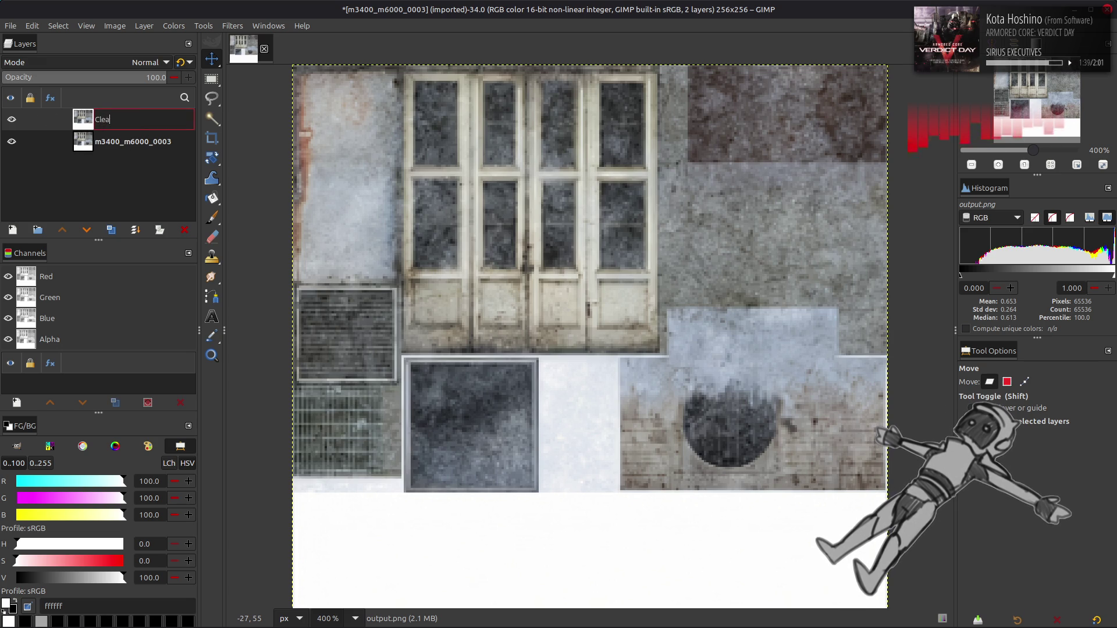
type("an")
key("Return")
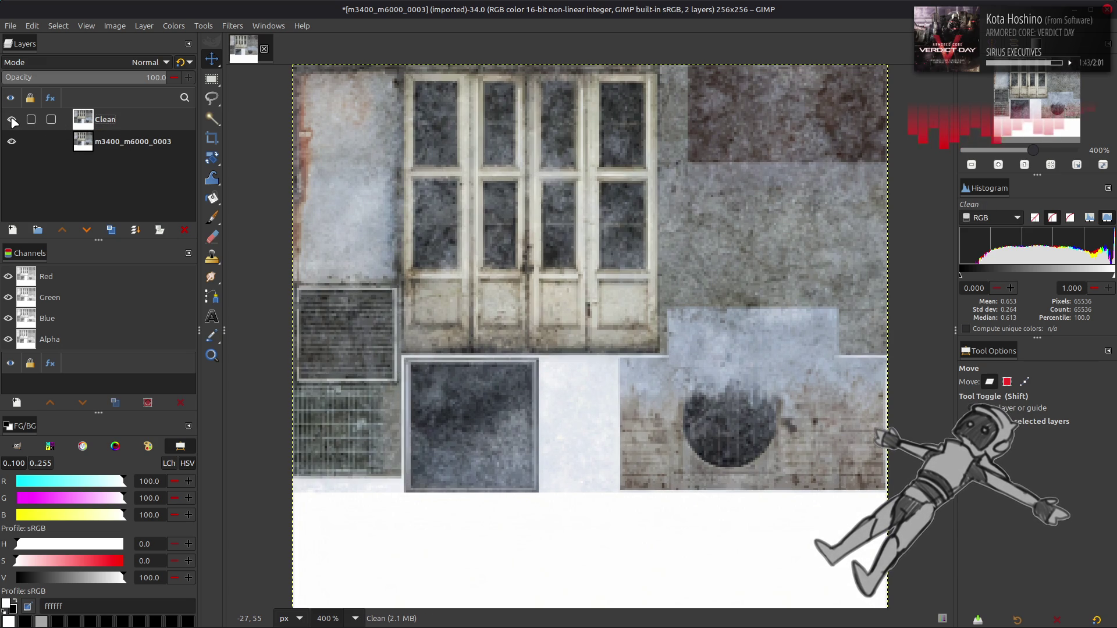
Hide Clean and duplicate the original atlas layer, raising the copy to the top.
left_click(12, 120)
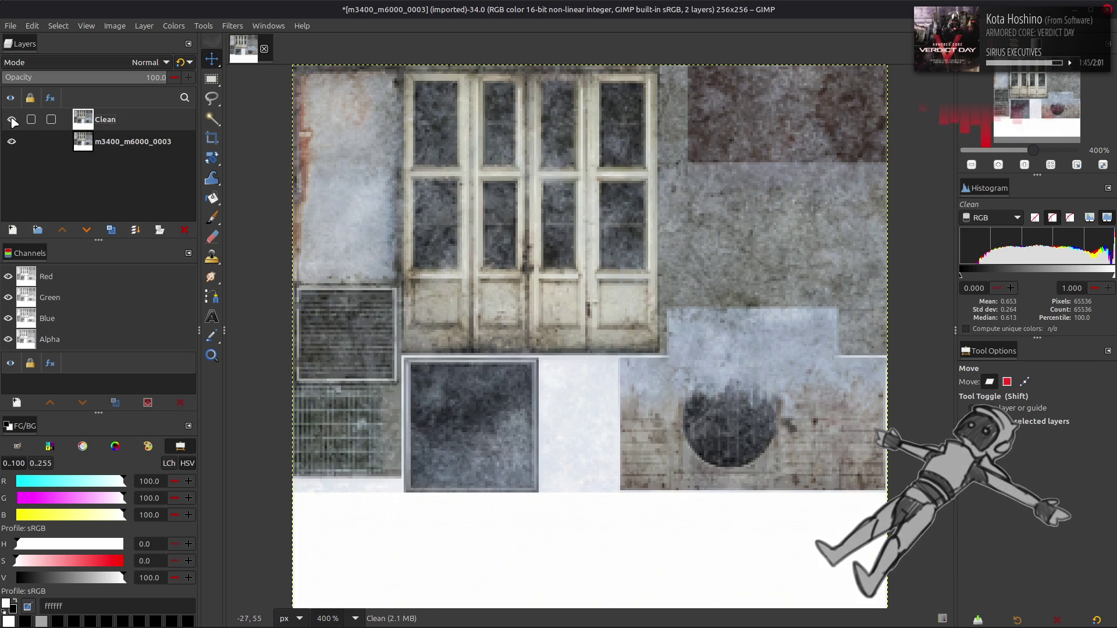
left_click(35, 142)
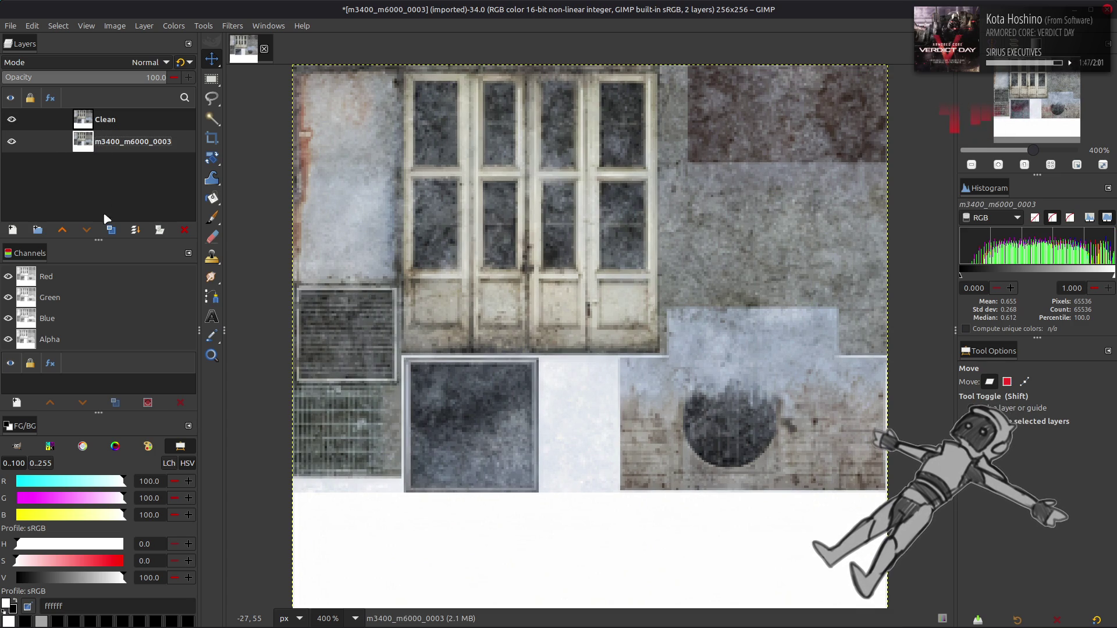
left_click(111, 230)
left_click(63, 230)
Apply a G'MIC Gaussian blur of 16 to the duplicated atlas layer.
left_click(228, 26)
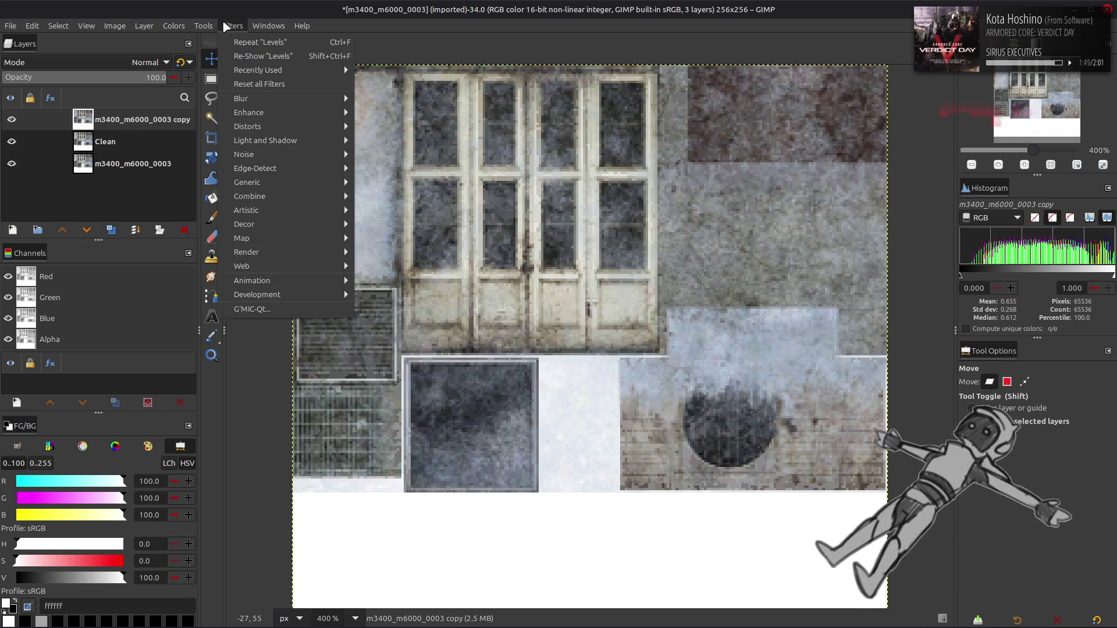
left_click(284, 309)
left_click(882, 152)
type("6")
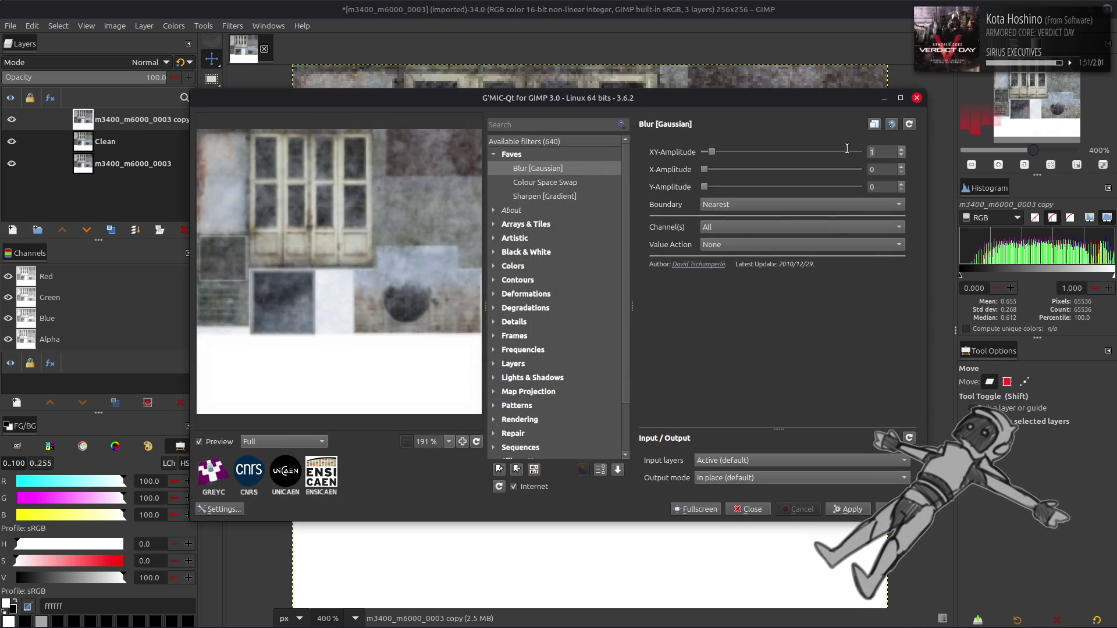
key("Return")
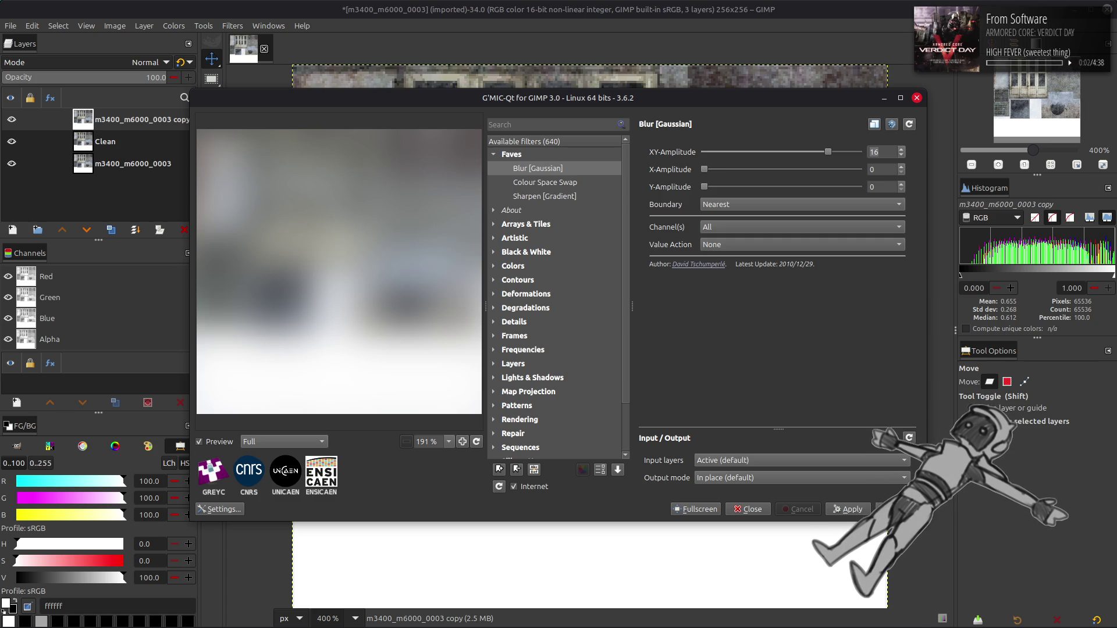
key("Return")
Put a Grain extract copy of Clean over the blurred layer, merge it down, and set Grain merge.
left_click(124, 142)
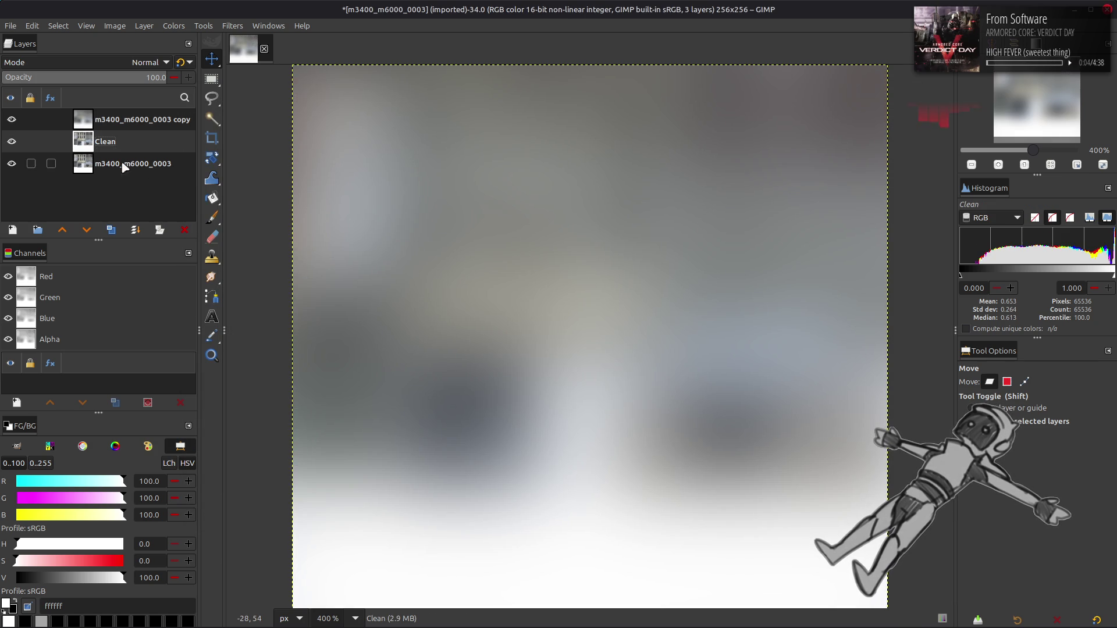
left_click(111, 230)
left_click_drag(110, 141, 98, 111)
key("ctrl+f")
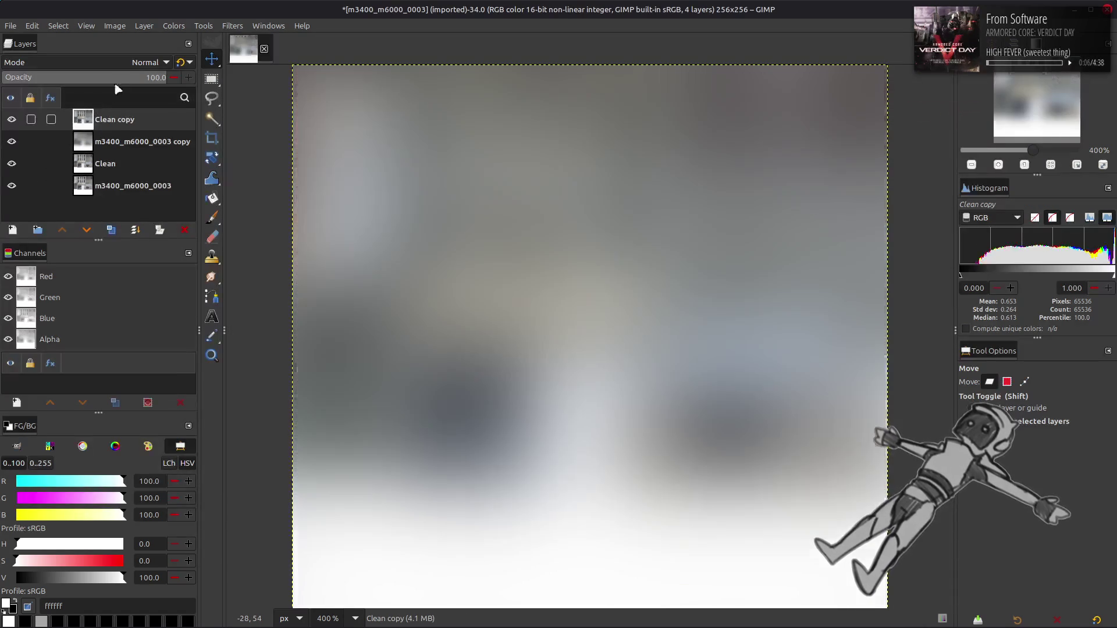
left_click(124, 60)
left_click(105, 560)
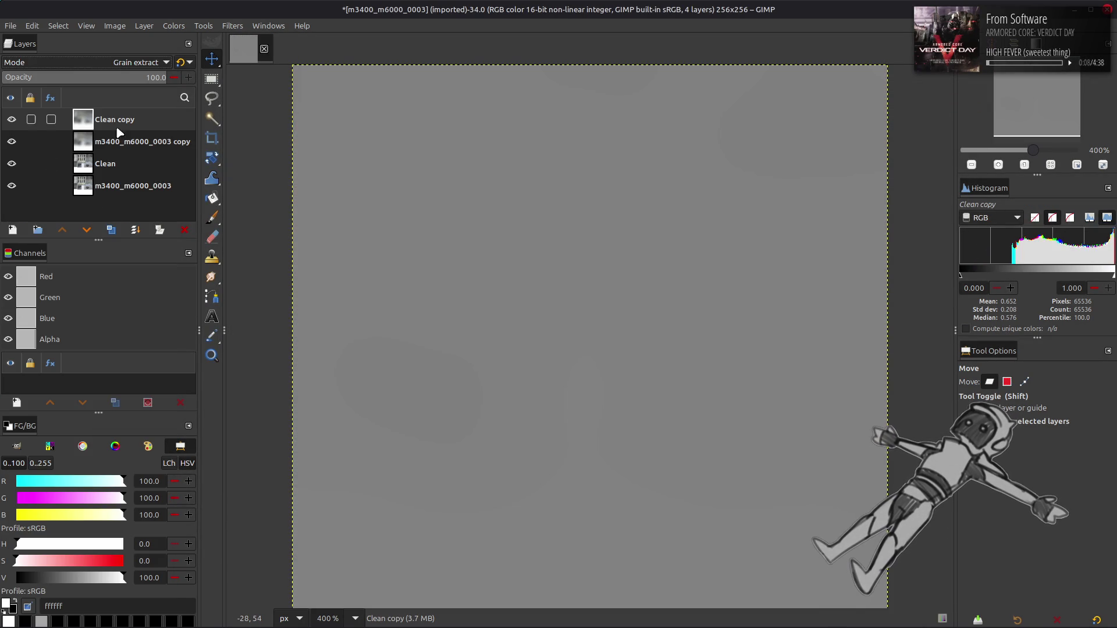
left_click(135, 230)
left_click(139, 63)
left_click(70, 505)
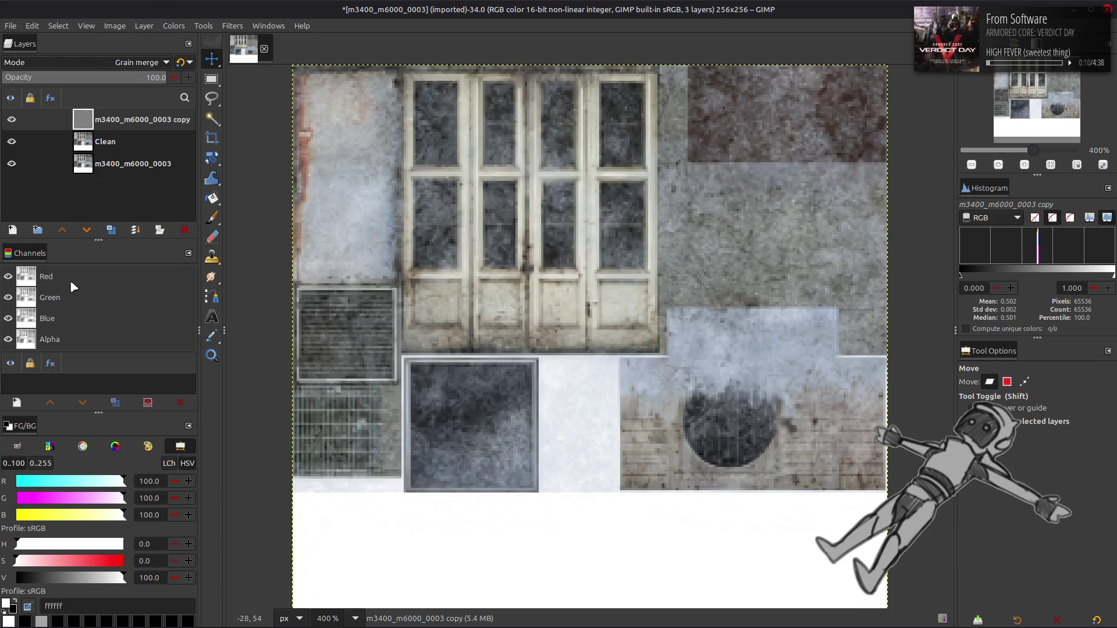
Duplicate Clean again, merge the detail layer into the copy, then merge it down into Clean.
left_click(115, 141)
left_click(111, 230)
left_click(117, 123)
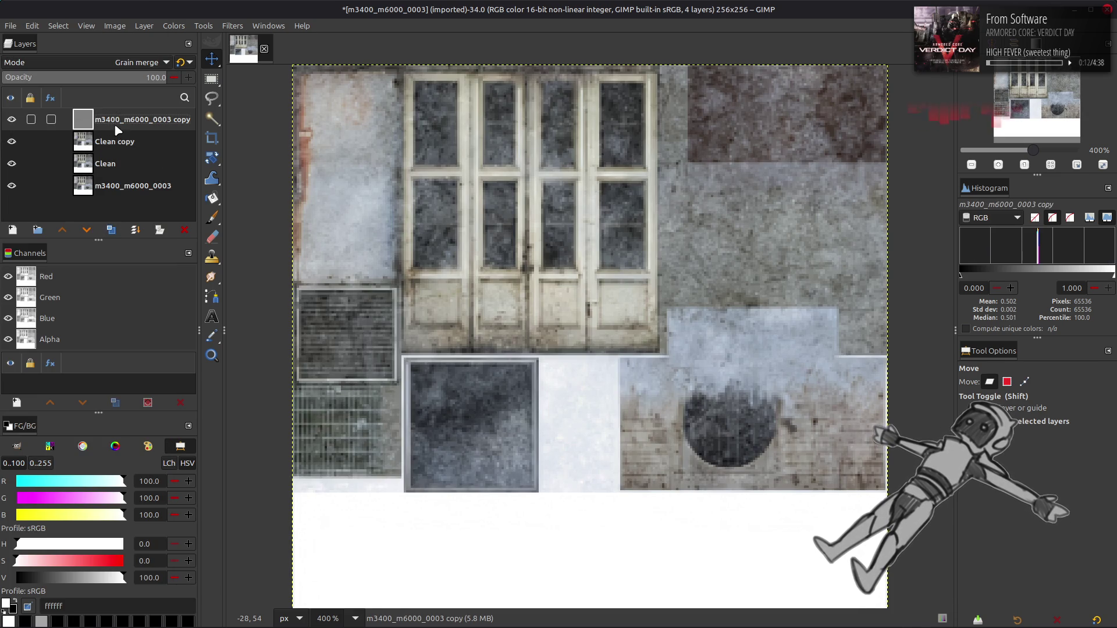
left_click(135, 230)
left_click(115, 67)
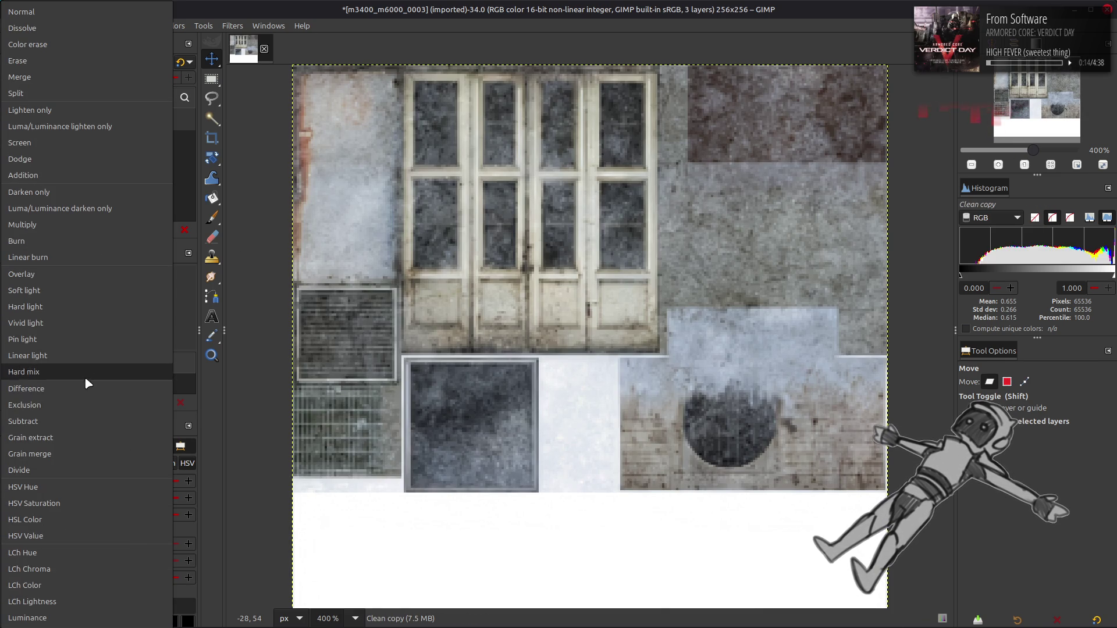
left_click(62, 593)
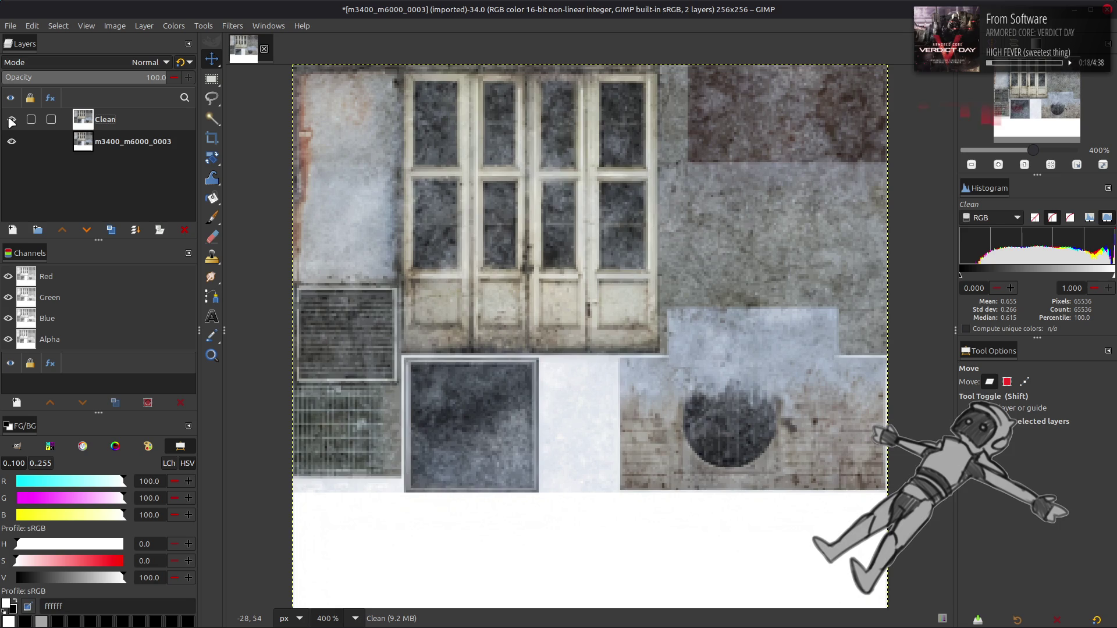
Duplicate Clean again and re-apply the G'MIC Gaussian blur to the copy.
left_click(111, 230)
left_click(110, 231)
left_click(232, 26)
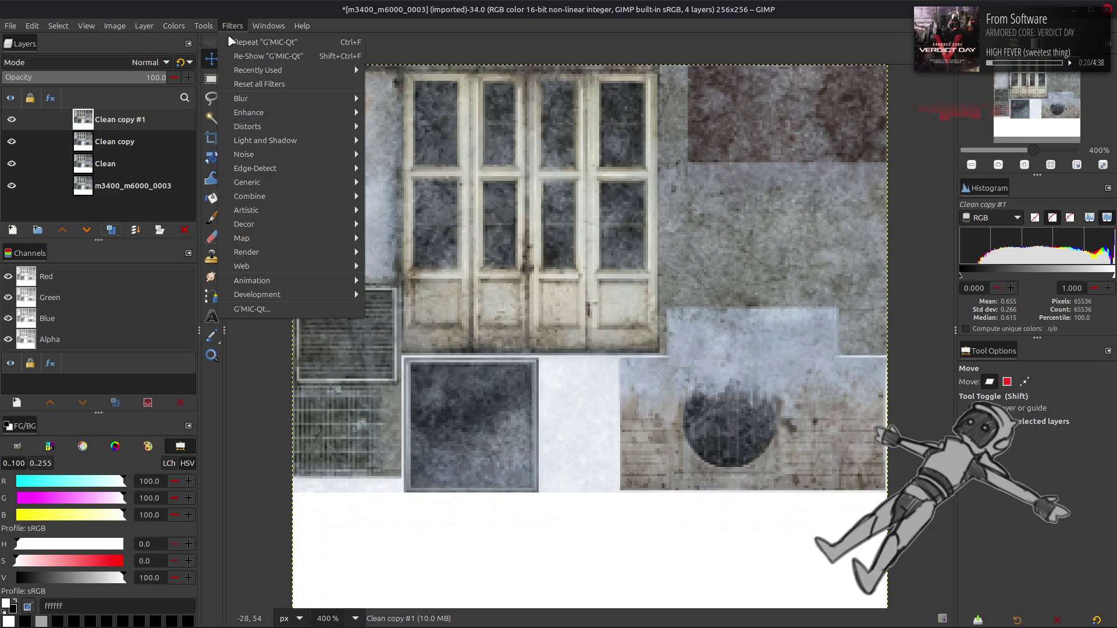
key("Escape")
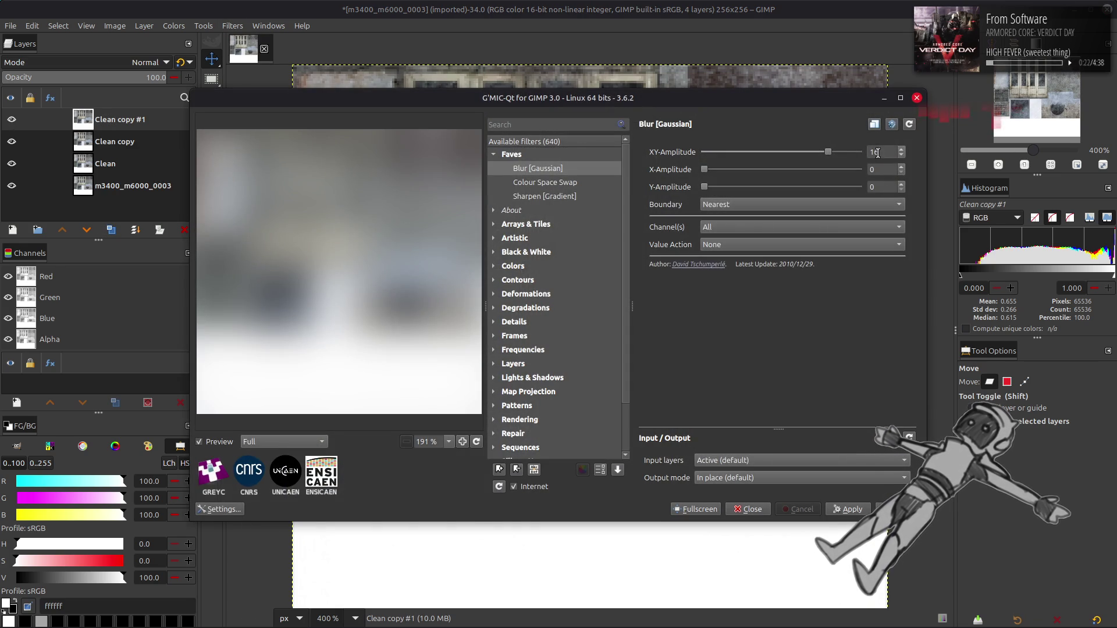
type("0.5")
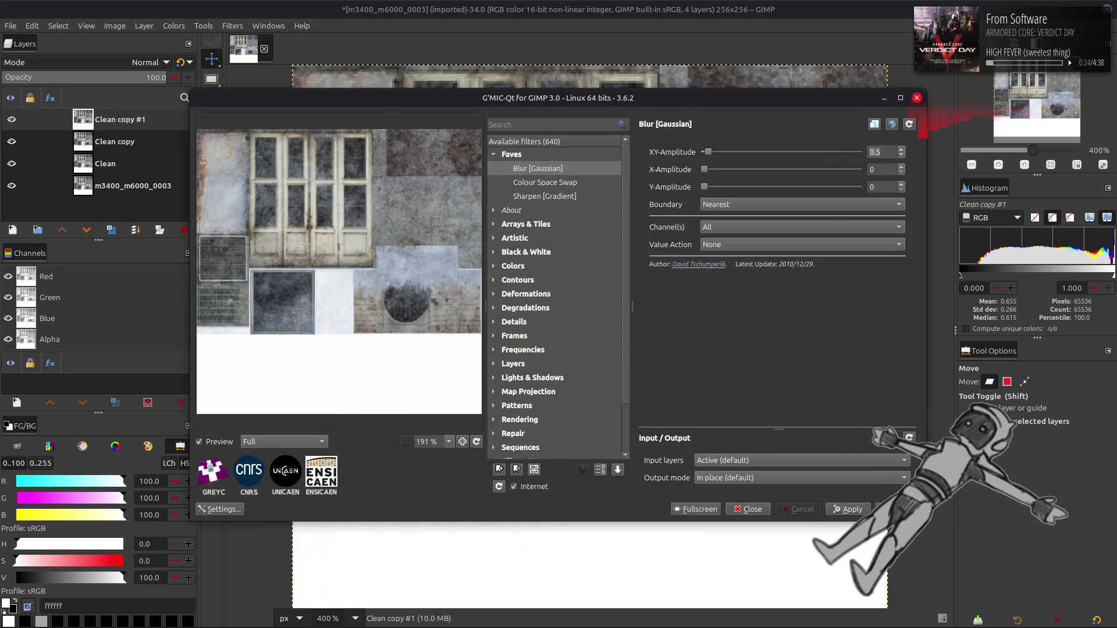
key("Return")
Merge Grain extract and Grain merge copies back down into Clean, comparing the result.
left_click(144, 61)
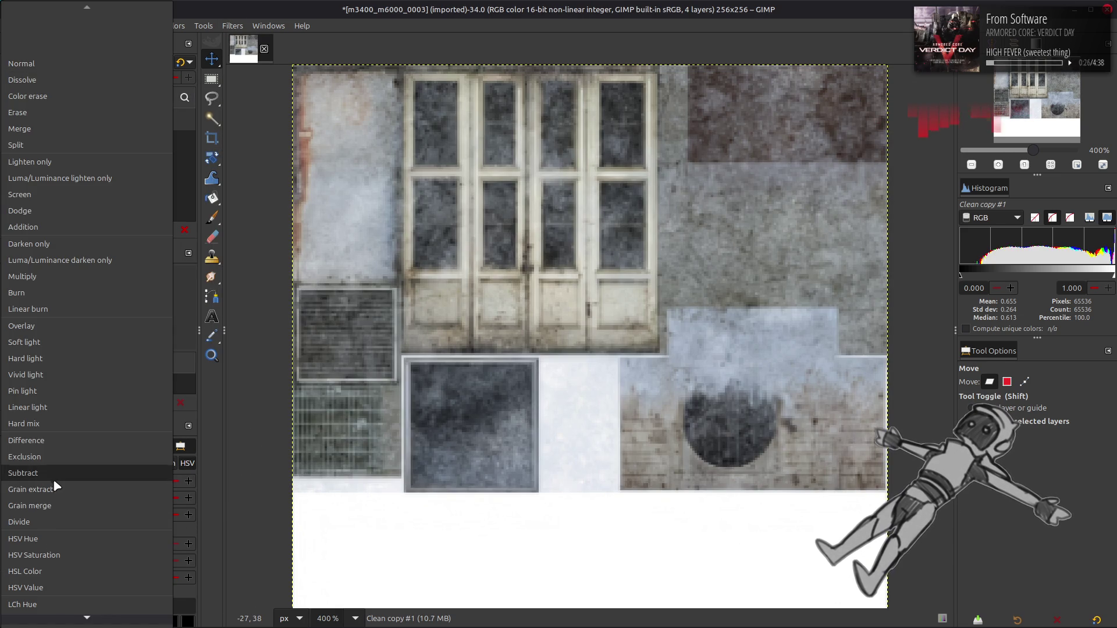
left_click(52, 478)
key("ctrl+e")
left_click(144, 62)
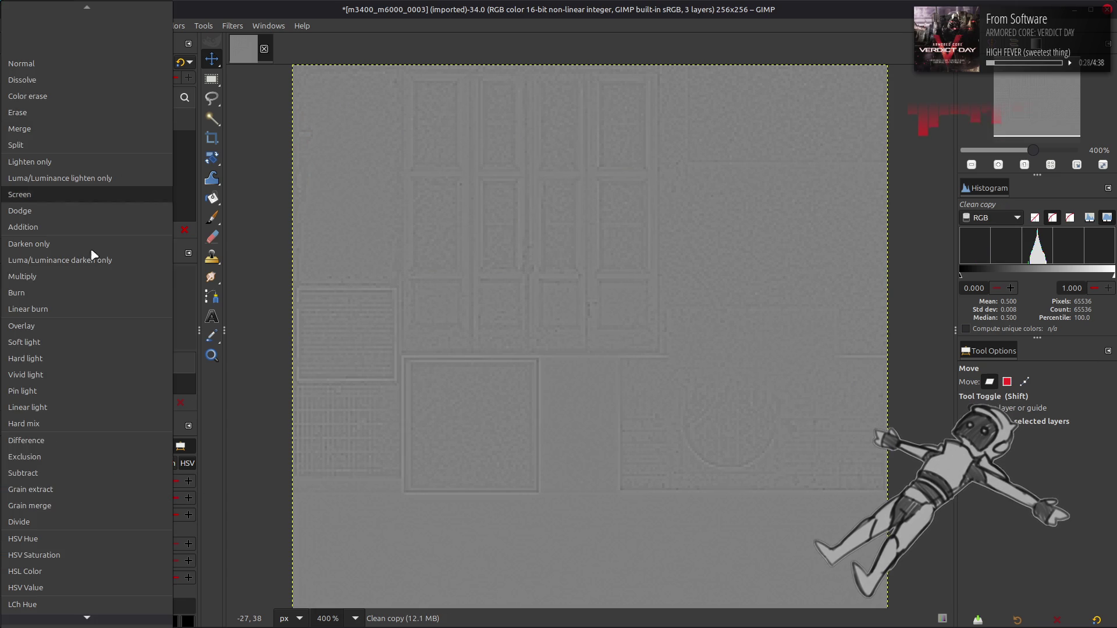
left_click(70, 501)
key("ctrl+e")
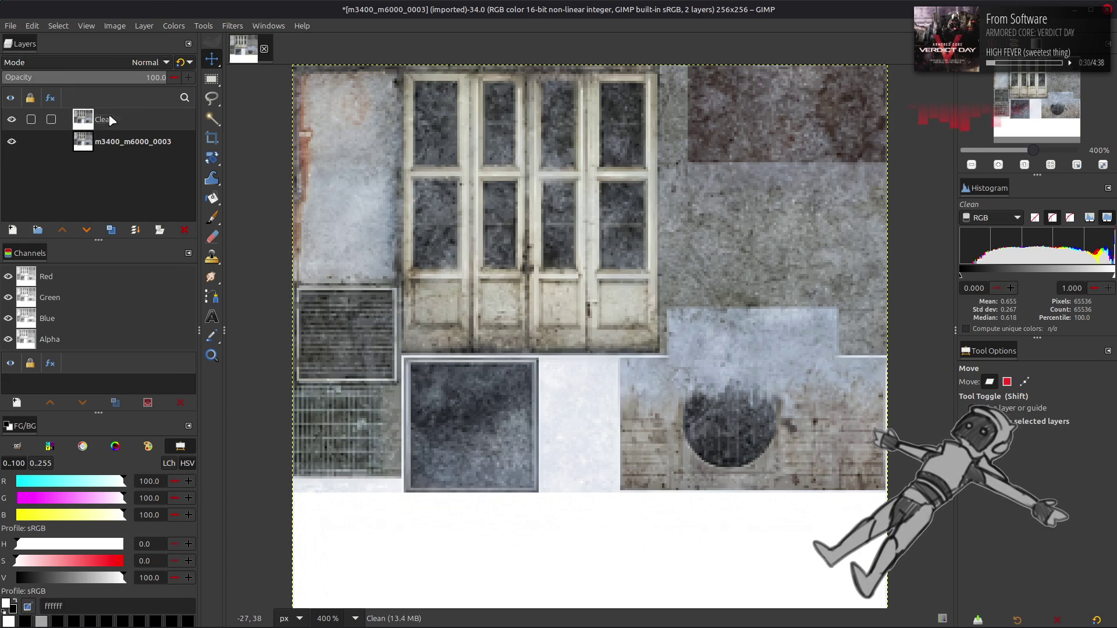
left_click(12, 120)
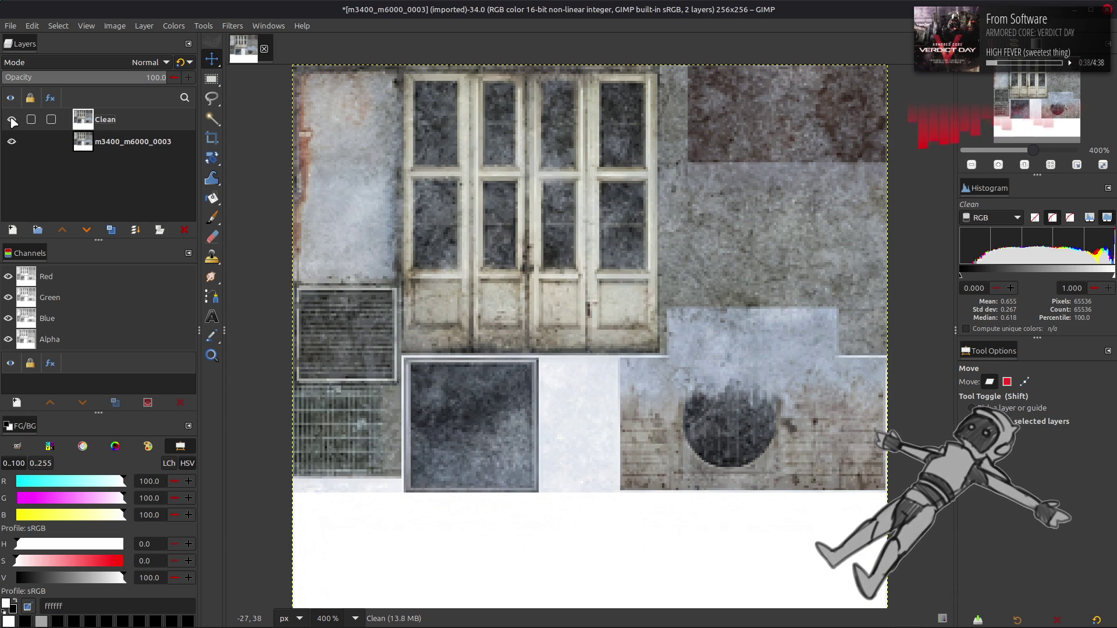
Add a new white-filled layer at the top of the stack.
left_click(14, 230)
left_click(734, 483)
right_click(141, 123)
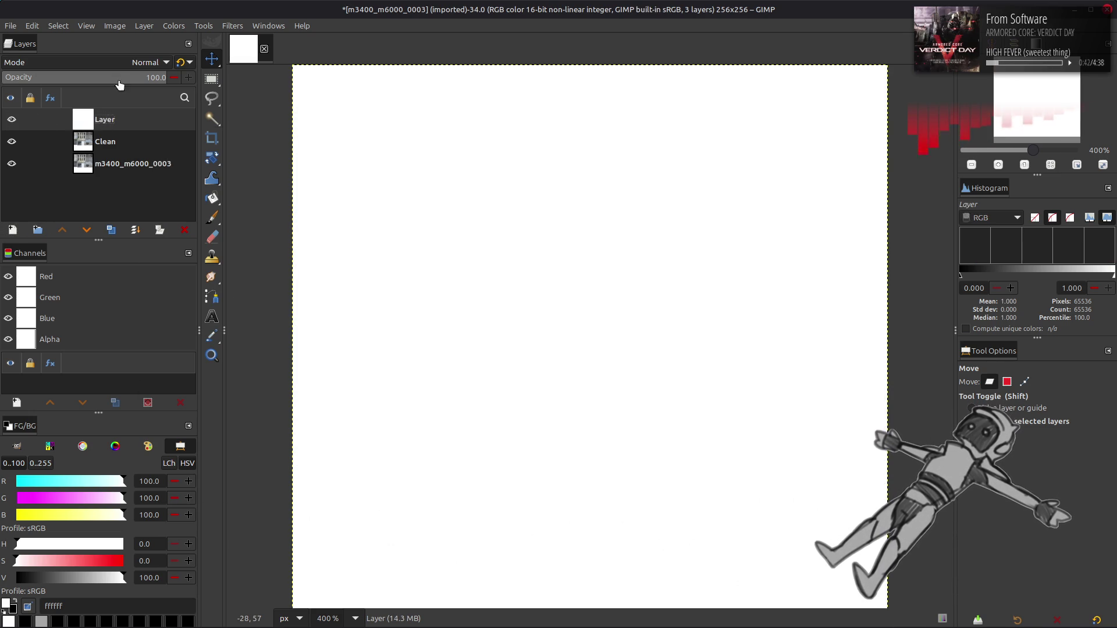
Set the new layer to Multiply and rectangle-select the empty bottom area of the atlas.
left_click(149, 62)
left_click(74, 282)
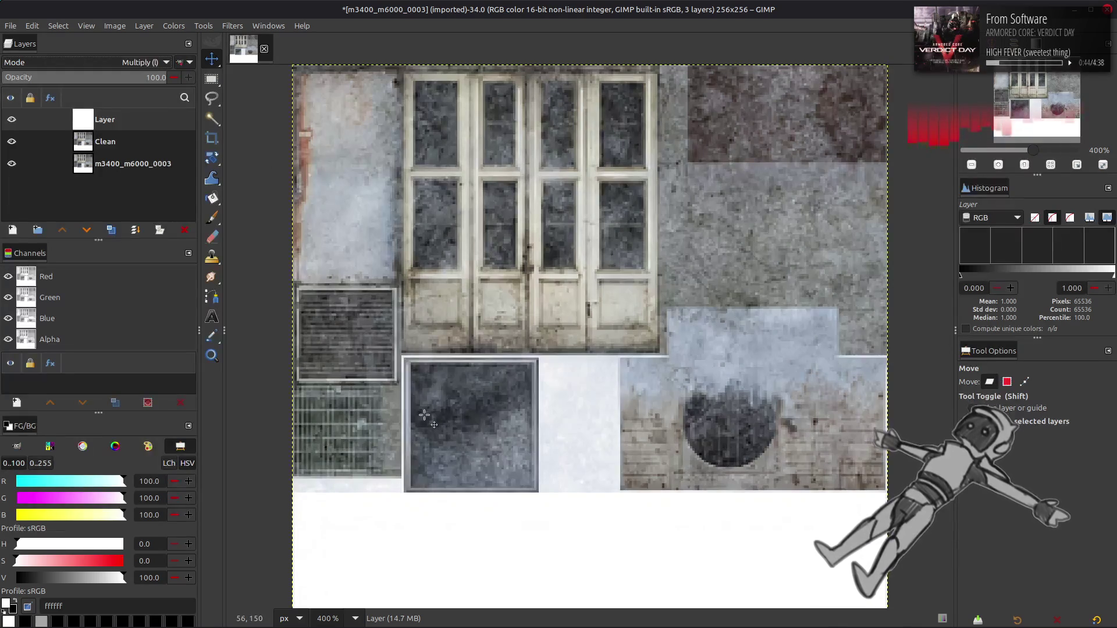
scroll(301, 450, "down", 4)
key("r")
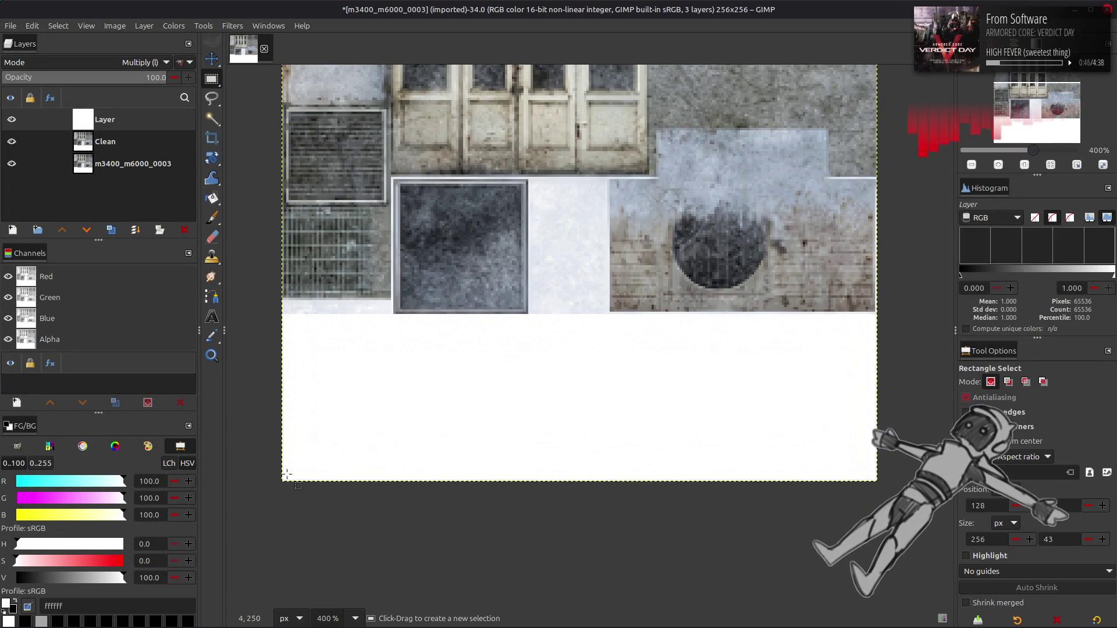
mouse_move(283, 481)
left_mouse_down()
mouse_move(368, 444)
mouse_move(848, 356)
mouse_move(880, 314)
left_mouse_up()
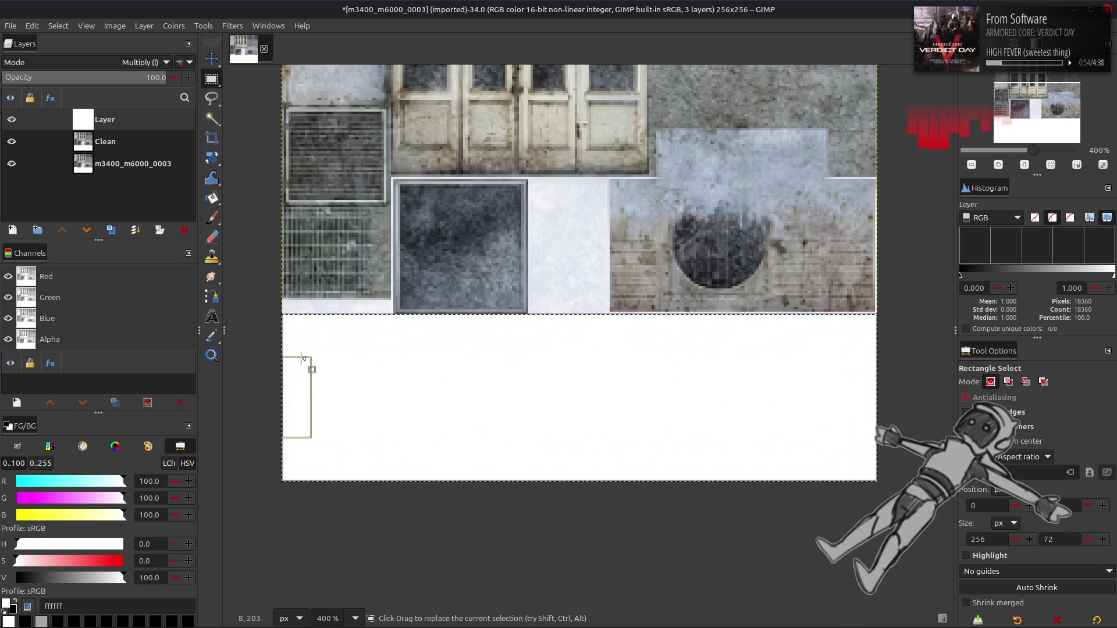
Add the dark panel's edge strip, grille seam, lower panels' top seam and pale gap to the selection.
scroll(441, 326, "down", 2)
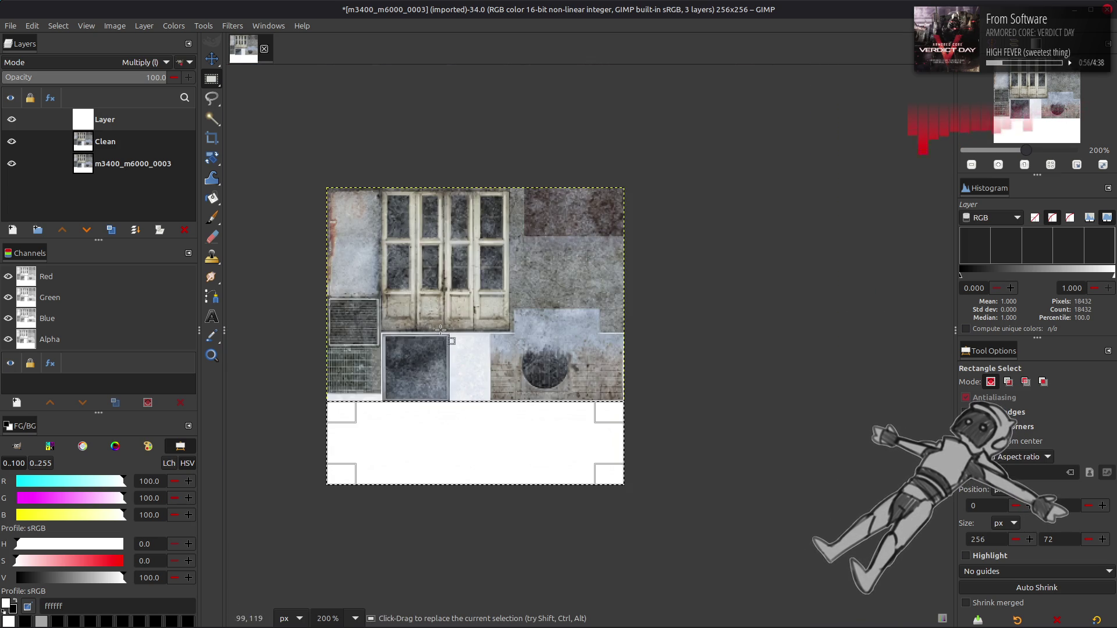
scroll(442, 326, "up", 4)
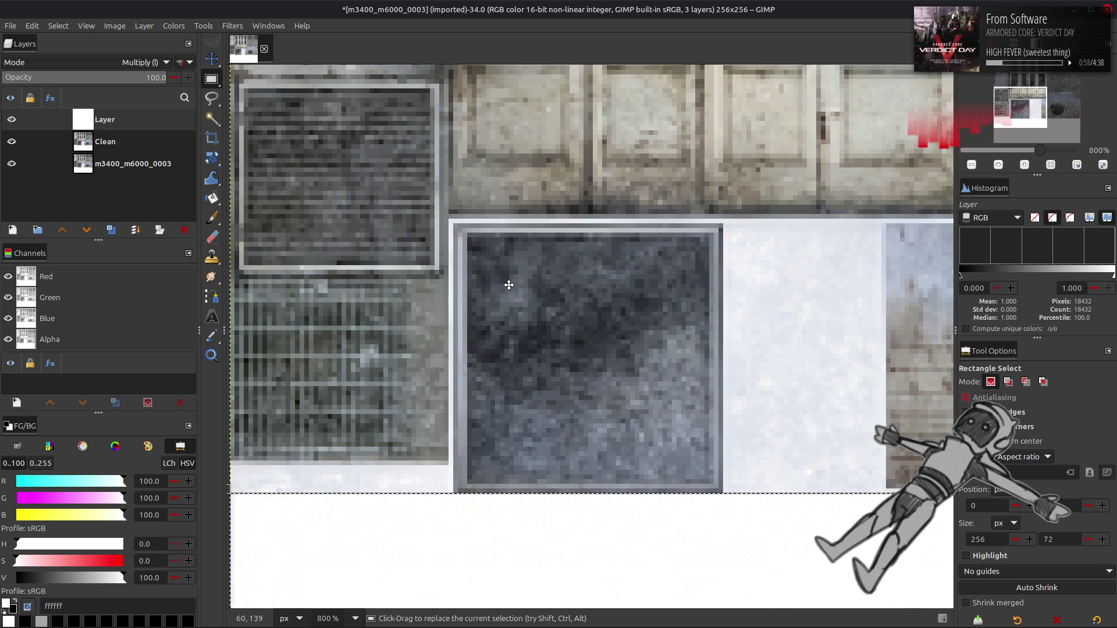
scroll(509, 285, "left", 1)
left_click_drag(452, 220, 458, 496)
mouse_move(232, 464)
left_mouse_down()
mouse_move(372, 505)
mouse_move(455, 492)
left_mouse_up()
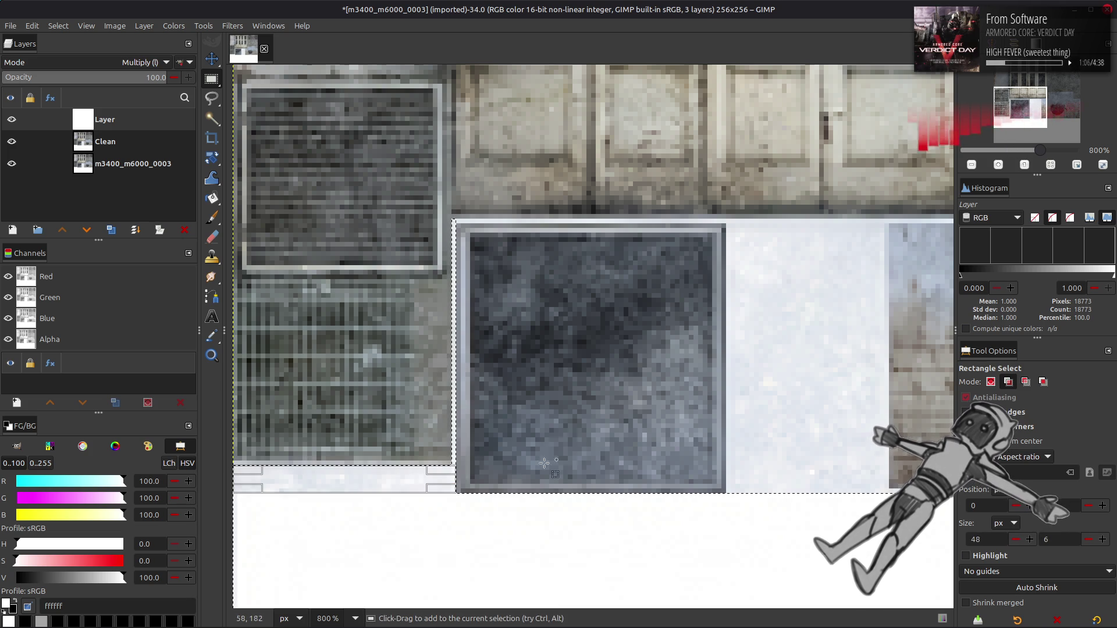
scroll(510, 486, "right", 3)
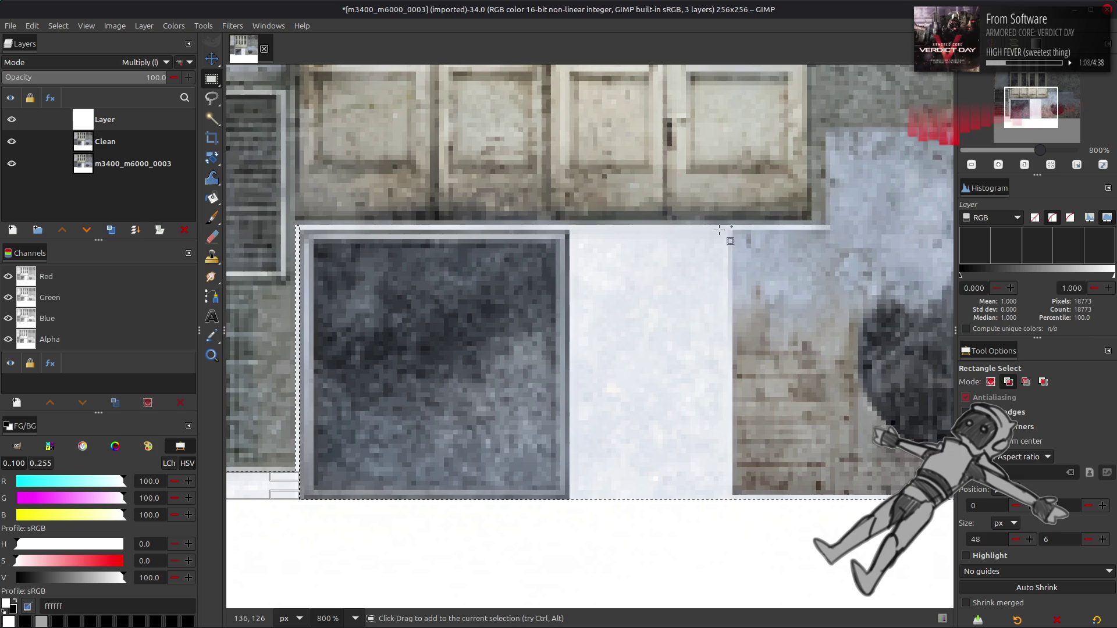
left_click_drag(828, 229, 291, 220)
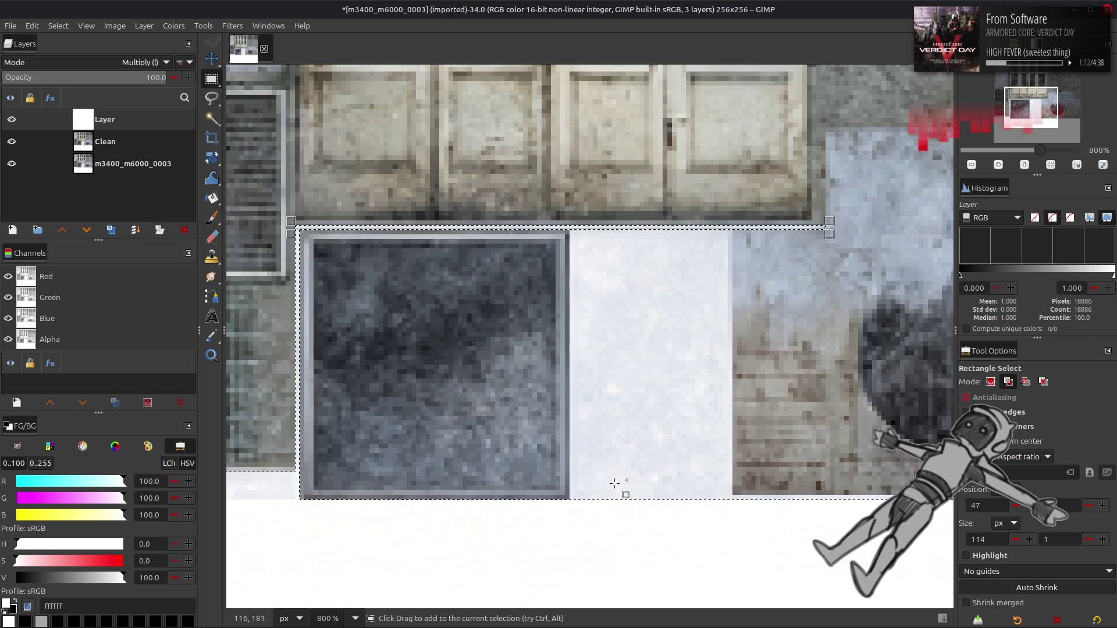
mouse_move(569, 500)
left_mouse_down()
mouse_move(605, 416)
mouse_move(714, 271)
mouse_move(733, 225)
left_mouse_up()
Add the strips under and above the circle wall piece and the atlas's right-edge strip.
scroll(341, 397, "right", 10)
scroll(341, 397, "down", 1)
key("shift")
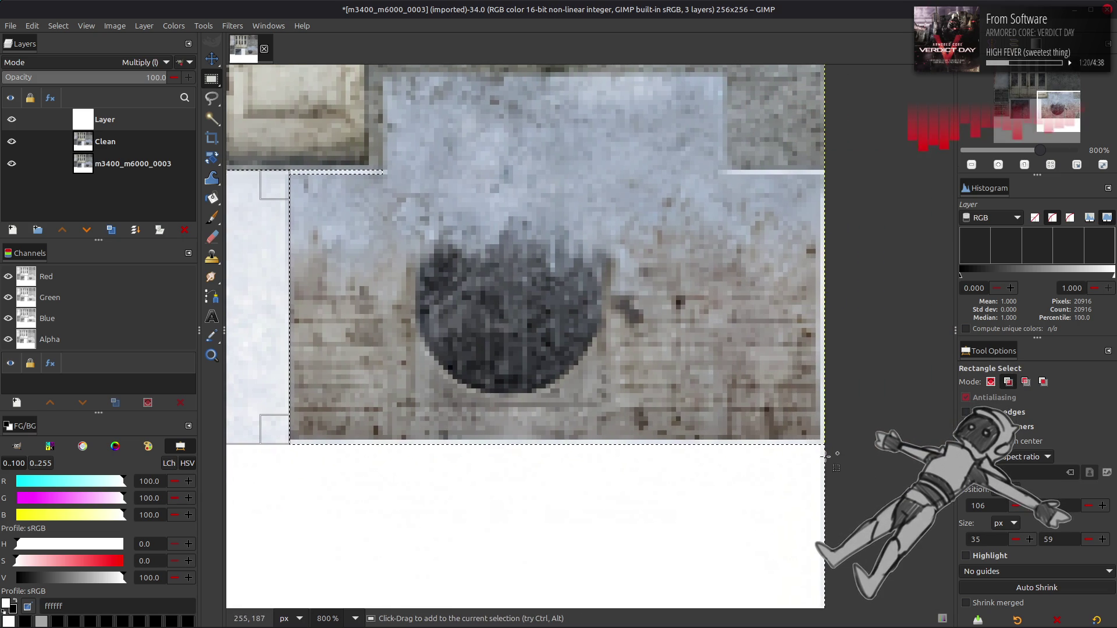
mouse_move(827, 464)
left_mouse_down()
mouse_move(230, 460)
mouse_move(262, 452)
mouse_move(256, 438)
left_mouse_up()
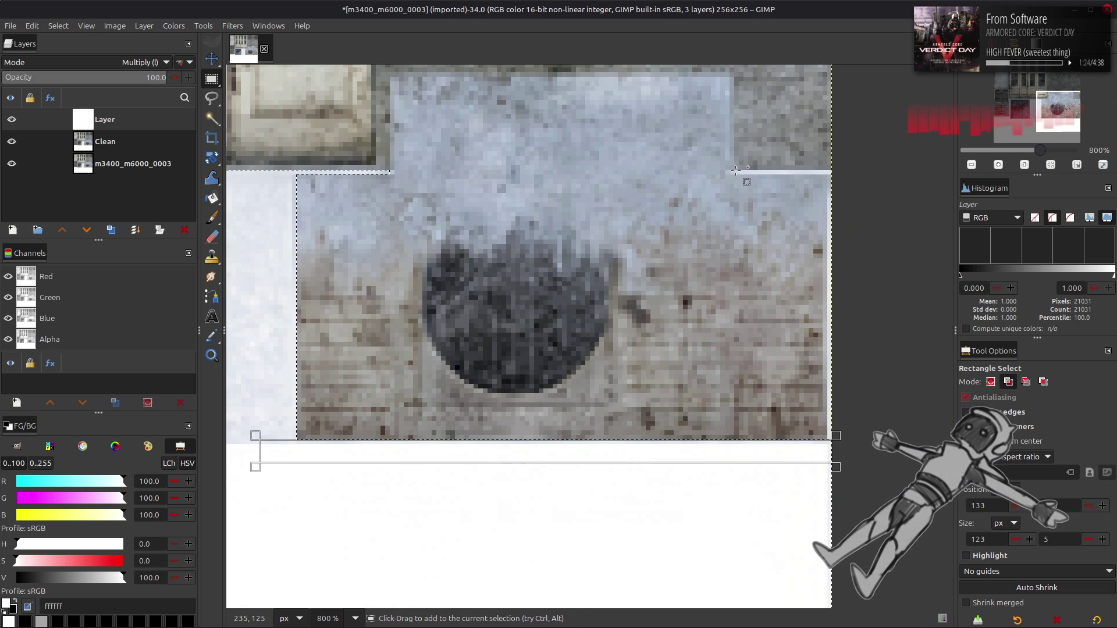
left_click_drag(735, 171, 836, 174)
left_click_drag(827, 445, 835, 167)
scroll(429, 307, "left", 5)
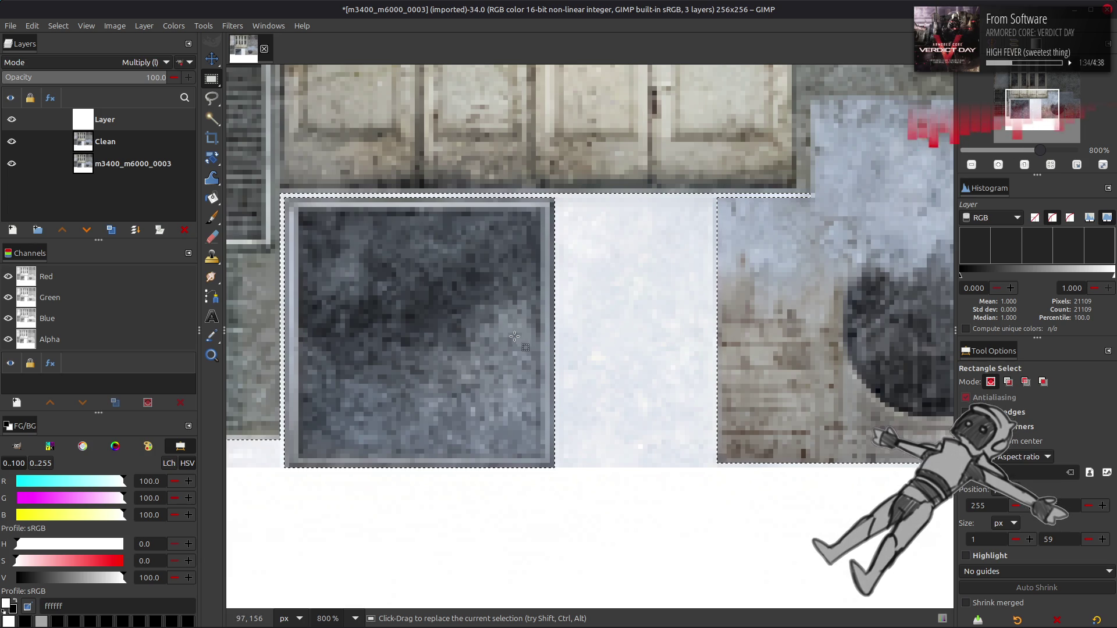
scroll(635, 378, "left", 5)
scroll(634, 378, "up", 3)
scroll(586, 367, "up", 5)
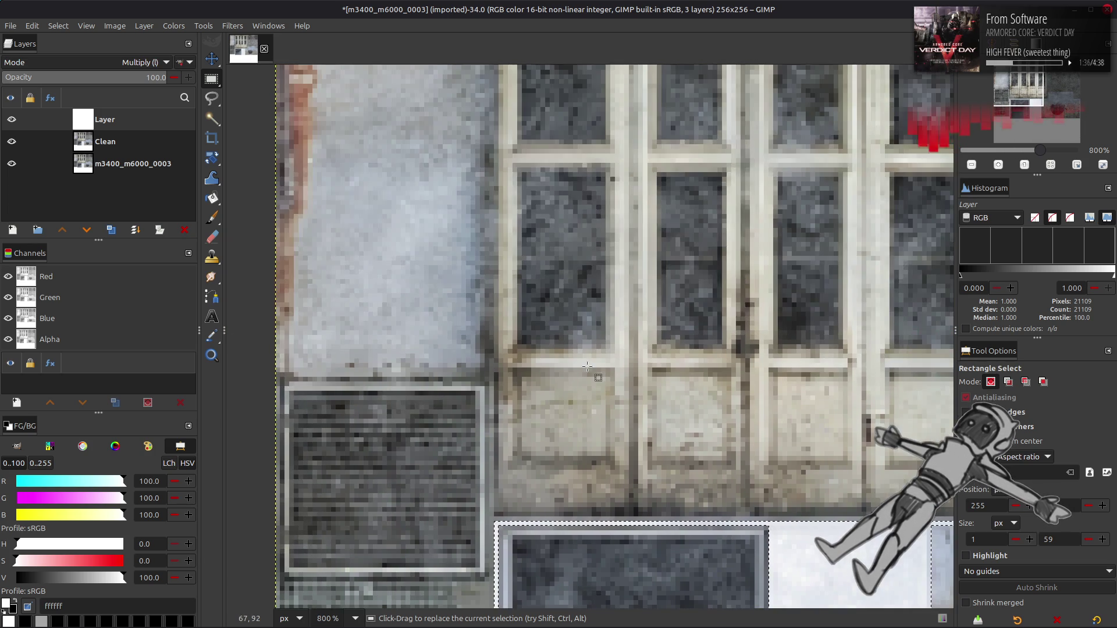
scroll(506, 400, "right", 10)
Blacken the selected areas with Levels output high at 0, then clear the selection.
key("2")
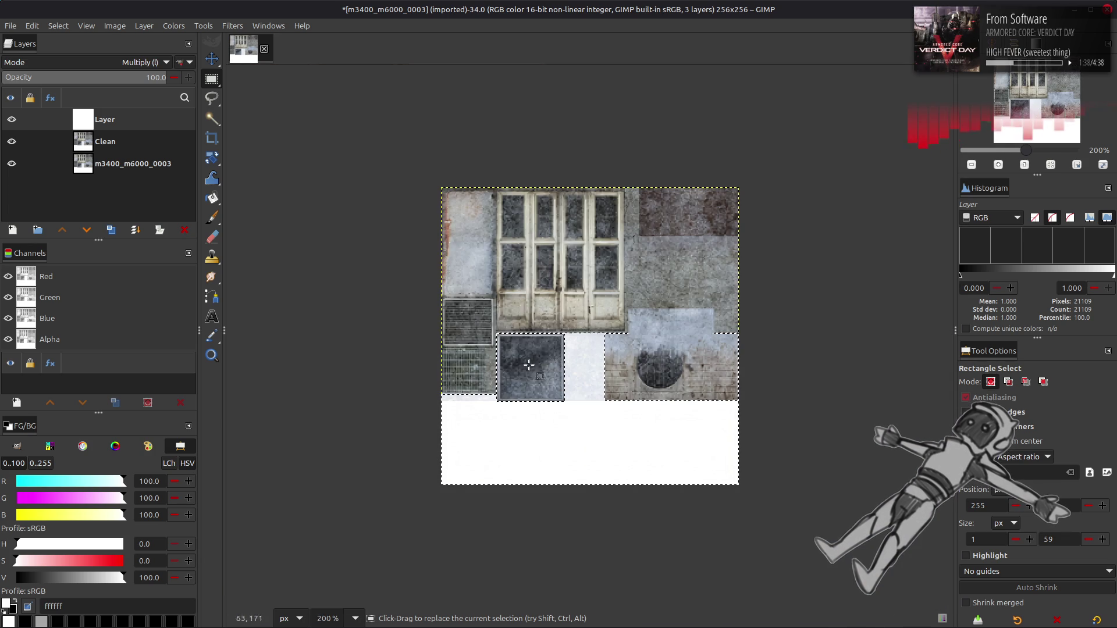
left_click(173, 26)
left_click(187, 153)
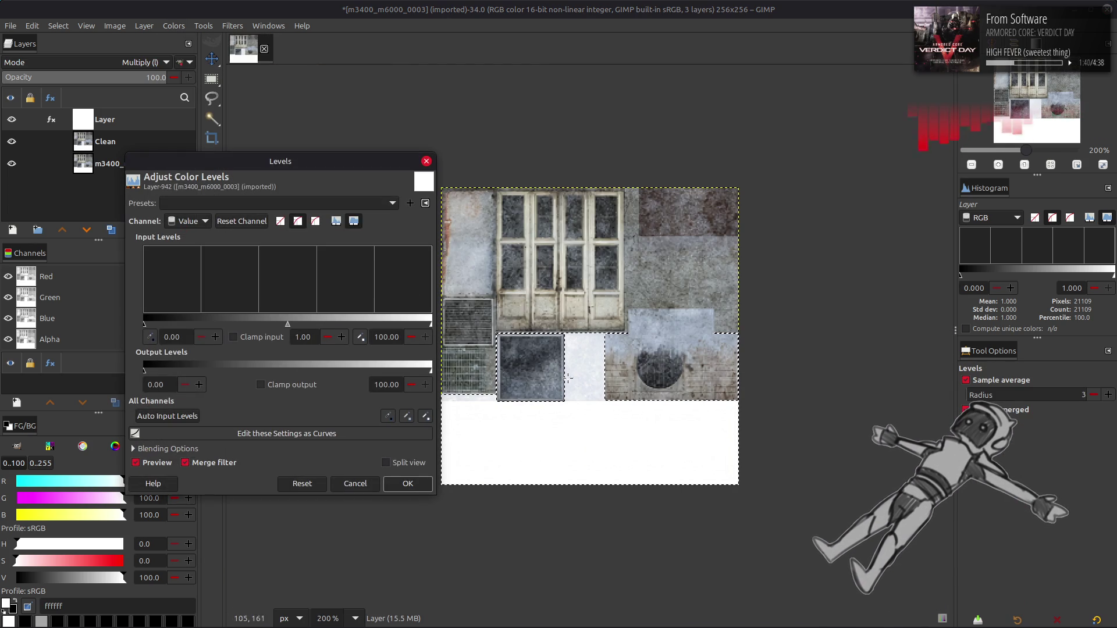
left_click_drag(423, 366, 146, 366)
left_click(407, 484)
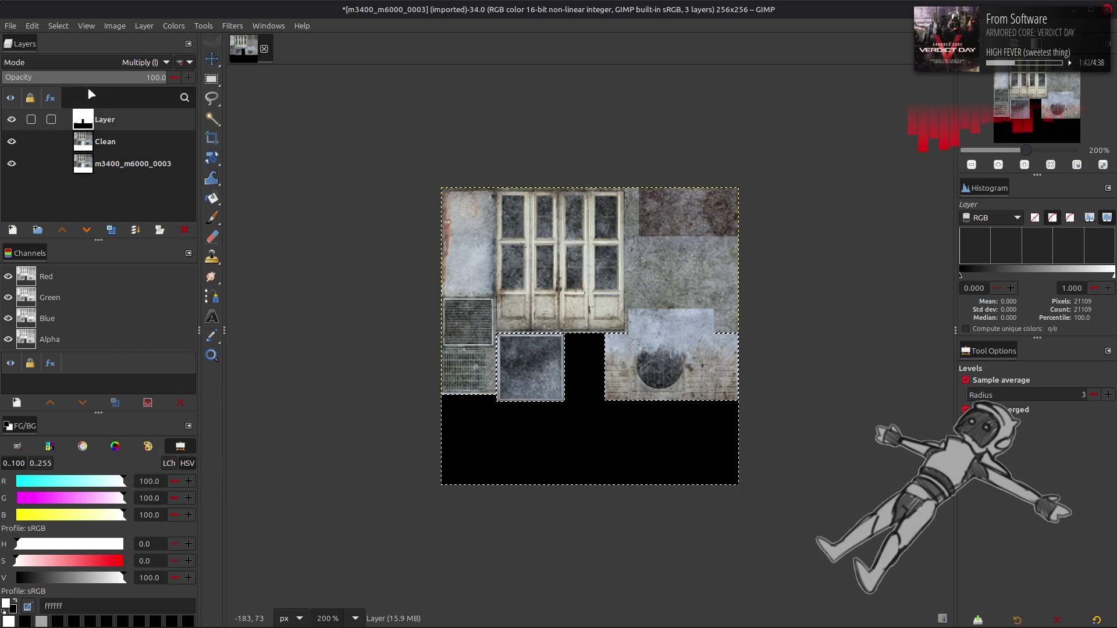
left_click(58, 26)
left_click(73, 48)
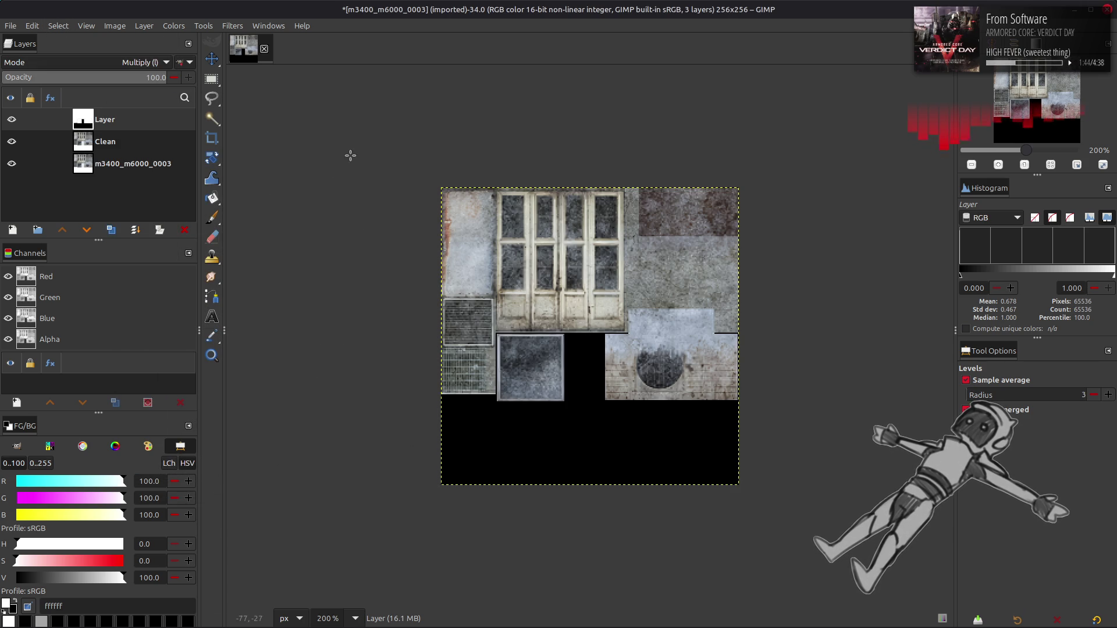
Rename the new layer Clip and hide it.
key("m")
double_click(149, 119)
type("Clip")
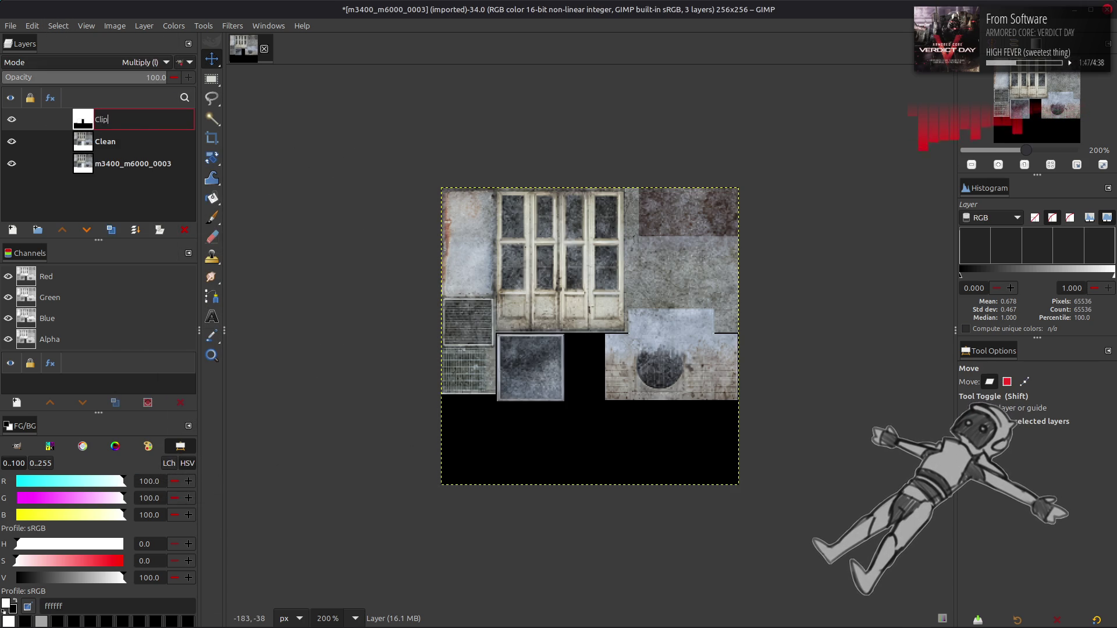
key("Return")
scroll(123, 69, "up", 8)
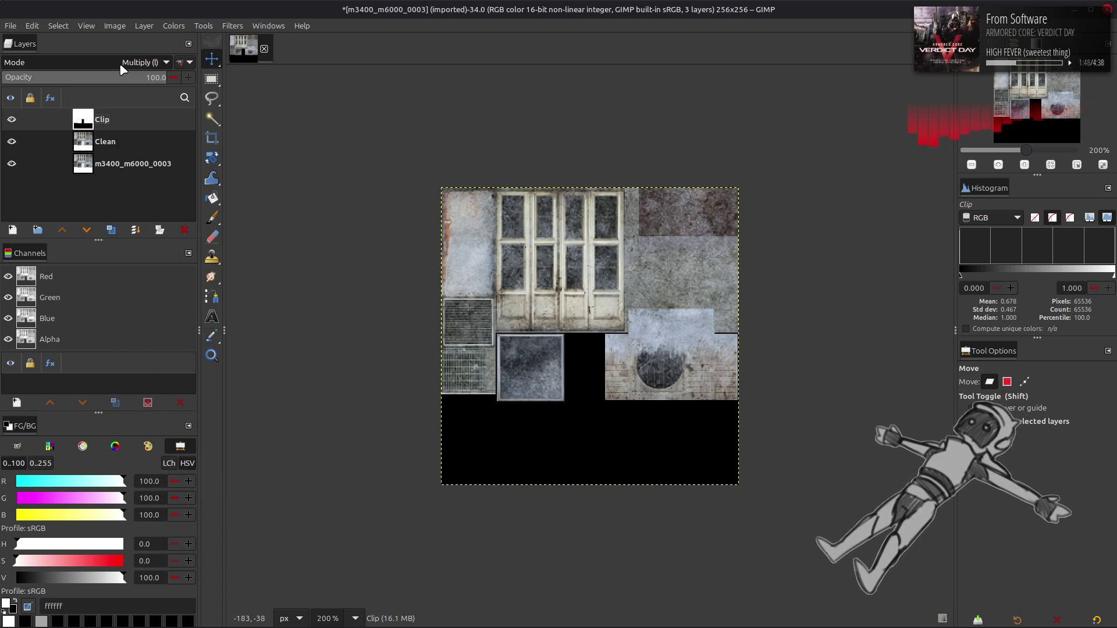
left_click(12, 120)
Save the image as m3400_m6000_0003.xcf and go to the parent folder in the file manager.
key("ctrl+s")
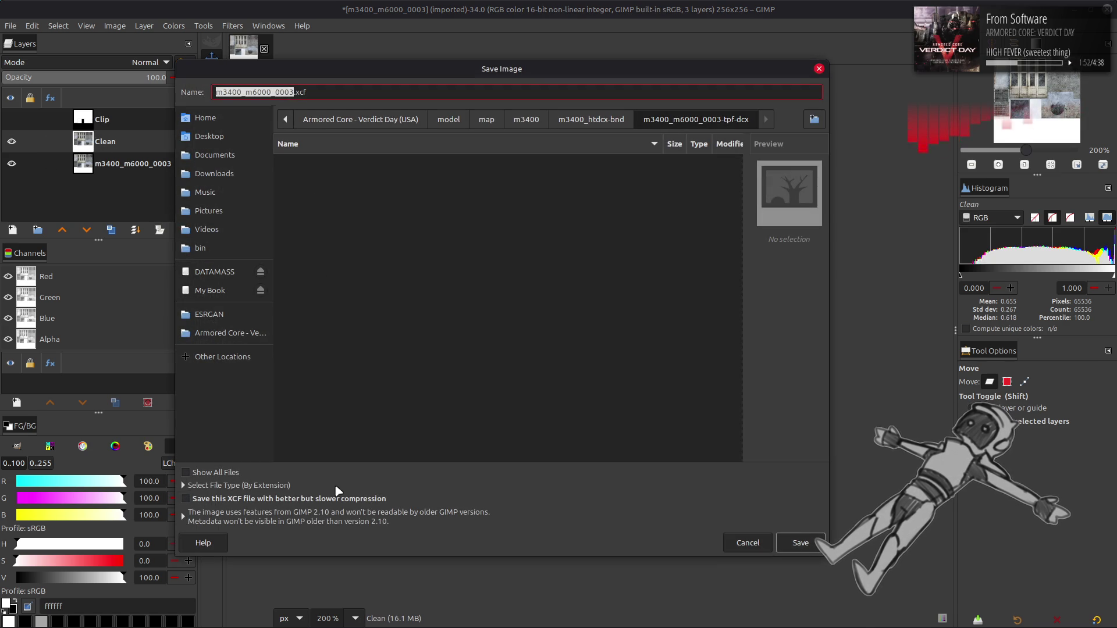
left_click(801, 543)
key("alt+Tab")
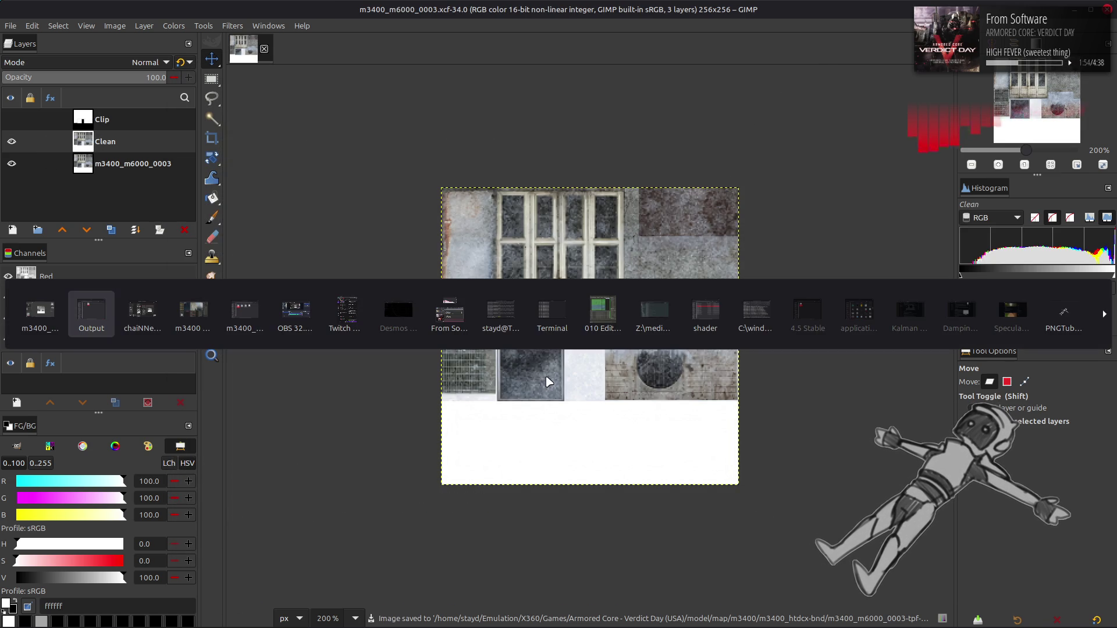
key("Tab")
key("Tab")
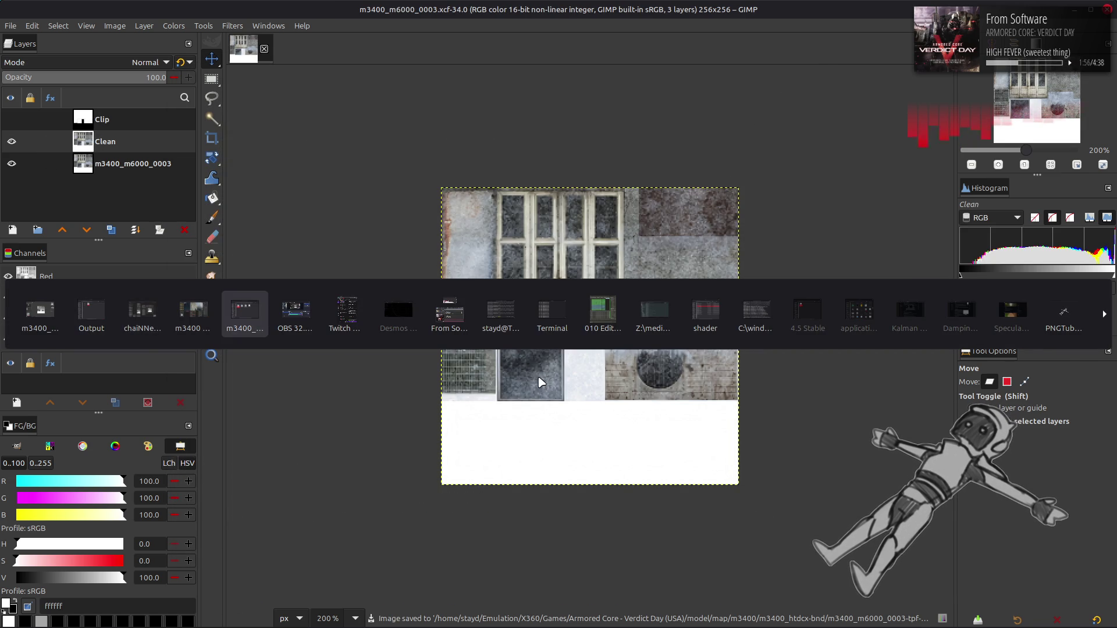
key("alt+Up")
Browse the m3400_m6000_0003_s-tpf-dcx and 0003-tpf-dcx folders in Nemo.
double_click(534, 332)
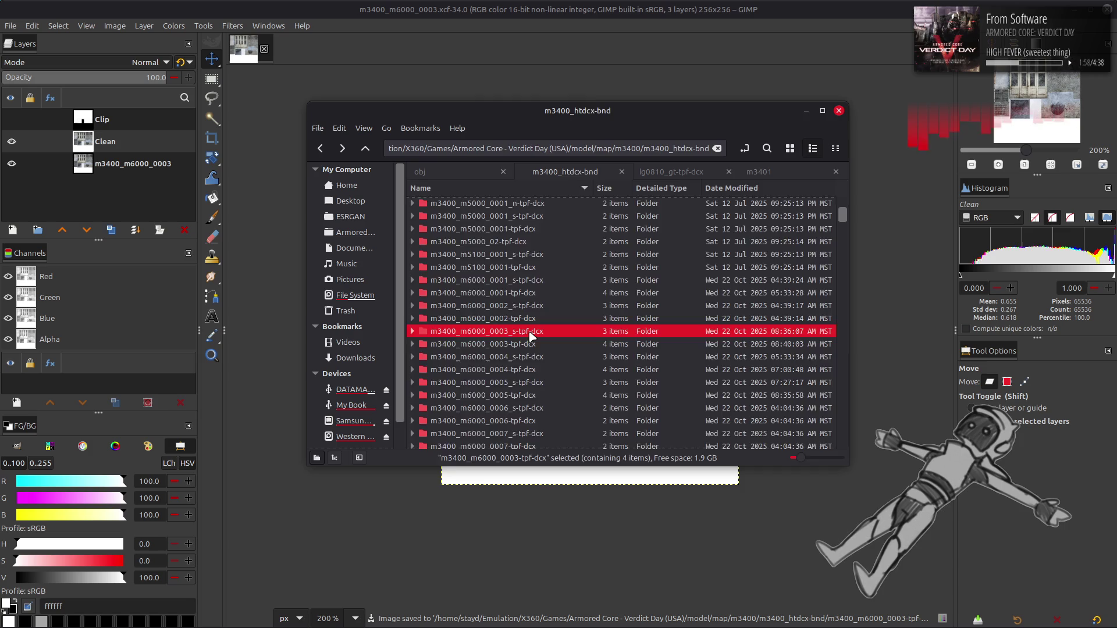
key("alt+Up")
left_click(515, 357)
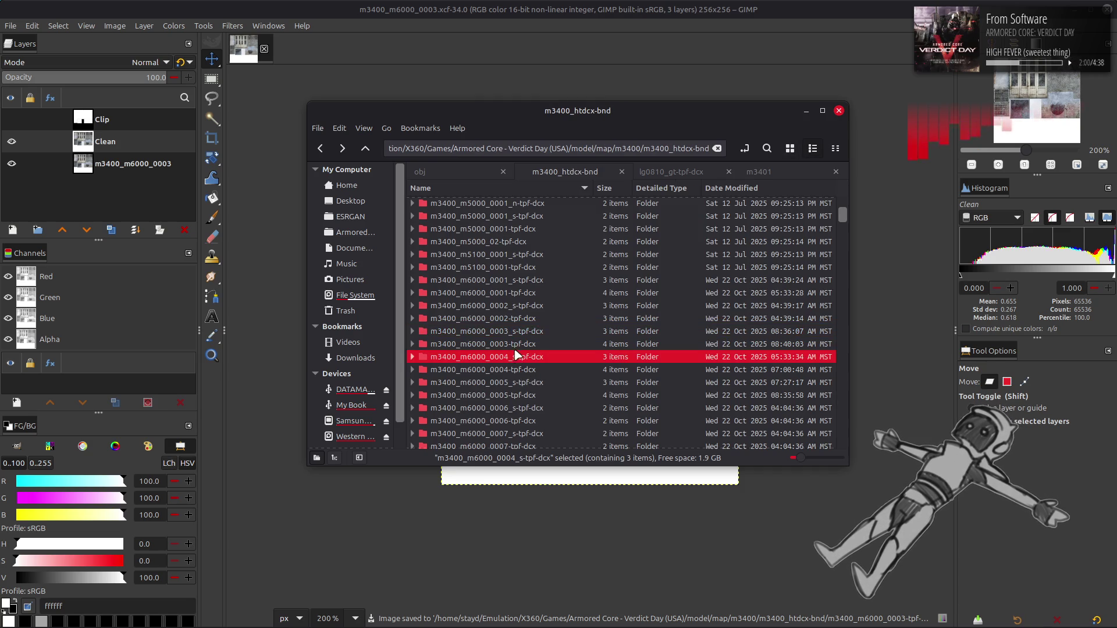
double_click(513, 344)
Return to GIMP, zoom to 400%, and duplicate the Clean layer.
key("alt+Tab")
key("3")
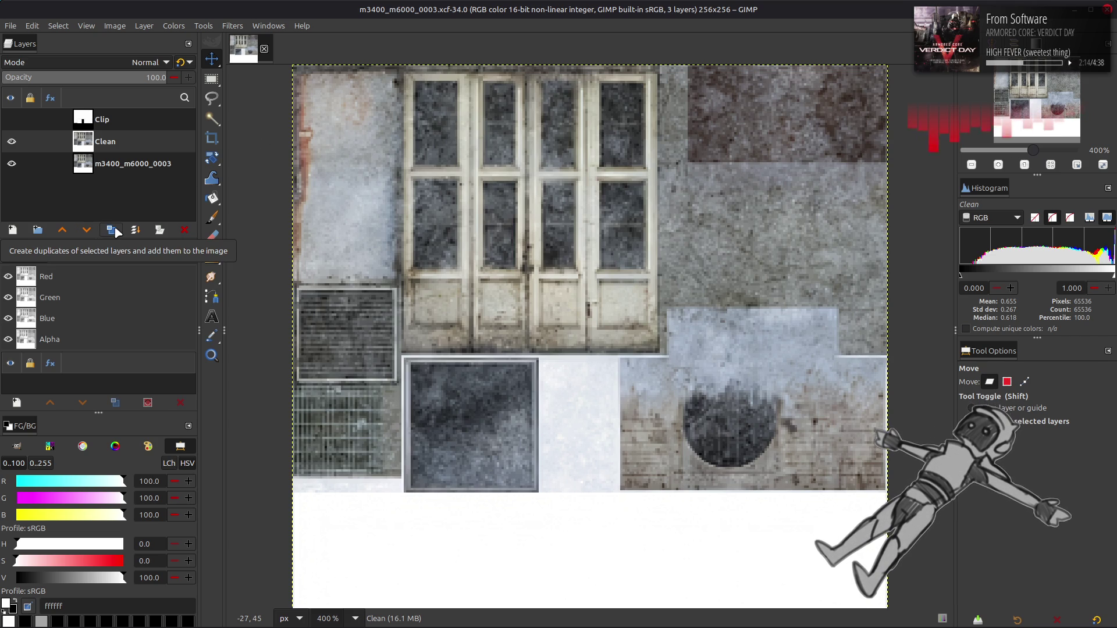
left_click(111, 230)
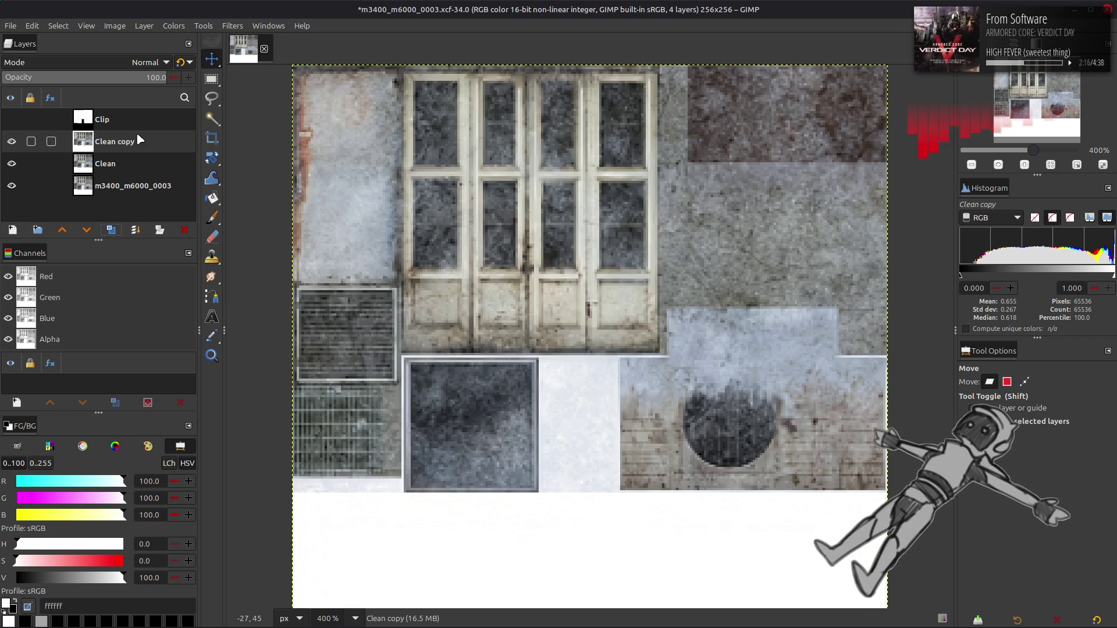
Darken Clean copy with Levels, capping the output high value at 90.
left_click(173, 26)
left_click(190, 154)
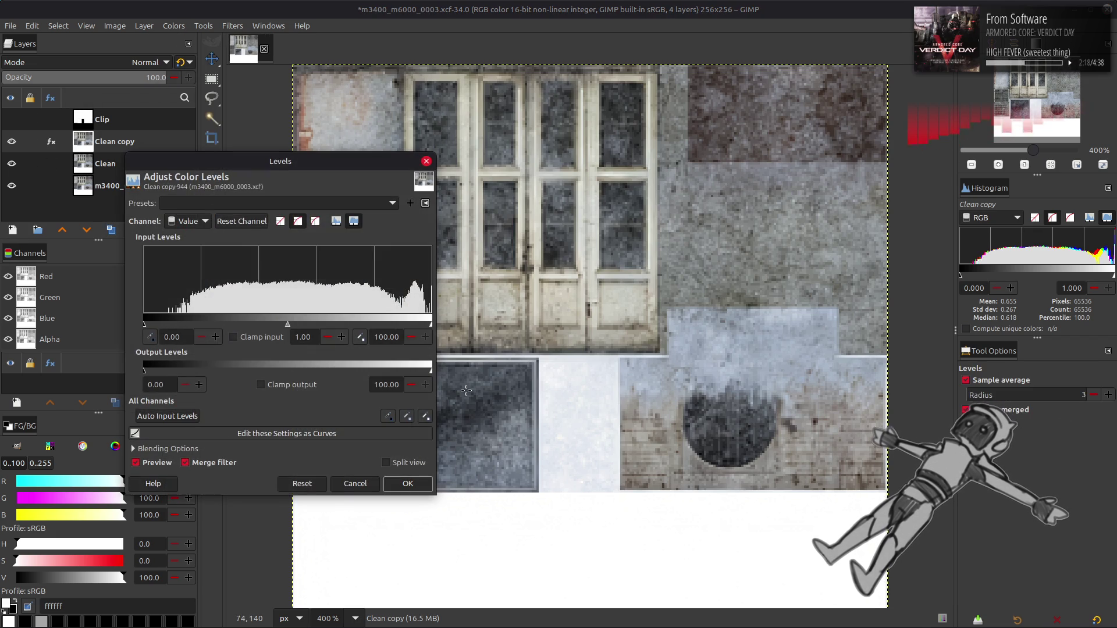
key("ctrl+a")
type("90")
key("Tab")
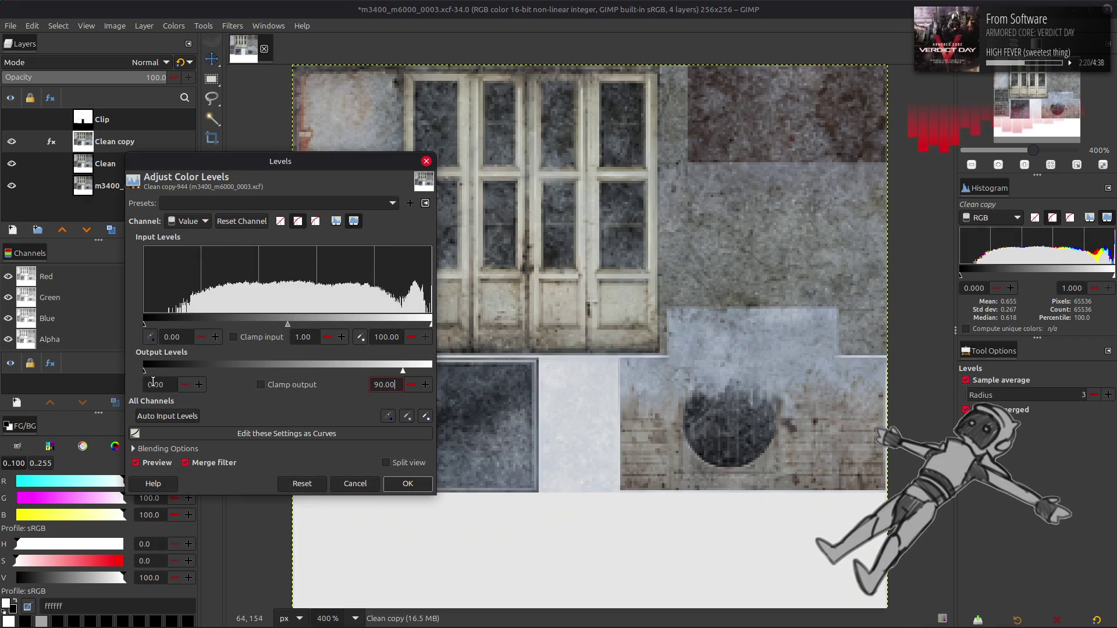
key("shift+Tab")
type("5")
left_click(403, 485)
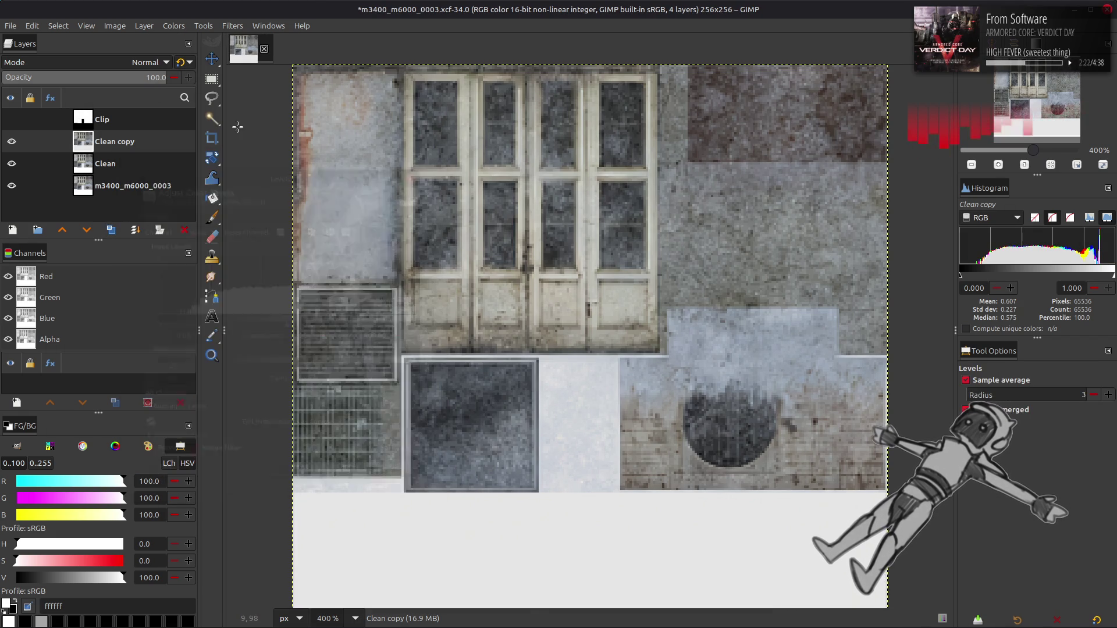
Try Extract Component with CMYK Cyan, cancel, and duplicate the darkened layer as Clean copy #1.
left_click(173, 26)
mouse_move(240, 239)
left_click(286, 253)
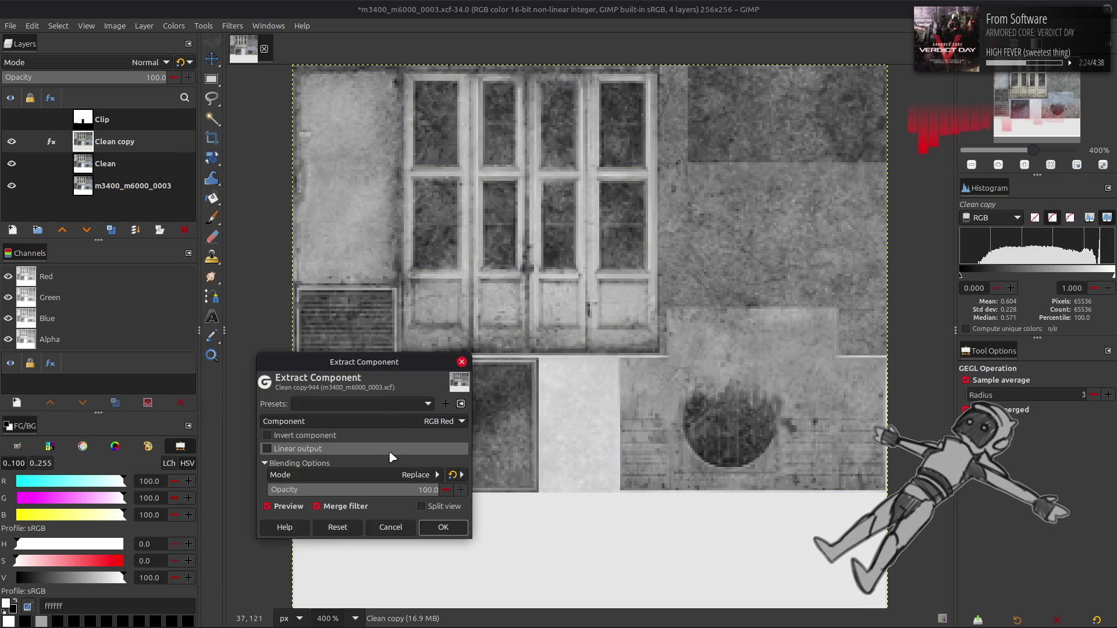
left_click(404, 424)
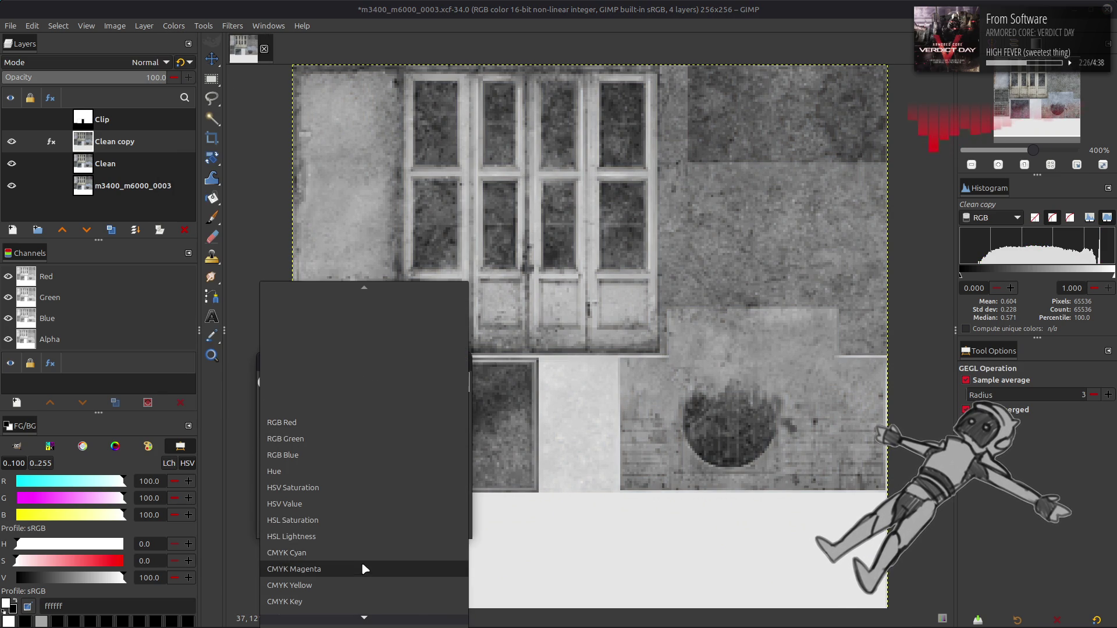
left_click(361, 564)
scroll(392, 417, "down", 2)
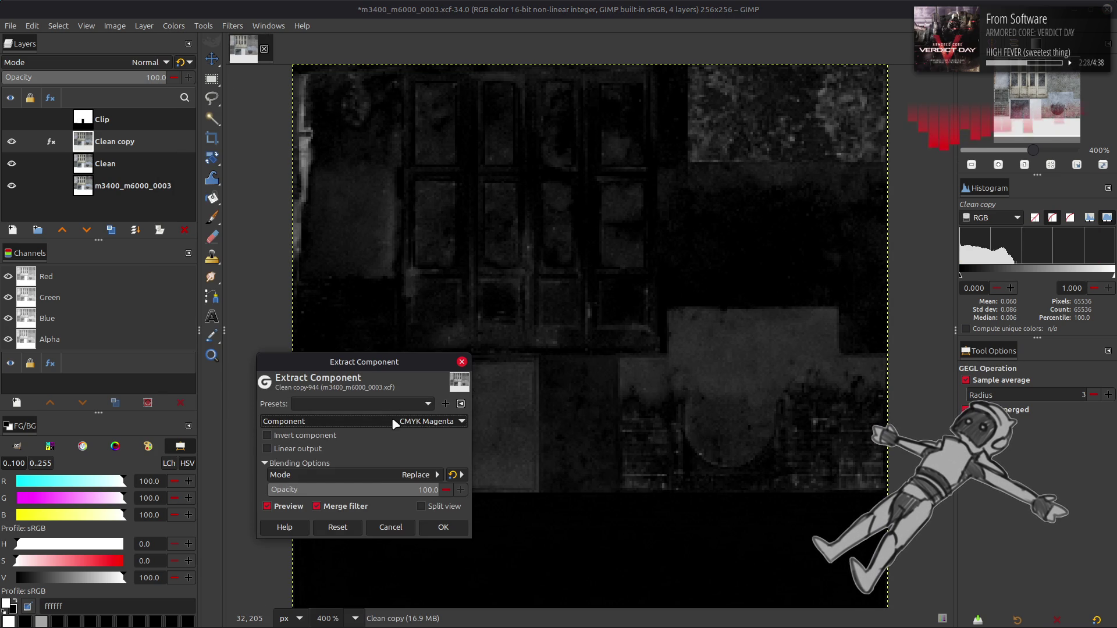
left_click(391, 527)
left_click(110, 229)
left_click(174, 25)
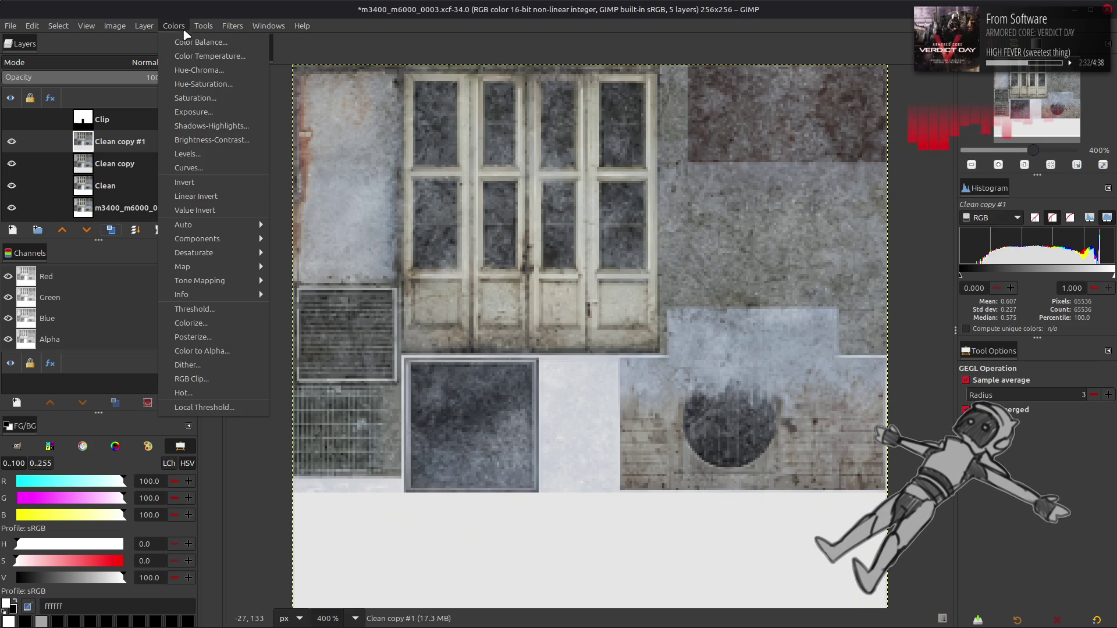
Extract the CMYK Yellow component on Clean copy #1, then hide that layer.
mouse_move(192, 266)
left_click(314, 254)
left_click(410, 422)
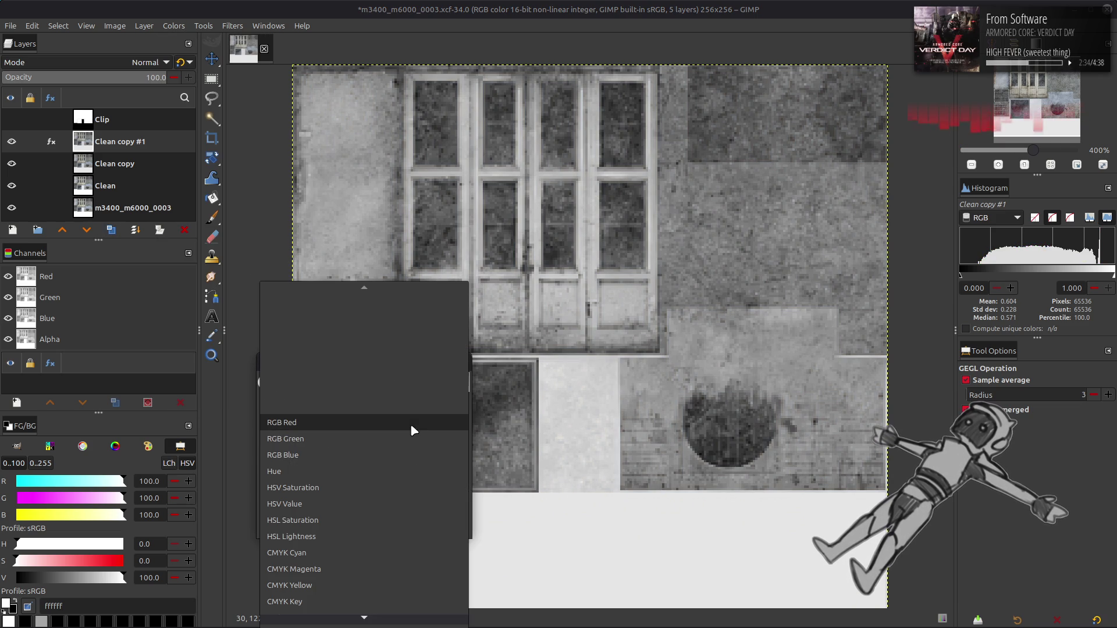
left_click(438, 528)
left_click(11, 141)
left_click(115, 164)
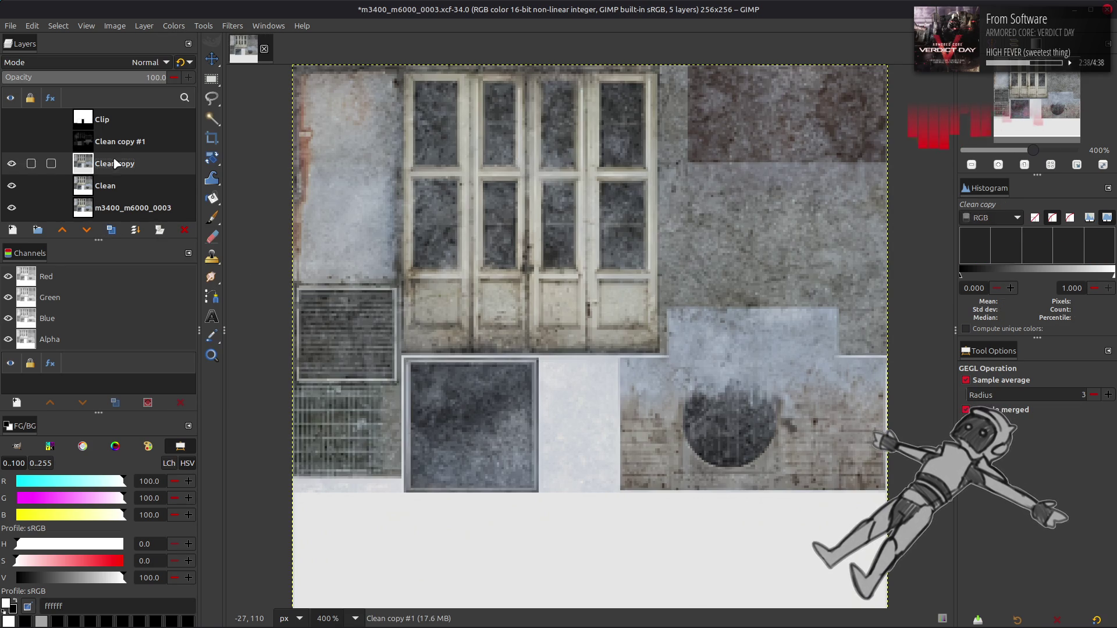
Apply the CMYK Yellow Extract Component filter to Clean copy.
left_click(174, 25)
mouse_move(235, 237)
left_click(314, 252)
left_click(380, 422)
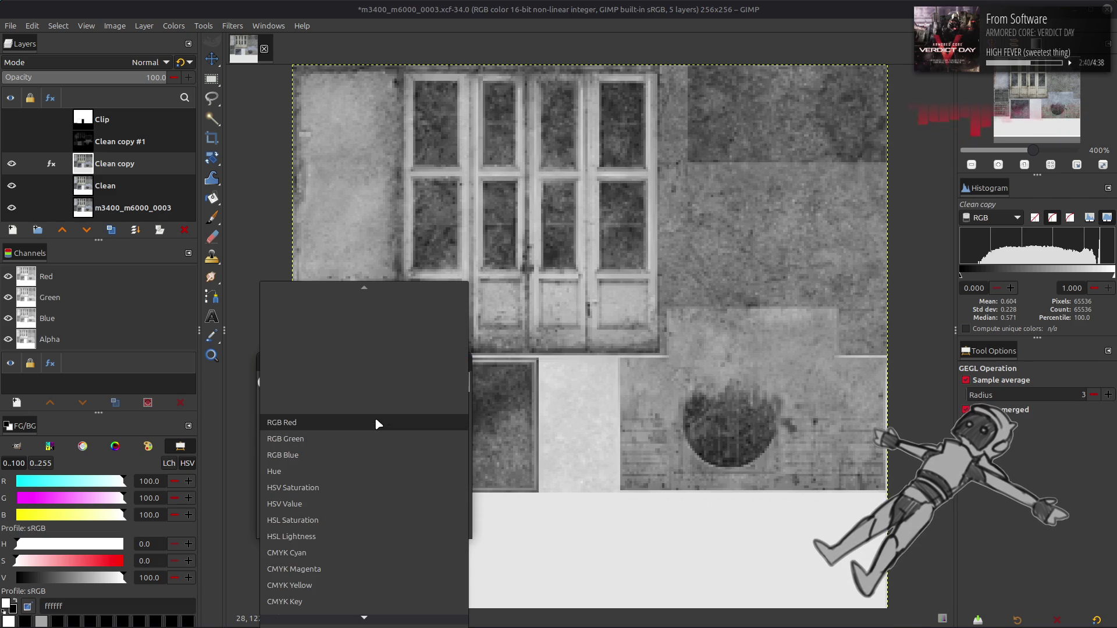
left_click(358, 549)
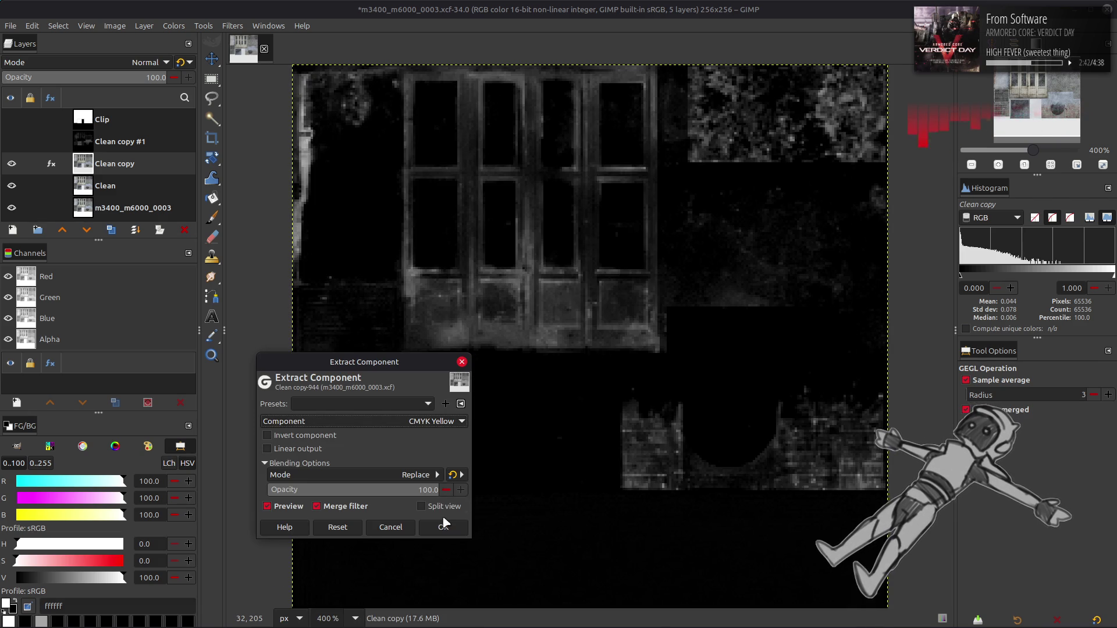
left_click(444, 526)
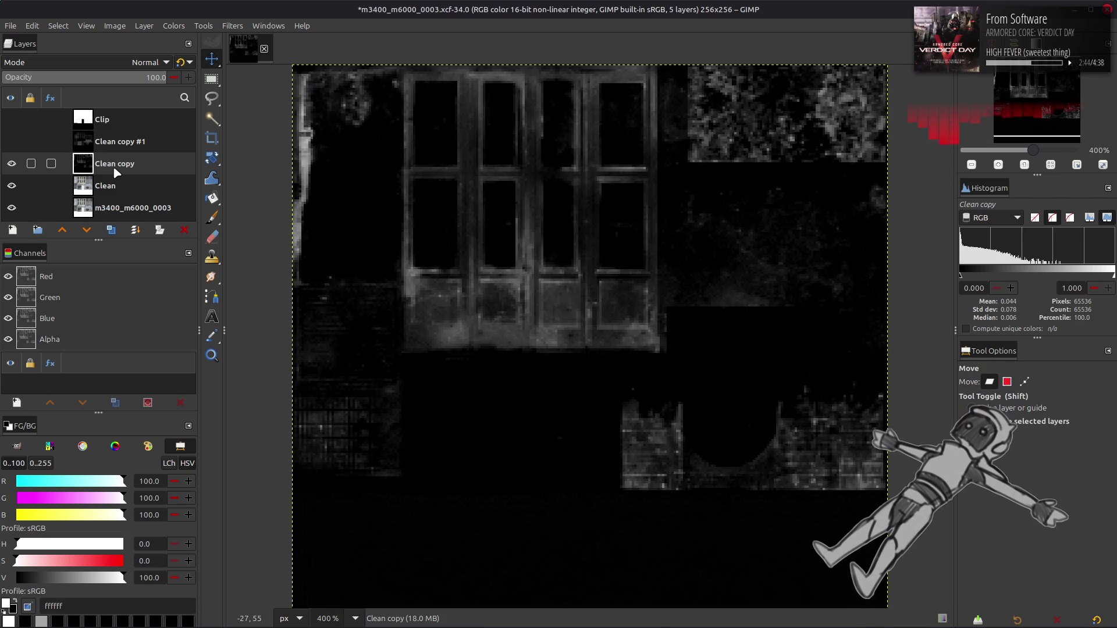
Invert Clean copy, then show and invert Clean copy #1.
left_click(173, 26)
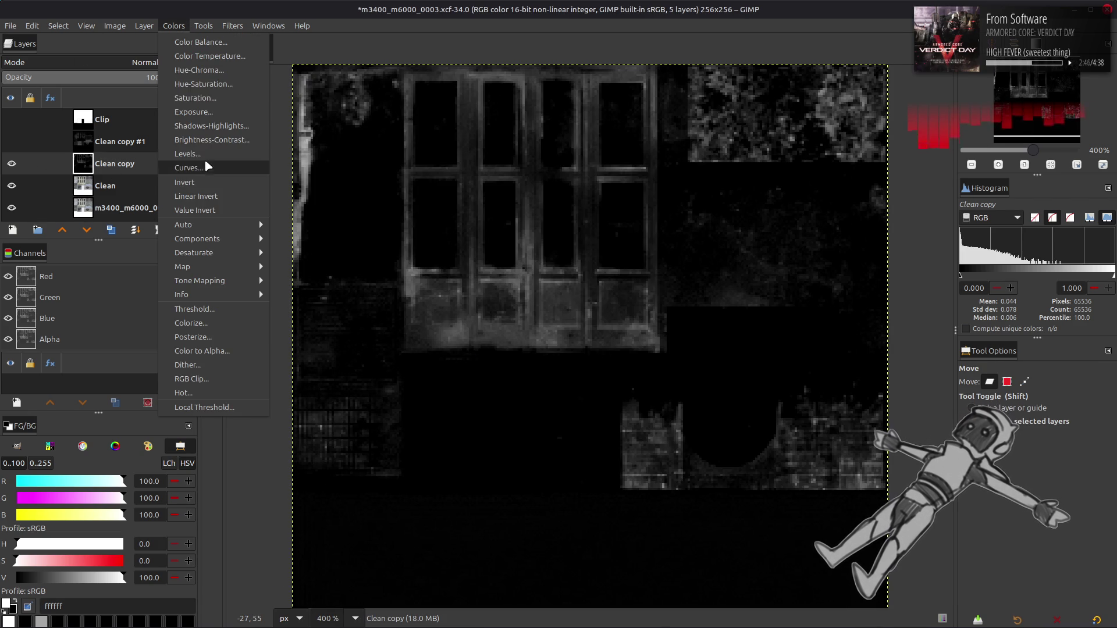
left_click(203, 164)
left_click(11, 141)
left_click(117, 141)
left_click(173, 26)
left_click(203, 183)
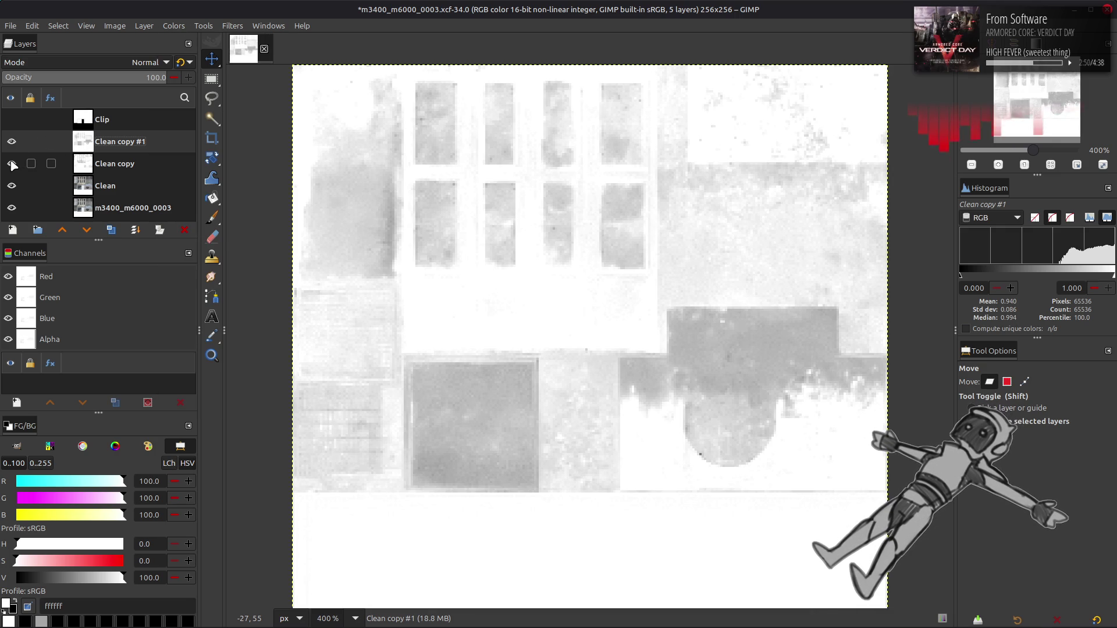
Apply Levels to Clean copy #1 with the input black point at 62.5.
left_click(173, 26)
left_click(204, 151)
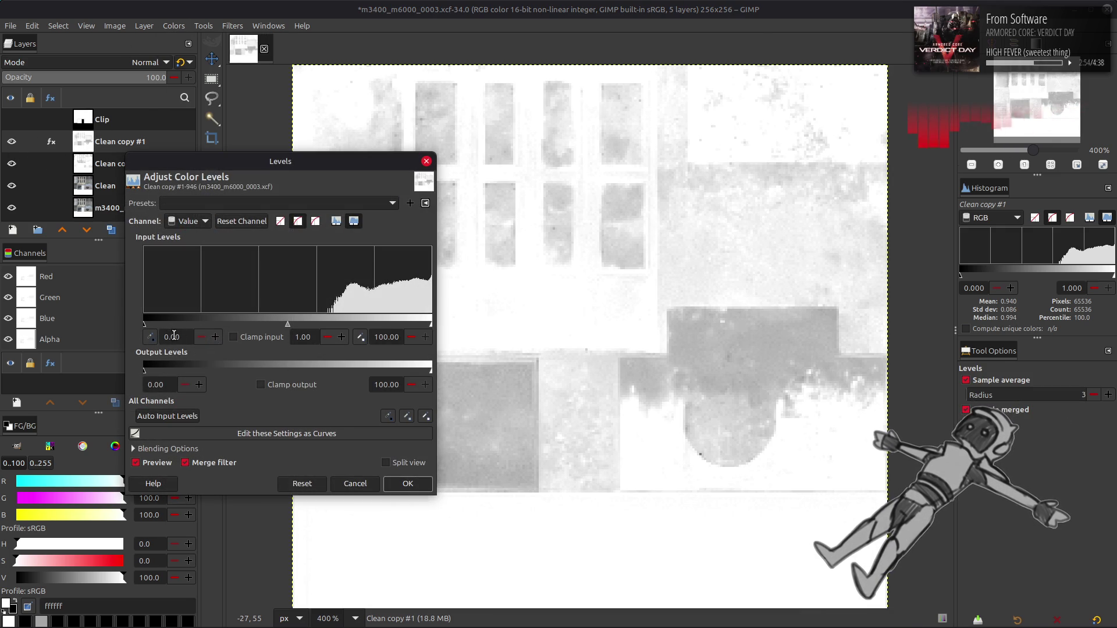
type("62")
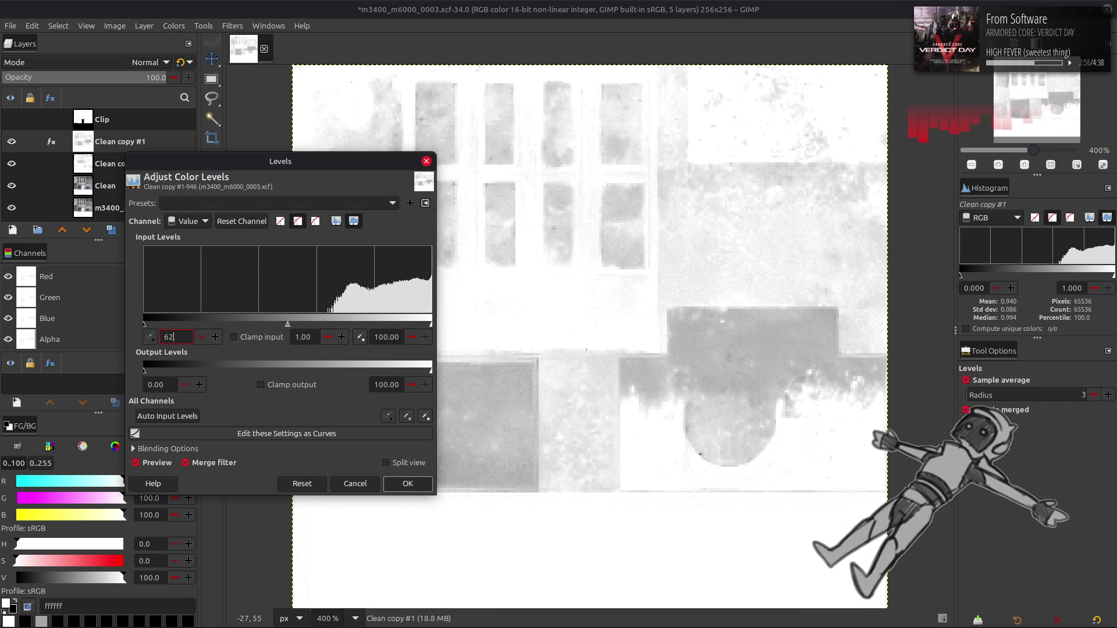
type(".5")
key("Return")
left_click(409, 482)
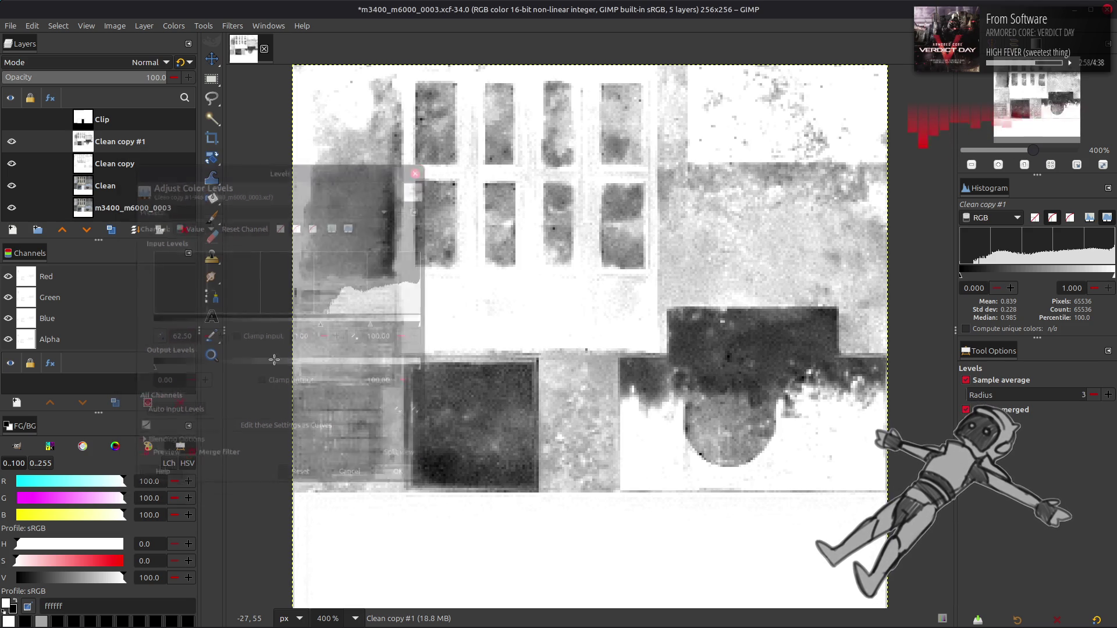
Hide Clean copy #1, try Levels with black point 5 on Clean copy, then undo it.
left_click(12, 141)
left_click(116, 163)
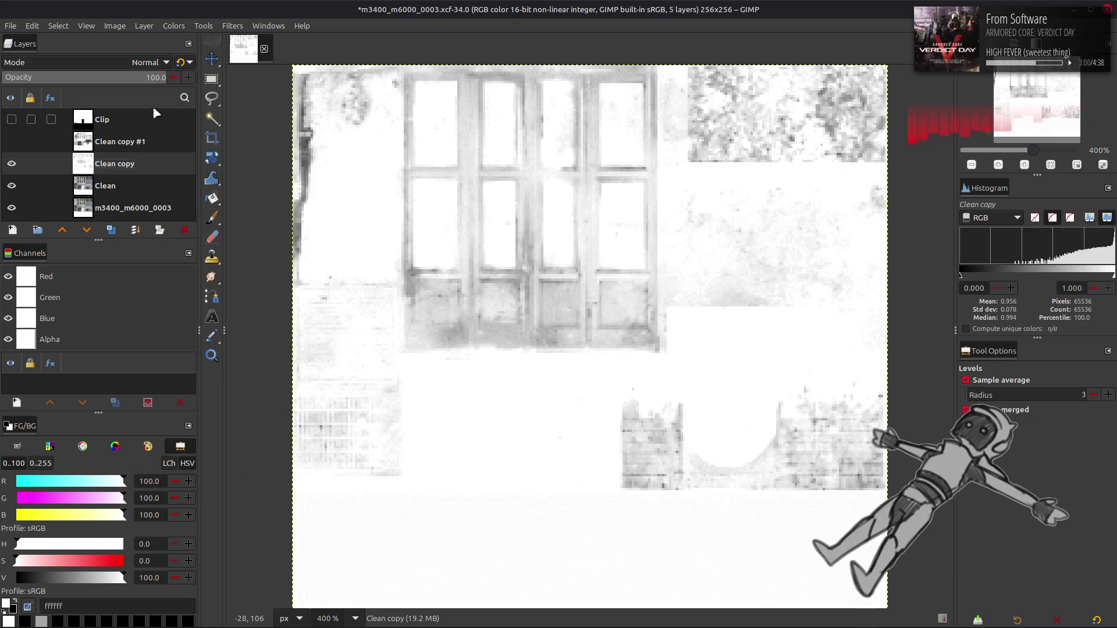
left_click(173, 26)
left_click(202, 154)
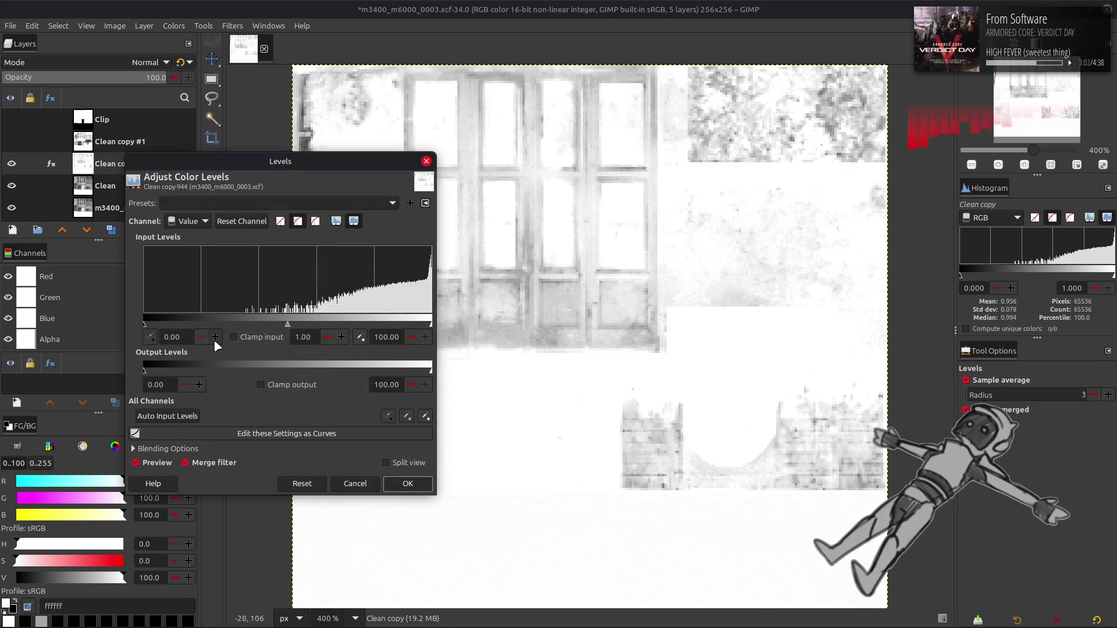
double_click(175, 337)
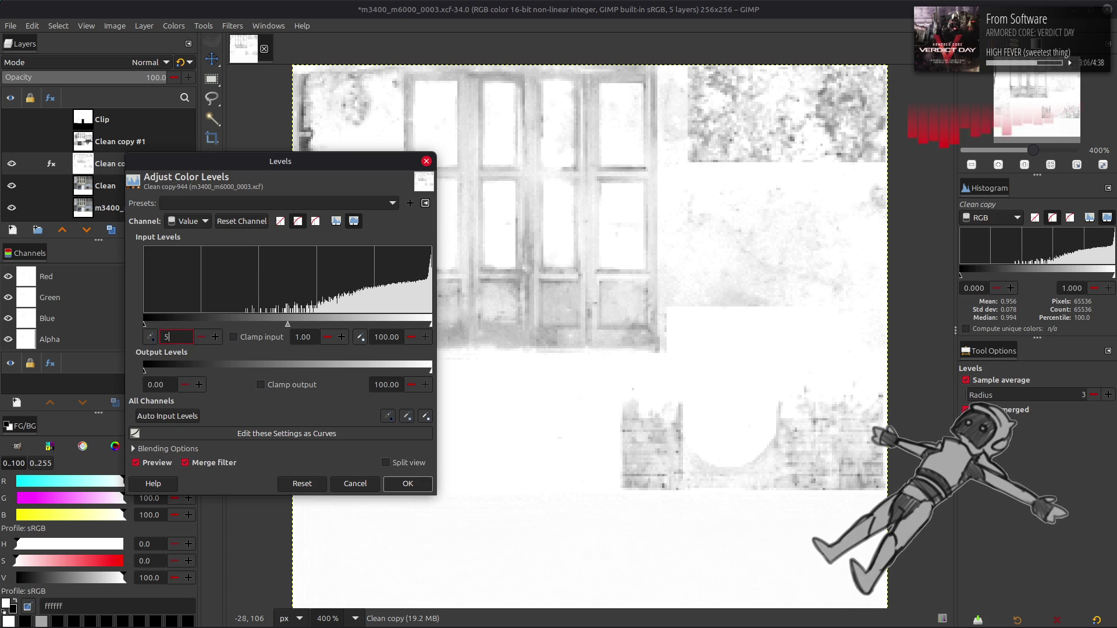
key("Tab")
left_click(407, 484)
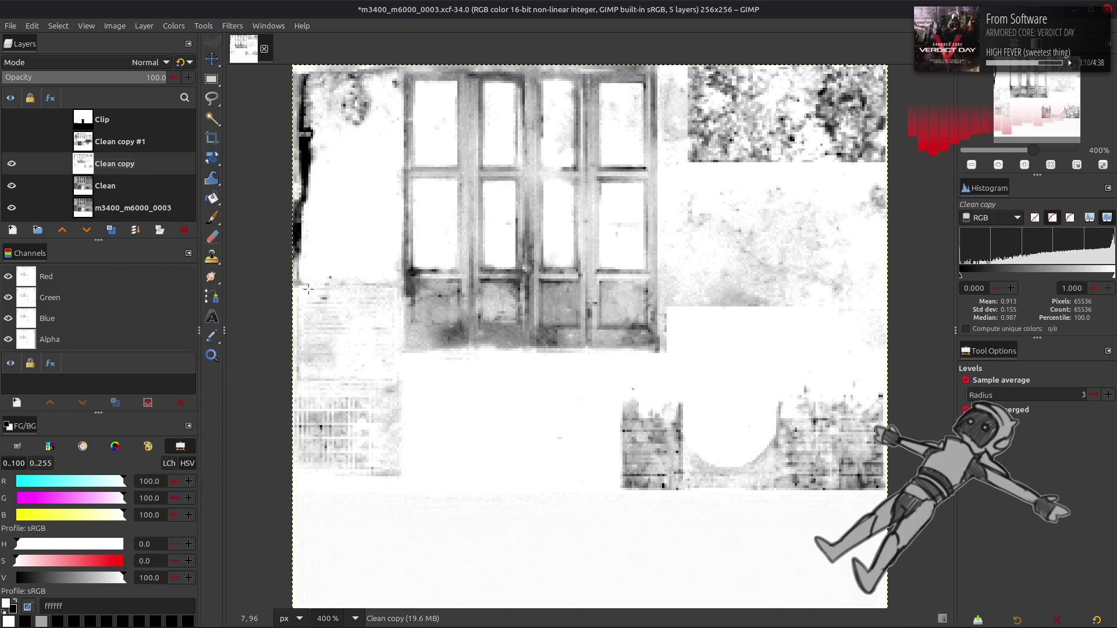
key("m")
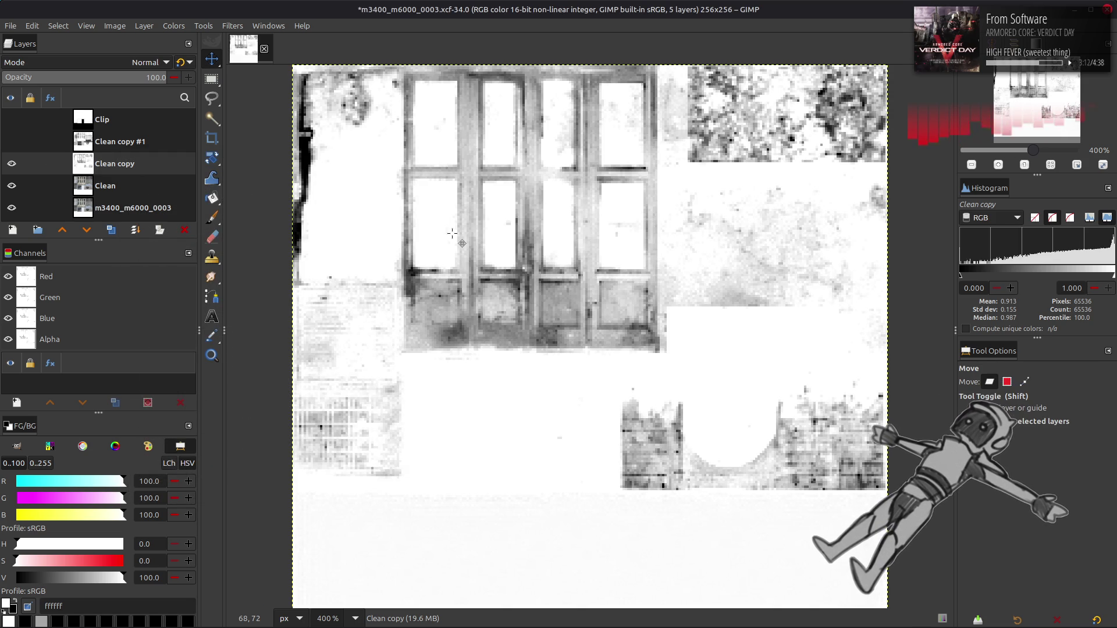
key("ctrl+z")
key("ctrl+y")
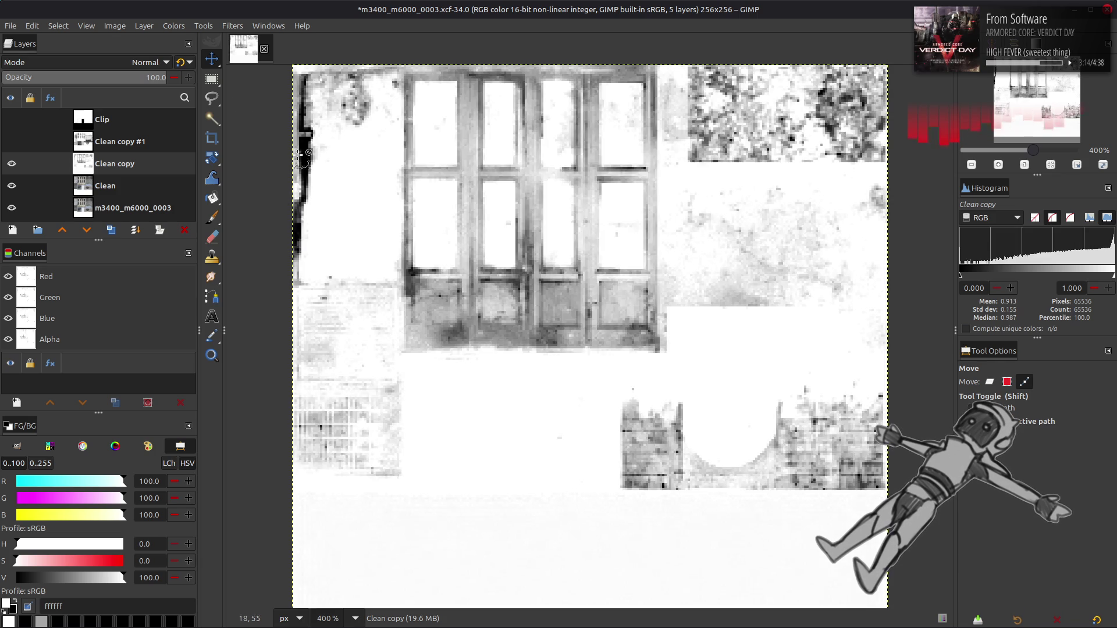
key("ctrl+z")
Reapply Levels to Clean copy with the input black point raised to about 37.5.
left_click(173, 26)
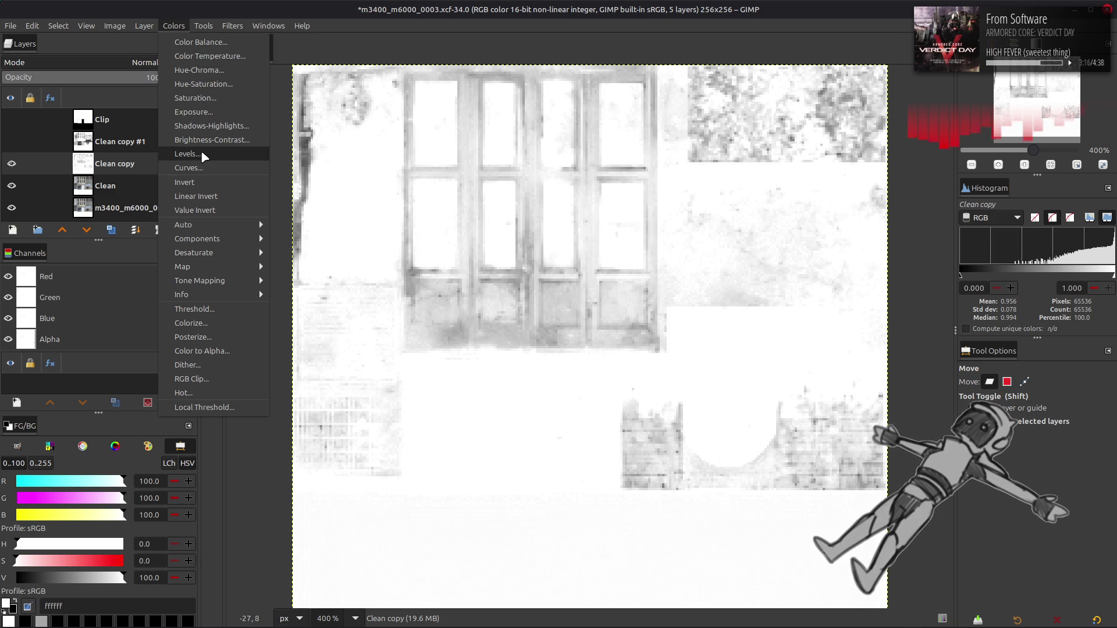
left_click(202, 153)
left_click_drag(144, 321, 257, 316)
triple_click(174, 337)
type("37.50")
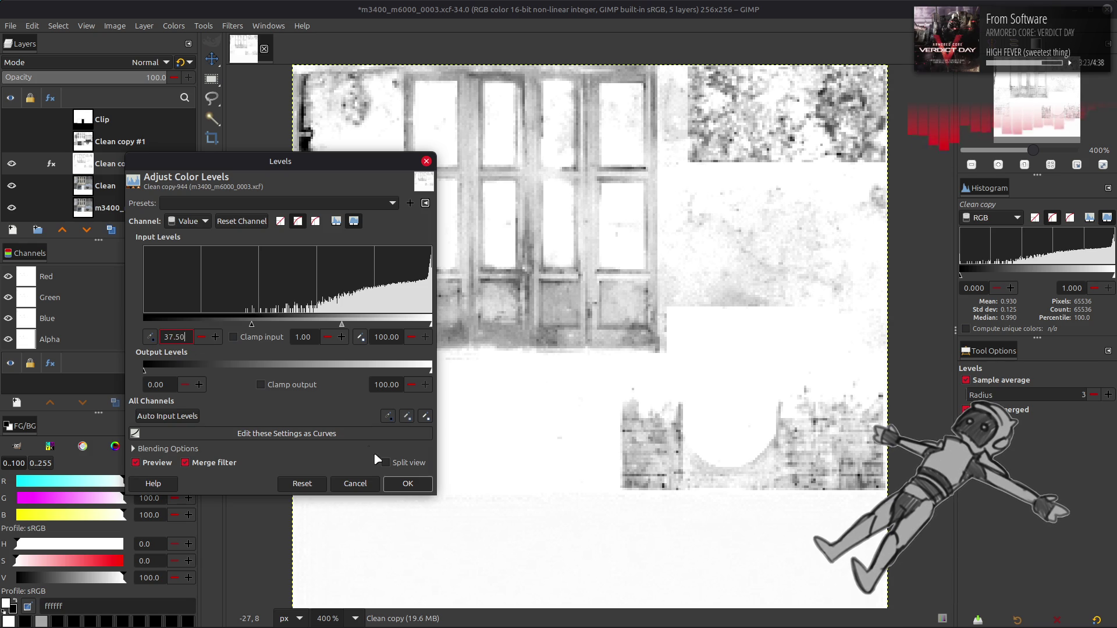
left_click(407, 484)
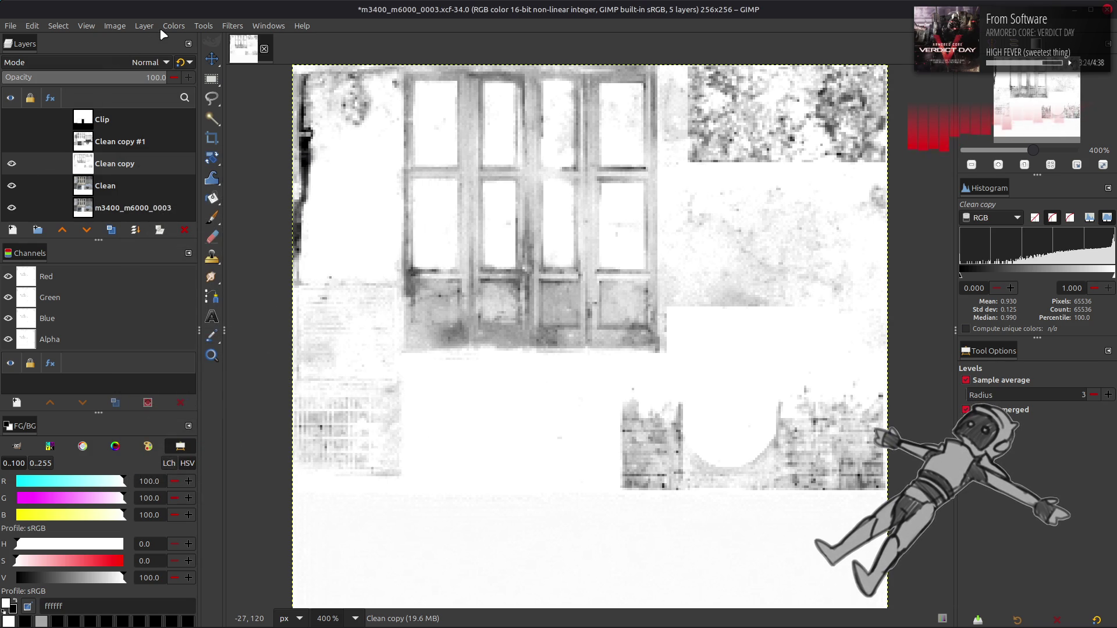
left_click(173, 26)
left_click(198, 144)
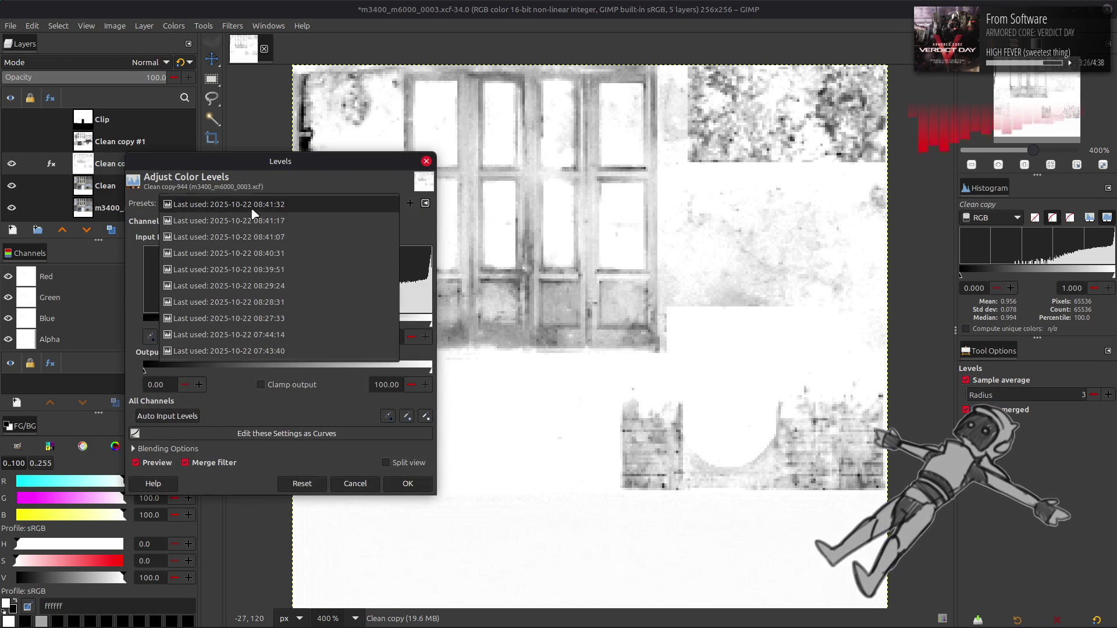
left_click(408, 484)
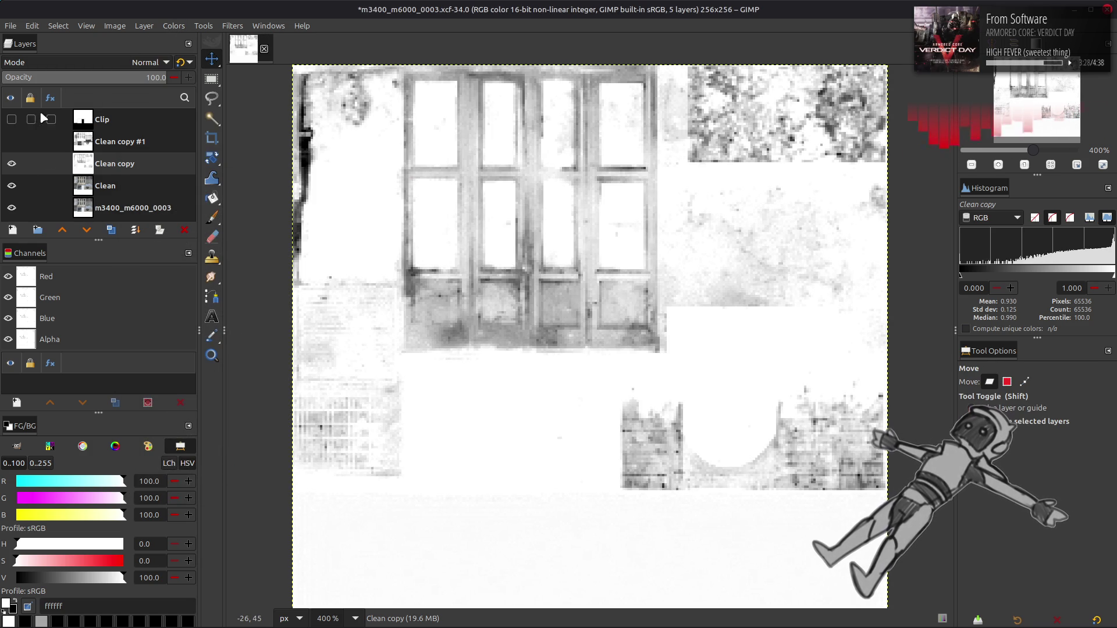
Hide Clean copy and duplicate the Clean layer as Clean copy #2.
left_click(12, 165)
left_click(105, 187)
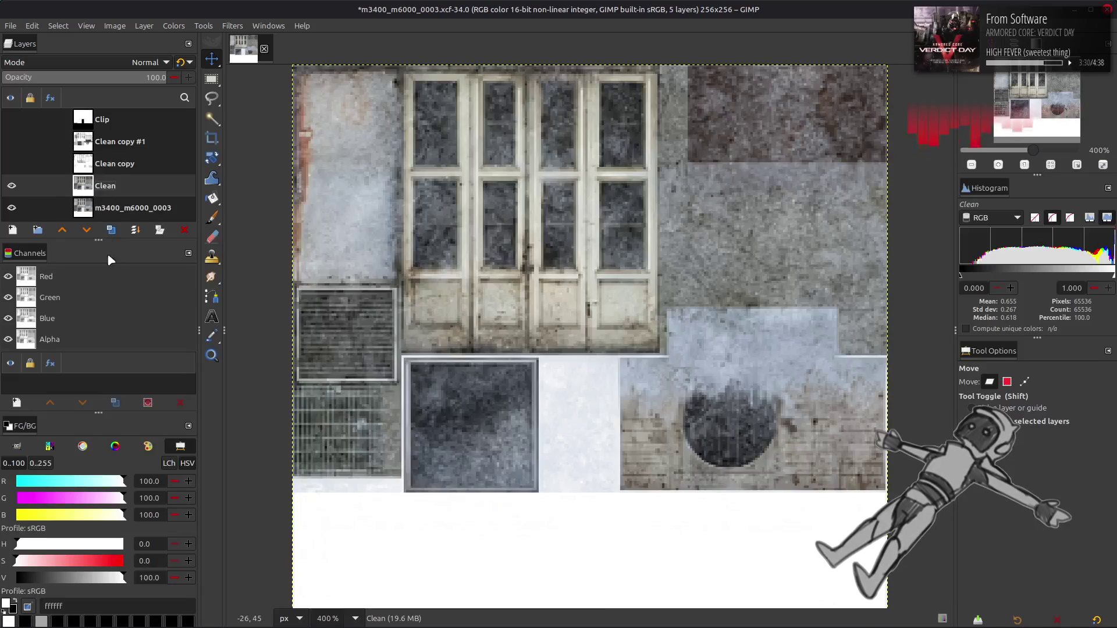
left_click(111, 230)
Run Extract Component on Clean copy #2 with the Y'CbCr Y' component.
left_click(173, 26)
mouse_move(198, 238)
left_click(303, 253)
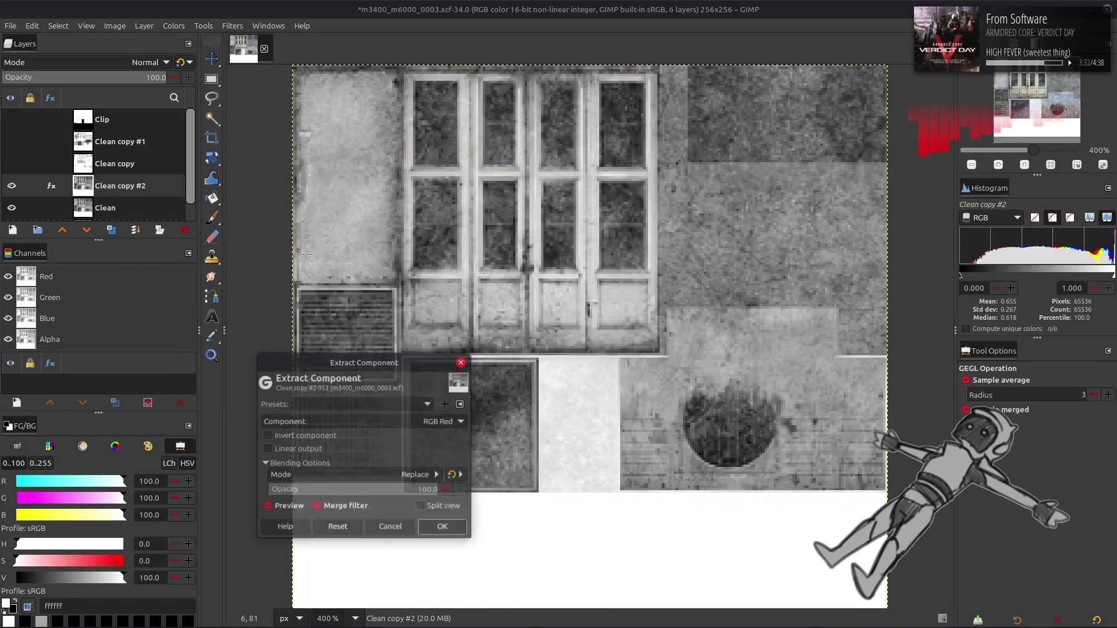
left_click(414, 416)
scroll(352, 535, "down", 1)
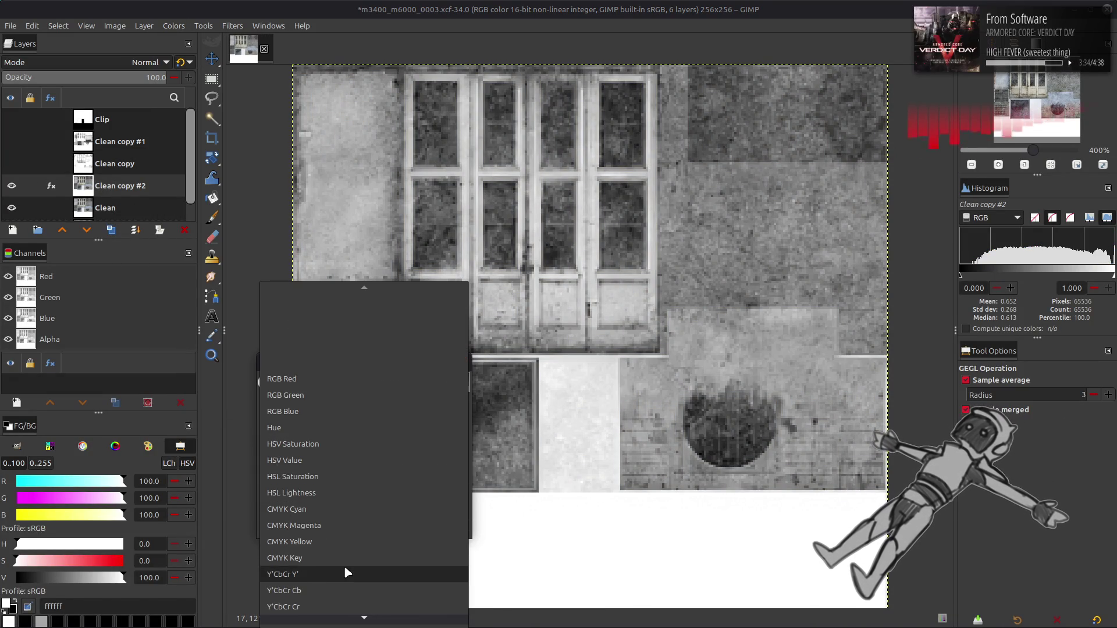
left_click(343, 571)
left_click(442, 528)
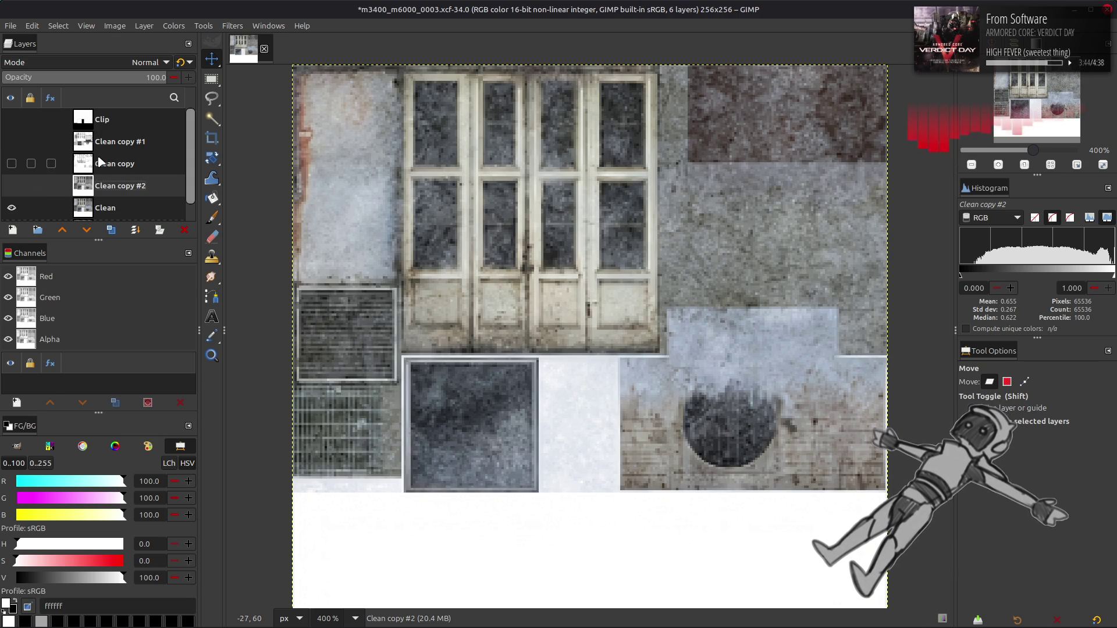
Add a new white-filled layer above Clean copy #1.
left_click(109, 148)
left_click(12, 230)
scroll(562, 453, "up", 2)
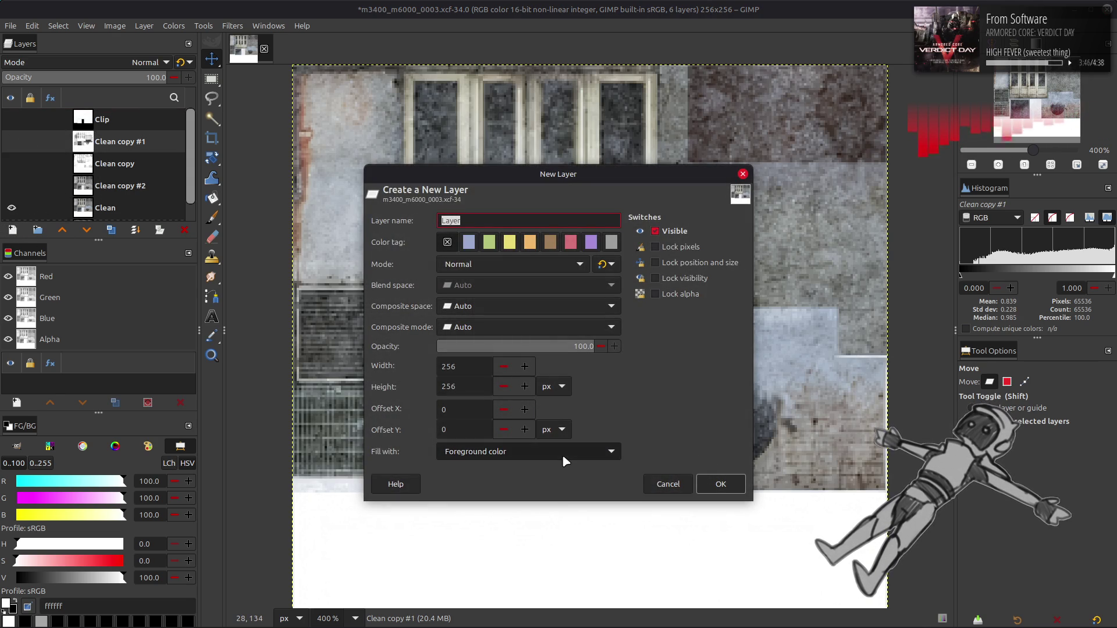
scroll(599, 452, "down", 2)
left_click(721, 484)
Set the new layer to Multiply mode and rename it 'Glass Mask'.
left_click(145, 62)
left_click(103, 274)
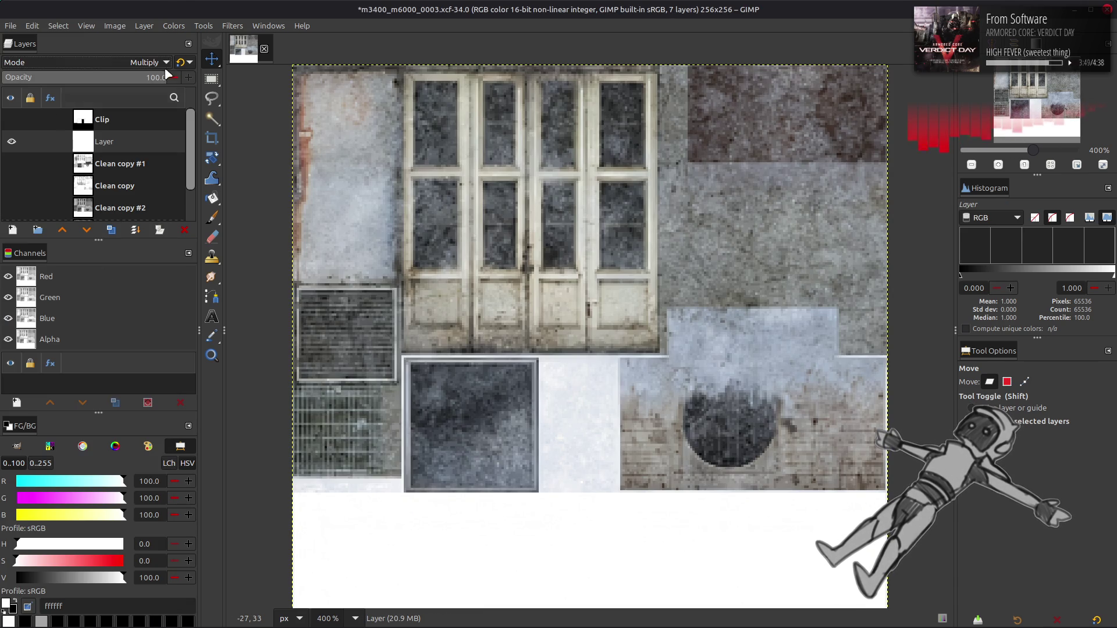
double_click(111, 142)
type("Glass Mask")
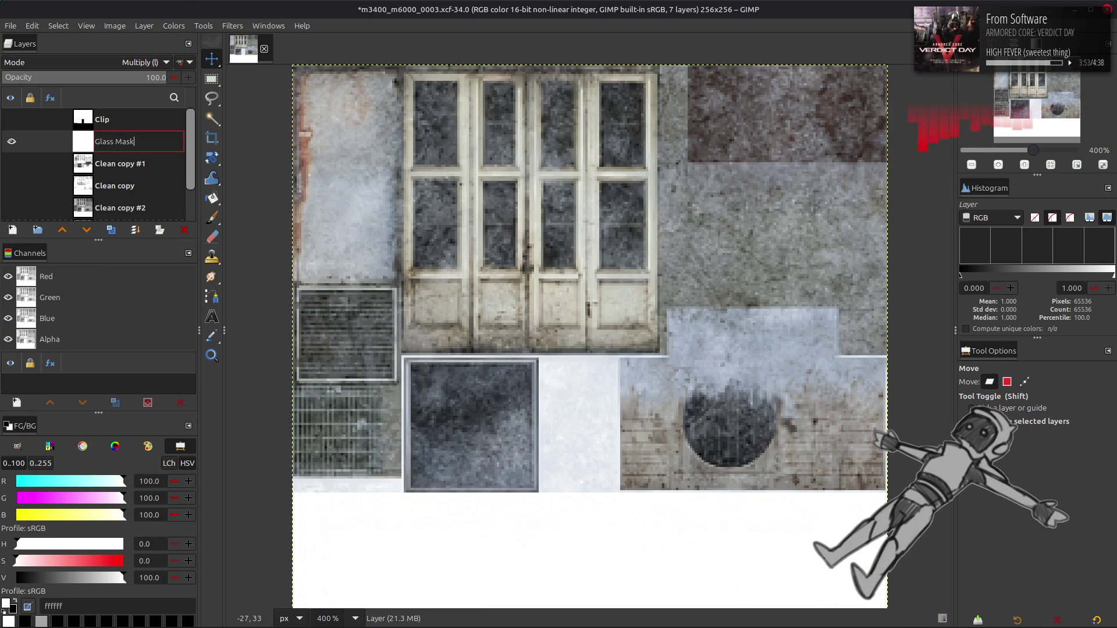
key("Return")
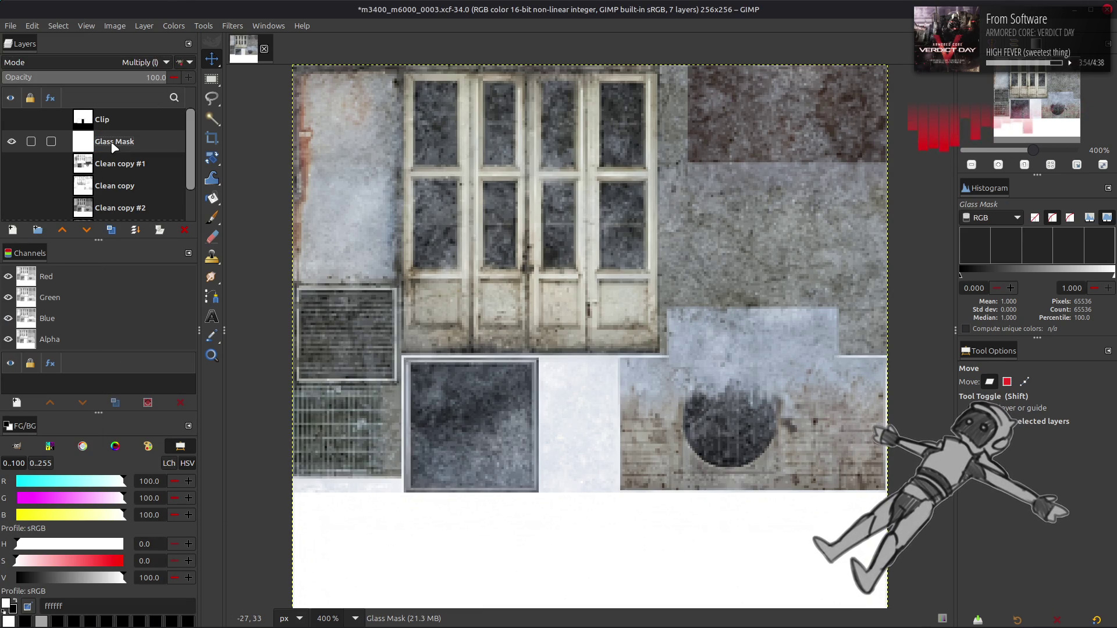
scroll(385, 355, "up", 2)
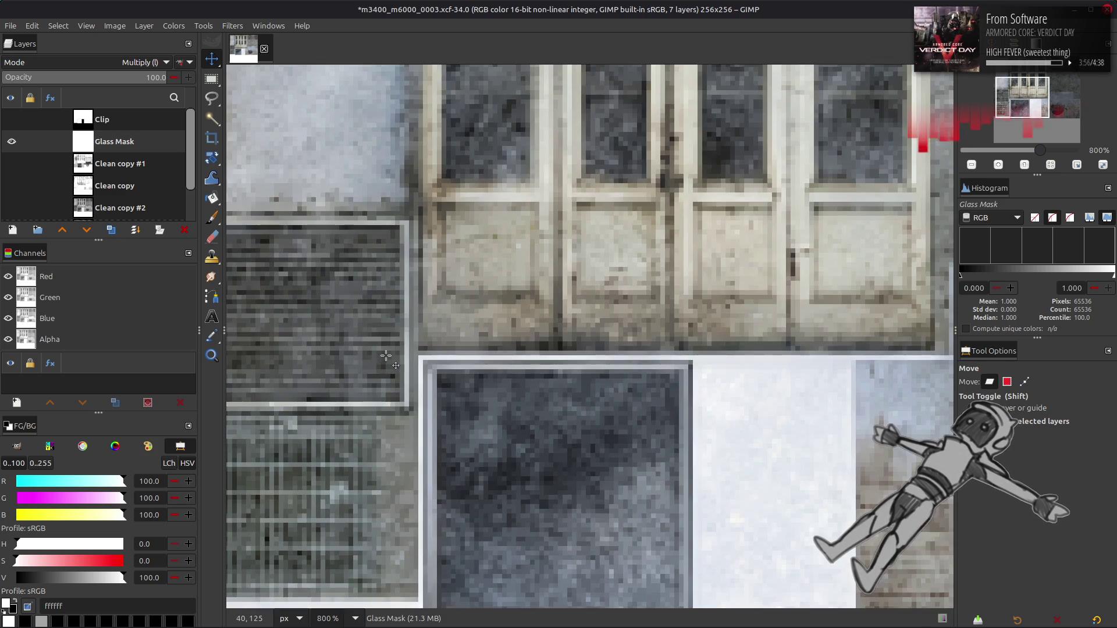
Rectangle-select the square glass panel and darken it with Levels output high 50.
key("r")
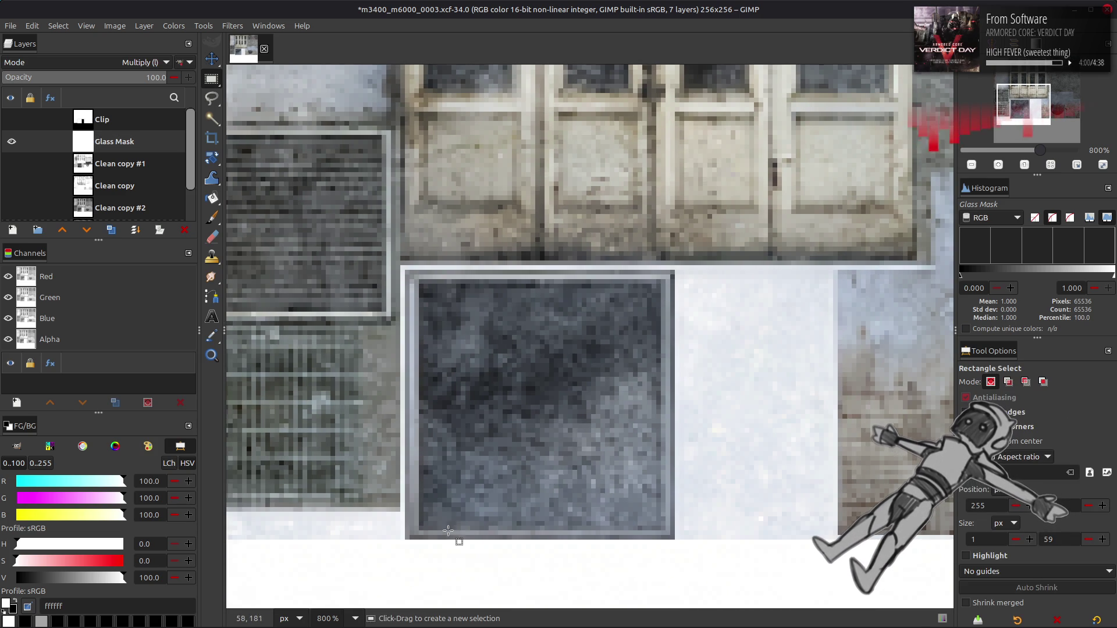
mouse_move(420, 529)
left_mouse_down()
mouse_move(569, 338)
mouse_move(655, 312)
mouse_move(662, 293)
left_mouse_up()
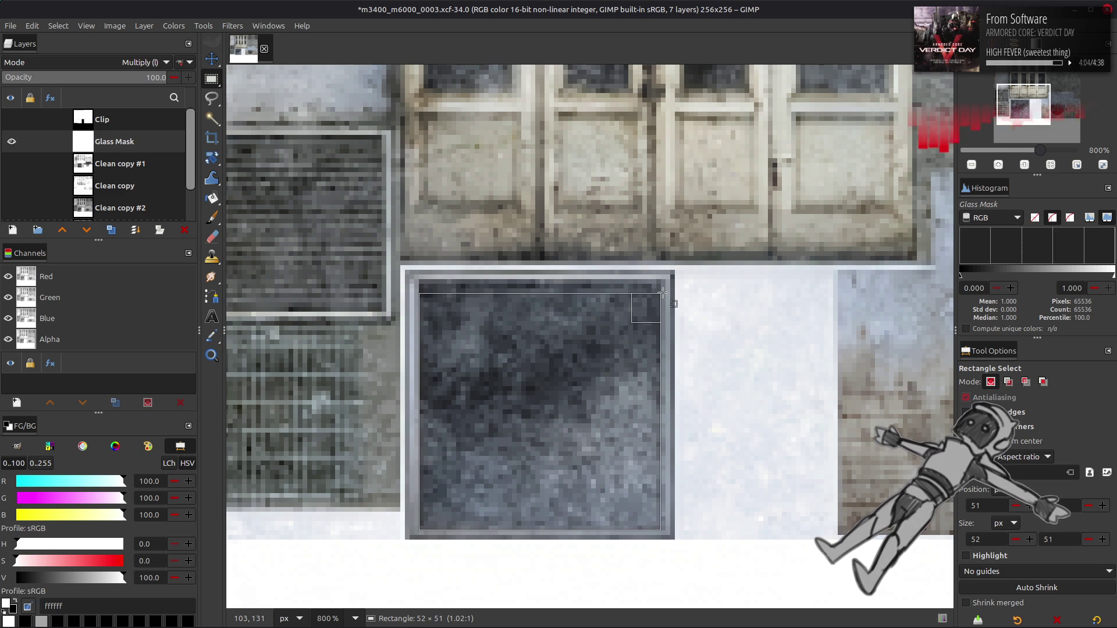
left_click_drag(663, 294, 662, 284)
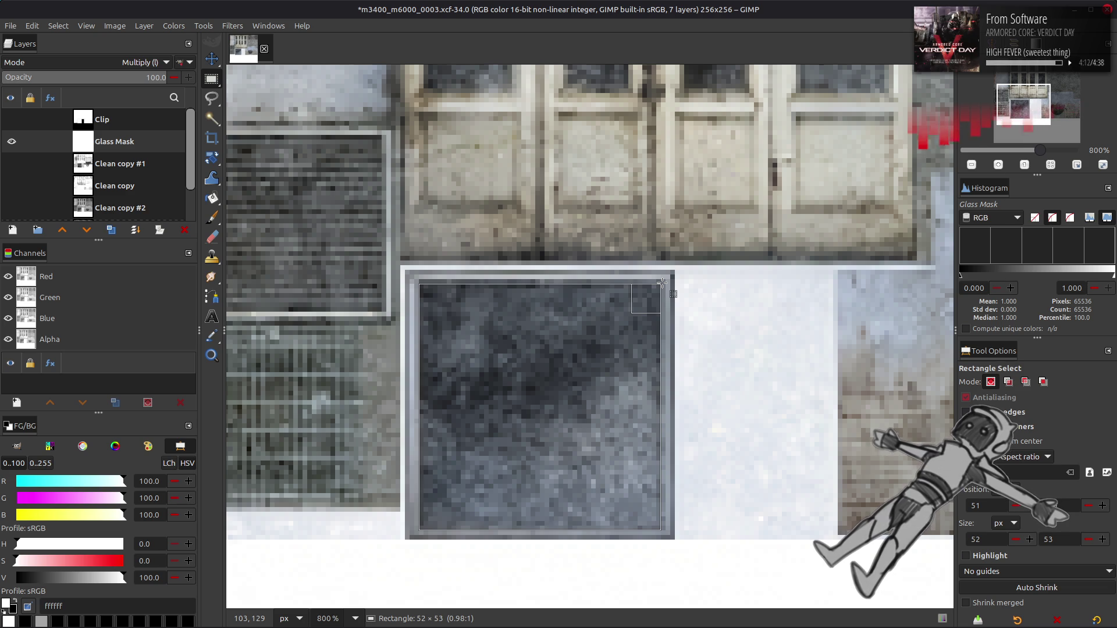
left_click_drag(662, 282, 663, 281)
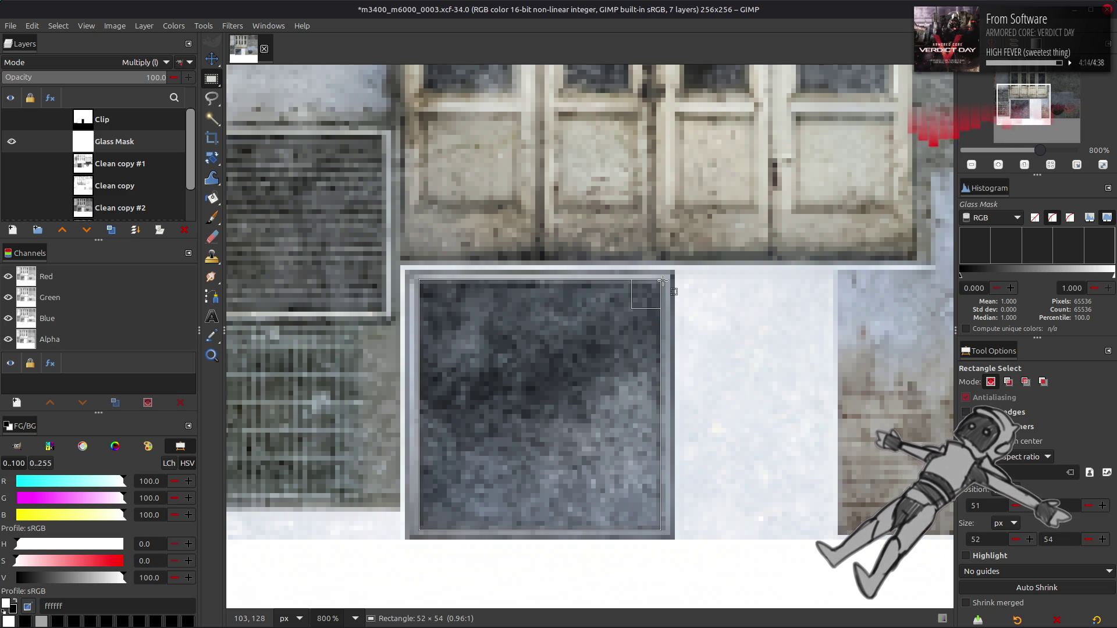
mouse_move(663, 280)
left_mouse_down()
mouse_move(660, 303)
mouse_move(661, 284)
mouse_move(648, 300)
left_mouse_up()
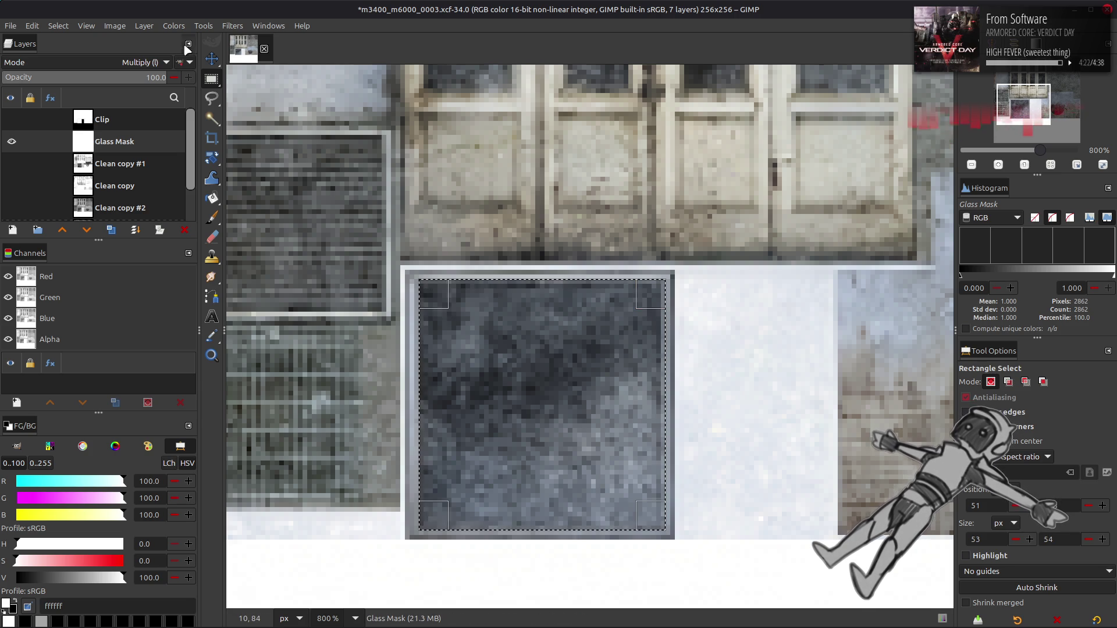
left_click(173, 25)
left_click(218, 151)
double_click(384, 385)
type("50")
left_click(408, 483)
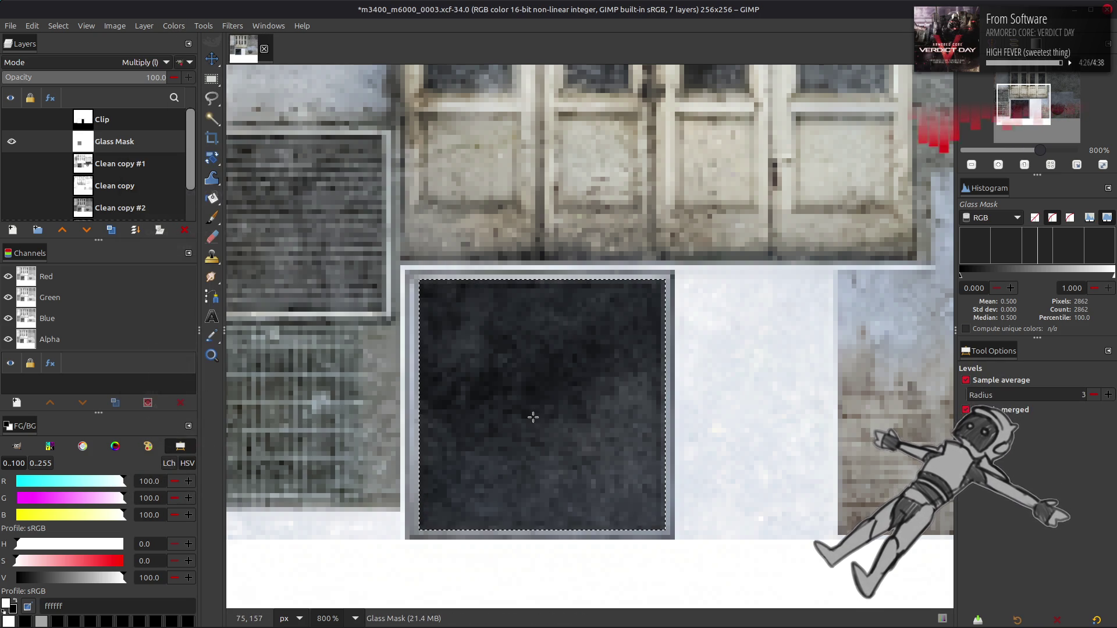
Lower the selection's top edge and set Levels output high to 0, turning it black.
key("r")
left_click(635, 303)
left_click_drag(634, 303, 634, 307)
left_click(174, 26)
left_click(212, 159)
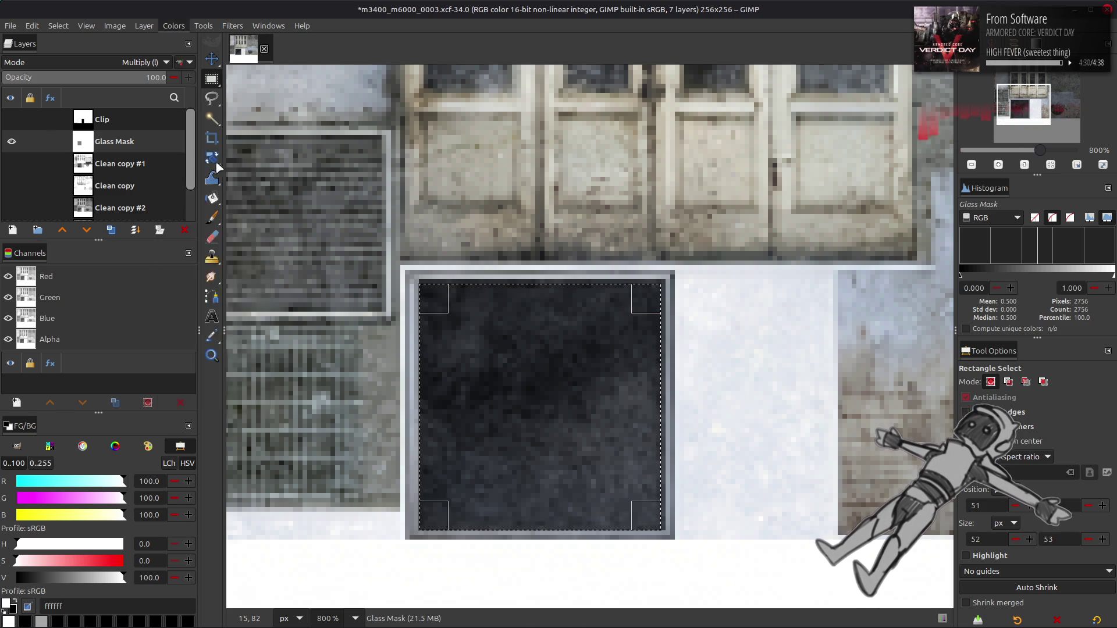
double_click(384, 383)
type("0")
left_click(406, 490)
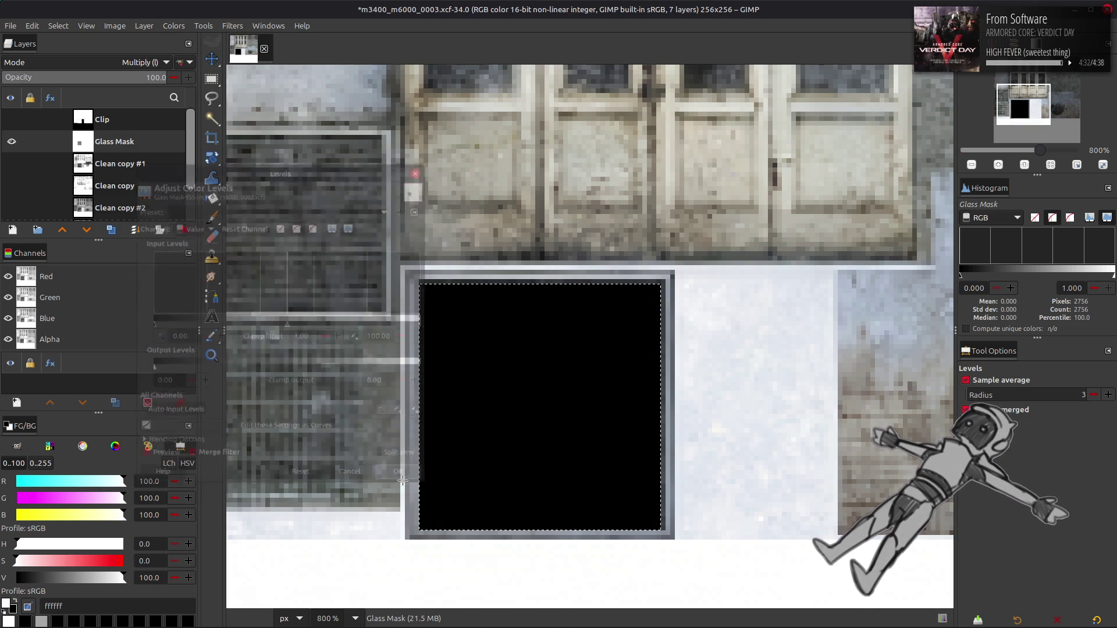
Clear the selection and save m3400_m6000_0003.xcf.
left_click(59, 26)
left_click(73, 66)
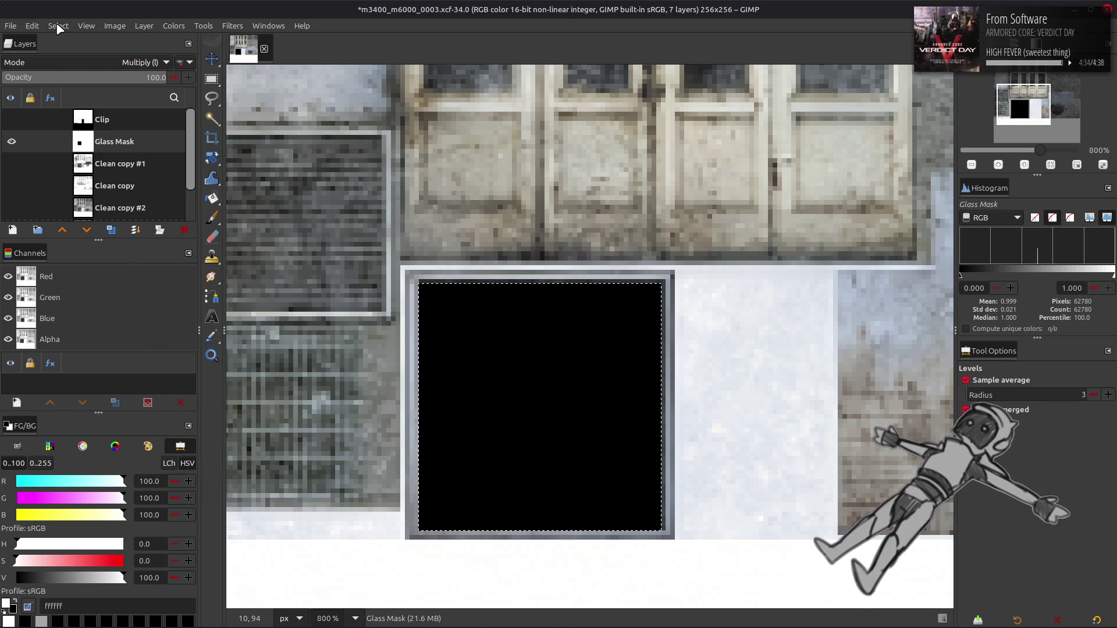
left_click(58, 26)
left_click(73, 53)
key("ctrl+s")
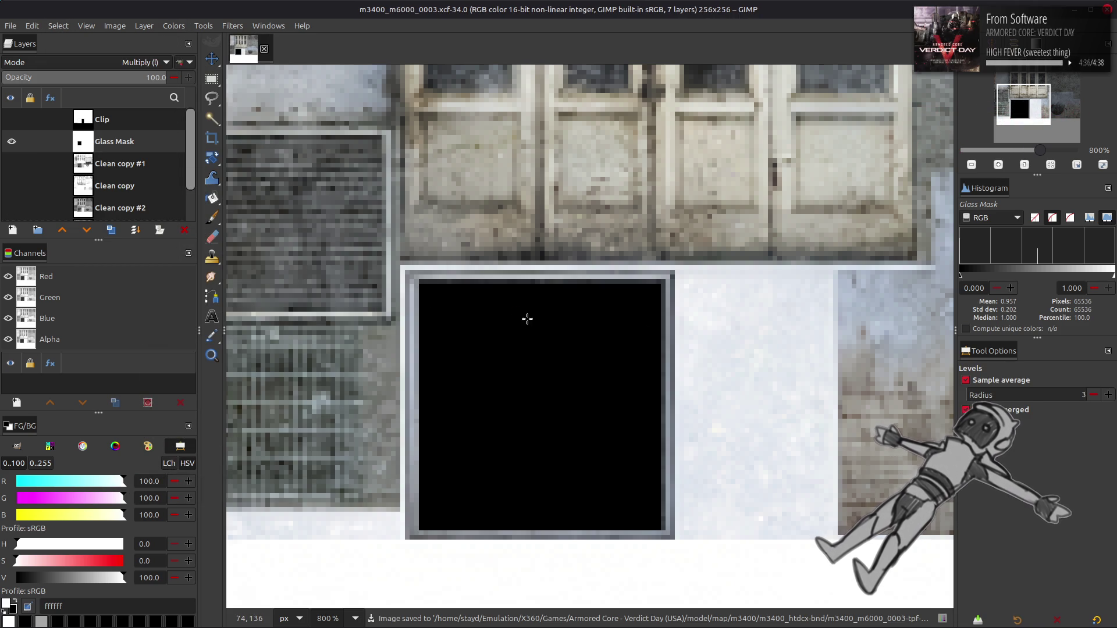
scroll(527, 319, "up", 7)
Rectangle-select the upper row of glass panes, removing the frames between them.
key("r")
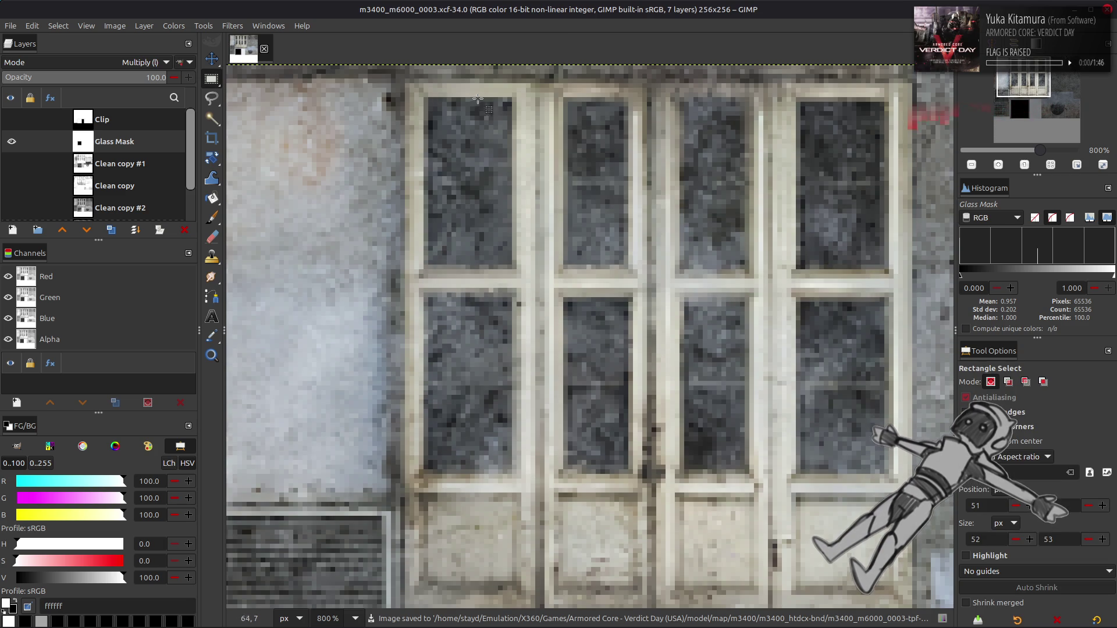
mouse_move(507, 98)
left_mouse_down()
mouse_move(449, 255)
mouse_move(429, 265)
left_mouse_up()
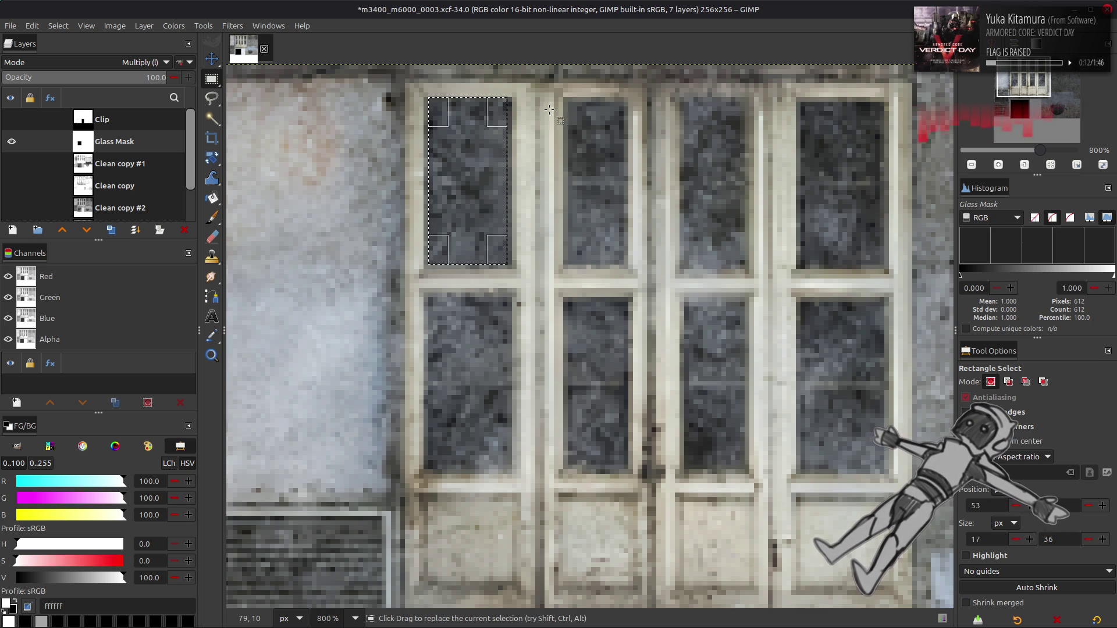
left_click_drag(447, 239, 442, 244)
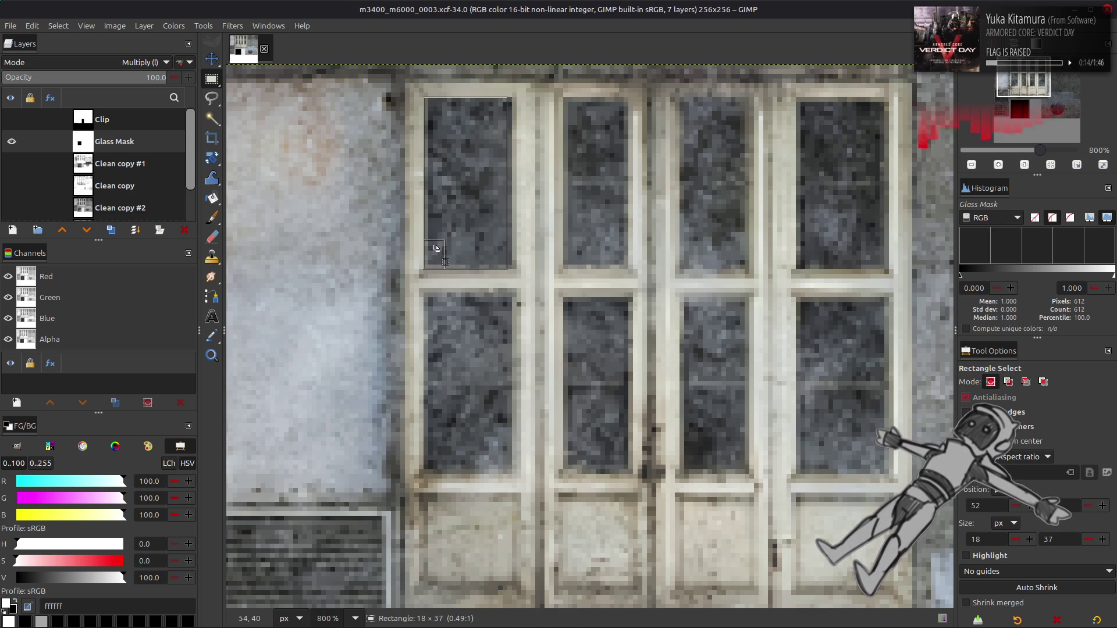
key("ctrl+s")
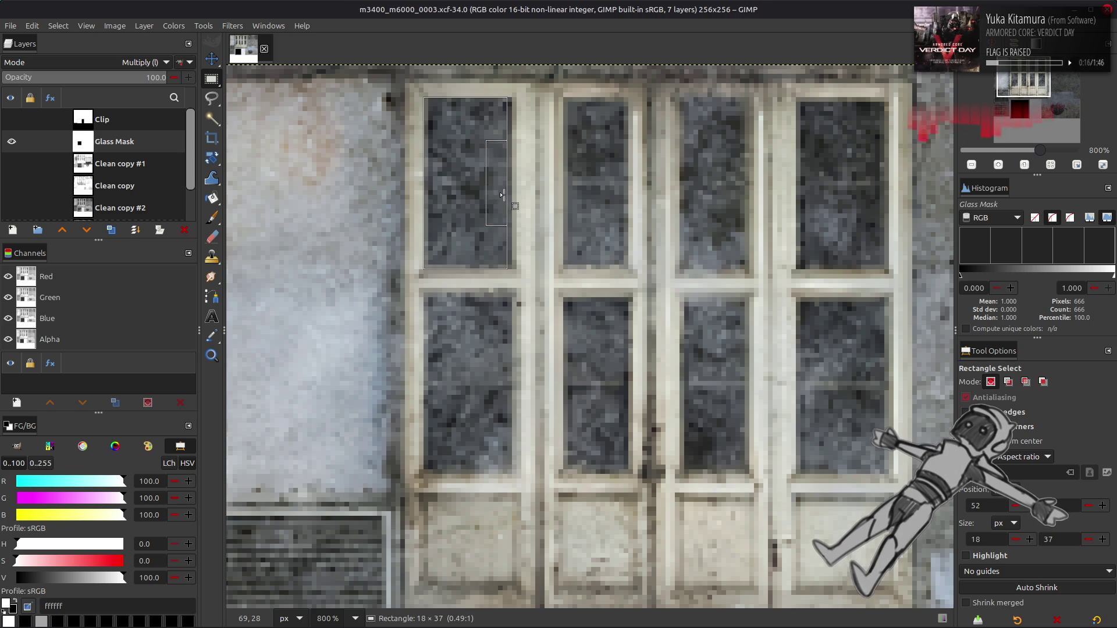
left_click_drag(505, 195, 883, 182)
mouse_move(512, 278)
left_mouse_down()
mouse_move(541, 91)
mouse_move(564, 79)
left_mouse_up()
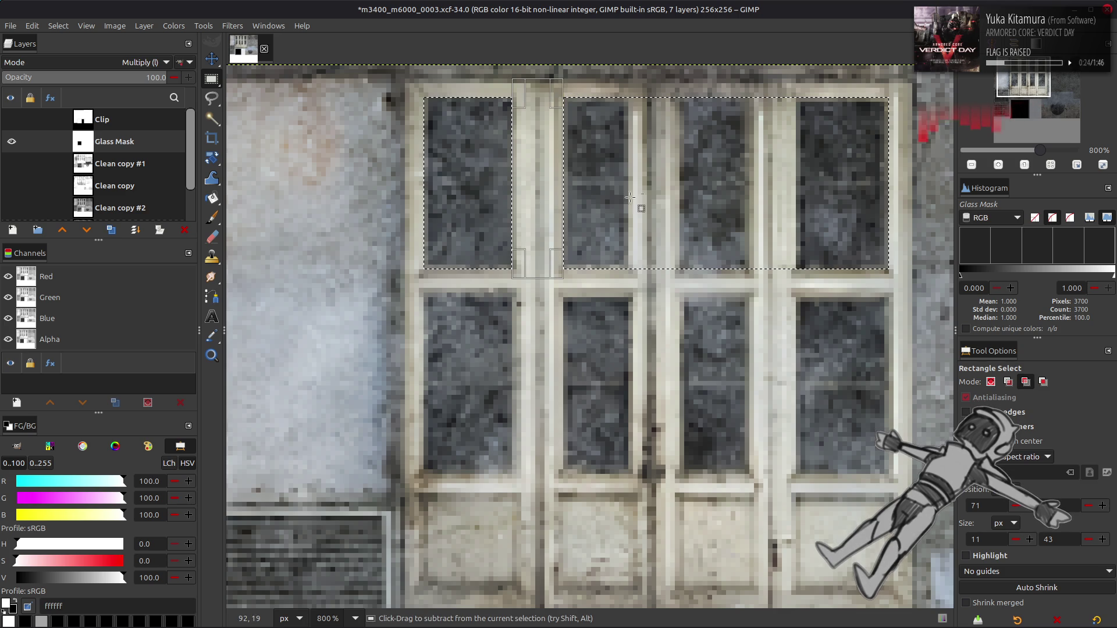
mouse_move(628, 278)
left_mouse_down()
mouse_move(660, 113)
mouse_move(679, 84)
left_mouse_up()
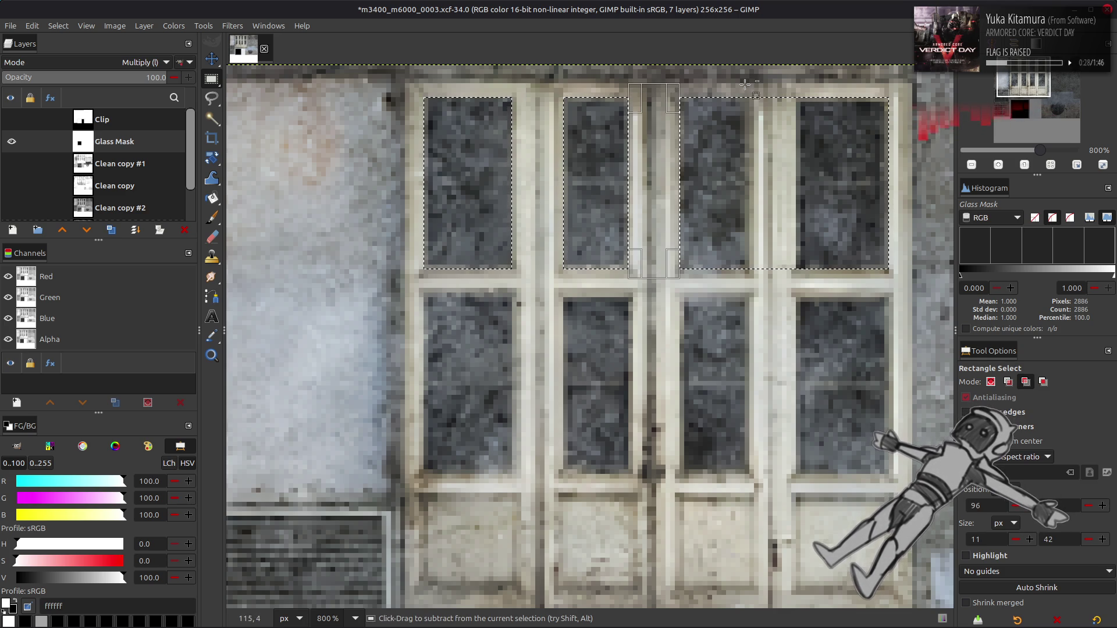
mouse_move(796, 89)
left_mouse_down()
mouse_move(763, 283)
mouse_move(748, 280)
left_mouse_up()
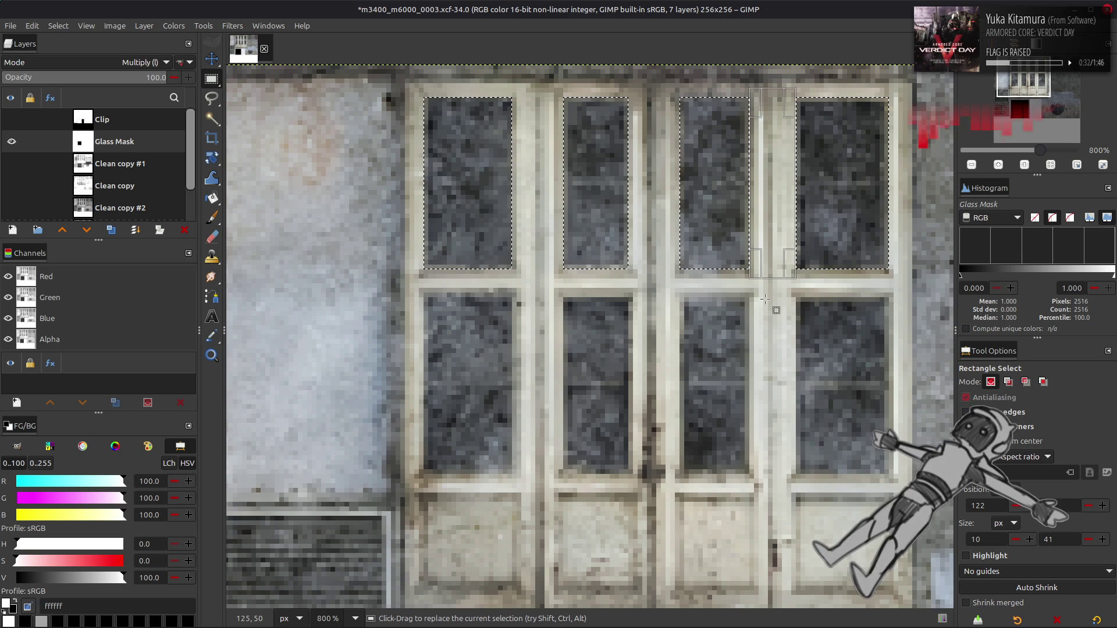
key("Return")
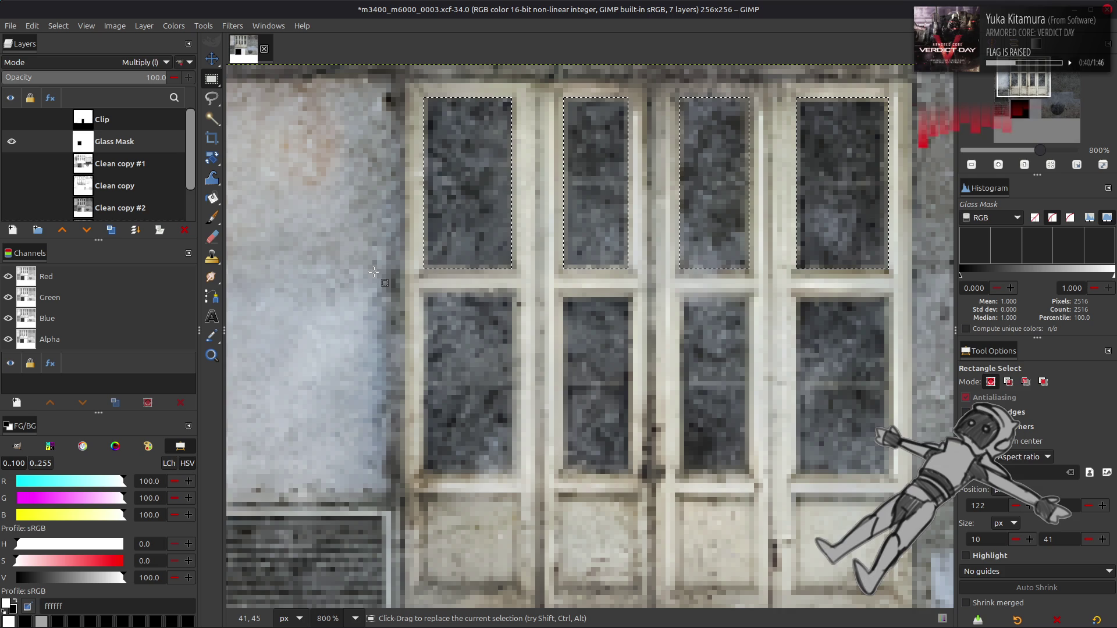
Add the lower row of panes to the selection and trim its top edge.
key("shift")
mouse_move(424, 275)
left_mouse_down()
mouse_move(584, 337)
mouse_move(606, 469)
mouse_move(889, 472)
left_mouse_up()
key("ctrl")
mouse_move(565, 295)
left_mouse_down()
mouse_move(594, 335)
mouse_move(605, 323)
mouse_move(606, 337)
mouse_move(606, 323)
left_mouse_up()
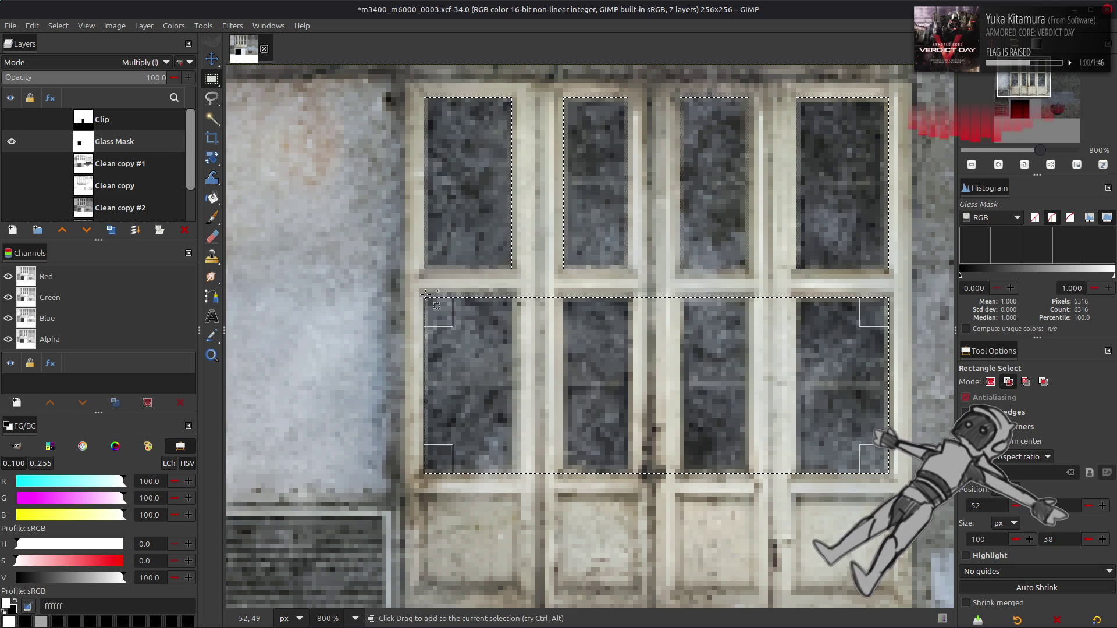
mouse_move(424, 293)
left_mouse_down()
mouse_move(481, 322)
mouse_move(516, 320)
left_mouse_up()
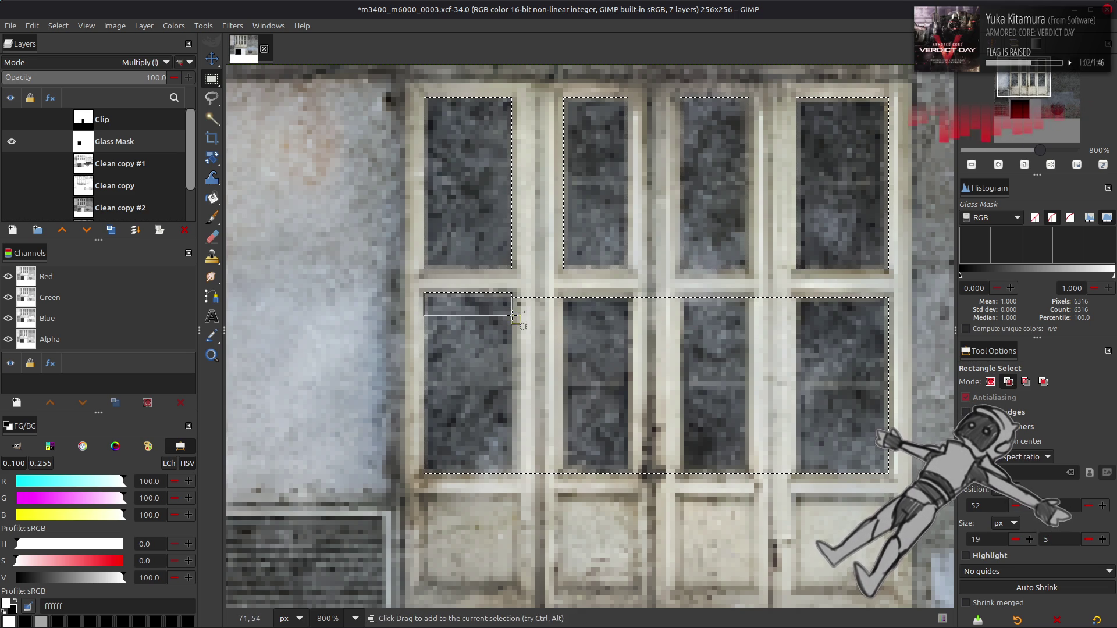
key("Return")
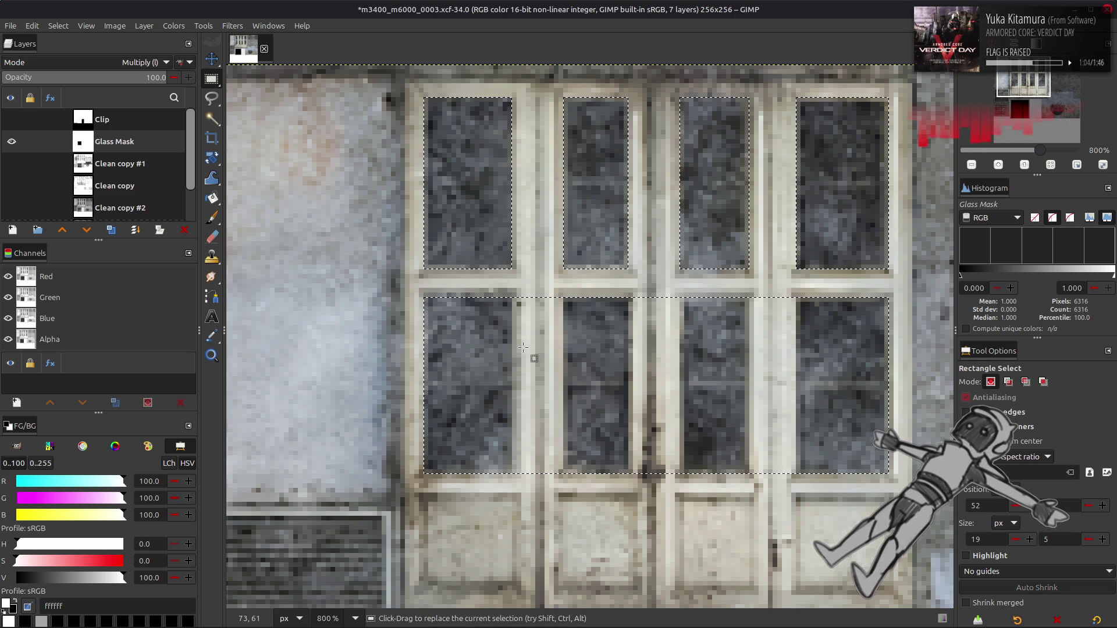
Subtract the left, middle and right lower mullions from the selection.
key("ctrl")
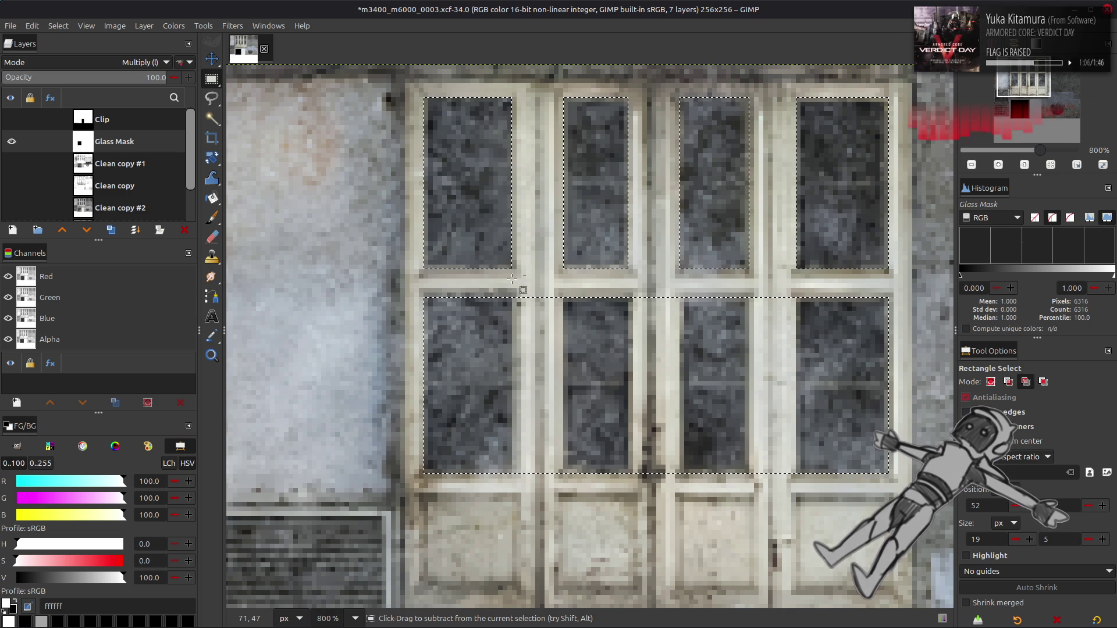
mouse_move(512, 255)
left_mouse_down()
mouse_move(541, 326)
mouse_move(563, 506)
left_mouse_up()
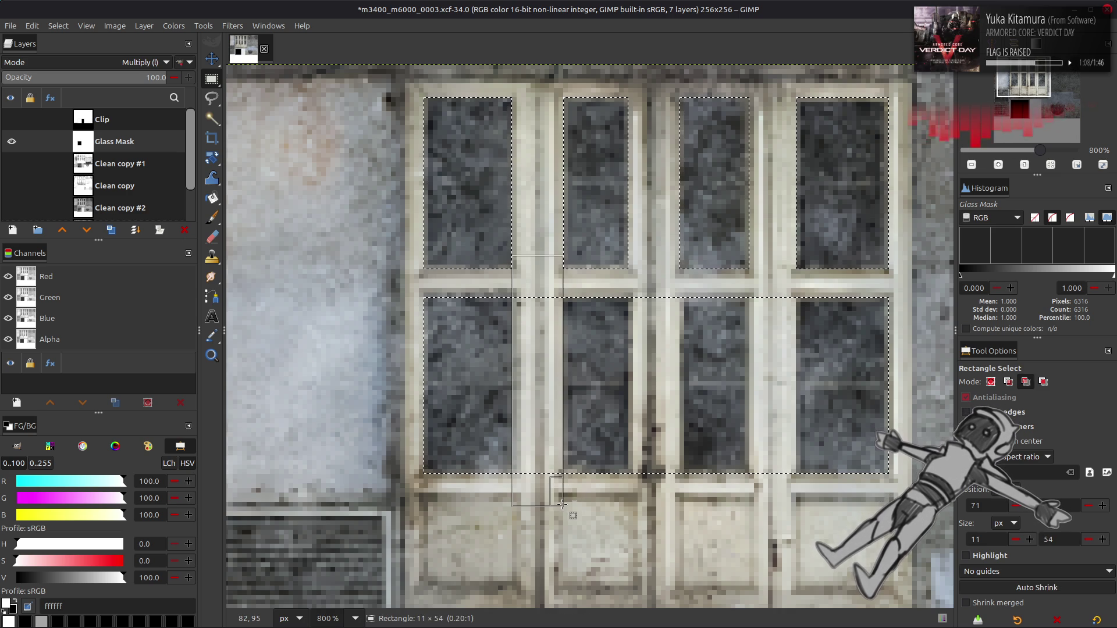
mouse_move(629, 260)
left_mouse_down()
mouse_move(664, 490)
mouse_move(679, 496)
left_mouse_up()
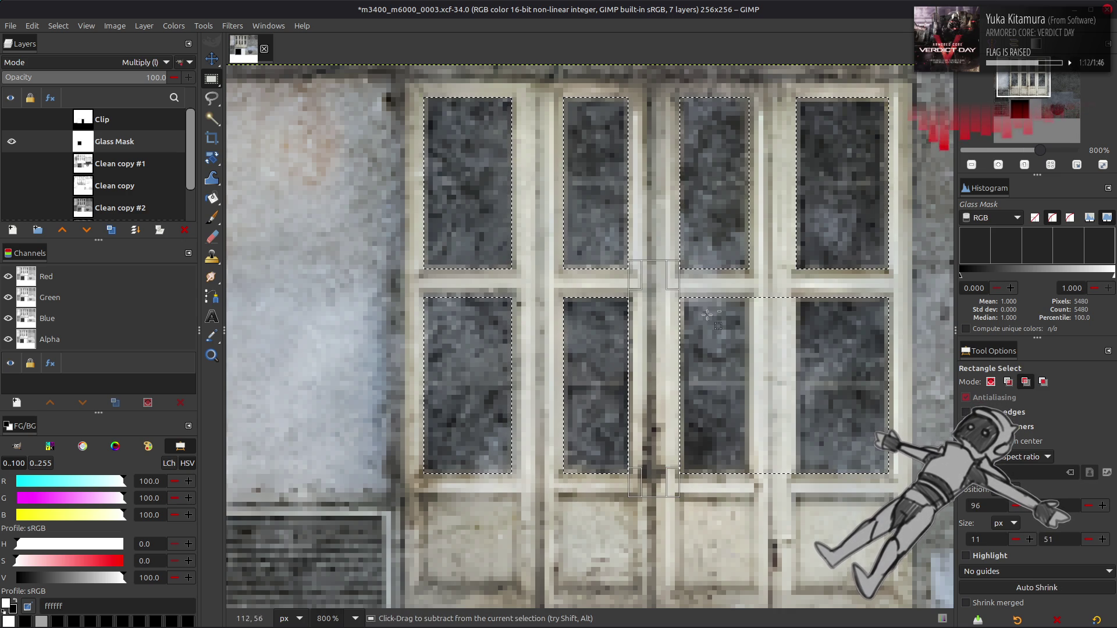
left_click_drag(749, 256, 800, 496)
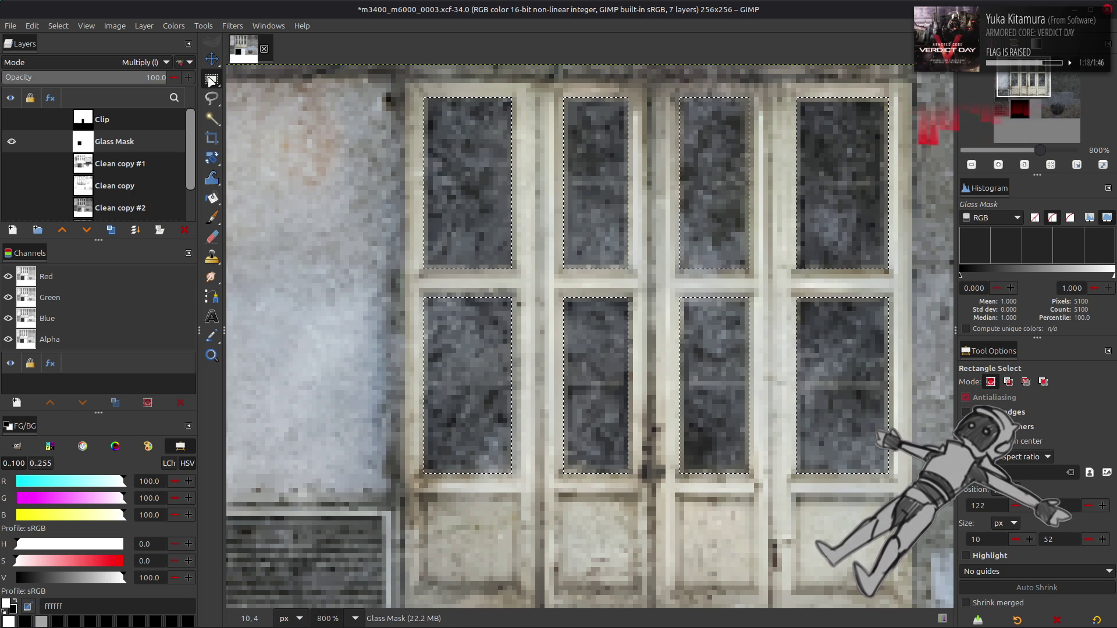
left_click(173, 25)
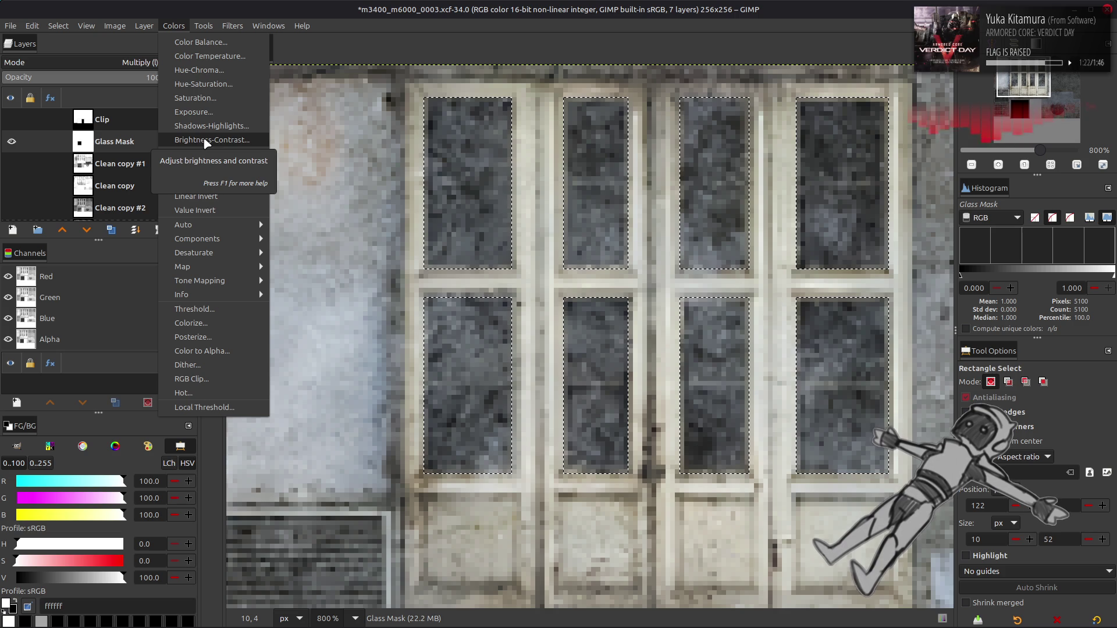
Blacken the selected panes with Levels and set the foreground value to 50 grey.
left_click(220, 155)
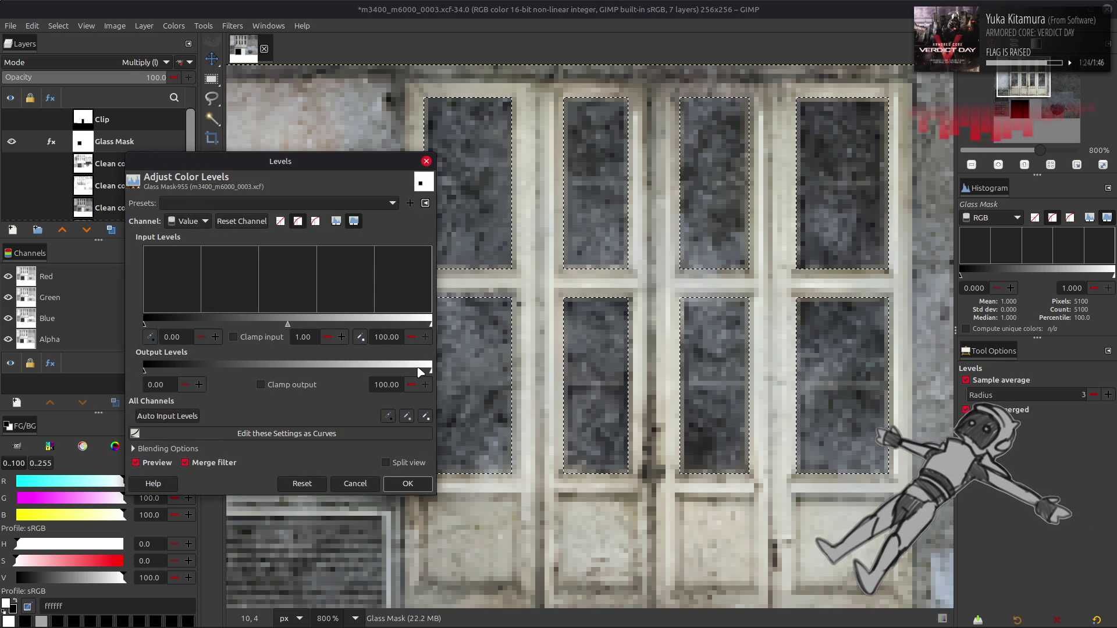
left_click(410, 484)
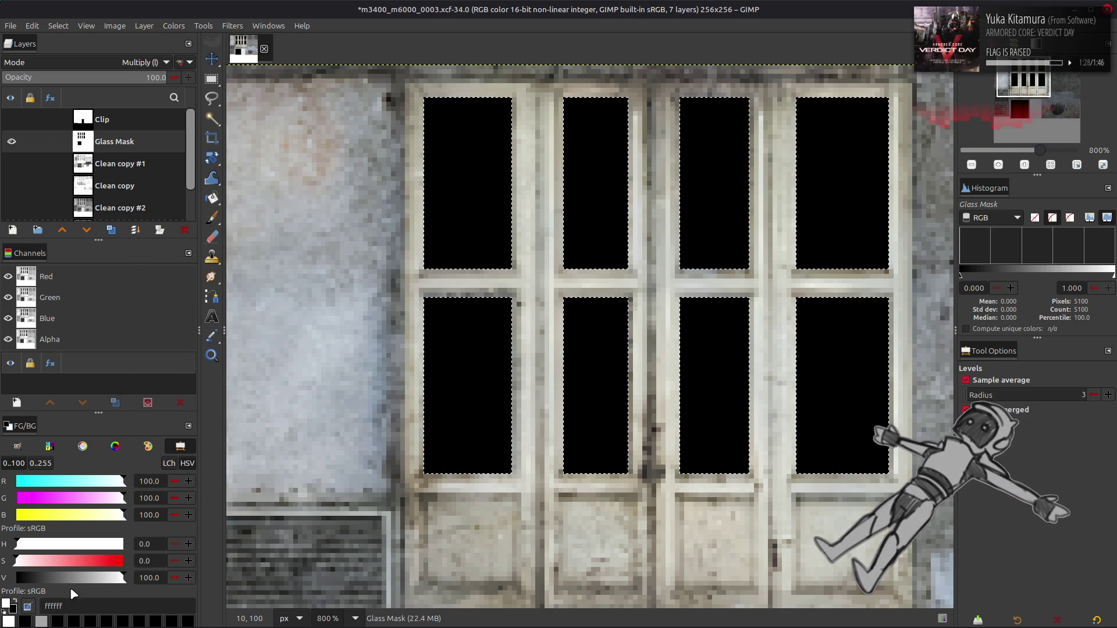
triple_click(150, 579)
type("50")
key("Return")
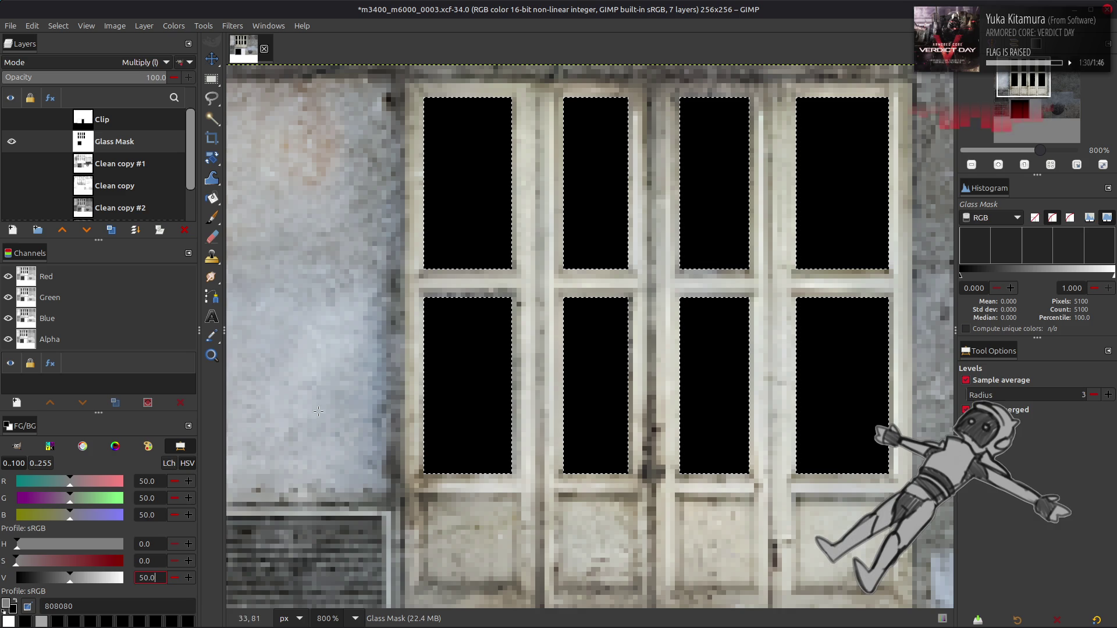
Set Glass Mask opacity to 50%, deselect, and pencil a grey line on the lower-left pane's top.
key("n")
triple_click(156, 77)
type("50")
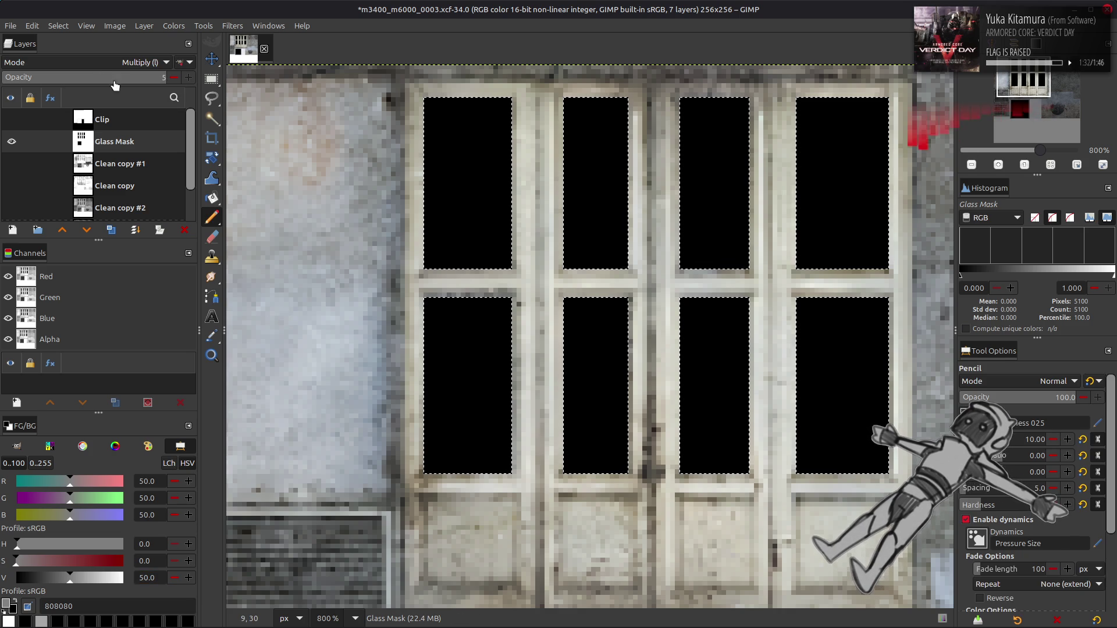
key("Return")
key("bracketleft")
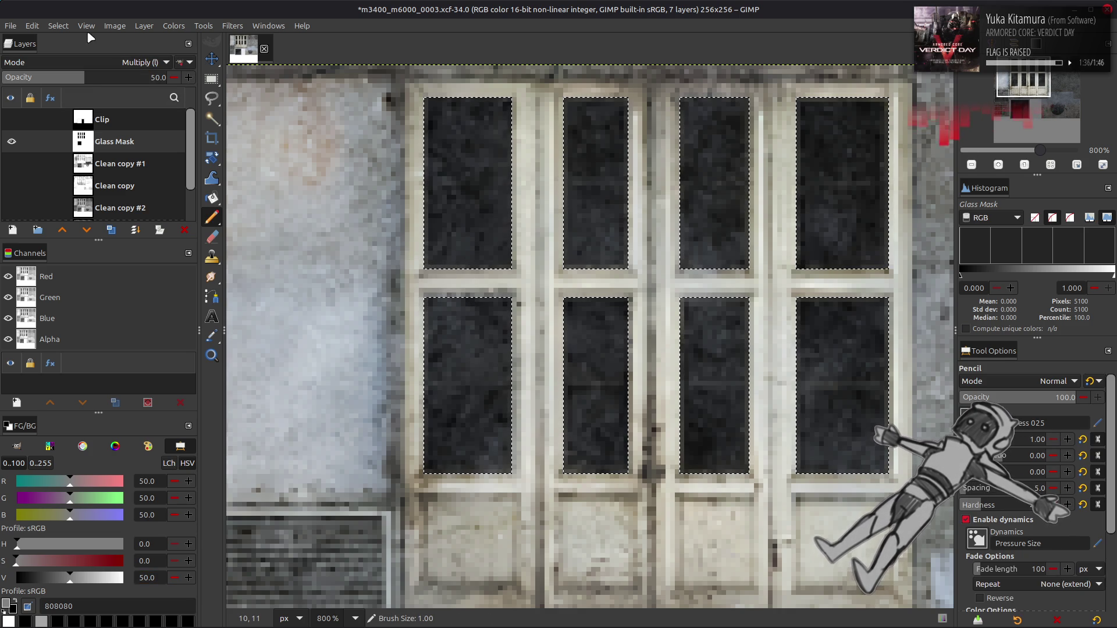
left_click(59, 25)
left_click(73, 51)
mouse_move(427, 302)
left_mouse_down()
mouse_move(506, 295)
mouse_move(537, 330)
left_mouse_up()
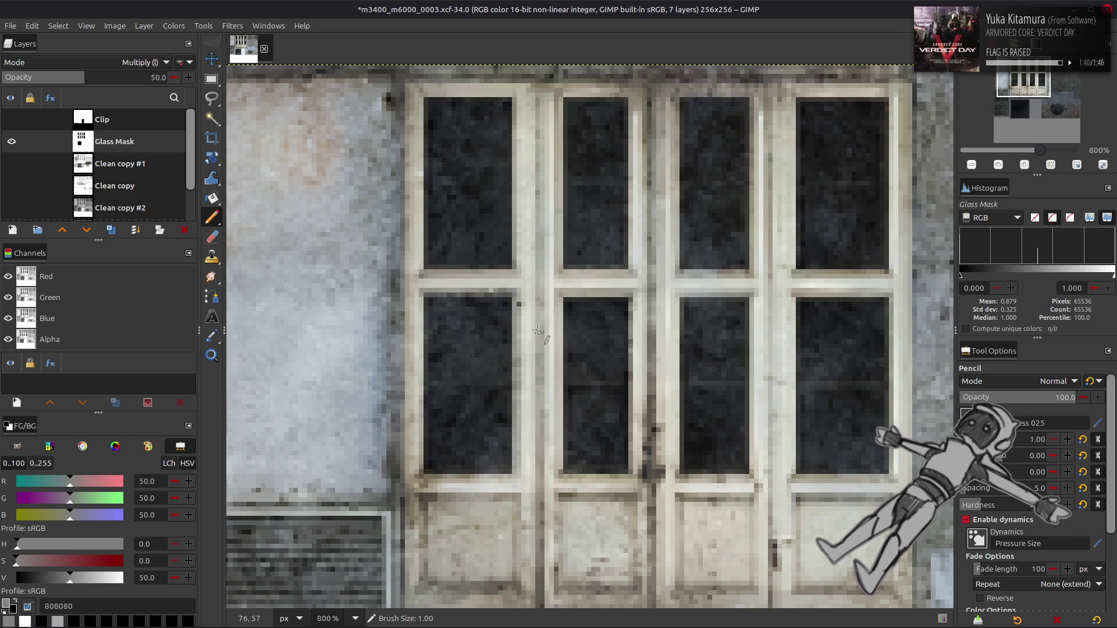
Compare with the Glass Mask toggled, then draw a grey line along the lower panes' bottom edge.
left_click(11, 141)
left_click(11, 142)
left_click(12, 142)
left_click(11, 142)
left_click(12, 142)
left_click(12, 141)
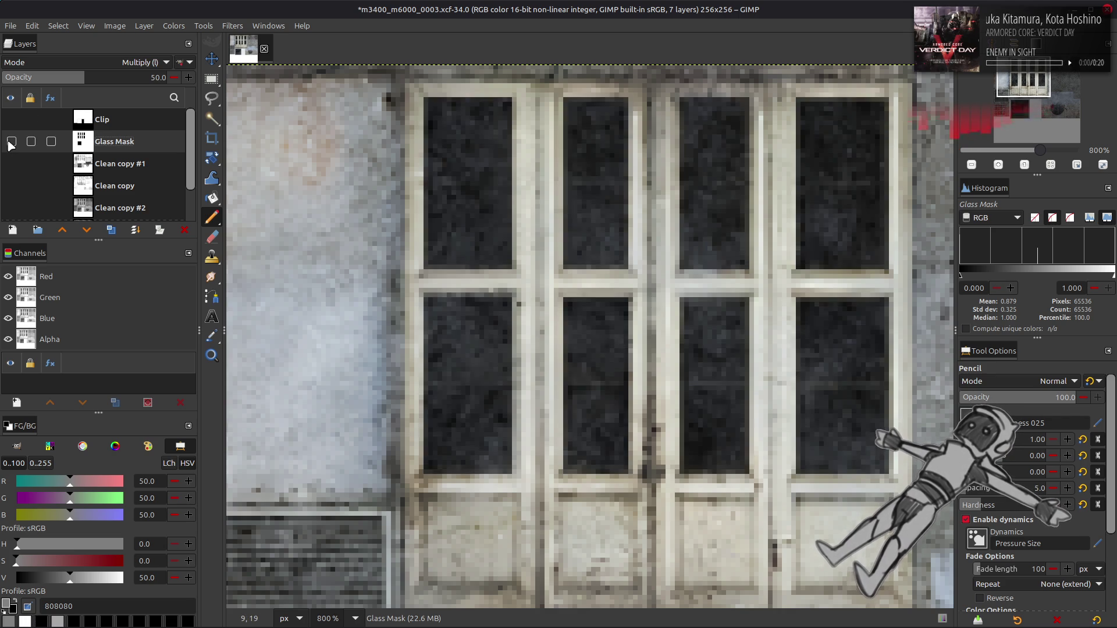
left_click(12, 141)
left_click(12, 142)
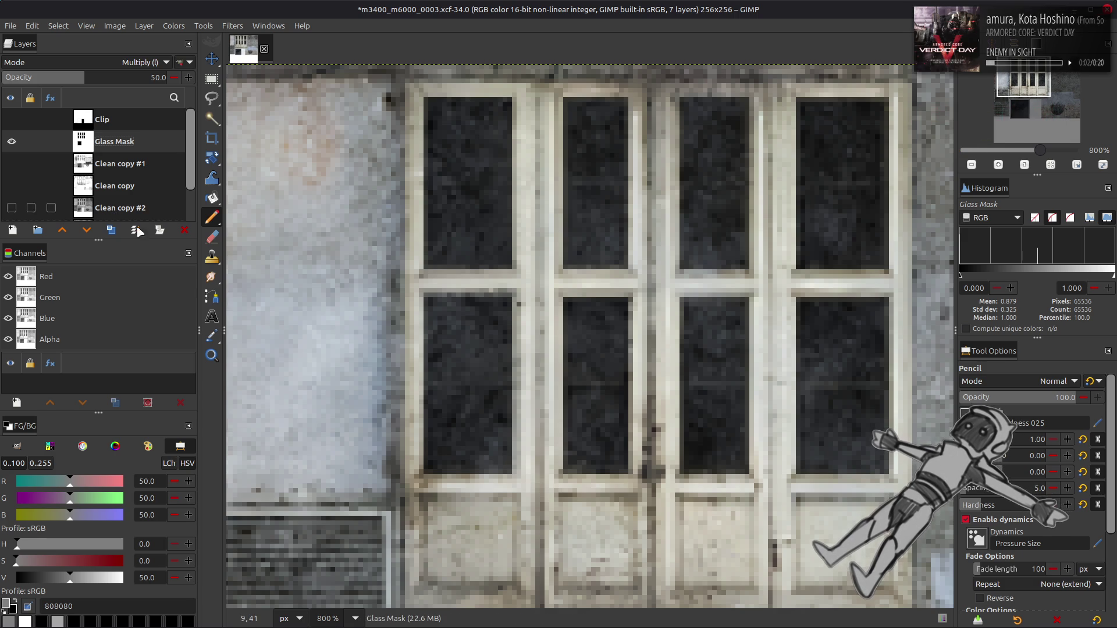
left_click(12, 141)
left_click(11, 141)
left_click(12, 142)
left_click(12, 142)
left_click(427, 472)
left_click(506, 472, "shift")
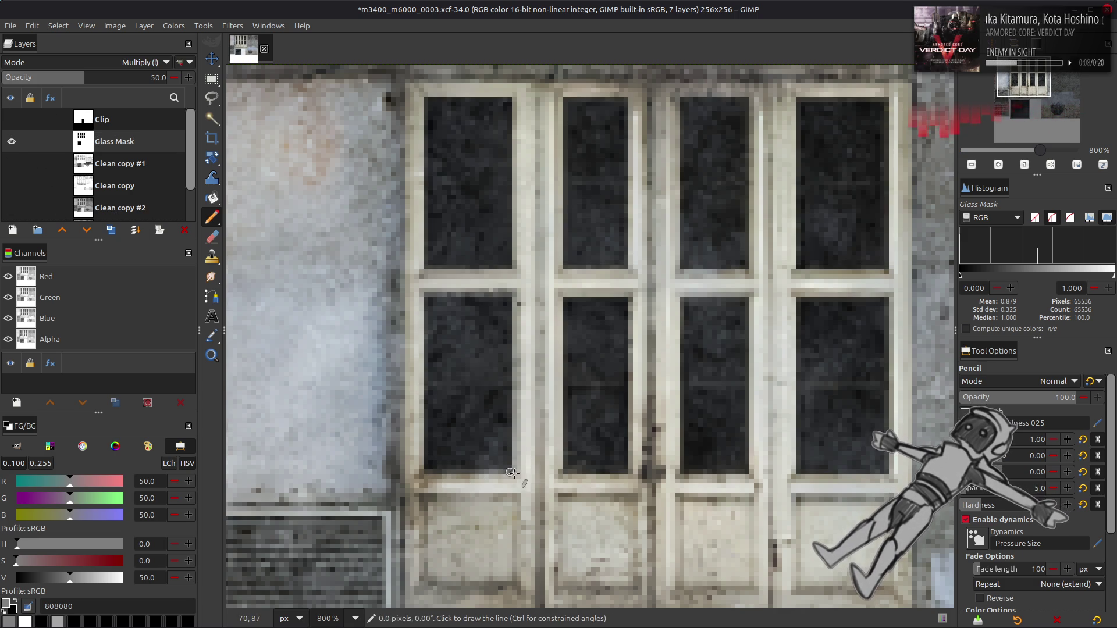
left_click(566, 472)
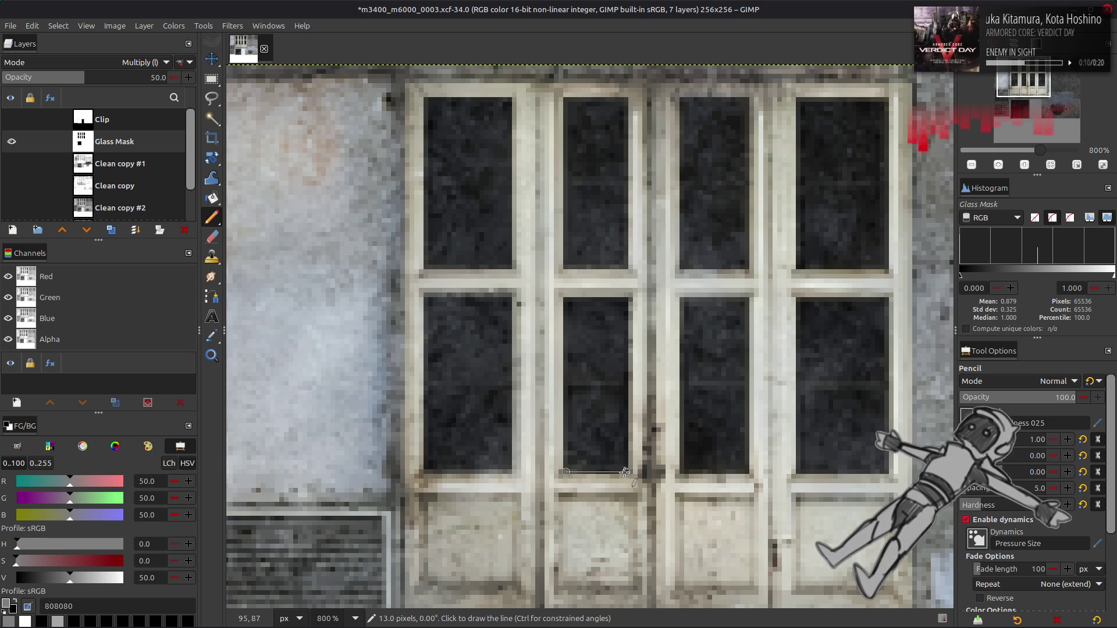
Outline a lower pane's right, bottom and left edges with grey pencil lines.
left_click(13, 140)
left_click(13, 141)
left_click(12, 141)
left_click(12, 142)
left_click(13, 142)
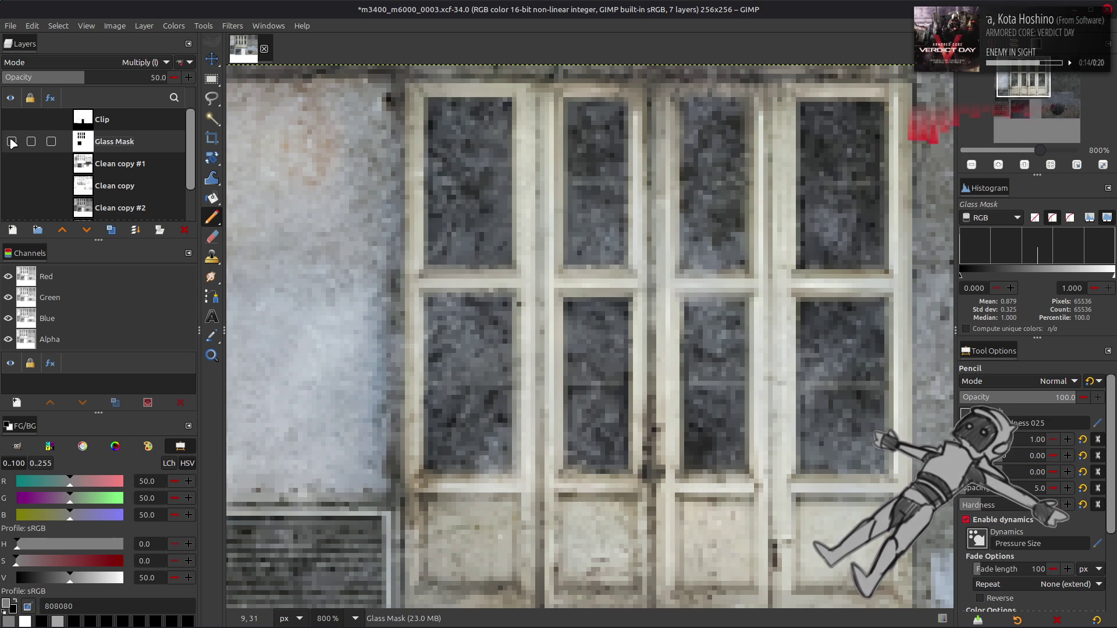
left_click(12, 142)
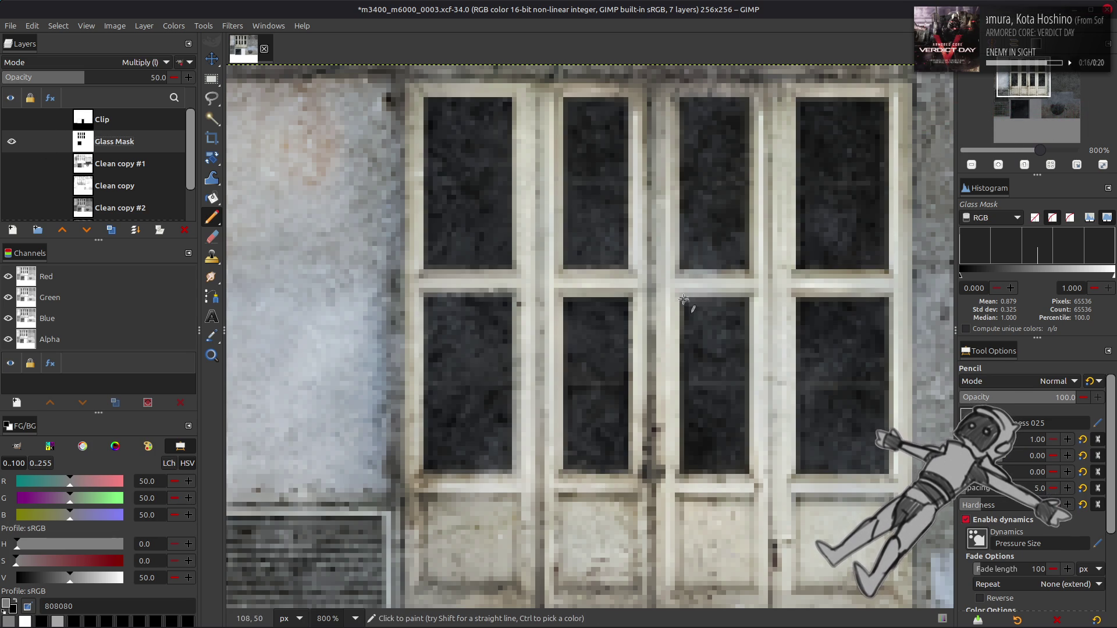
left_click(748, 300)
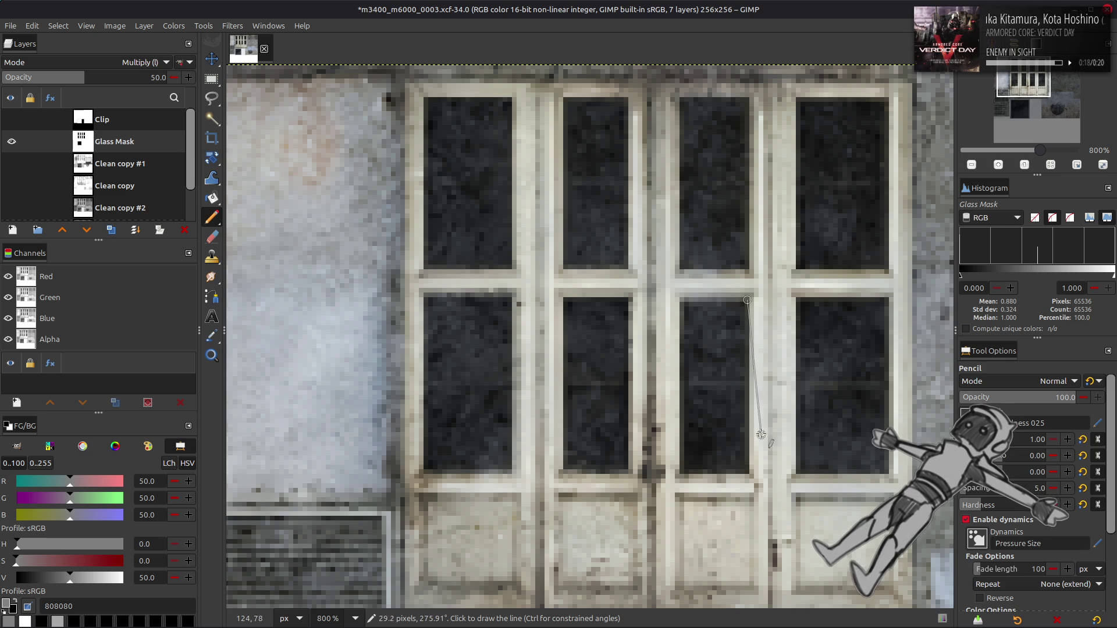
left_click(747, 468)
left_click(682, 472)
left_click(681, 301, "shift")
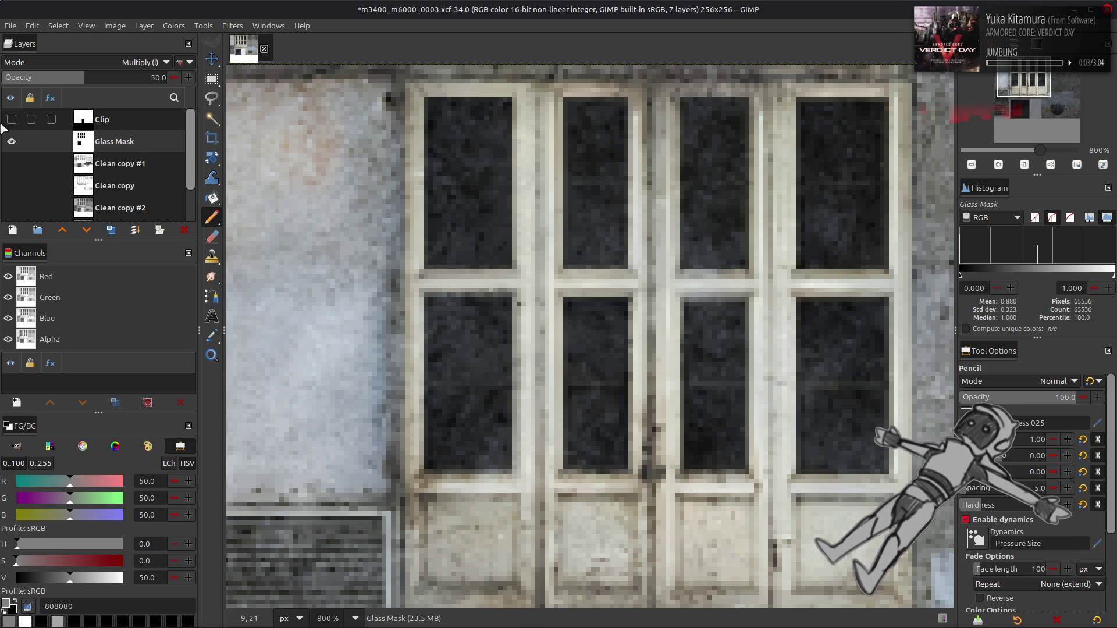
Draw grey borders up the lower-right pane and around the upper-right pane's left, top and right edges.
left_click(11, 143)
left_click(11, 143)
left_click(11, 143)
left_click(11, 143)
left_click(11, 143)
left_click(11, 143)
left_click(11, 143)
left_click(11, 143)
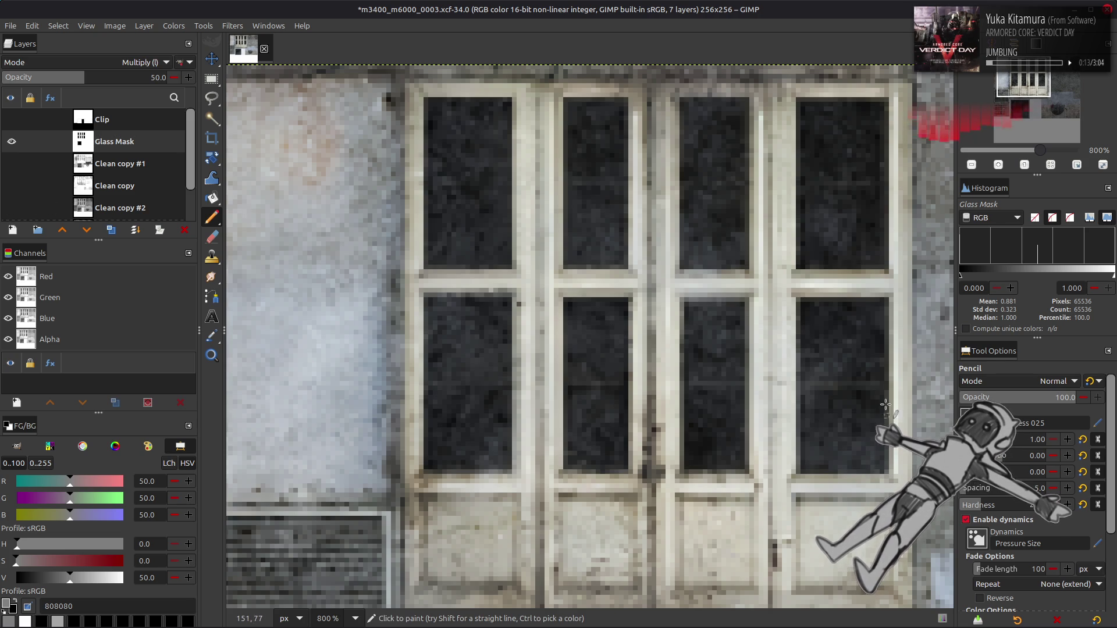
left_click(887, 300, "shift")
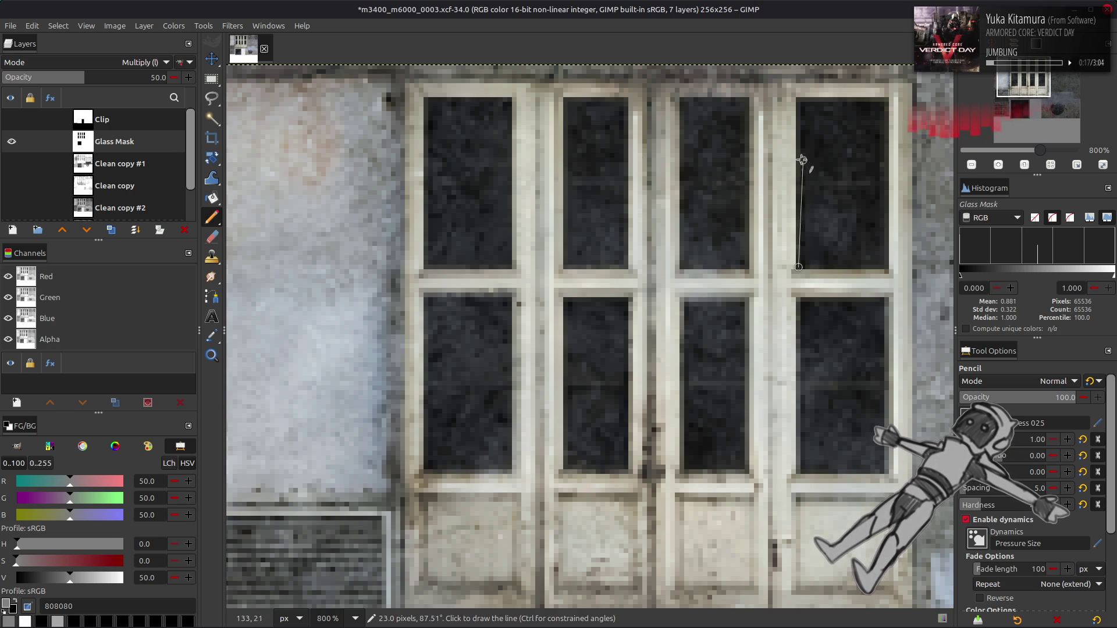
left_click(797, 99, "shift")
left_click(886, 102, "shift")
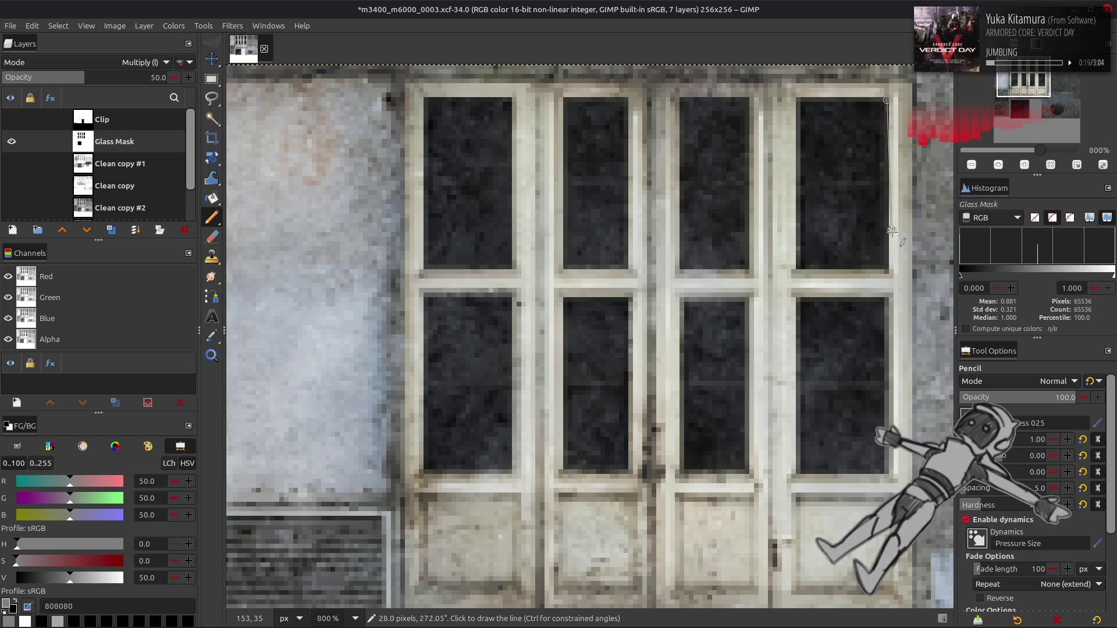
left_click(886, 267, "shift")
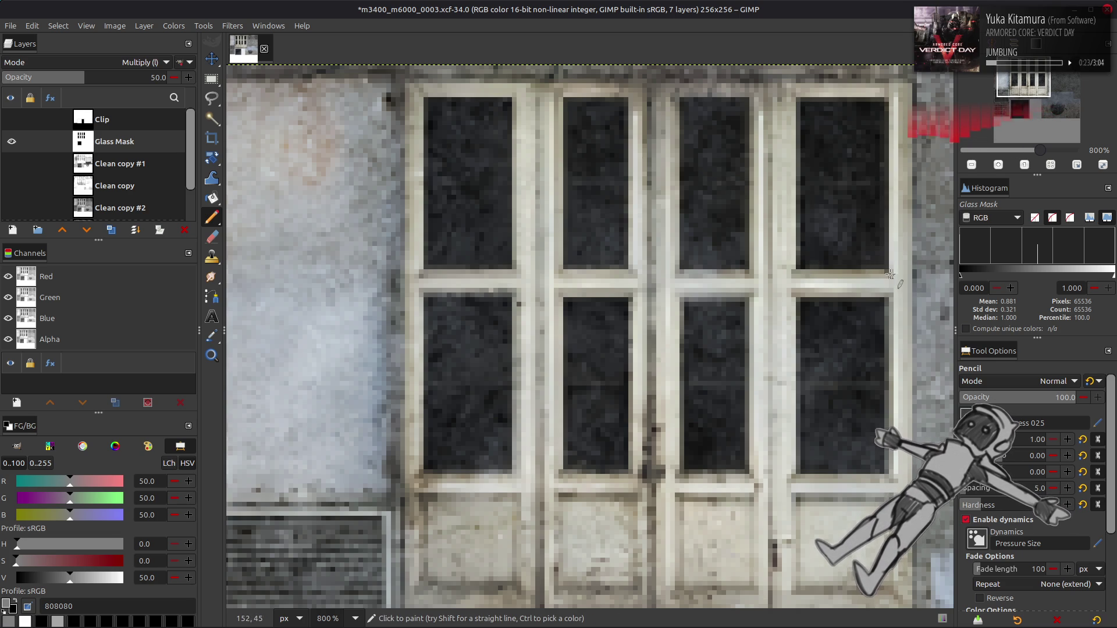
Finish the gray top border line, then toggle the Glass Mask on and off to compare panes.
left_click(887, 101, "shift")
left_click(799, 99, "shift")
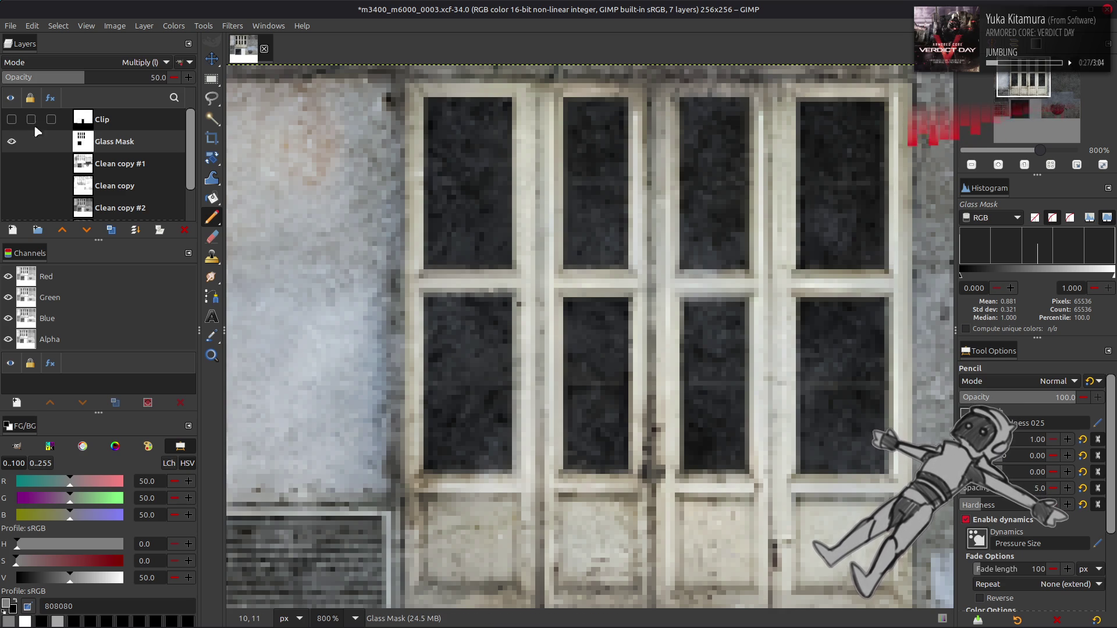
left_click(11, 142)
left_click(11, 141)
left_click(12, 141)
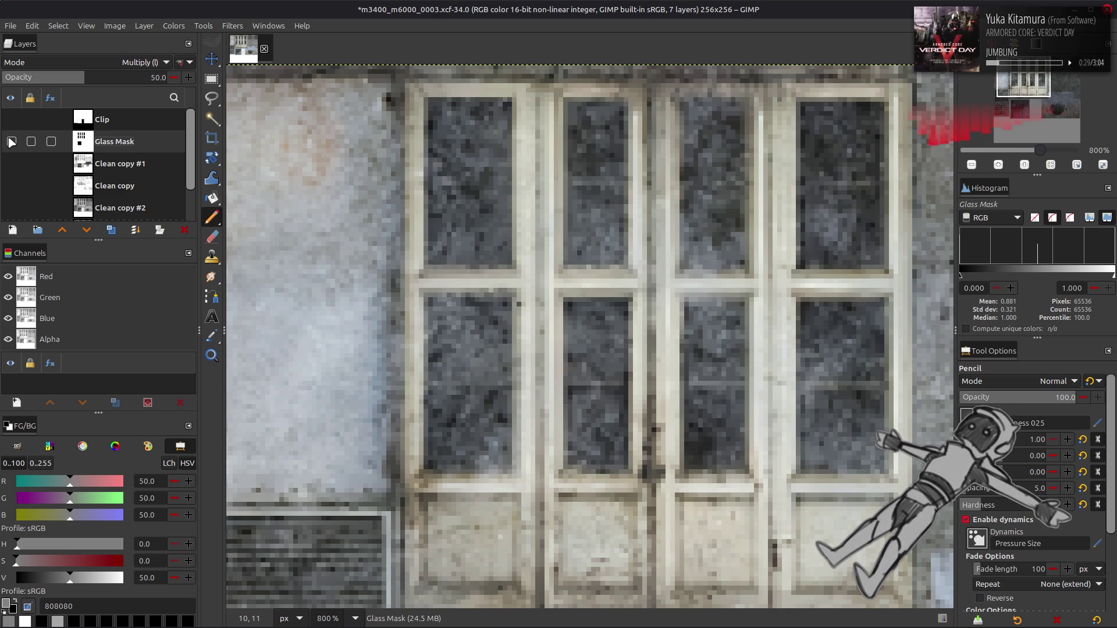
left_click(11, 141)
left_click(11, 141)
left_click(11, 142)
left_click(11, 142)
left_click(12, 142)
left_click(12, 141)
left_click(12, 141)
left_click(12, 142)
left_click(11, 142)
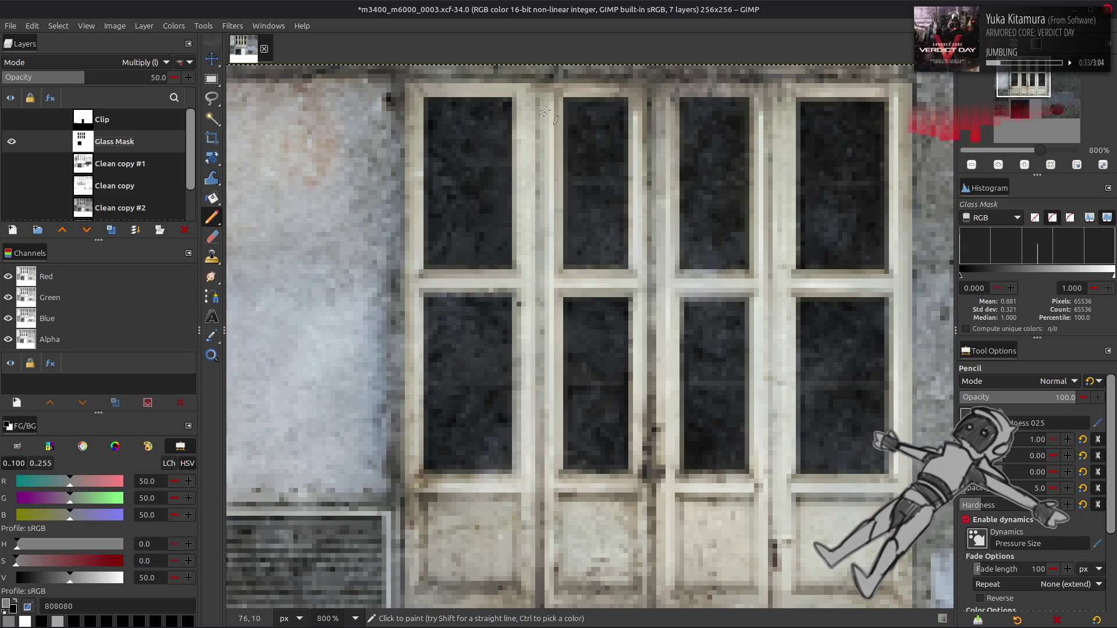
Outline the second pane with straight gray lines along its top, right, bottom and left edges.
left_click(569, 100)
key("shift")
left_click(626, 100)
left_click(626, 267)
left_click(566, 264, "shift")
left_click(568, 99, "shift")
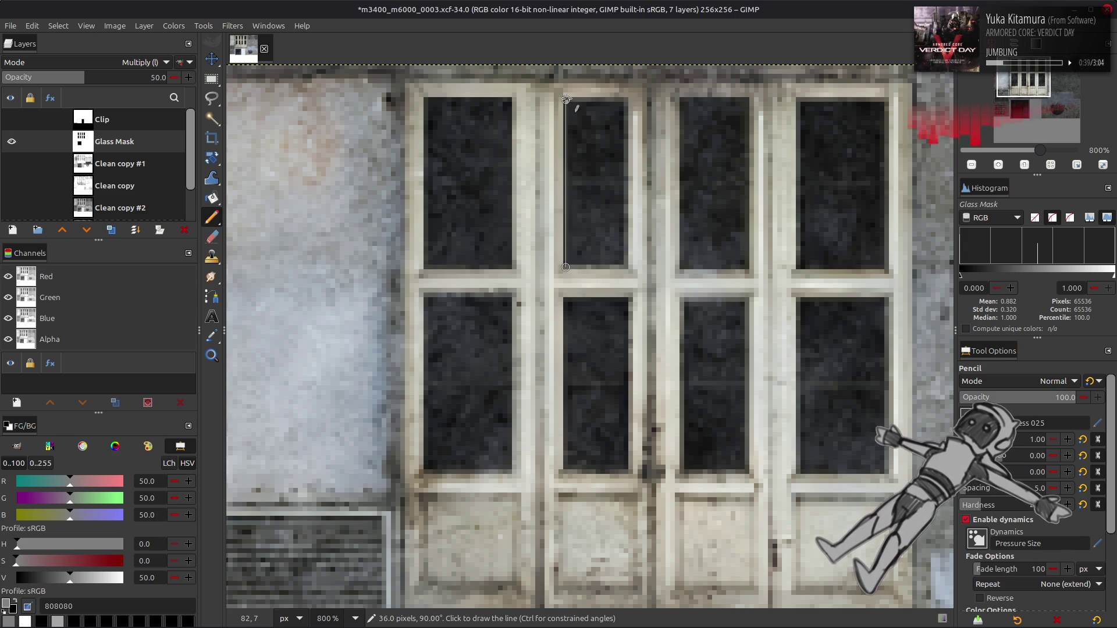
Outline the third pane with gray border lines and toggle the Glass Mask to compare.
left_click(683, 100)
left_click(747, 100, "shift")
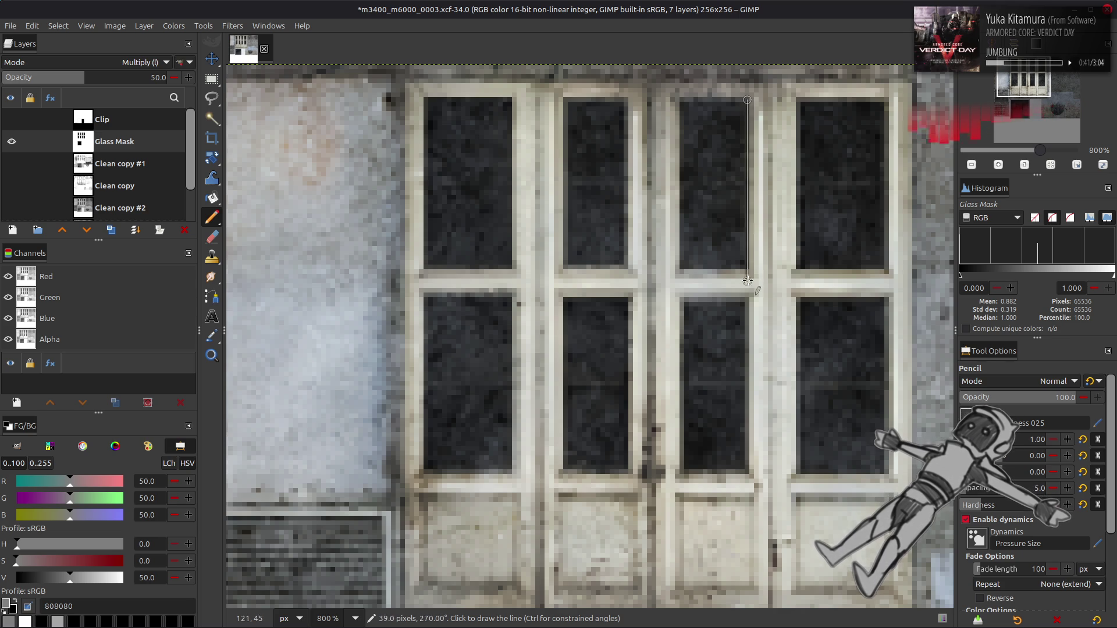
left_click(746, 267, "shift")
left_click(682, 267, "shift")
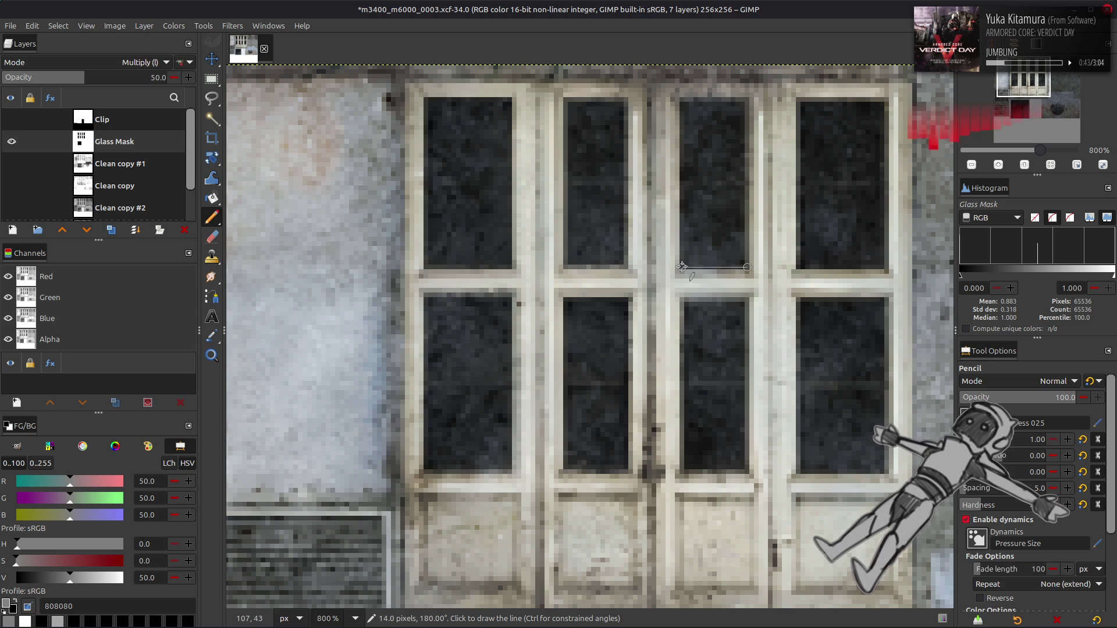
left_click(682, 100, "shift")
left_click(12, 141)
left_click(12, 142)
left_click(12, 142)
left_click(12, 141)
left_click(12, 142)
left_click(12, 141)
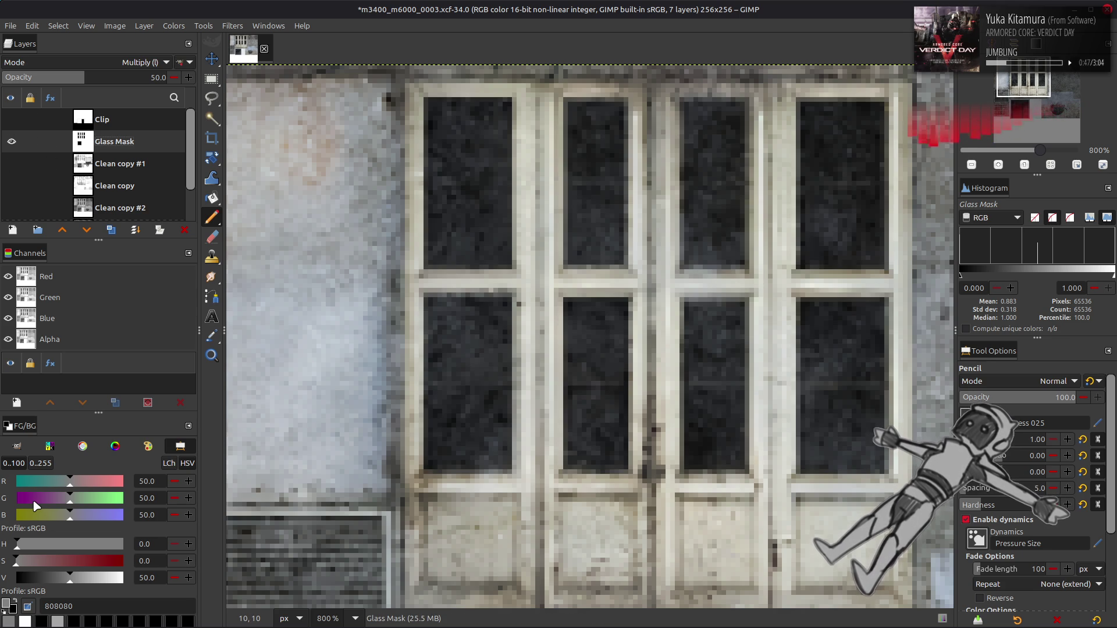
Draw a black line along the third pane's bottom edge, revert to gray, and recheck the mask.
left_click(14, 601)
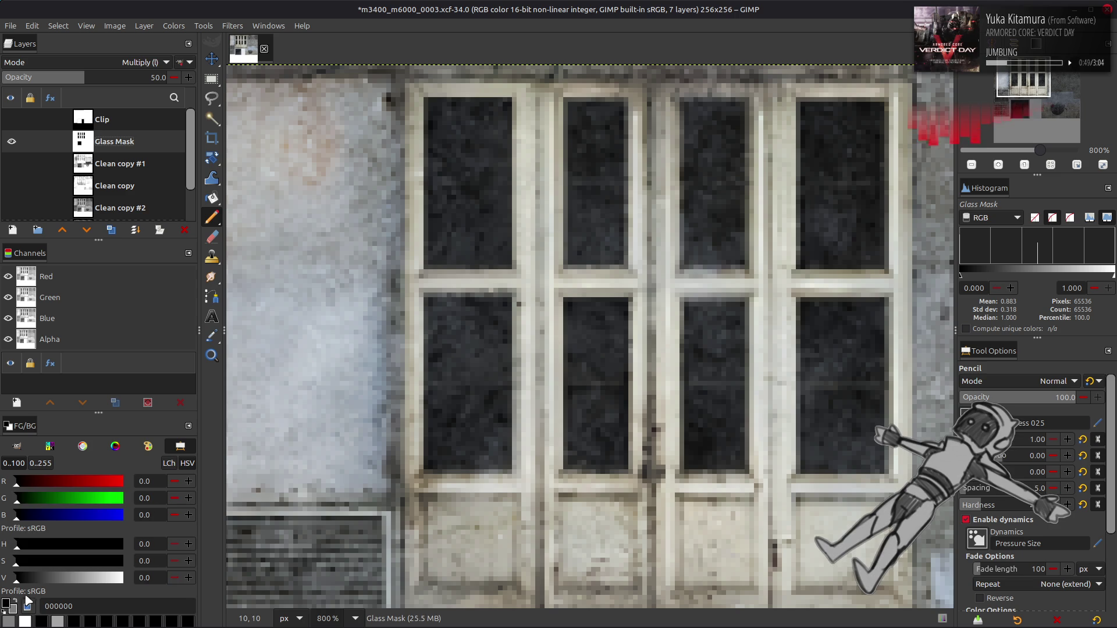
left_click(688, 266)
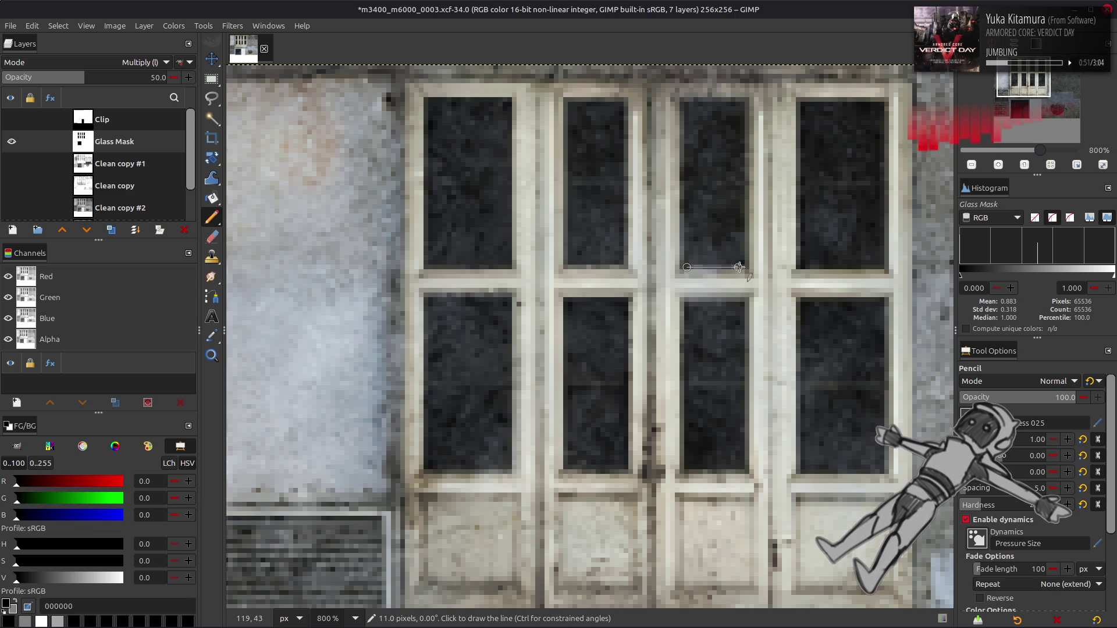
left_click(739, 267, "shift")
left_click(17, 603)
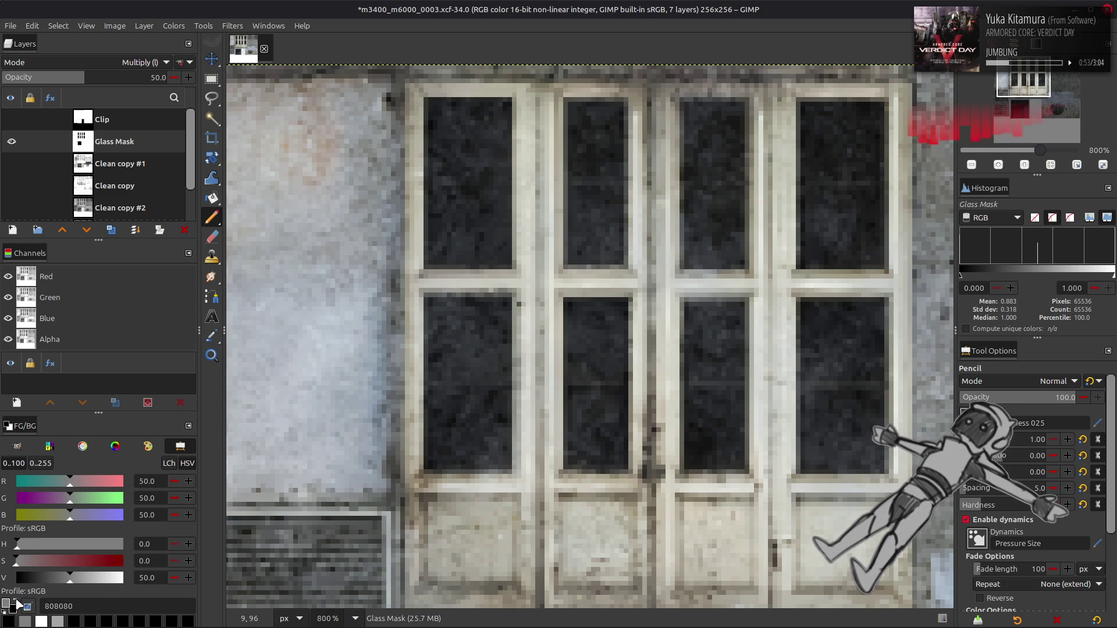
left_click(11, 142)
left_click(11, 142)
left_click(11, 142)
left_click(11, 142)
left_click(11, 142)
left_click(12, 142)
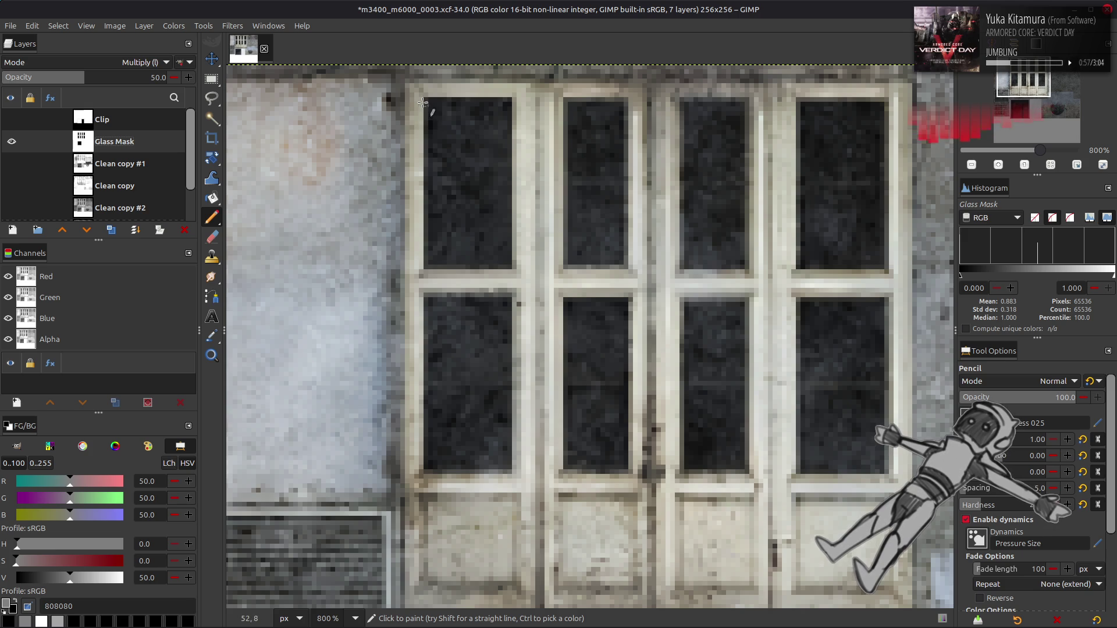
Draw a gray border down the upper-left pane's left edge and check it by toggling the mask.
left_click_drag(426, 100, 426, 267)
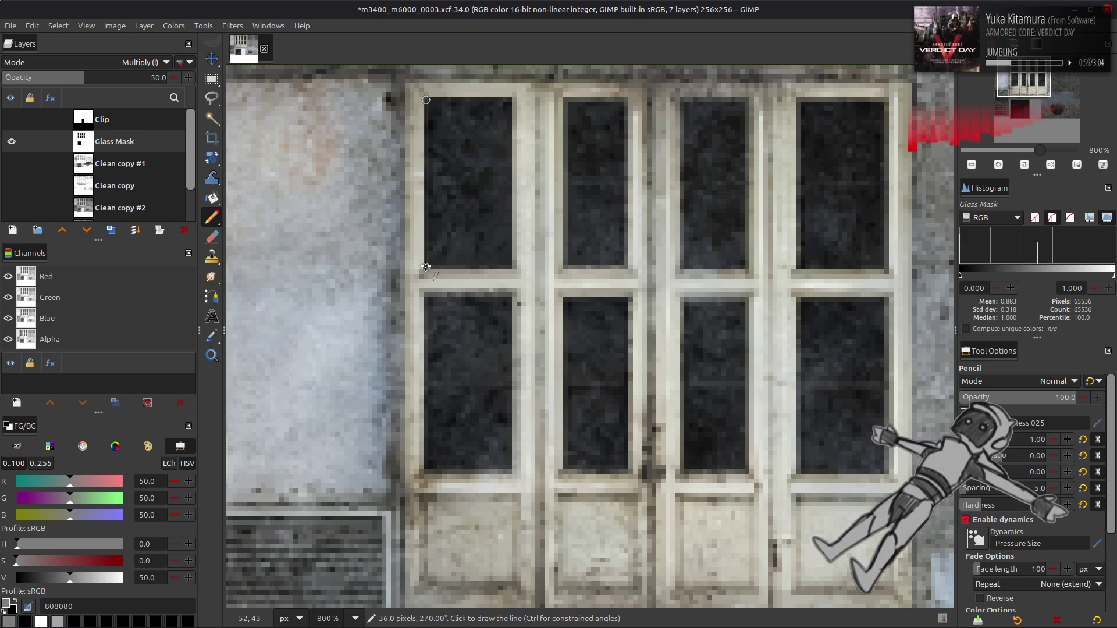
left_click(13, 142)
left_click(12, 142)
left_click(13, 142)
left_click(13, 142)
left_click(13, 142)
left_click(13, 142)
left_click(13, 142)
left_click(13, 142)
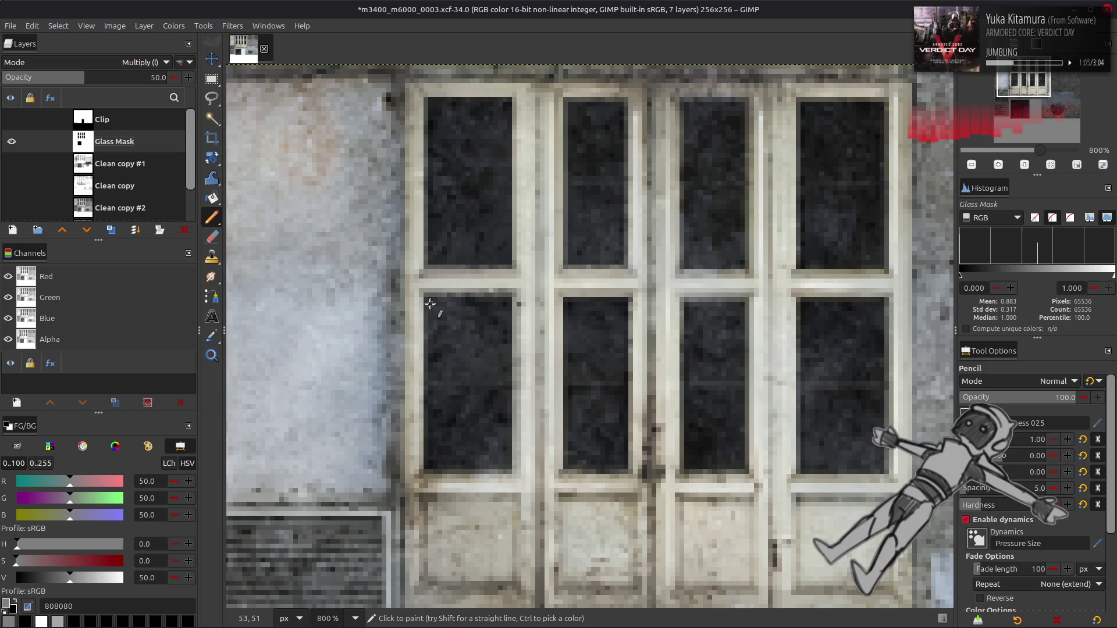
Draw a gray border down the lower-left pane's left edge and check it.
left_click(427, 300)
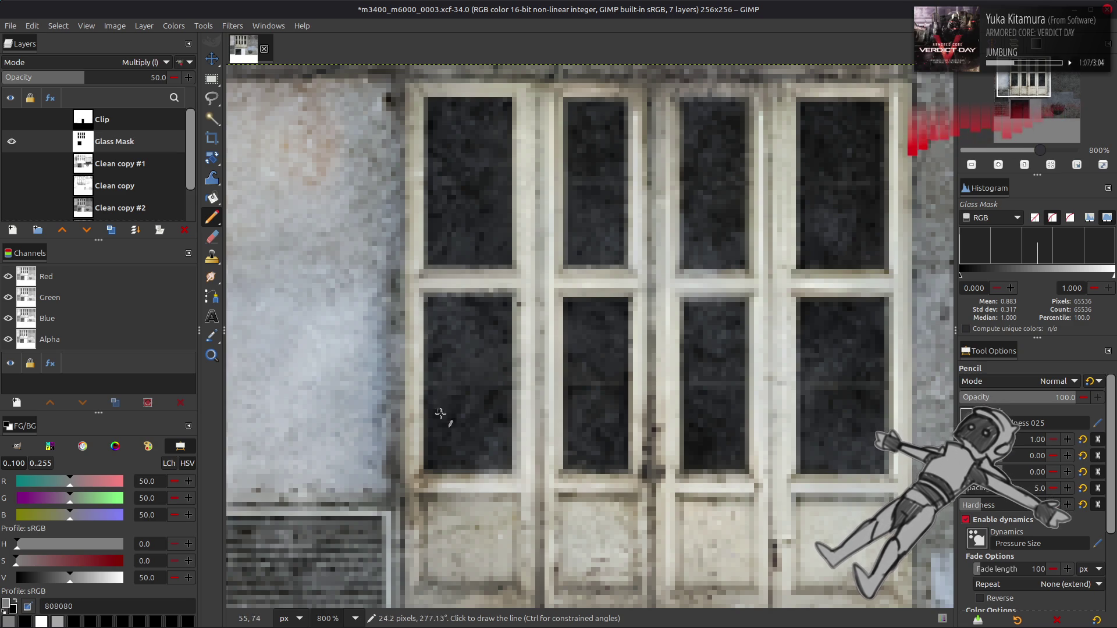
left_click(426, 471, "shift")
left_click(13, 142)
left_click(13, 142)
left_click(12, 142)
Compare panes with the mask toggled, then draw a white line along a pane's bottom and undo it.
left_click(11, 142)
left_click(11, 142)
left_click(11, 142)
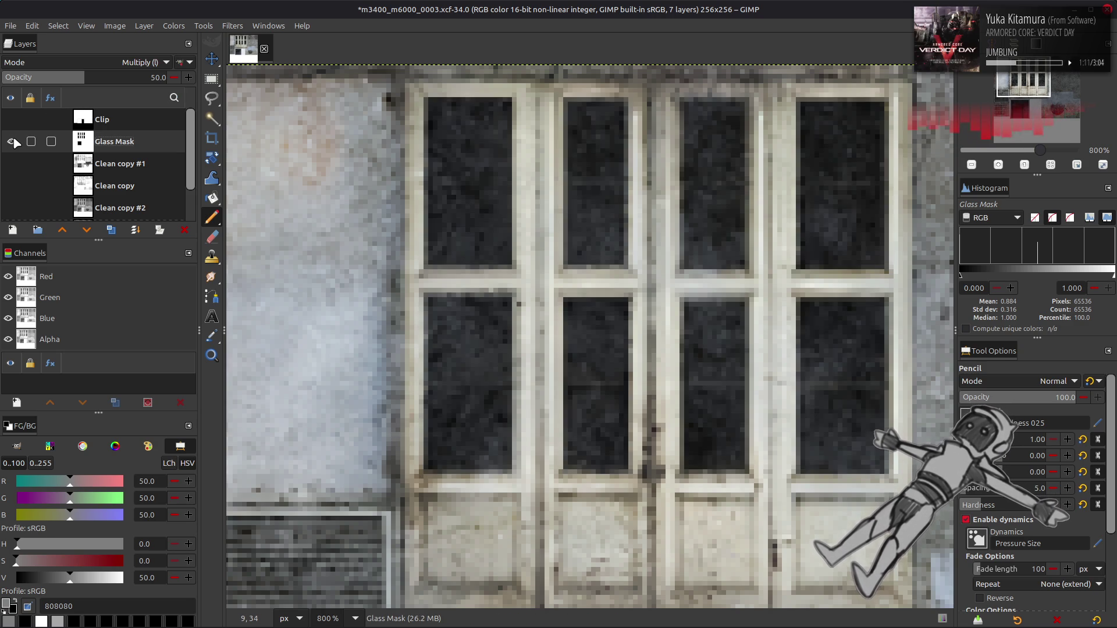
left_click(11, 142)
left_click(11, 142)
left_click(11, 142)
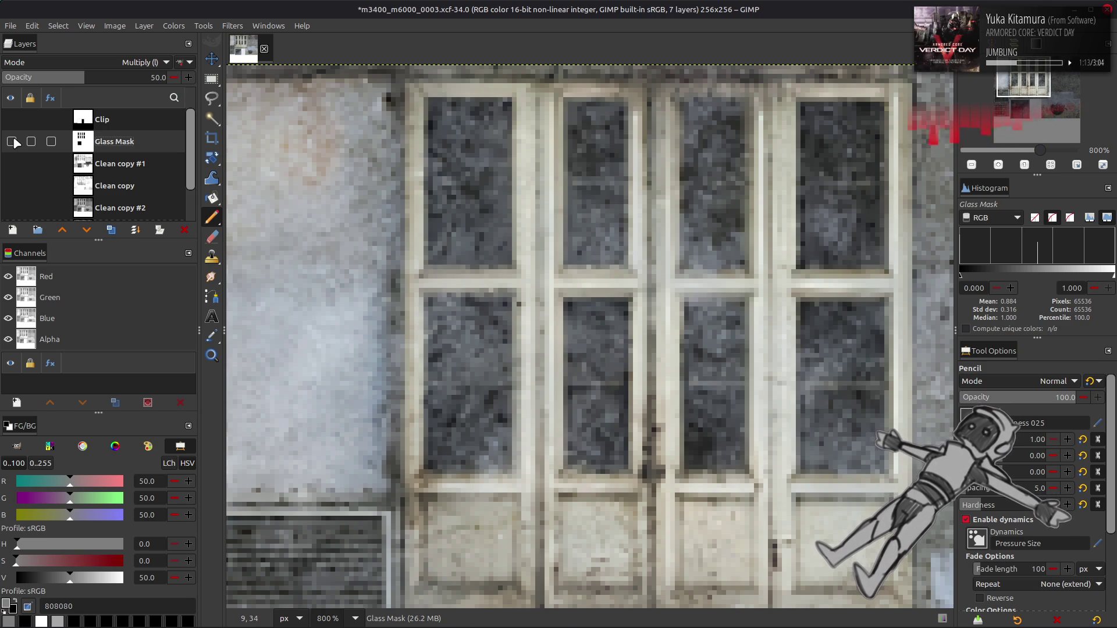
left_click(13, 142)
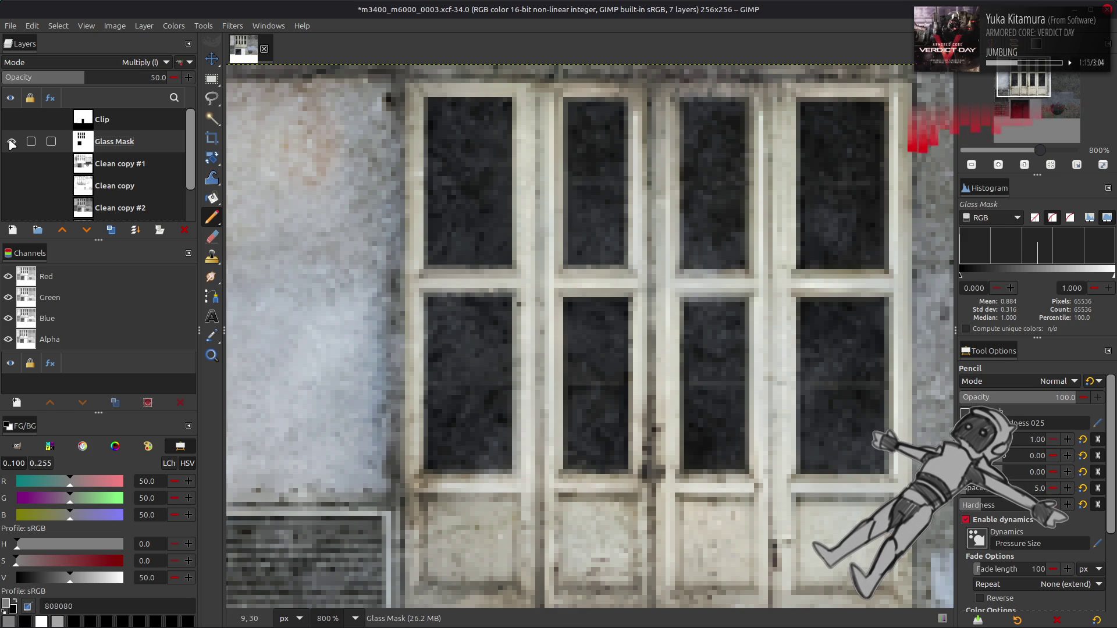
left_click(11, 142)
left_click(12, 142)
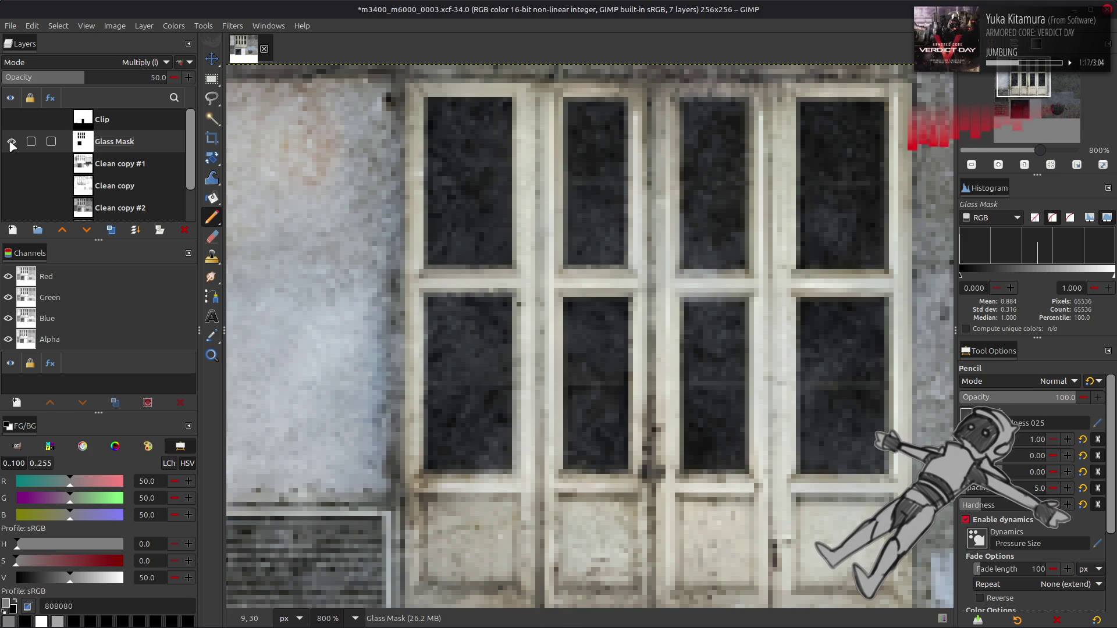
left_click(40, 621)
left_click(561, 472)
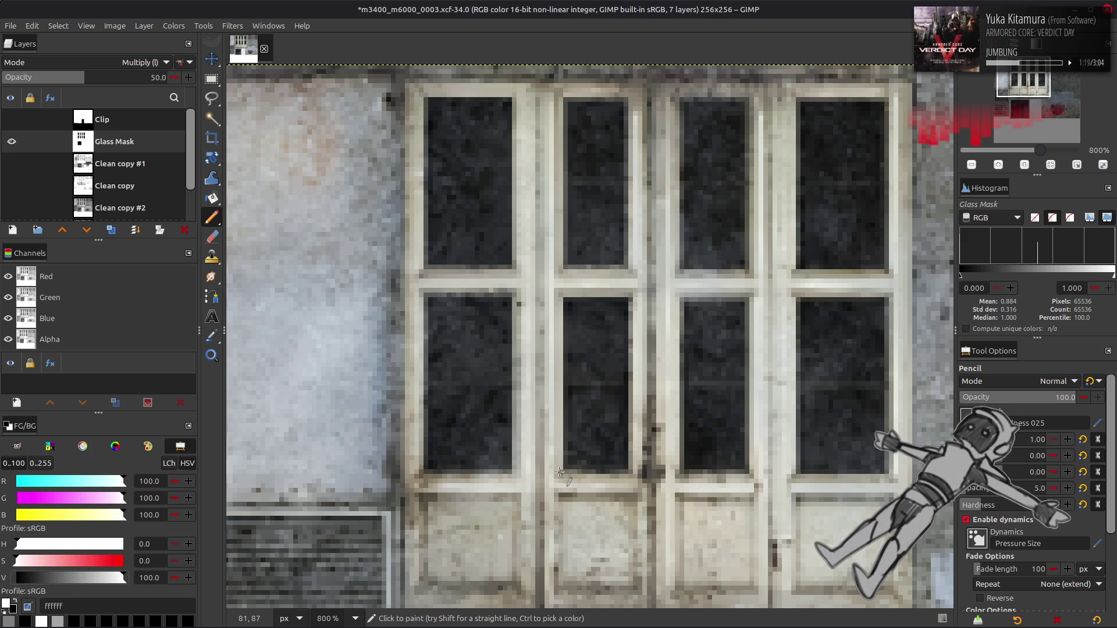
left_click(629, 472, "shift")
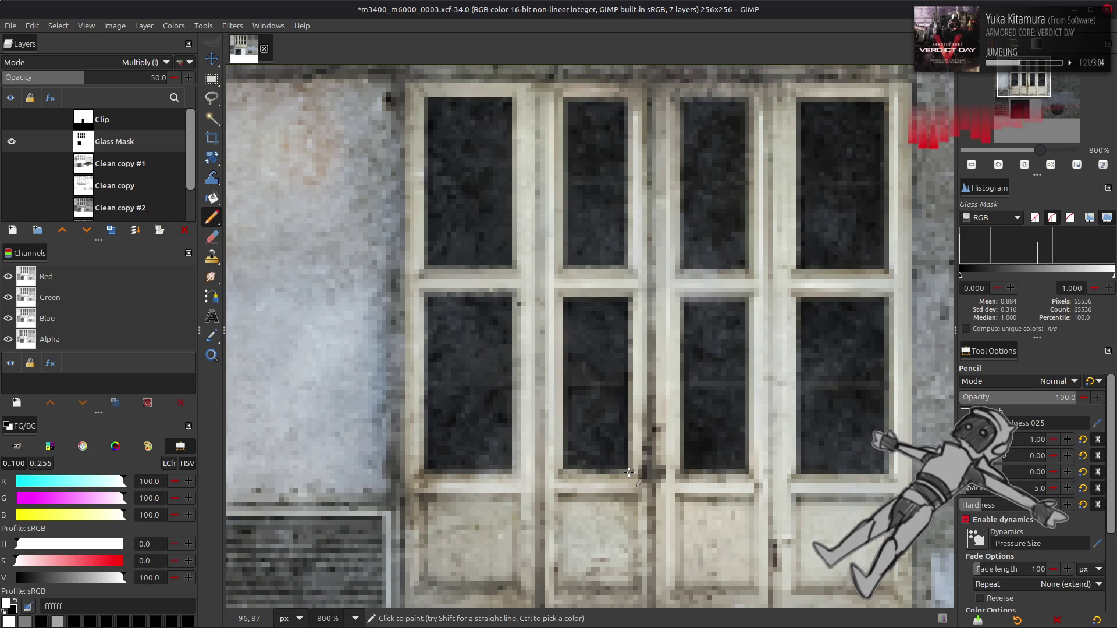
key("ctrl+z")
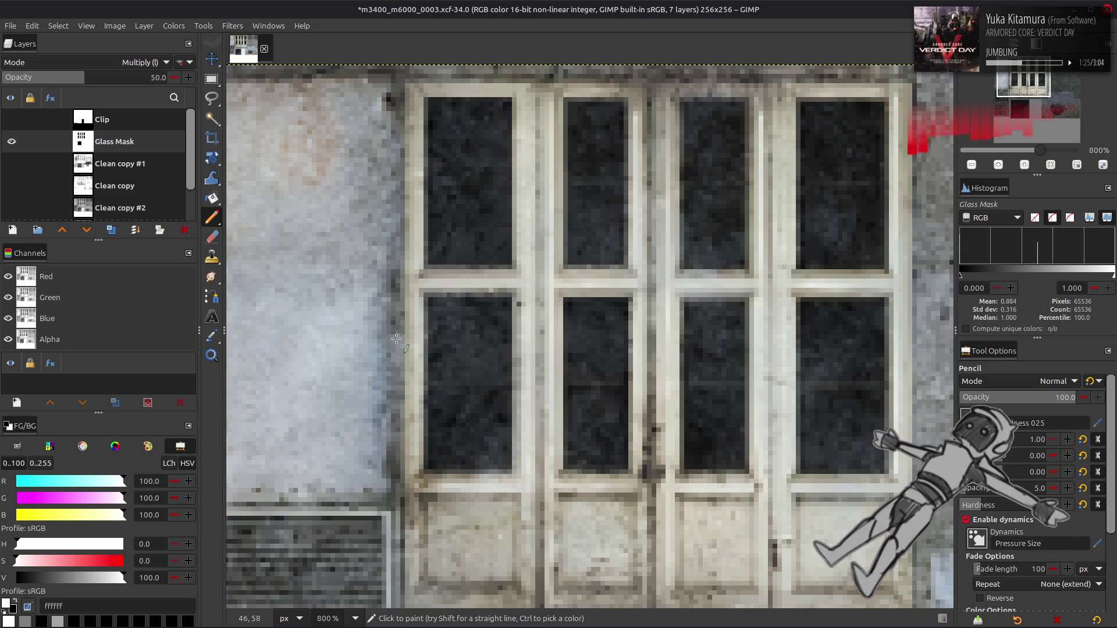
Toggle the Glass Mask's visibility repeatedly to check the panes.
left_click(11, 141)
left_click(11, 141)
left_click(11, 141)
left_click(11, 141)
left_click(11, 142)
left_click(11, 141)
left_click(11, 142)
left_click(11, 142)
left_click(12, 142)
left_click(12, 142)
left_click(11, 142)
left_click(11, 141)
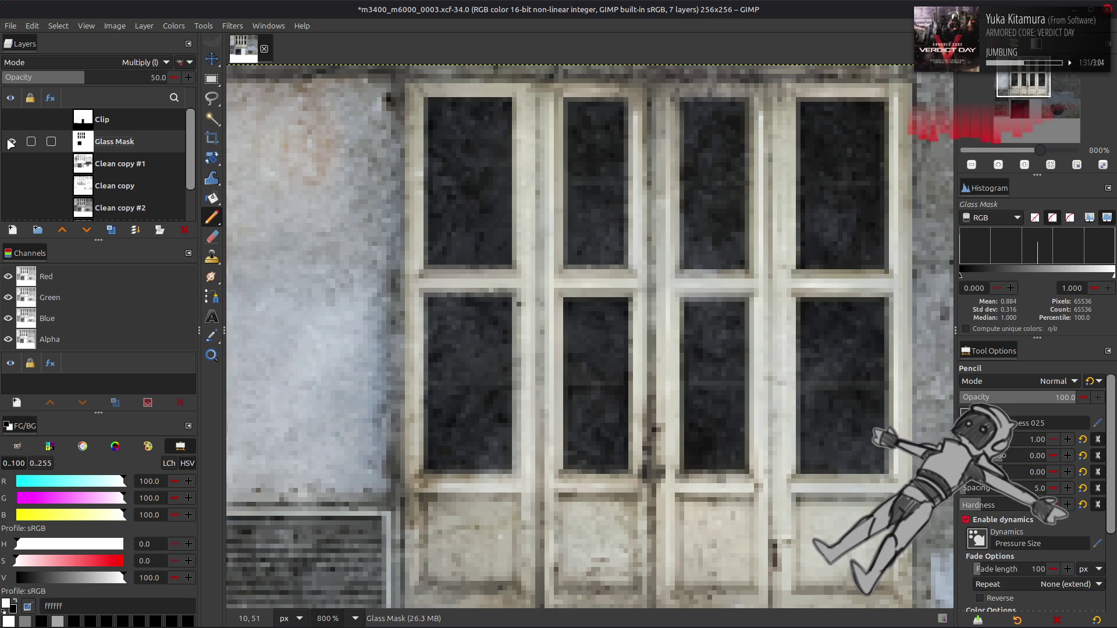
Set Value to 50 for gray 808080 and line the upper-right pane's top and right edges.
triple_click(148, 578)
type("50")
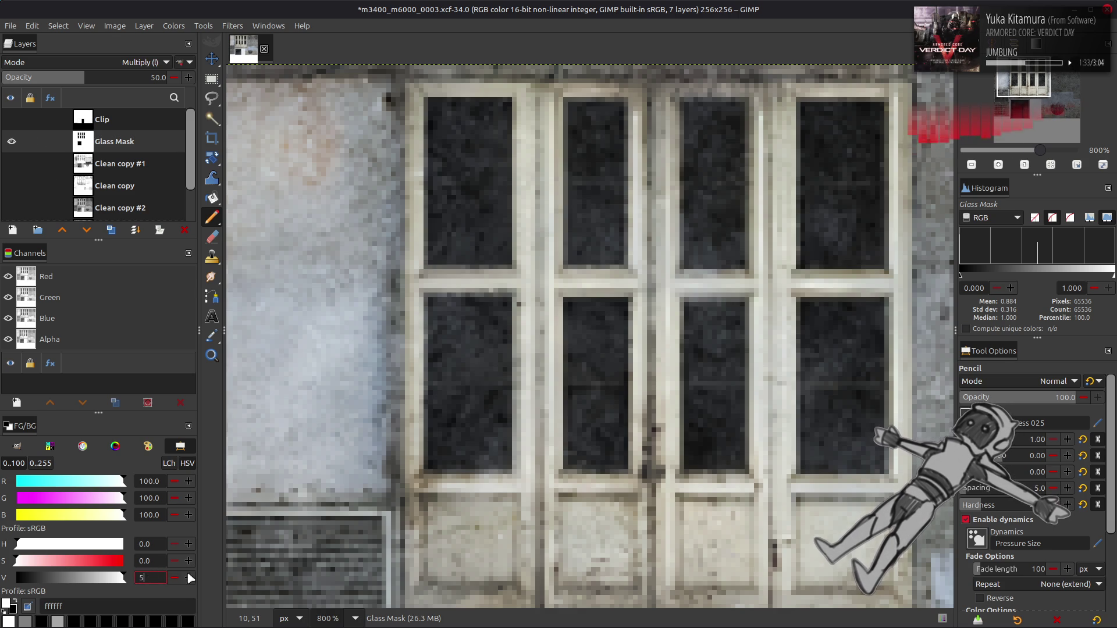
key("Return")
left_click(804, 102)
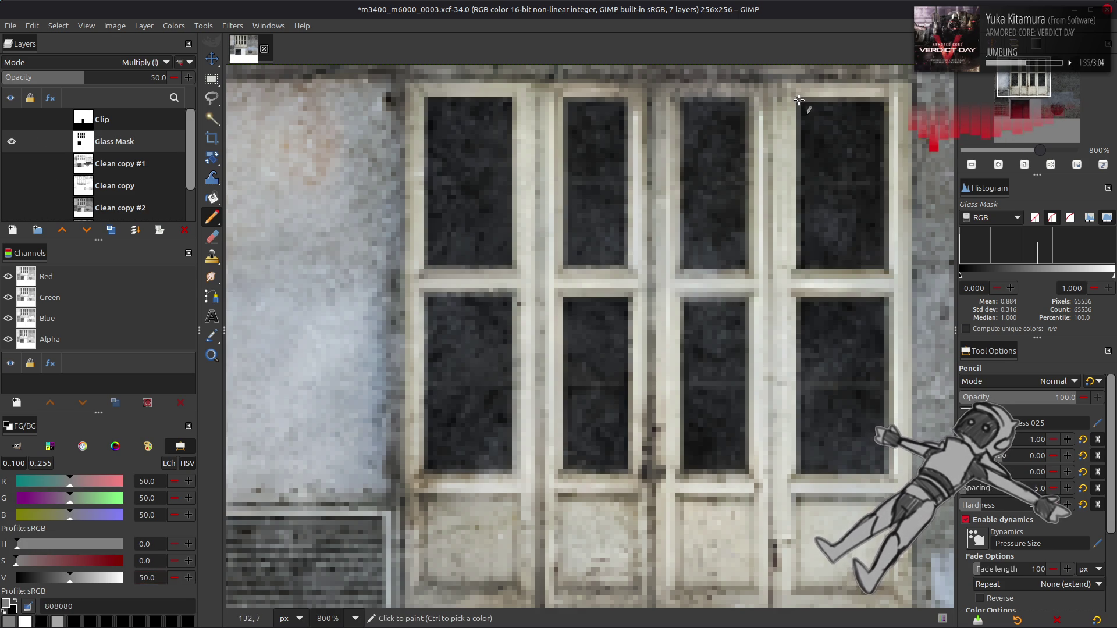
left_click(887, 100, "shift")
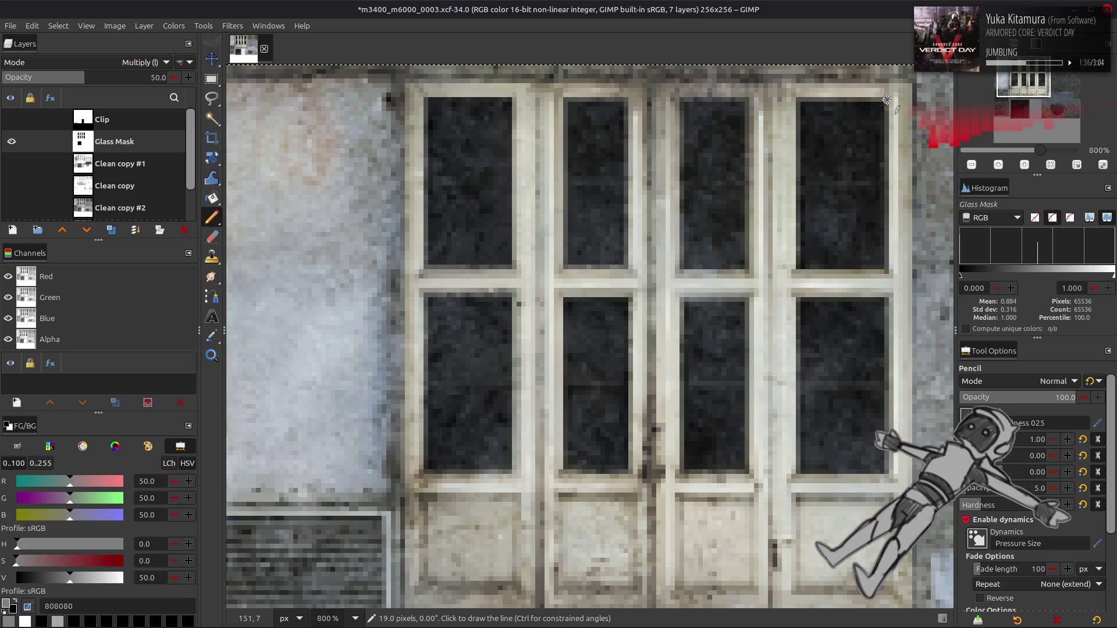
left_click(887, 268, "shift")
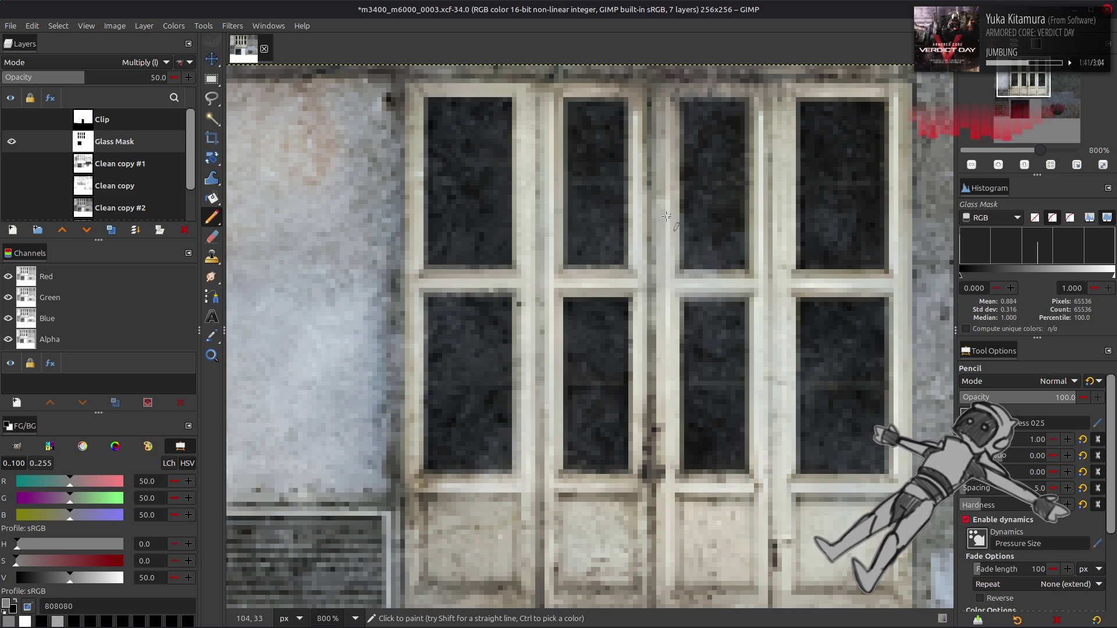
Set the Glass Mask to 100% opacity and Normal mode, hide it, zoom out, and save m3400_m6000_0003.xcf.
key("m")
left_click_drag(81, 77, 172, 77)
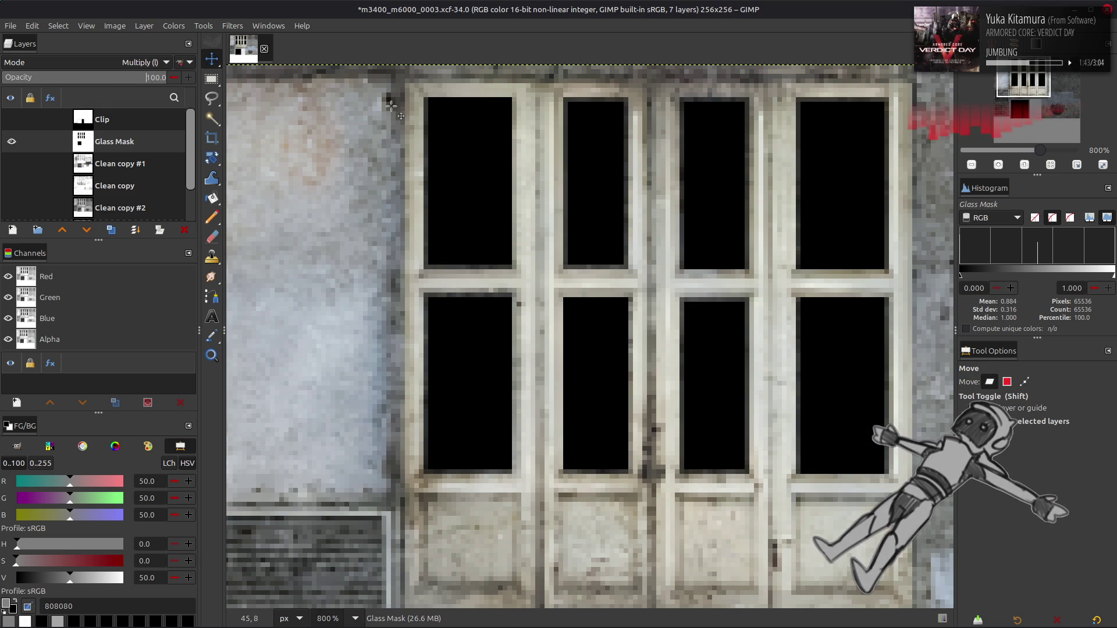
left_click(141, 62)
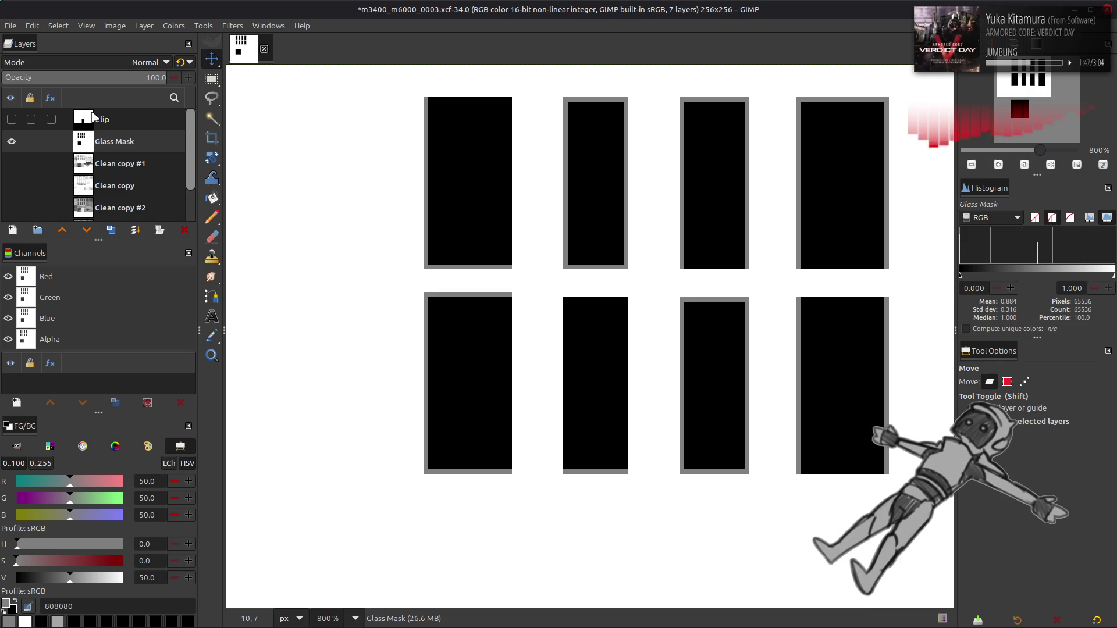
left_click(11, 141)
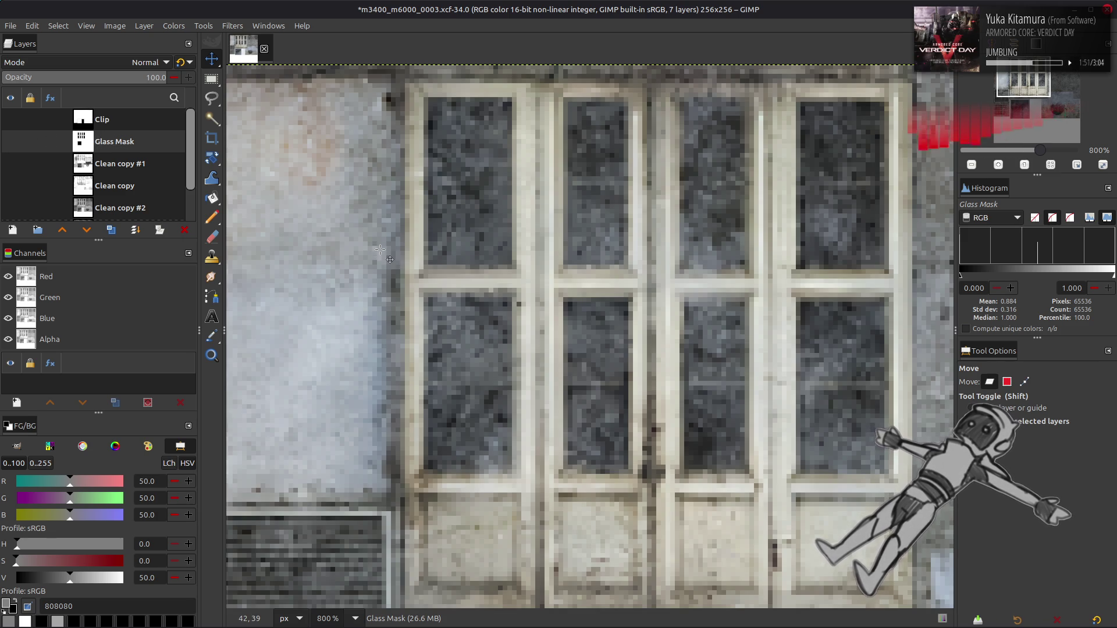
key("2")
key("ctrl+s")
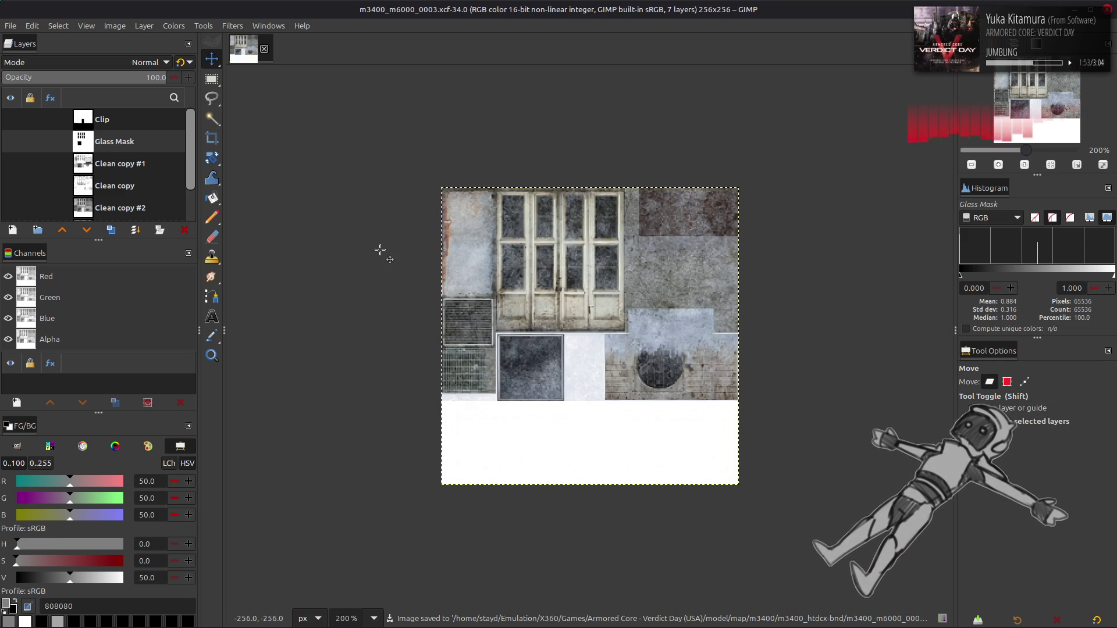
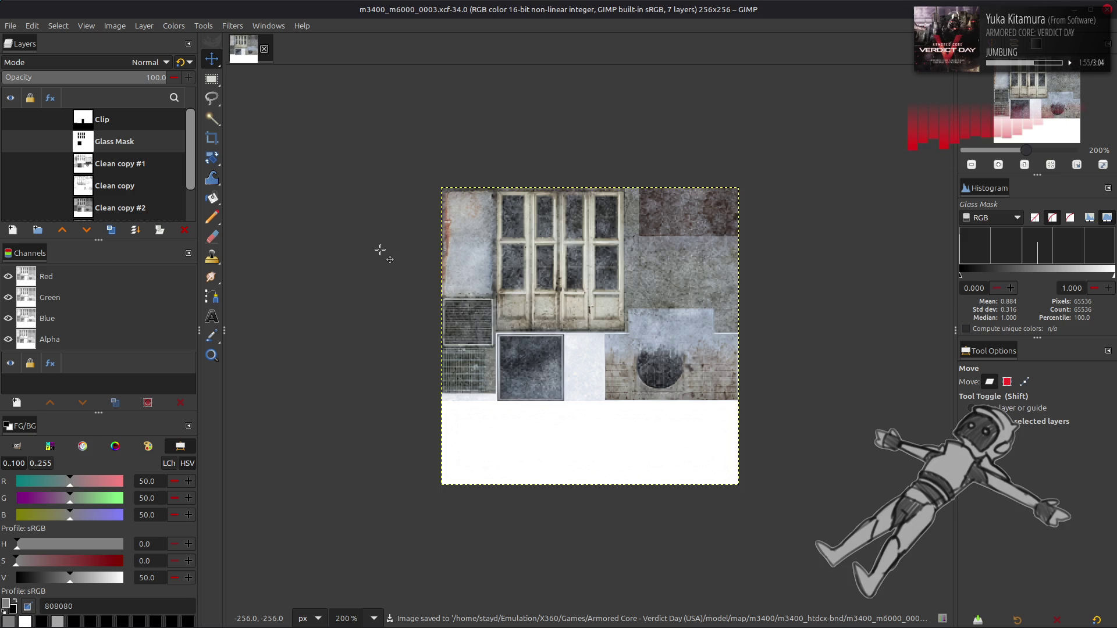
Add a white-filled layer named Metal Mask above Glass Mask, blended in Multiply mode.
left_click(12, 231)
left_click(721, 484)
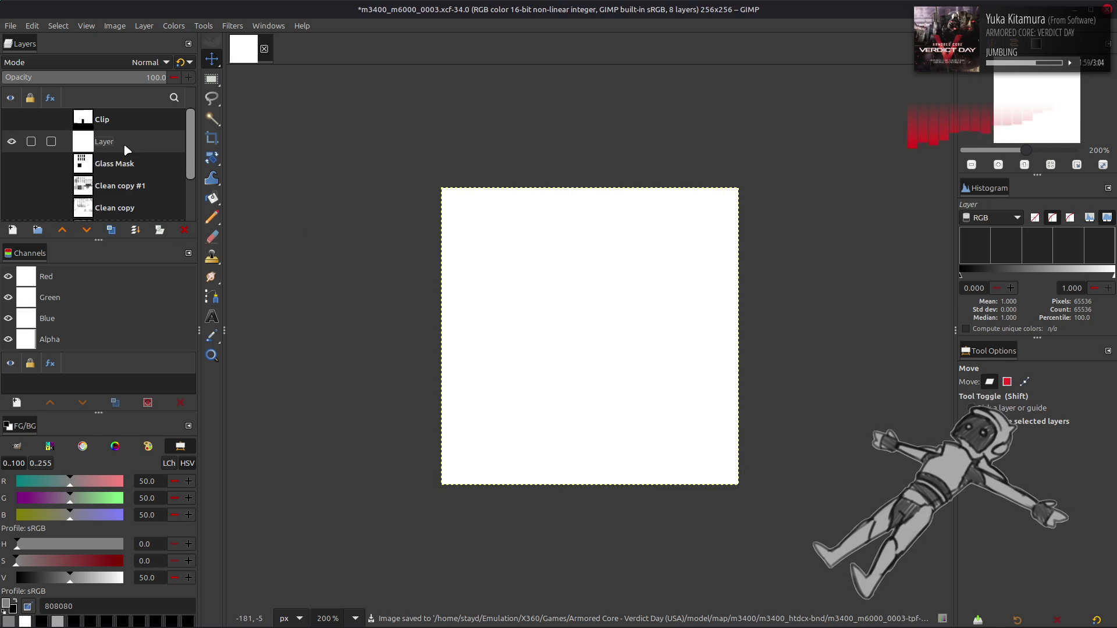
left_click(119, 62)
left_click(77, 277)
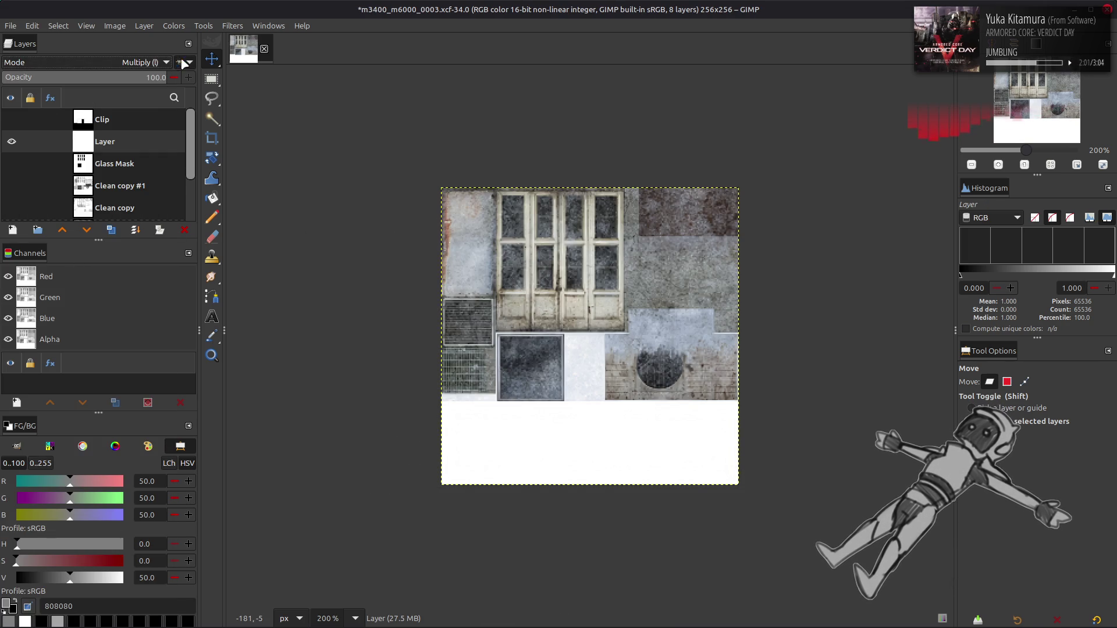
double_click(125, 142)
type("Metal Mask")
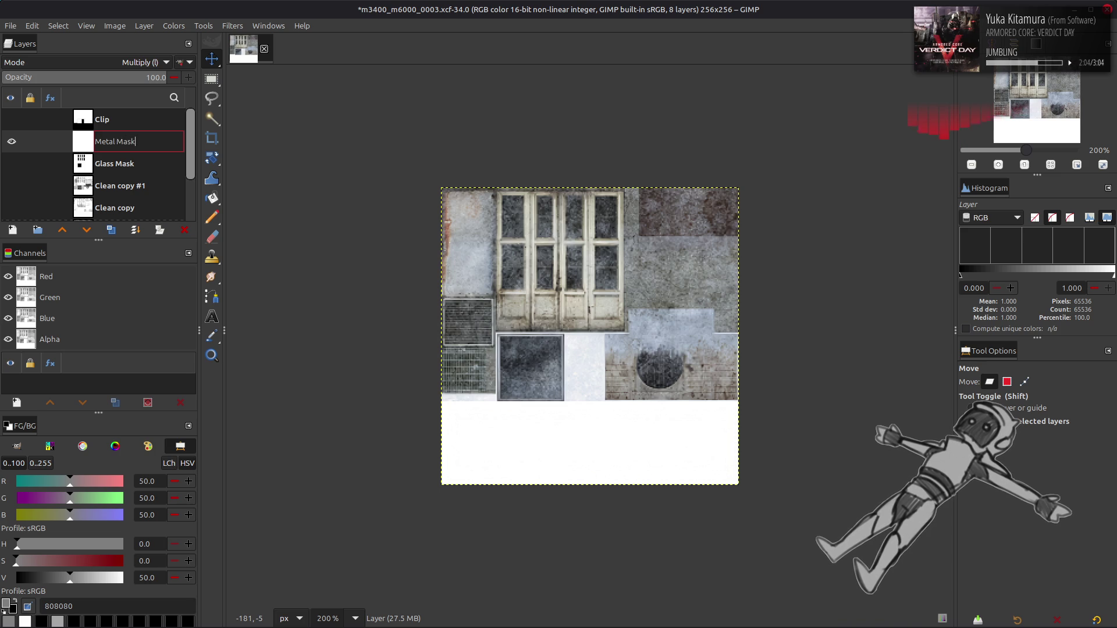
key("Return")
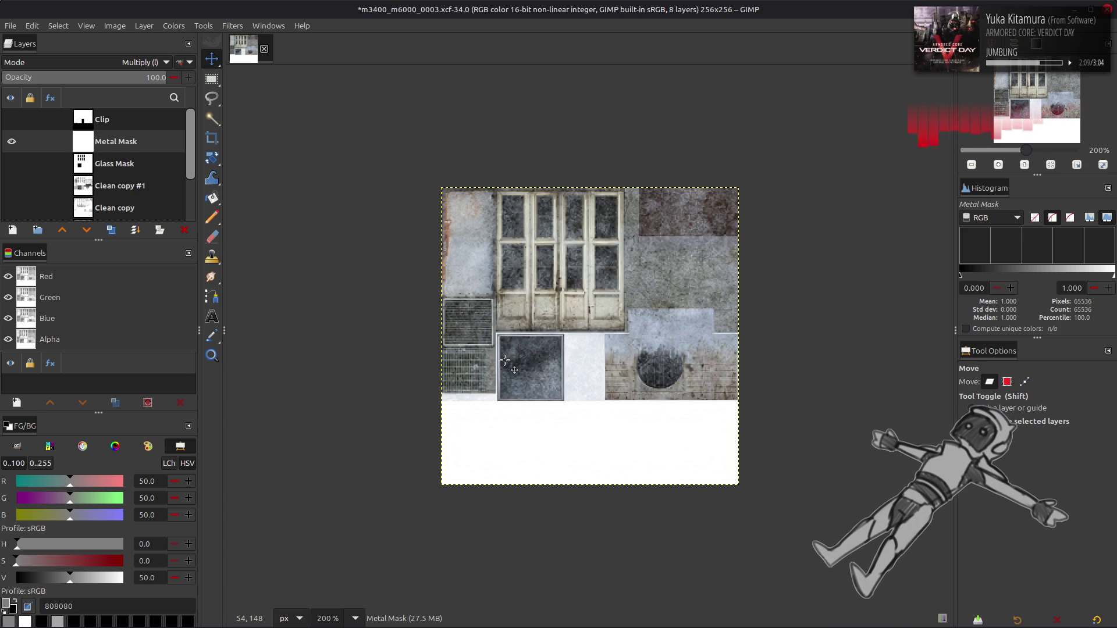
scroll(504, 361, "up", 4, "ctrl")
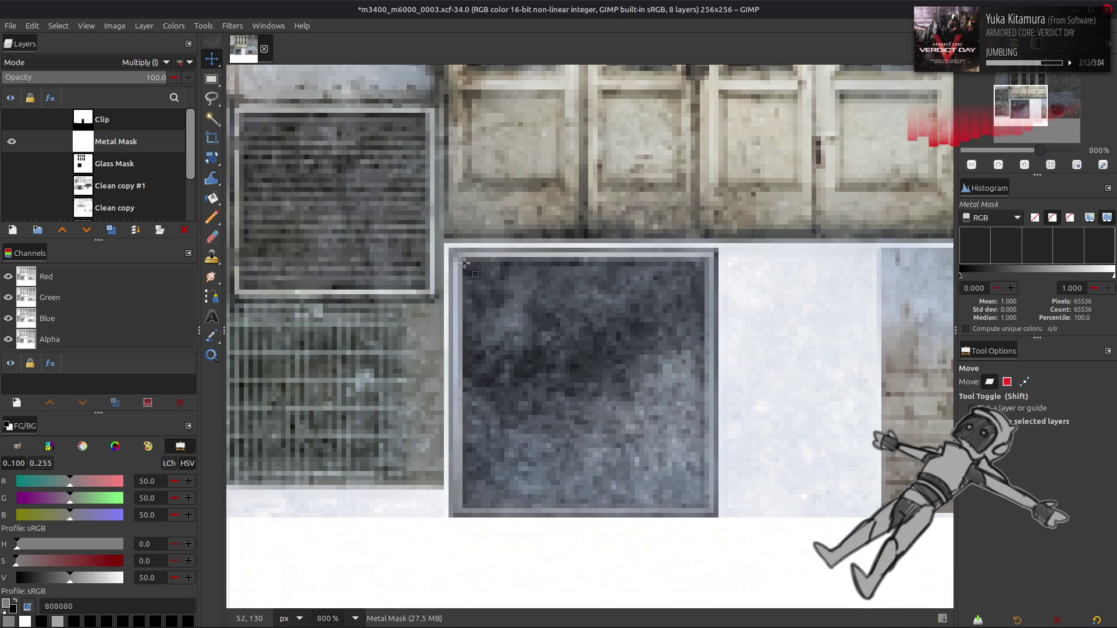
Rectangle-select the square dark metal panel on the texture.
key("r")
mouse_move(448, 249)
left_mouse_down()
mouse_move(698, 525)
mouse_move(724, 523)
mouse_move(717, 515)
left_mouse_up()
scroll(446, 168, "right", 7)
scroll(446, 169, "up", 2)
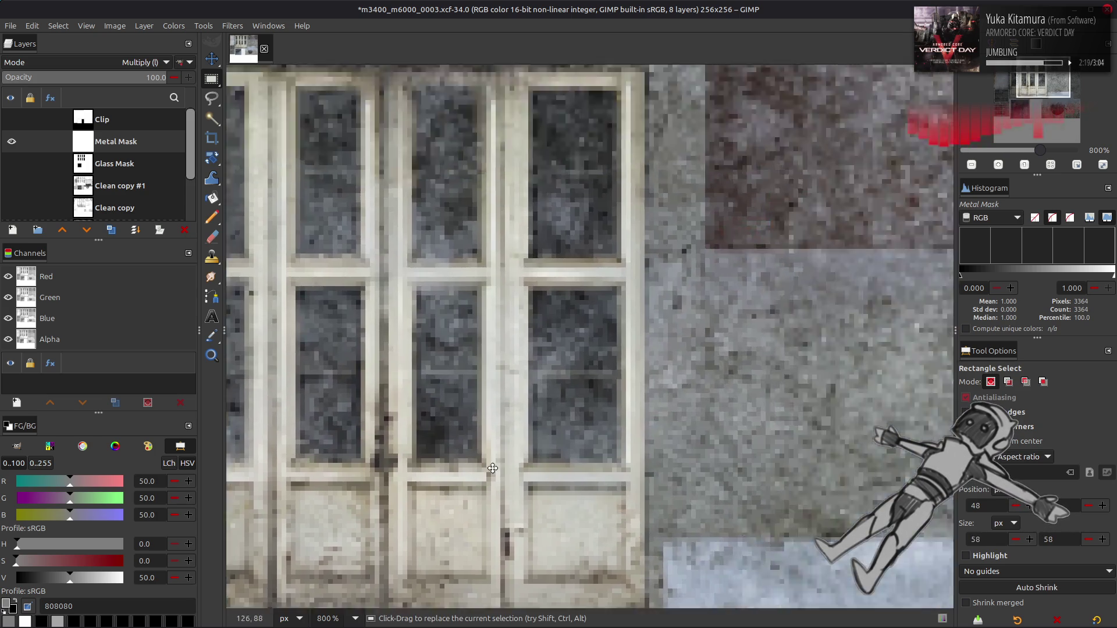
scroll(446, 169, "left", 6)
scroll(465, 168, "up", 5)
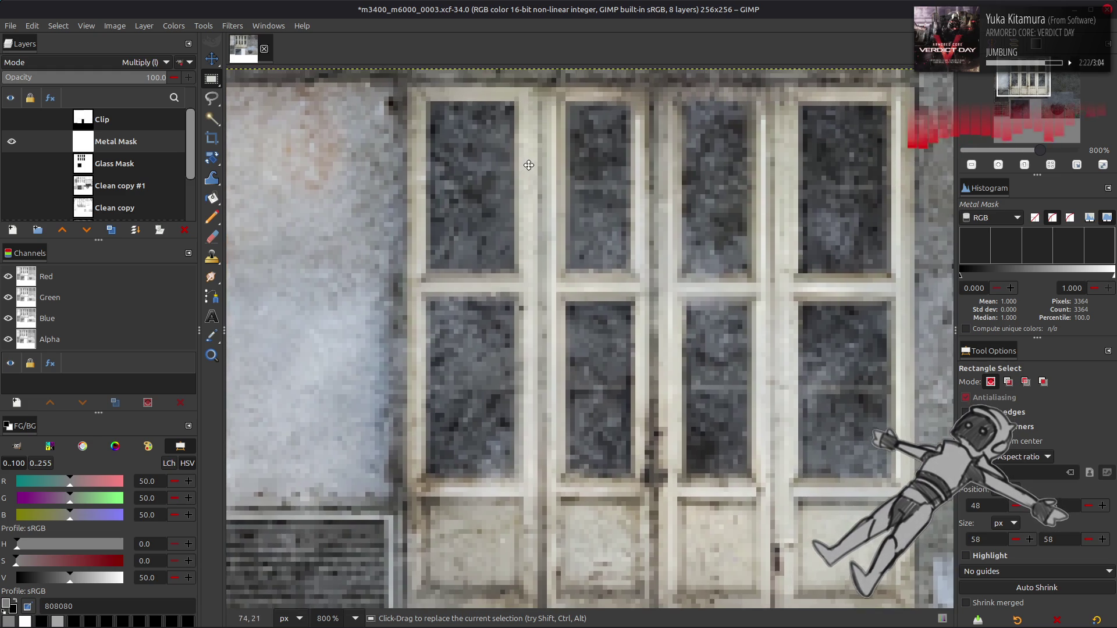
scroll(528, 165, "down", 3)
scroll(529, 165, "right", 3)
Add the door area to the selection, extending it up to the image top.
mouse_move(824, 556)
left_mouse_down()
mouse_move(585, 346)
mouse_move(309, 280)
left_mouse_up()
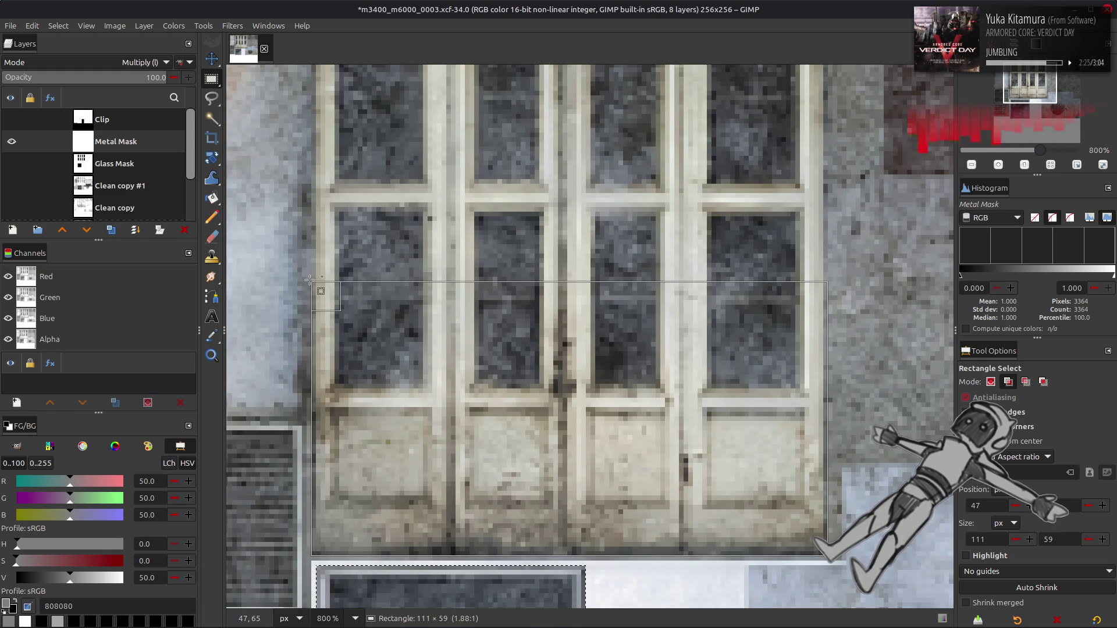
scroll(513, 349, "up", 4)
left_click_drag(514, 399, 512, 129)
scroll(469, 118, "down", 5)
scroll(469, 118, "left", 3)
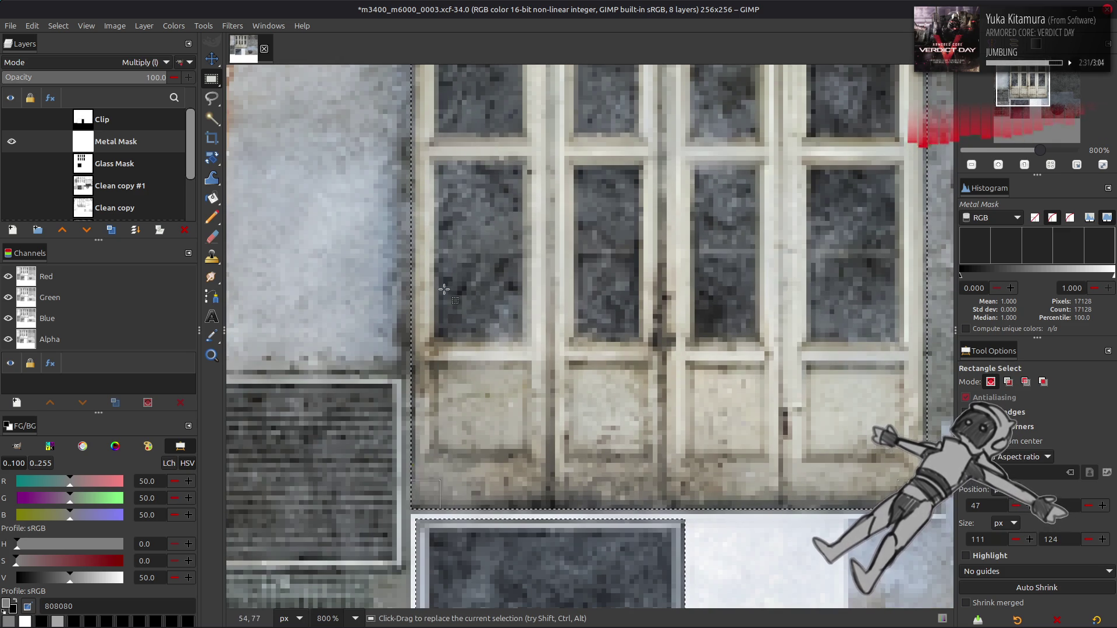
scroll(506, 476, "up", 5)
scroll(506, 476, "left", 2)
Fill the selection black on Metal Mask using Levels with output white at 0.
key("2")
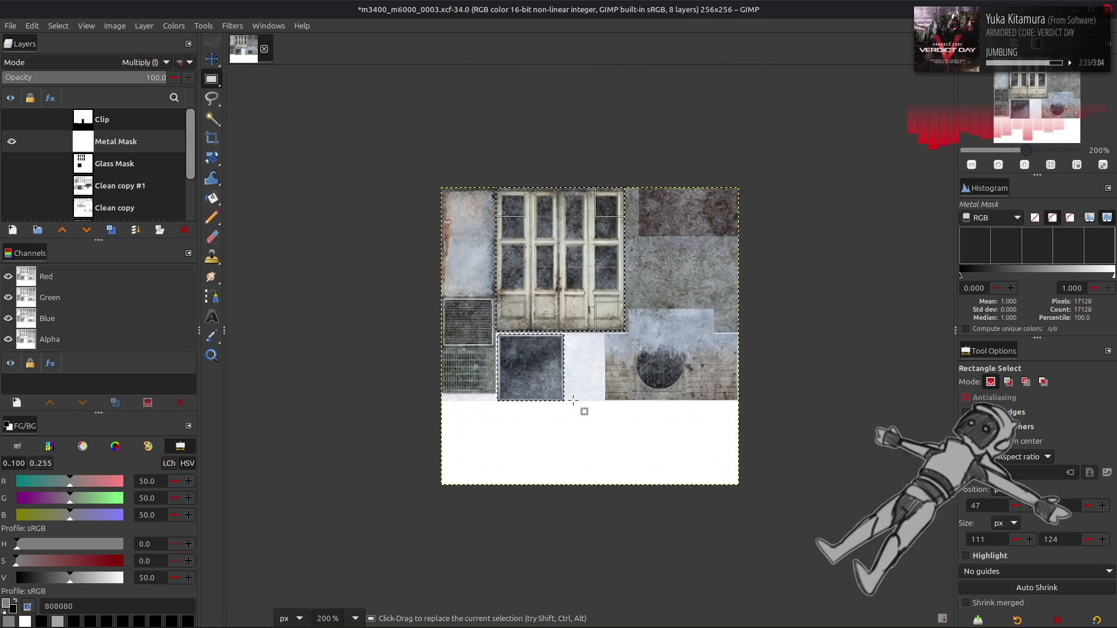
left_click(175, 25)
left_click(218, 149)
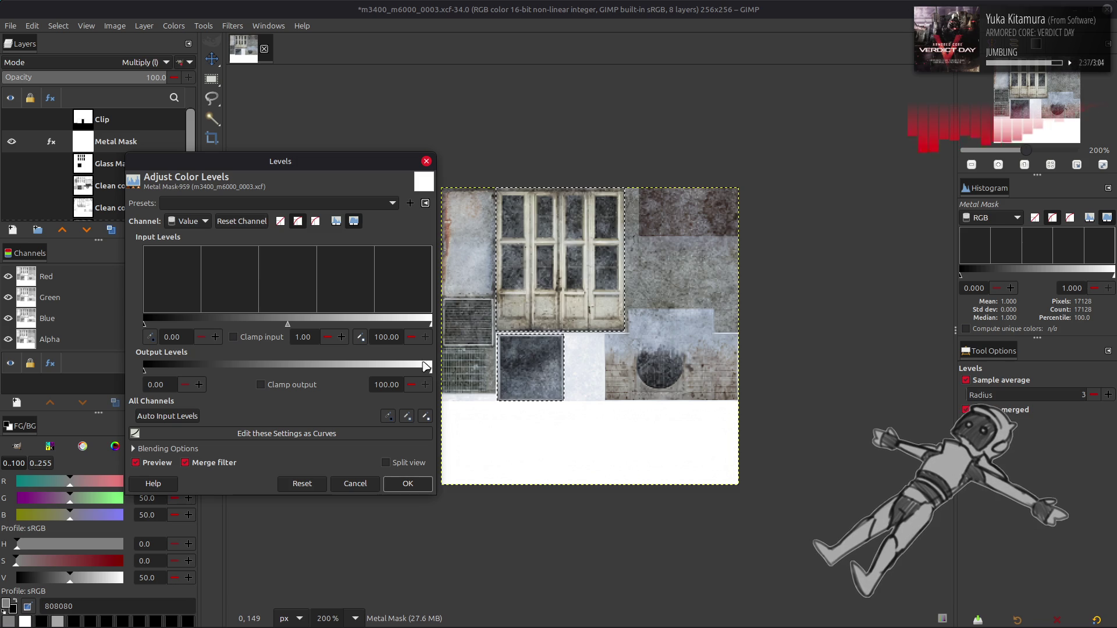
left_click_drag(427, 365, 144, 365)
left_click(407, 484)
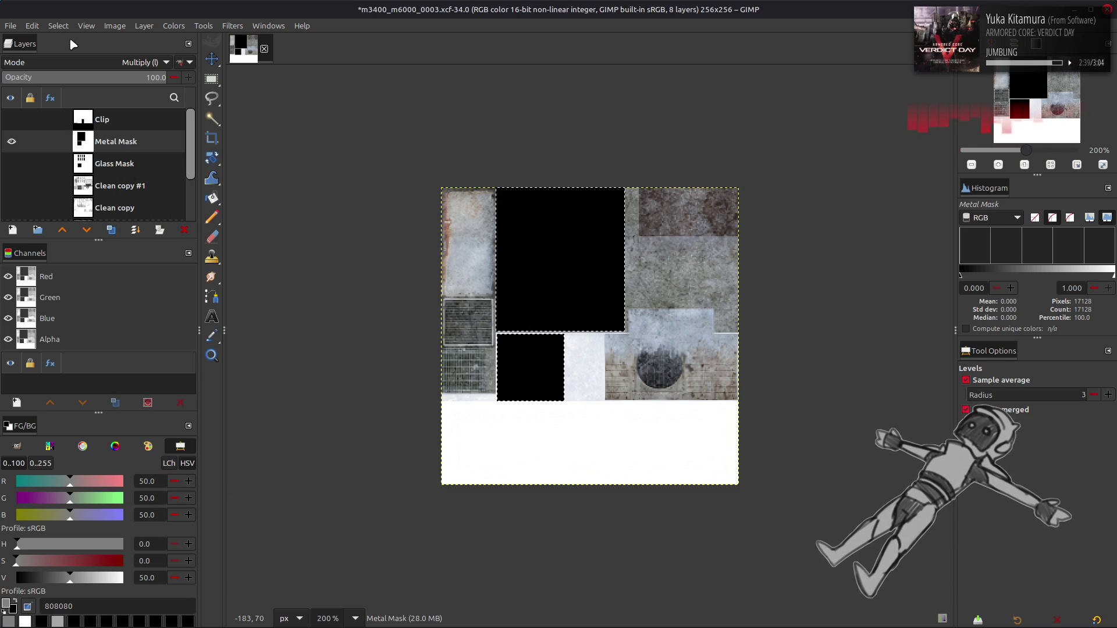
Duplicate the Clip layer and move the copy down next to Metal Mask.
right_click(52, 119)
left_click(88, 192)
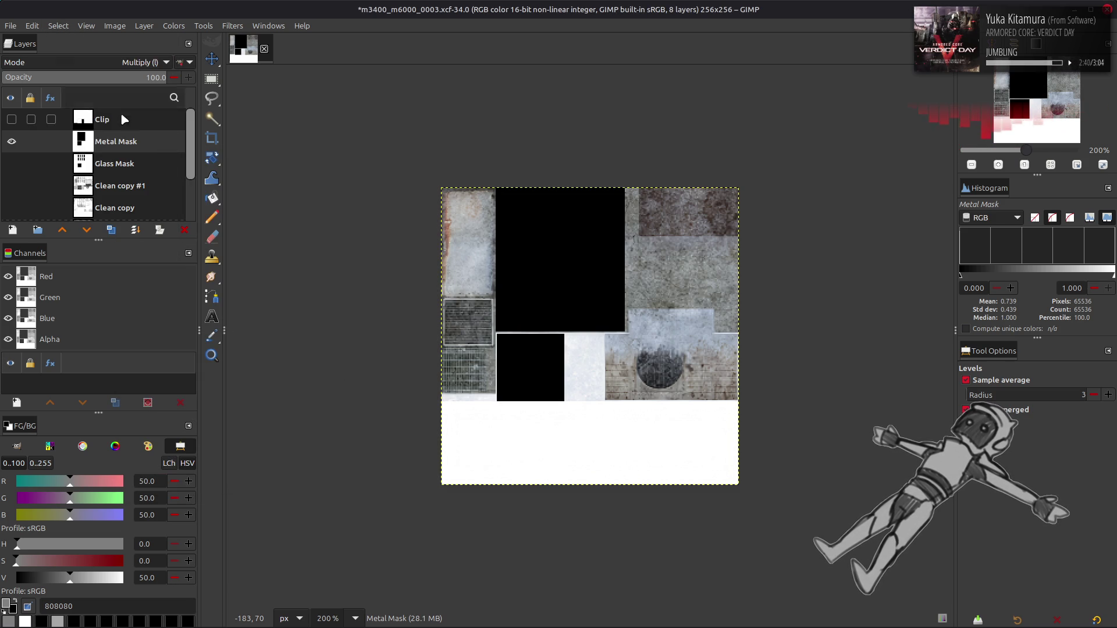
left_click(96, 231)
left_click(117, 163)
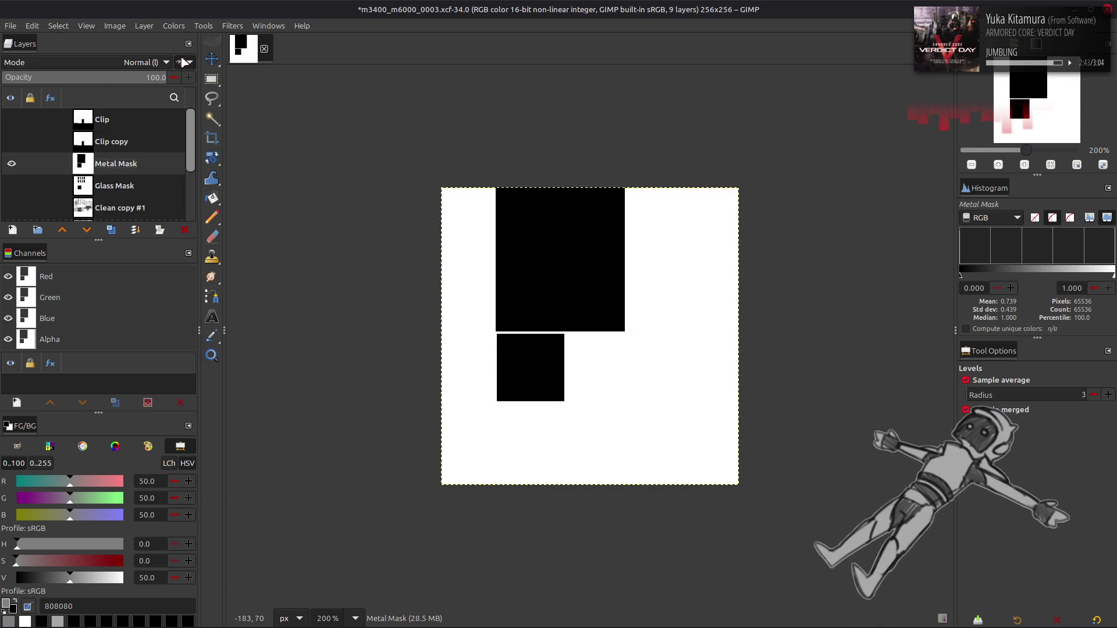
right_click(157, 89)
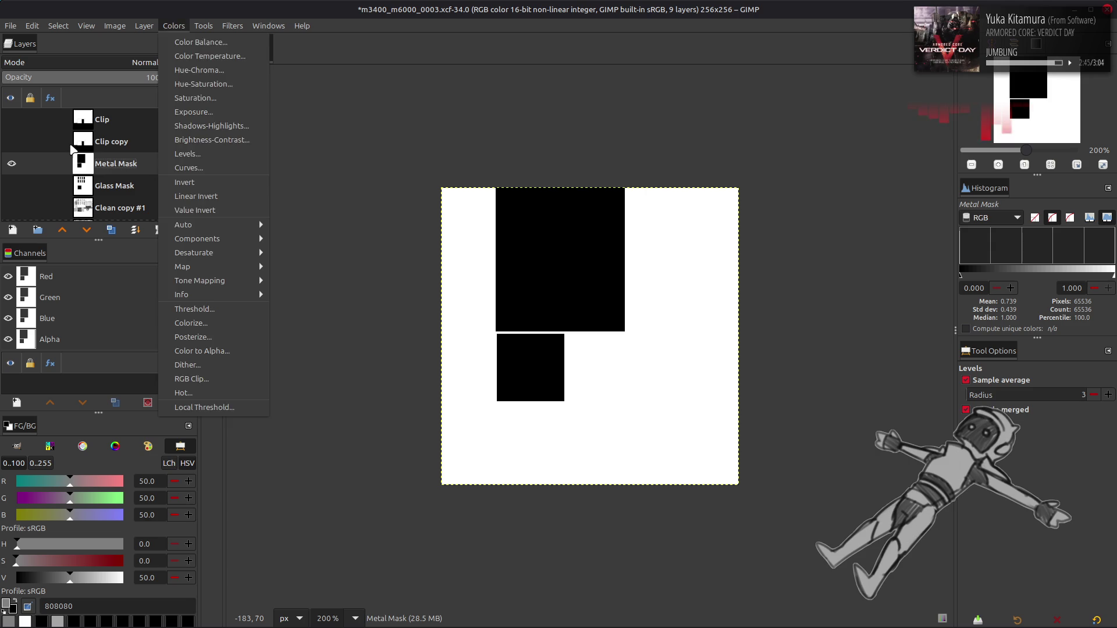
left_click(90, 148)
Set Clip copy to Multiply and merge it down into Metal Mask.
left_click(11, 142)
left_click(87, 142)
left_click(150, 62)
left_click(62, 277)
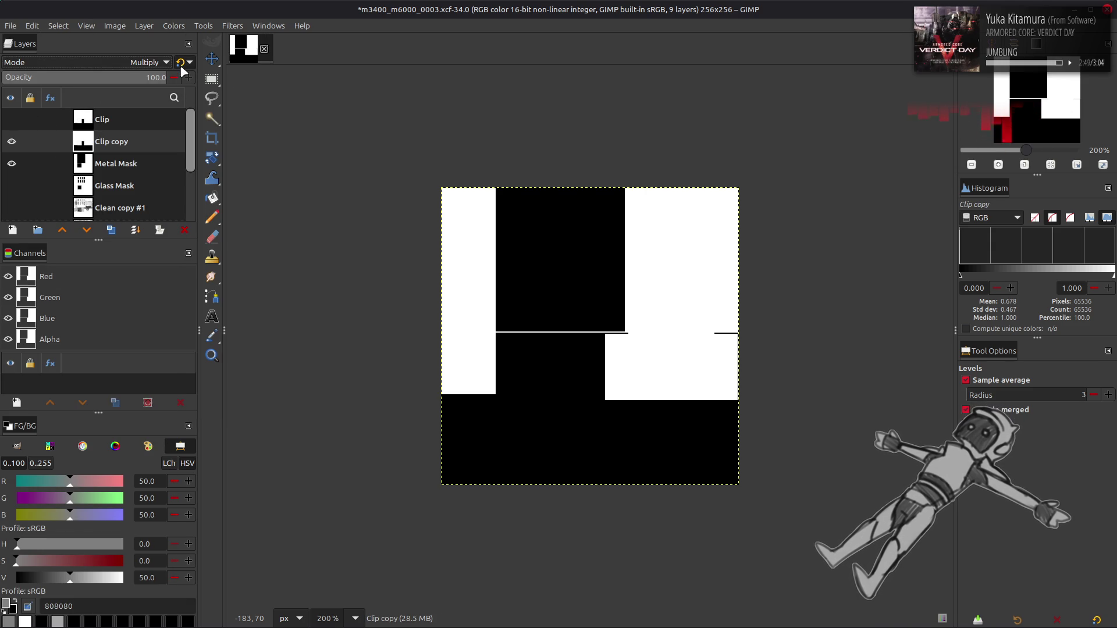
key("ctrl+z")
key("ctrl+z")
key("ctrl+z")
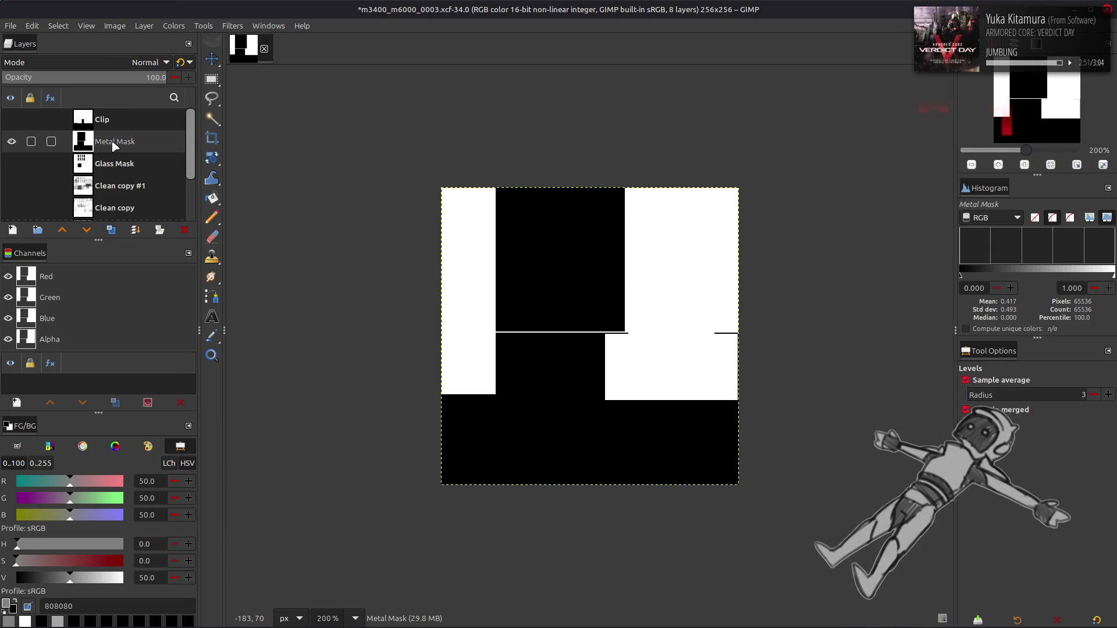
left_click(11, 142)
left_click(11, 142)
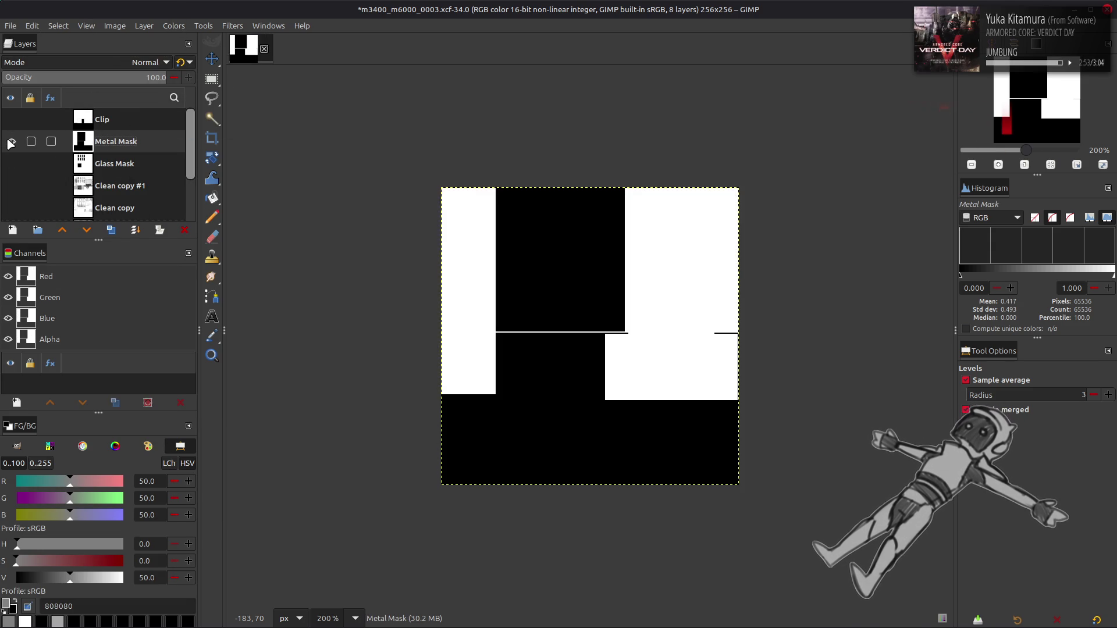
Paint the thin white seam on Metal Mask black with the Pencil.
left_click(11, 142)
left_click(11, 142)
left_click(11, 142)
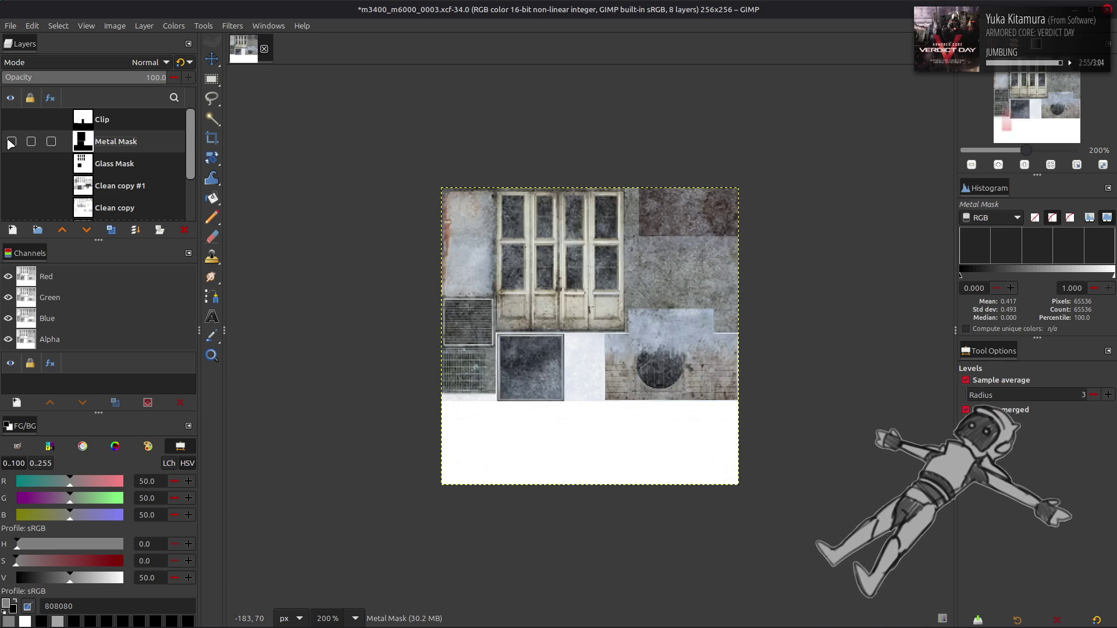
left_click(11, 142)
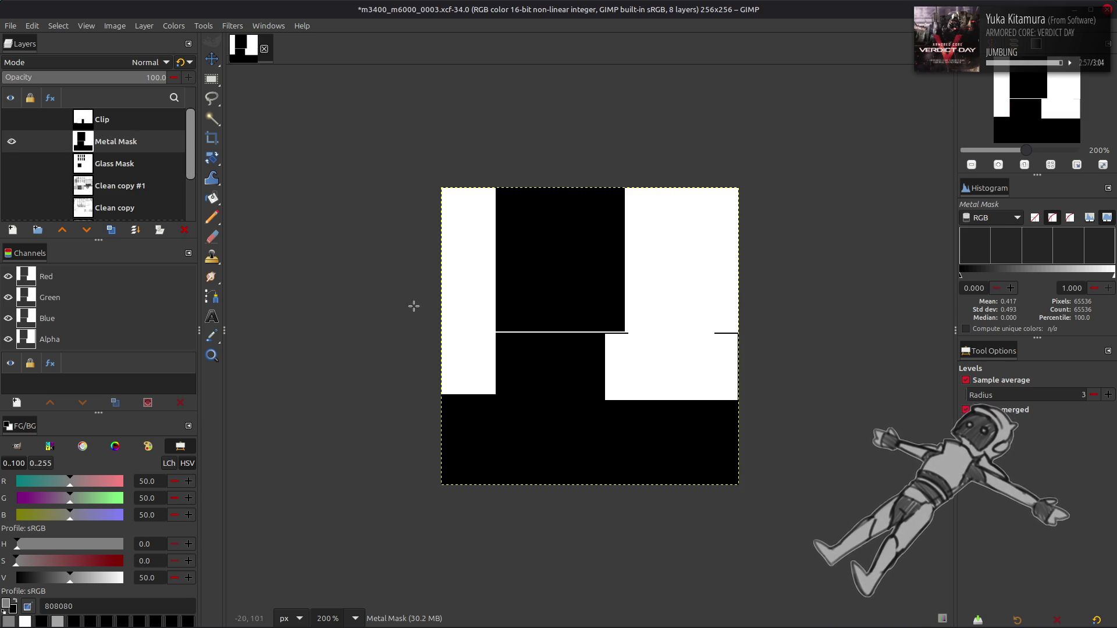
left_click(14, 599)
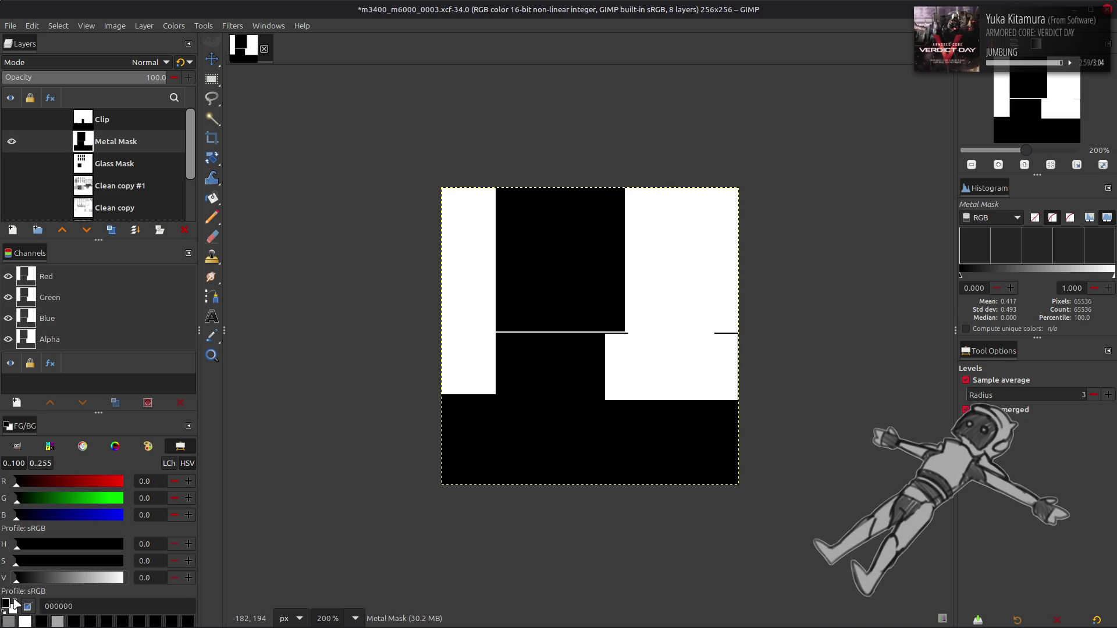
key("n")
key("3")
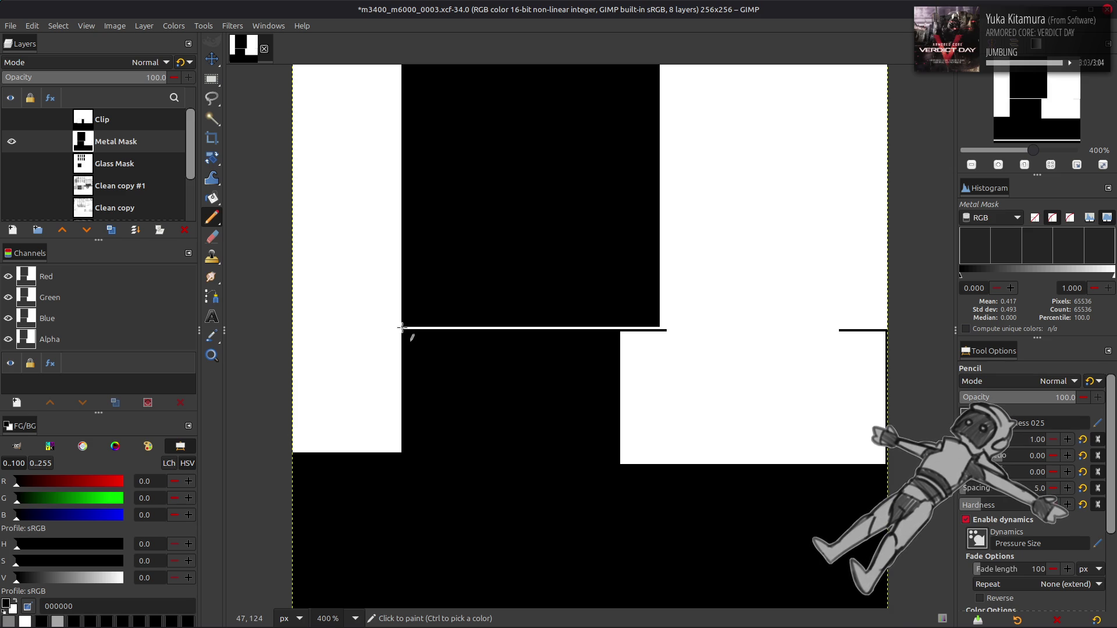
scroll(400, 327, "up", 2)
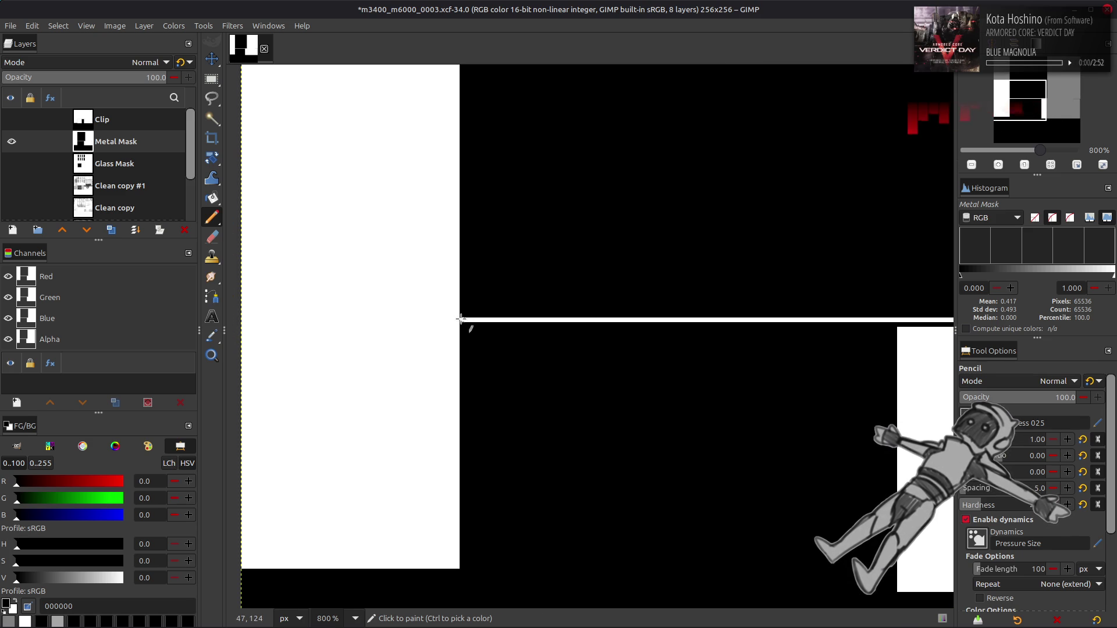
scroll(424, 331, "right", 3)
left_click(692, 313, "shift")
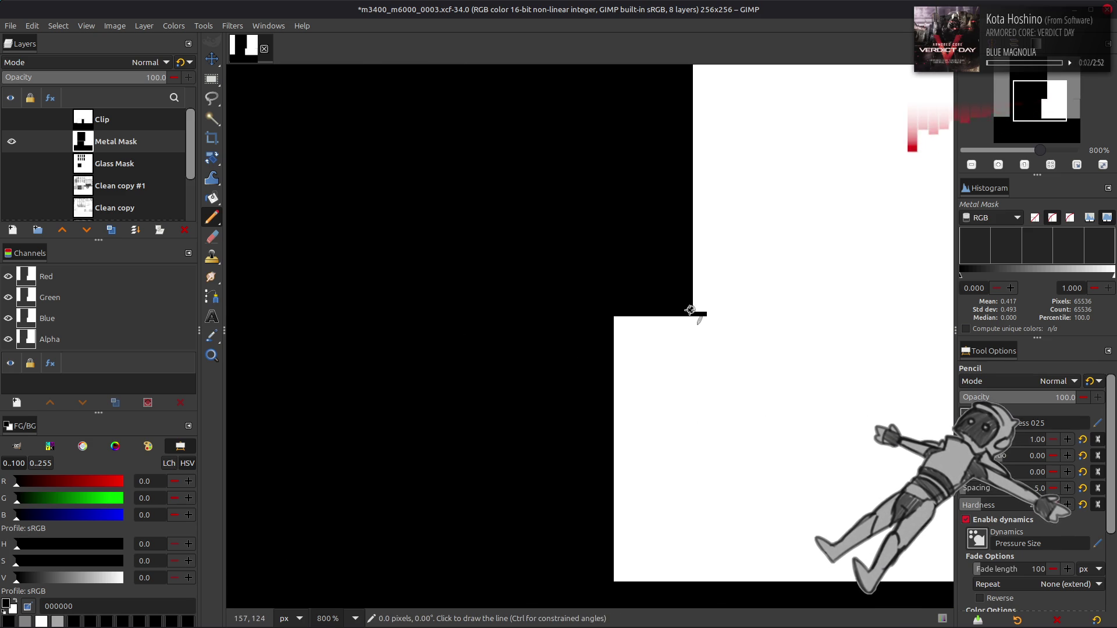
scroll(499, 331, "right", 3)
Hide Metal Mask and Glass Mask and save m3400_m6000_0003.xcf.
key("2")
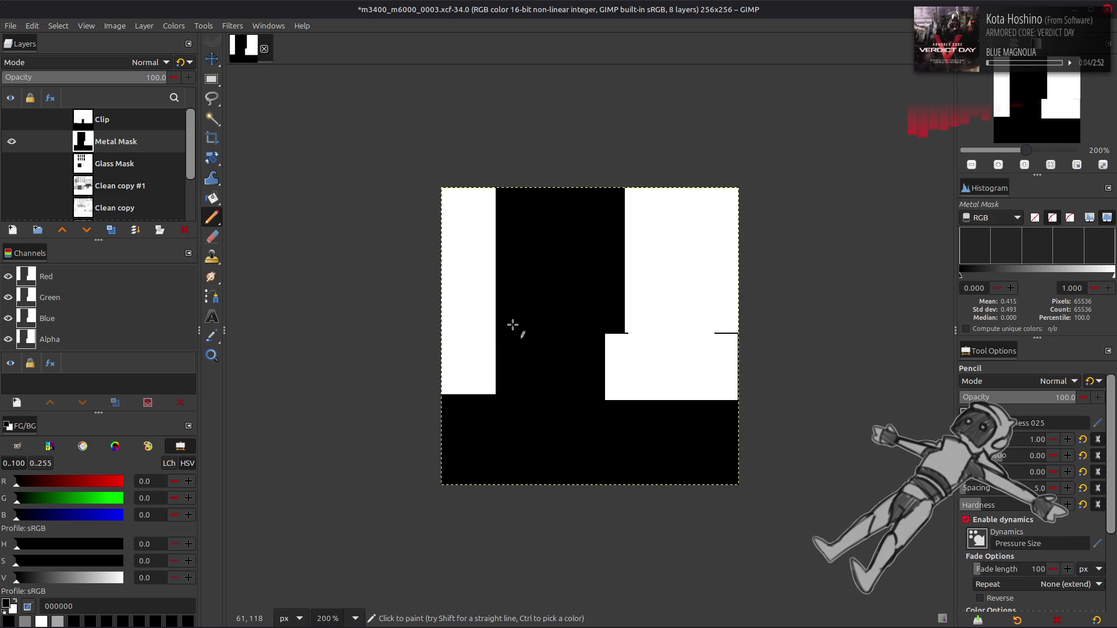
key("m")
left_click(12, 141)
left_click(12, 164)
double_click(12, 165)
left_click(11, 164)
key("ctrl+s")
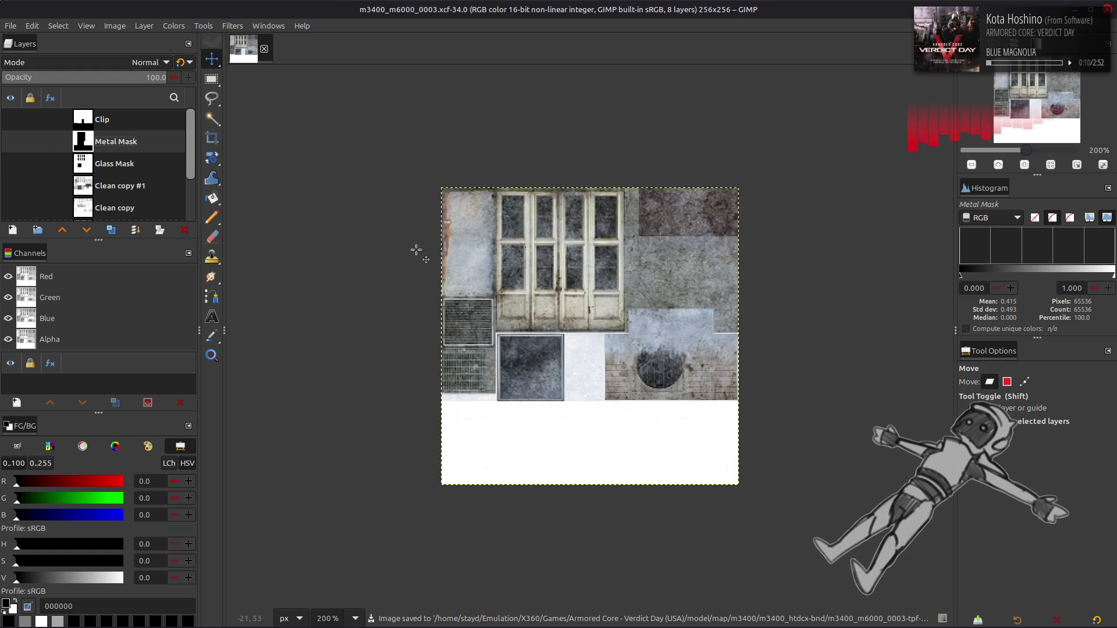
Drag TexturesCom_ScratchedPaint3_512_seamless.tif into the image as a layer, keeping its embedded profile.
left_click(56, 617)
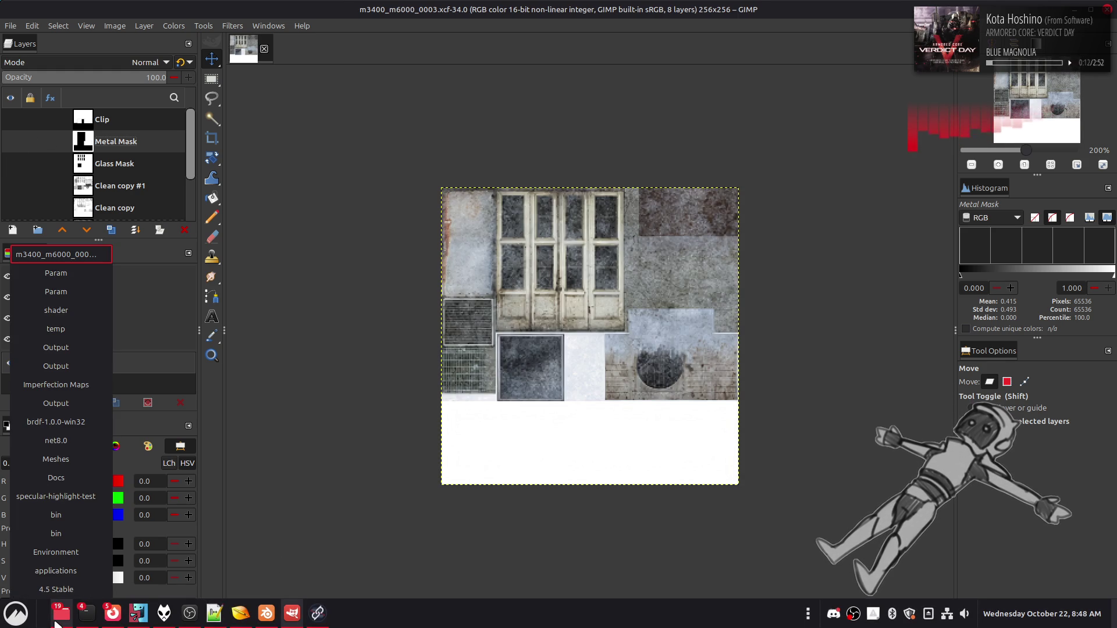
left_click(58, 384)
left_click_drag(543, 278, 617, 291)
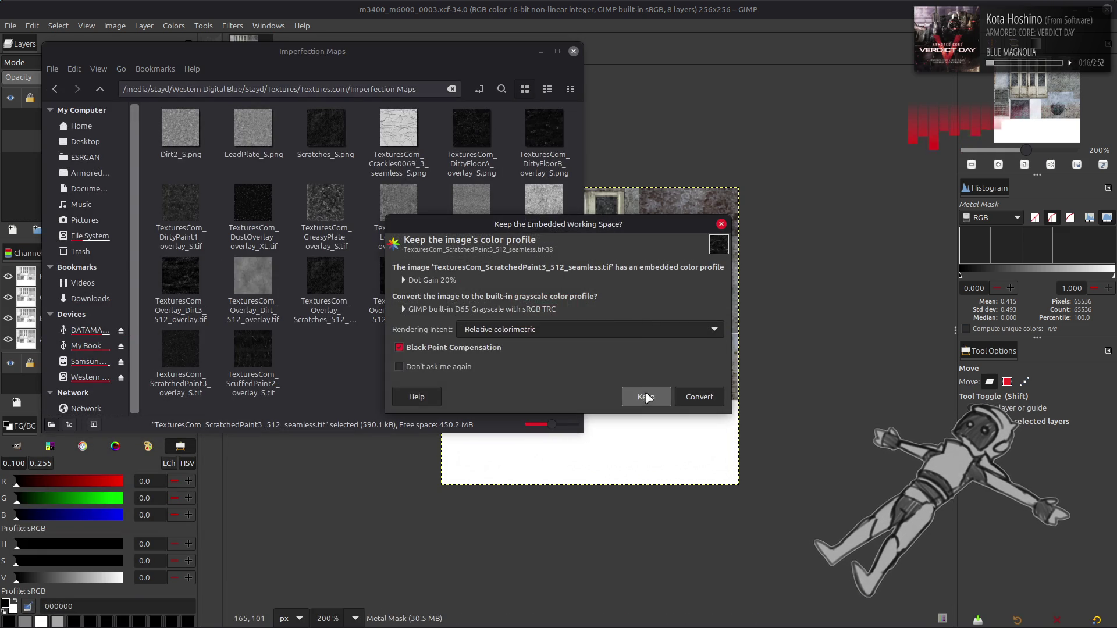
left_click(644, 395)
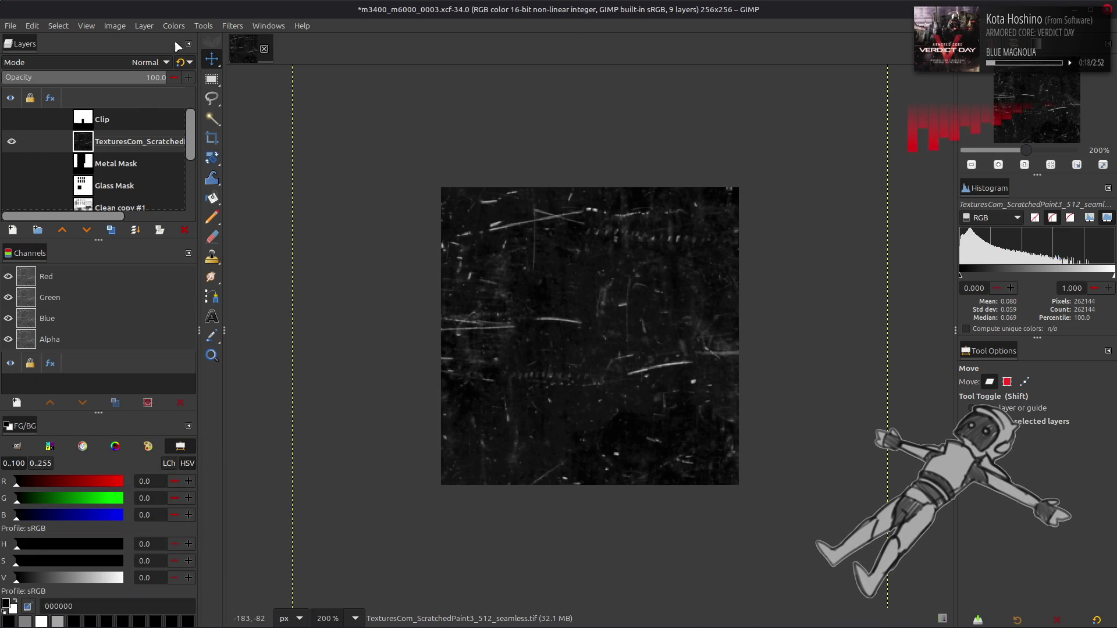
Scale the scratched paint layer to 50% so it measures 256×256.
left_click(231, 26)
mouse_move(145, 26)
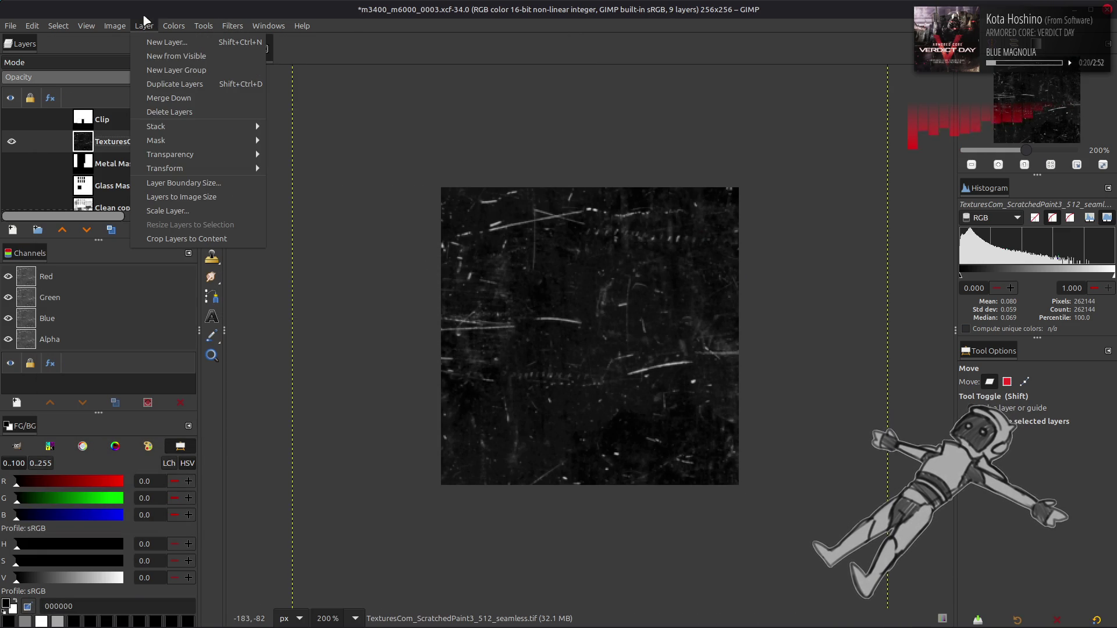
left_click(172, 211)
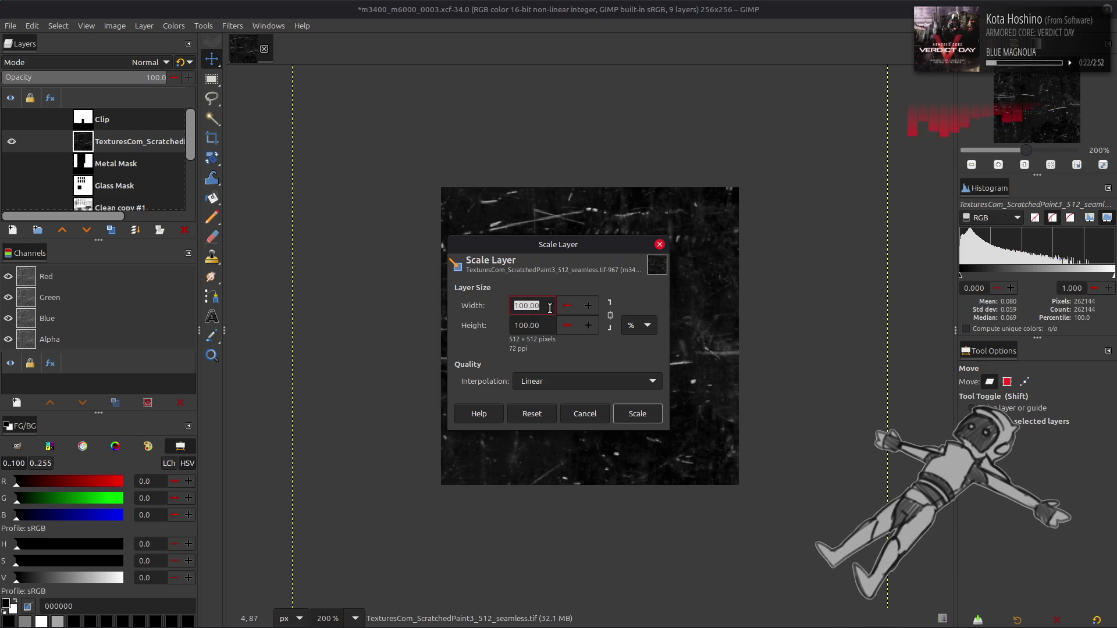
type("0")
left_click(637, 414)
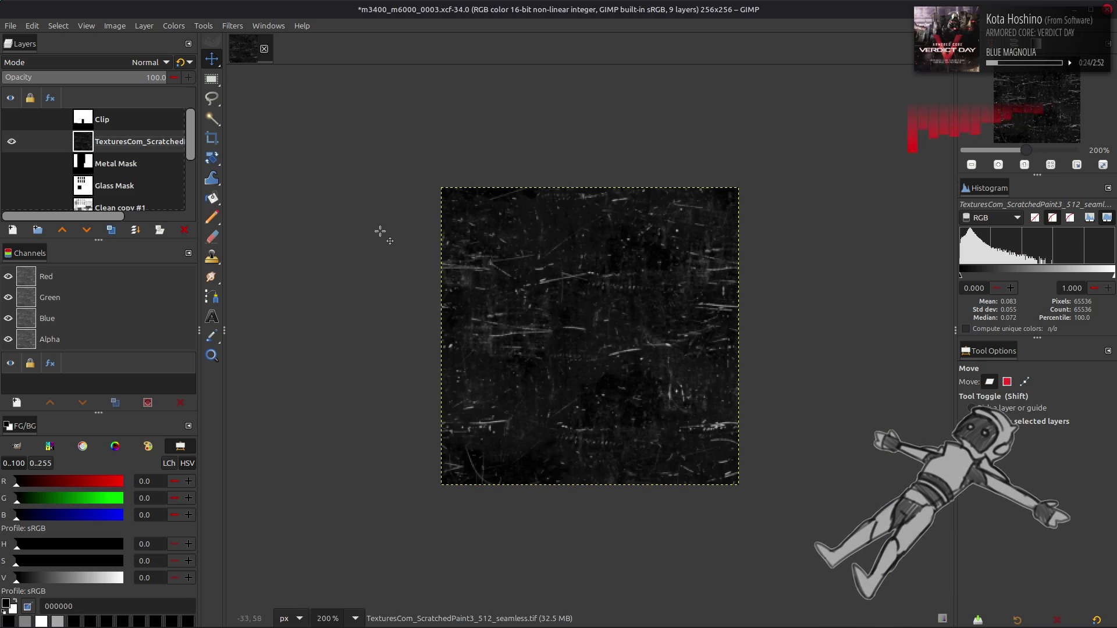
Toggle the scratched texture layer on and off to compare it with the atlas.
left_click(12, 141)
left_click(12, 141)
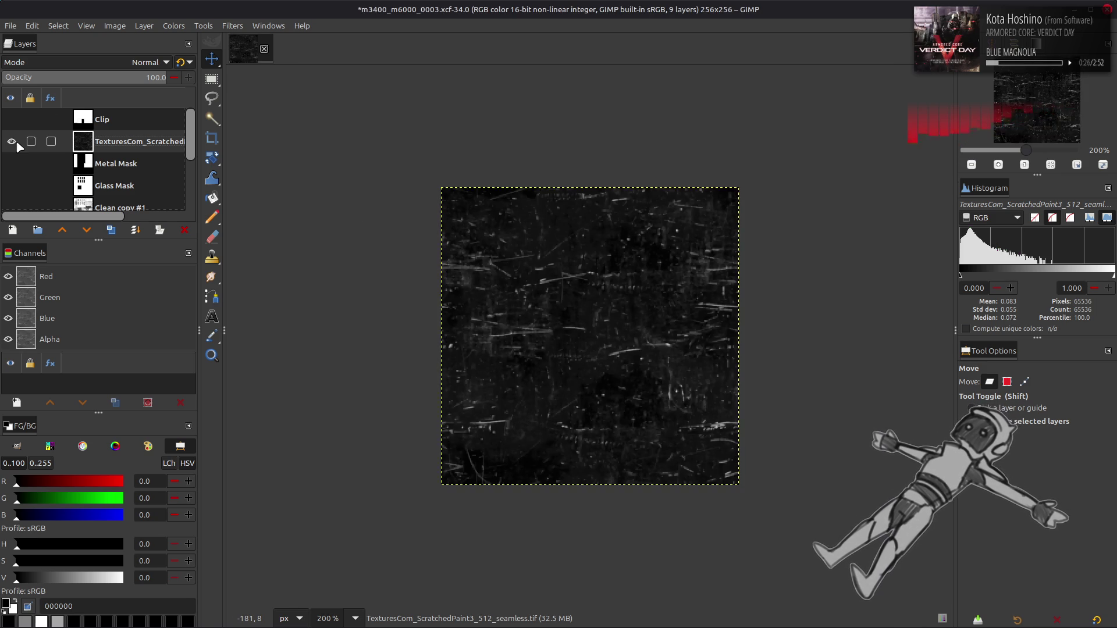
left_click(11, 141)
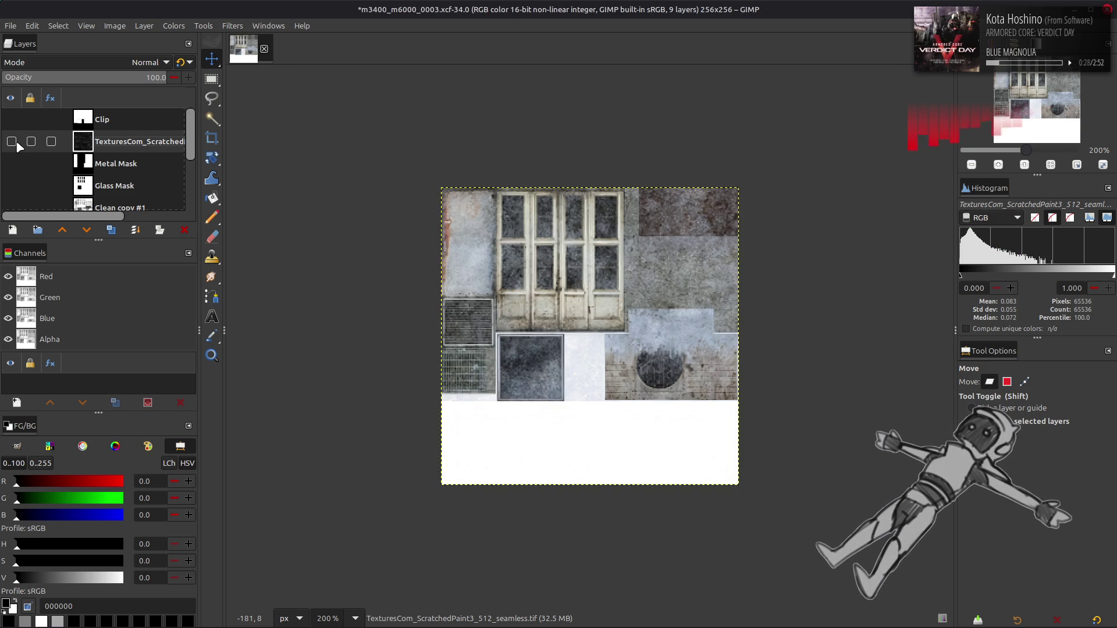
left_click(12, 141)
left_click(11, 142)
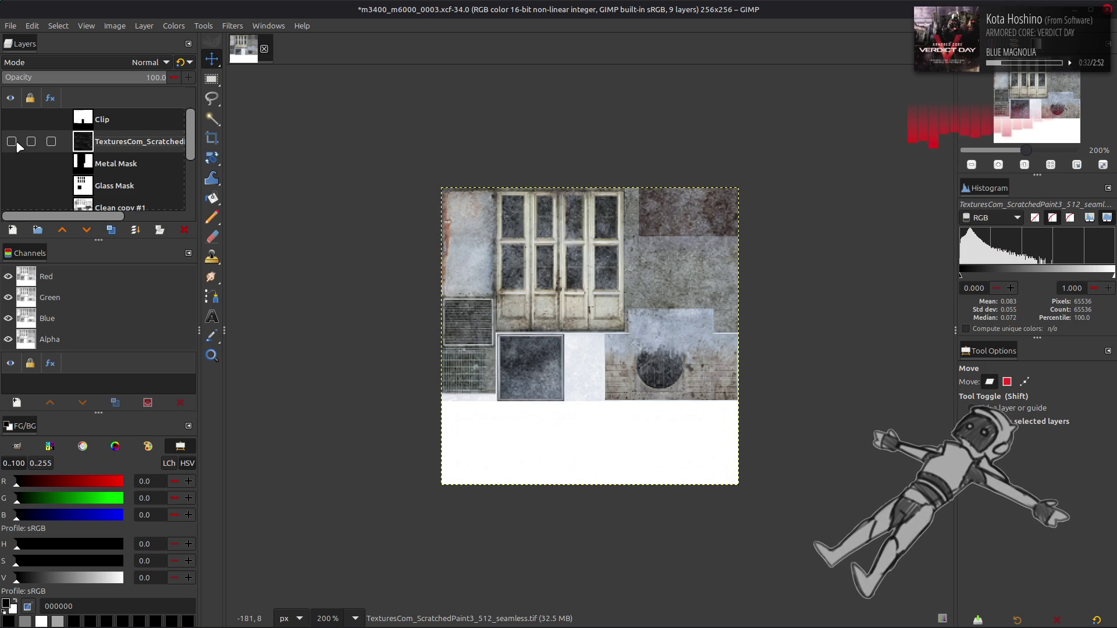
left_click(12, 142)
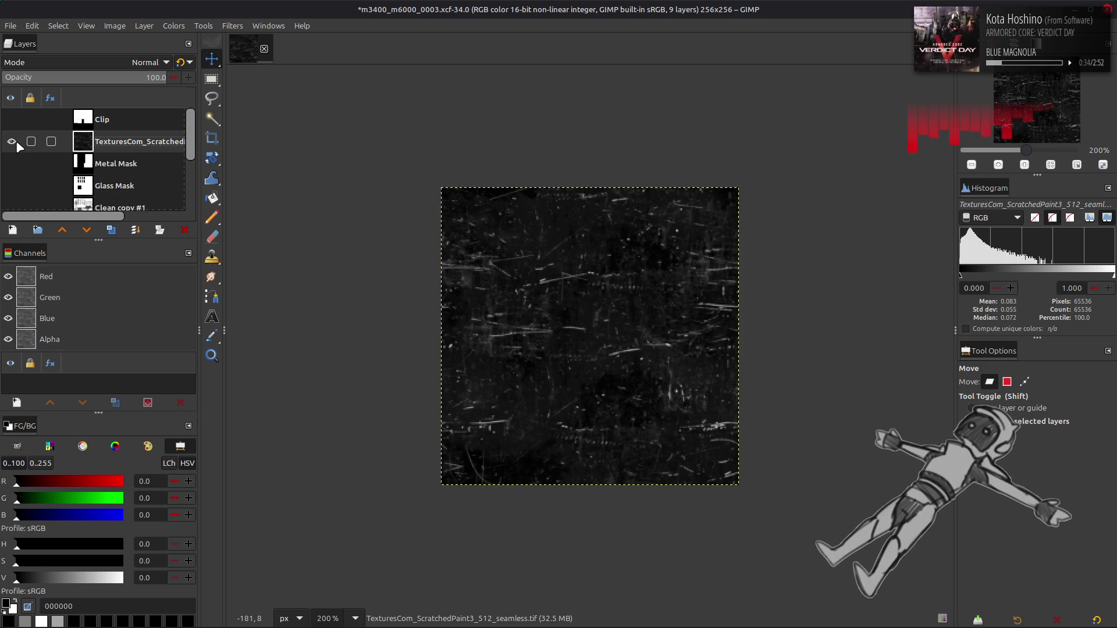
Tile the scratched texture by aligning, duplicating, offsetting and merging the copies.
key("q")
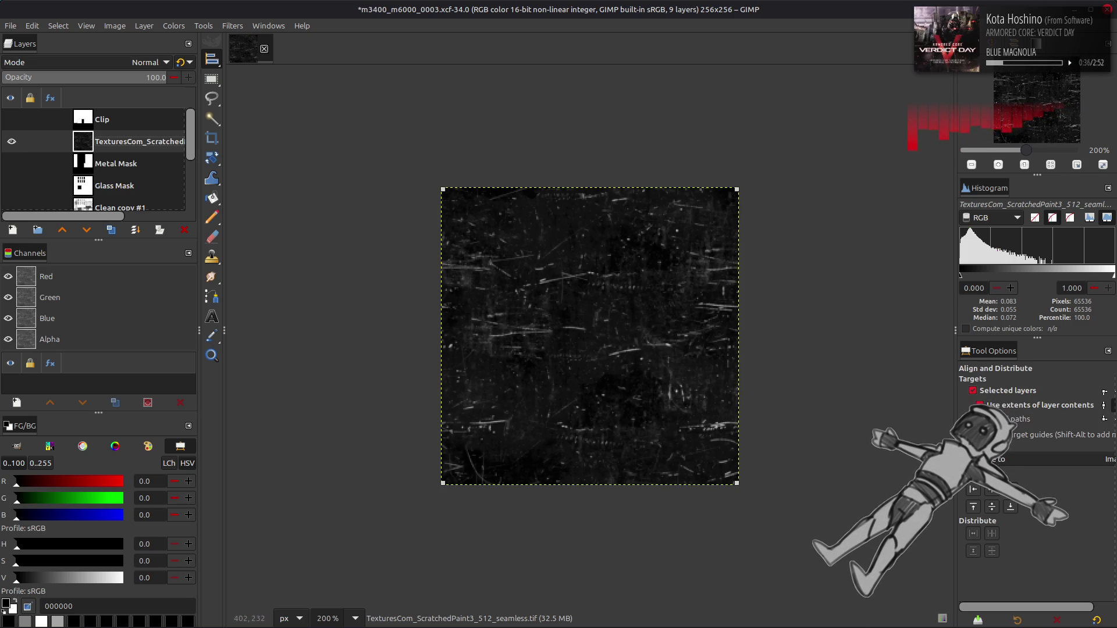
left_click(981, 493)
left_click(111, 230)
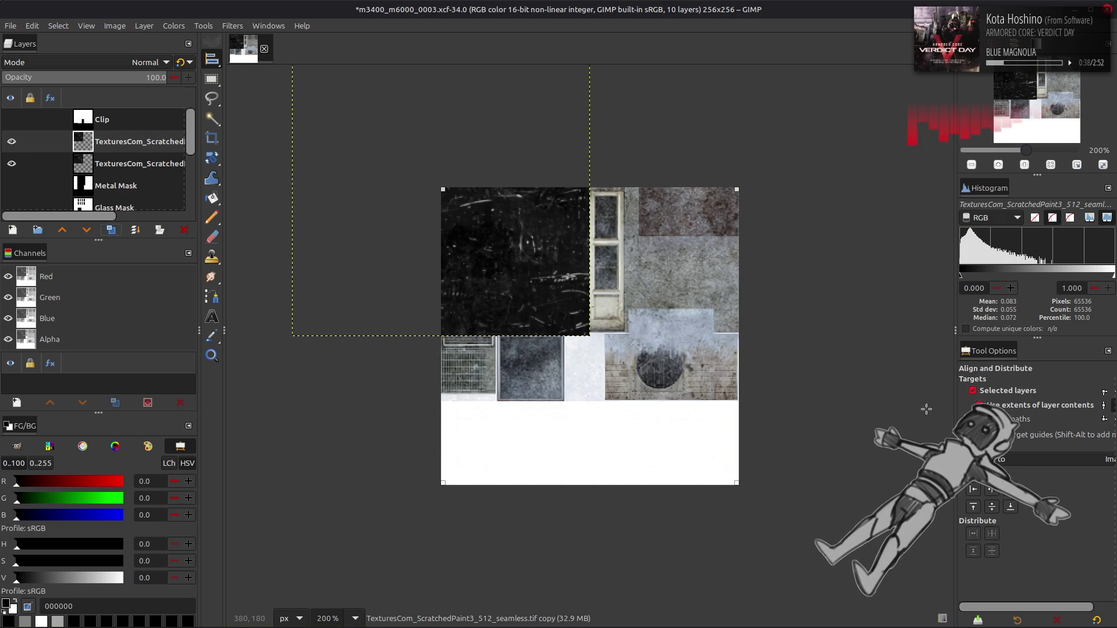
left_click(973, 489)
left_click(115, 148, "ctrl")
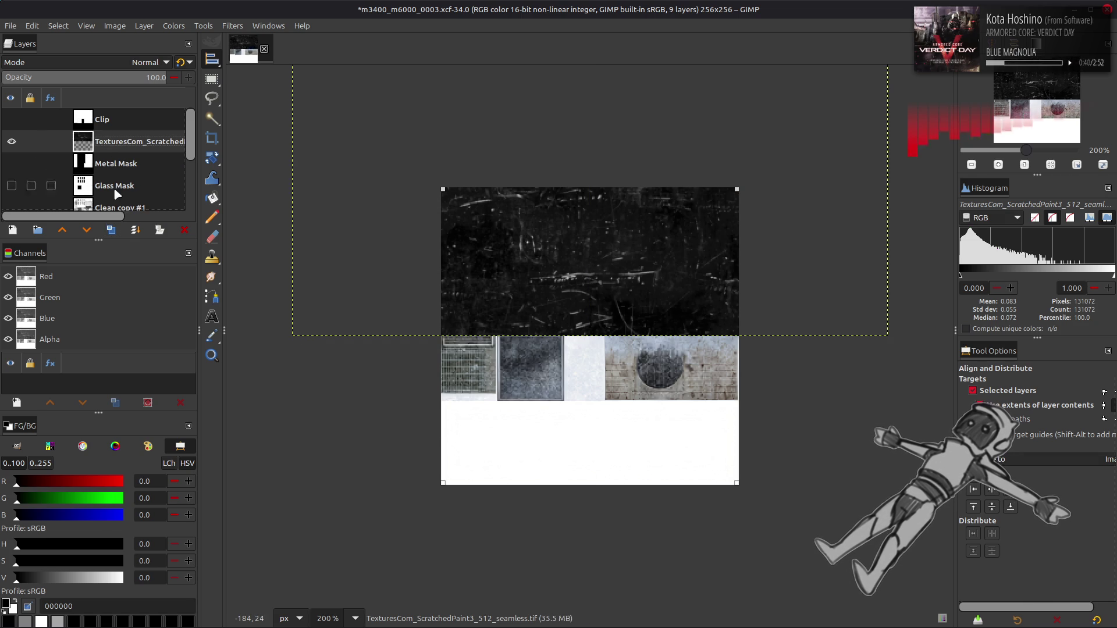
left_click(135, 230)
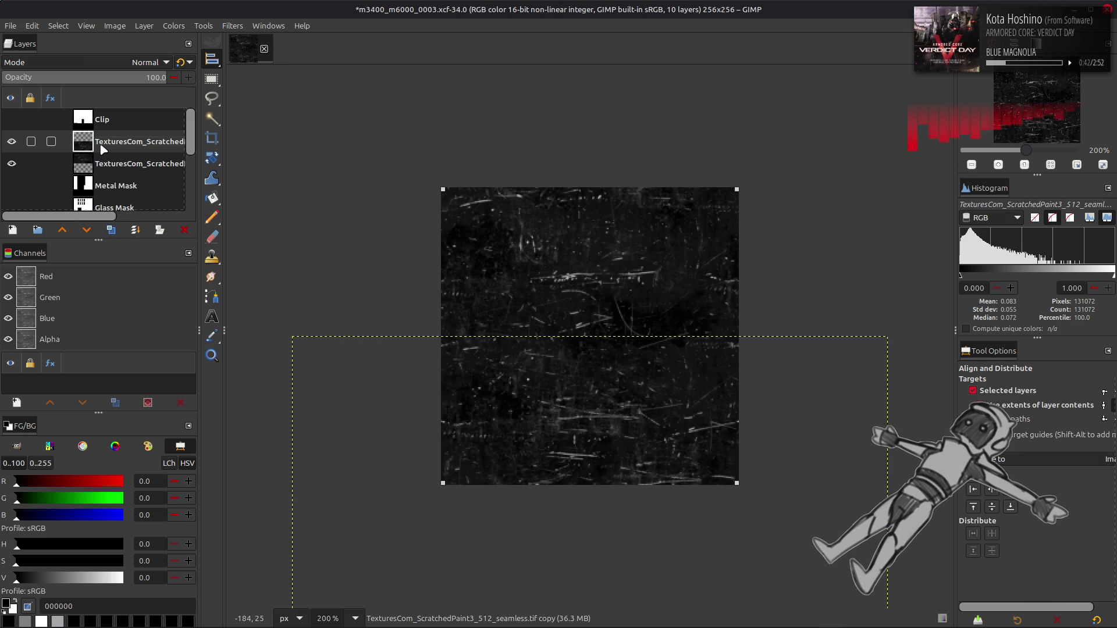
Scale the merged scratched layer to 50%.
left_click(145, 26)
left_click(160, 217)
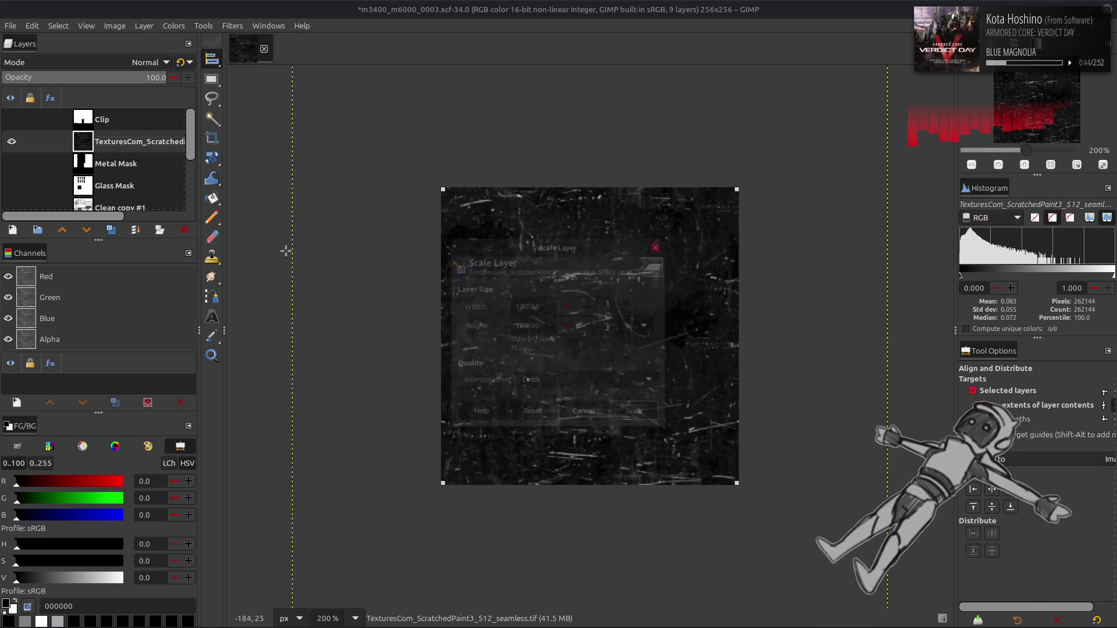
type("50")
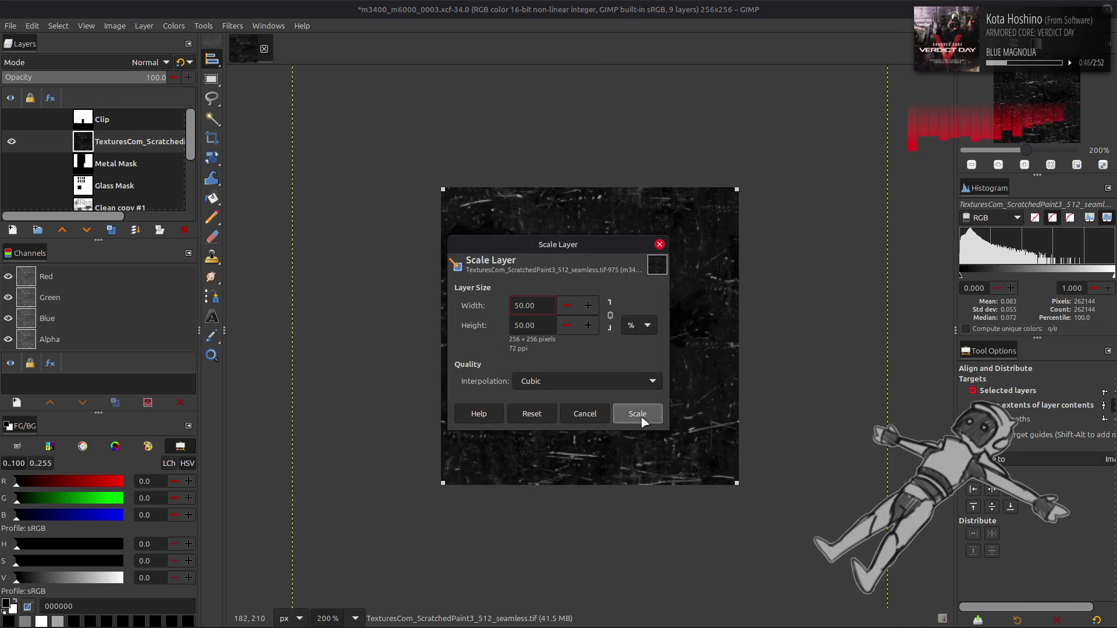
left_click(637, 414)
Make two copies of the scratched layer and launch G'MIC-Qt filters.
key("m")
left_click(112, 230)
left_click(111, 230)
left_click(233, 25)
left_click(275, 308)
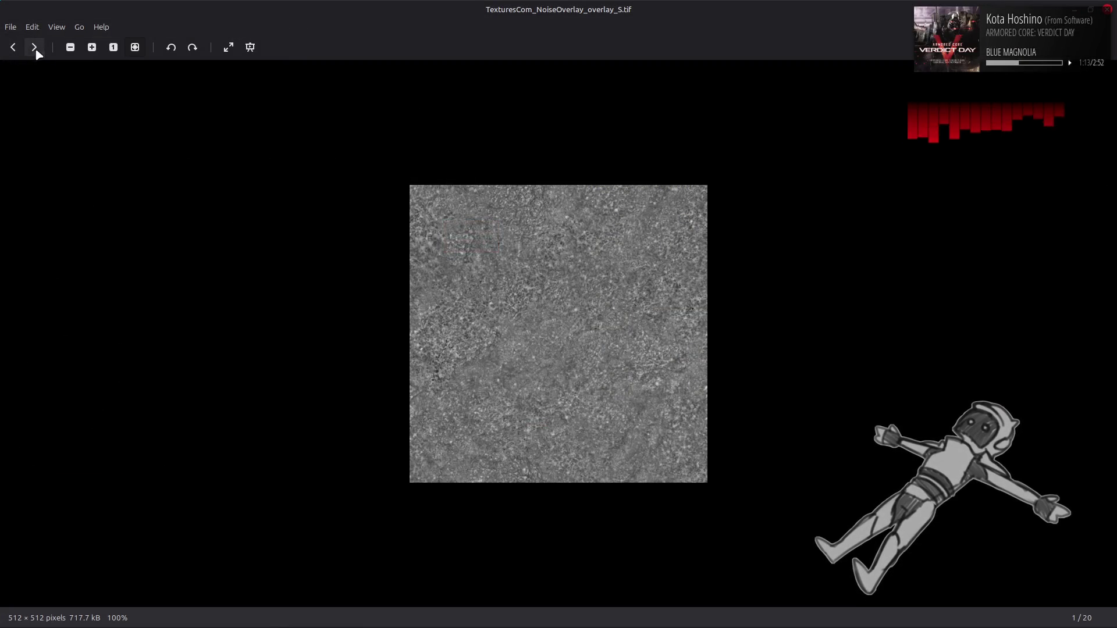
Browse to the Stains6 texture and drag TexturesCom_Overlay_Stains6_512_overlay.tif into GIMP as a layer.
left_click(36, 51)
left_click(36, 51)
left_click(36, 51)
left_click(36, 51)
left_click(36, 52)
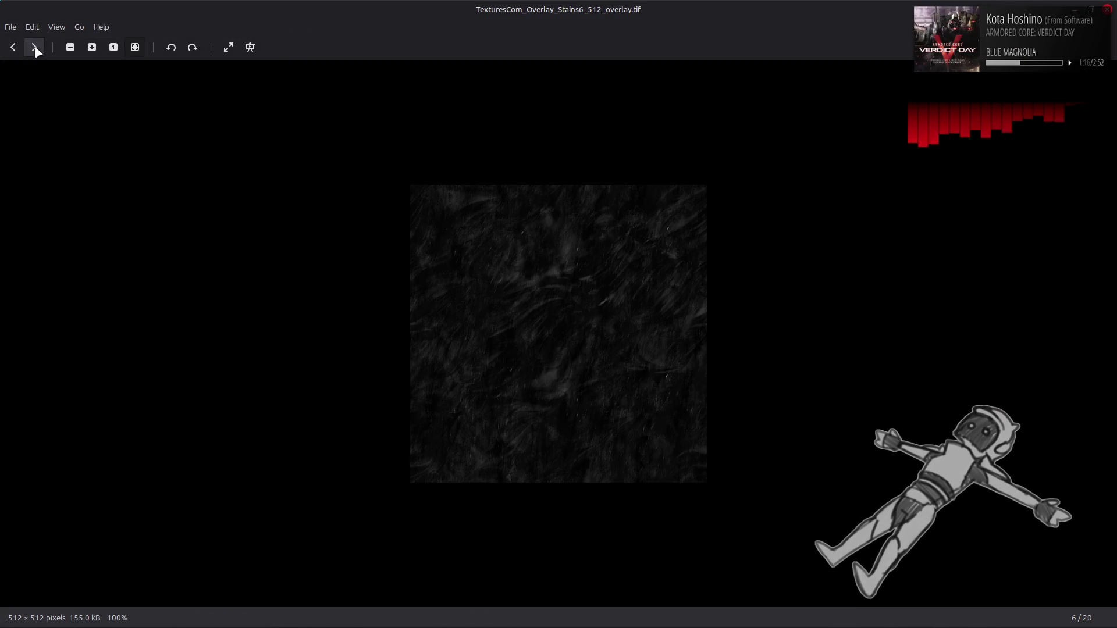
left_click(1108, 10)
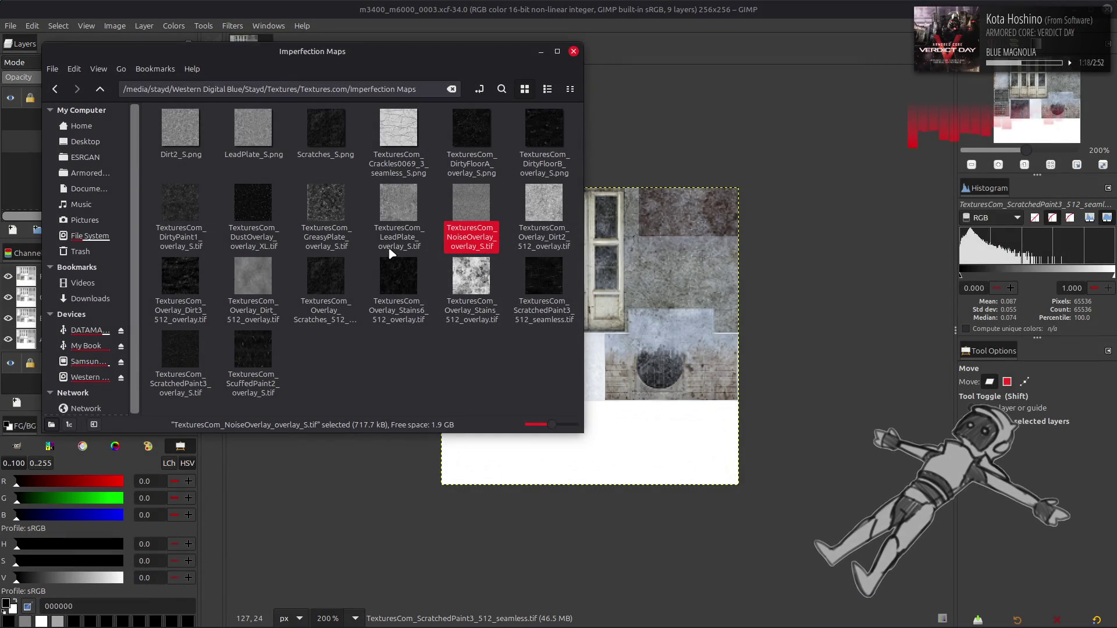
mouse_move(395, 265)
left_mouse_down()
mouse_move(698, 262)
mouse_move(640, 262)
left_mouse_up()
Apply Stretch Contrast with non-linear components to the Stains6 overlay layer.
left_click(144, 25)
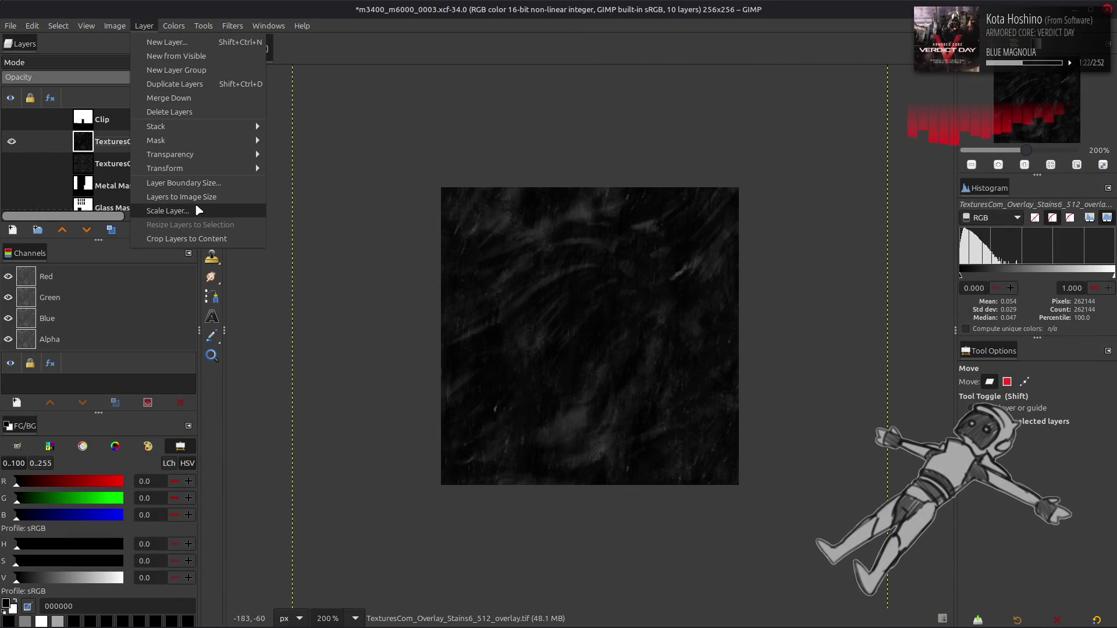
mouse_move(174, 26)
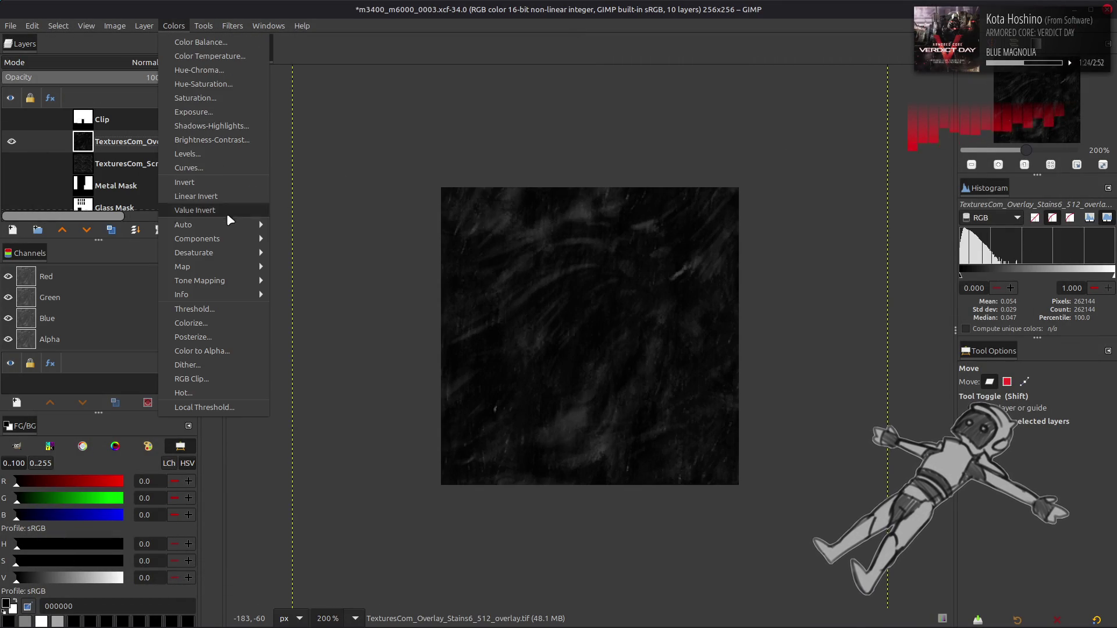
mouse_move(192, 227)
left_click(321, 262)
left_click(323, 435)
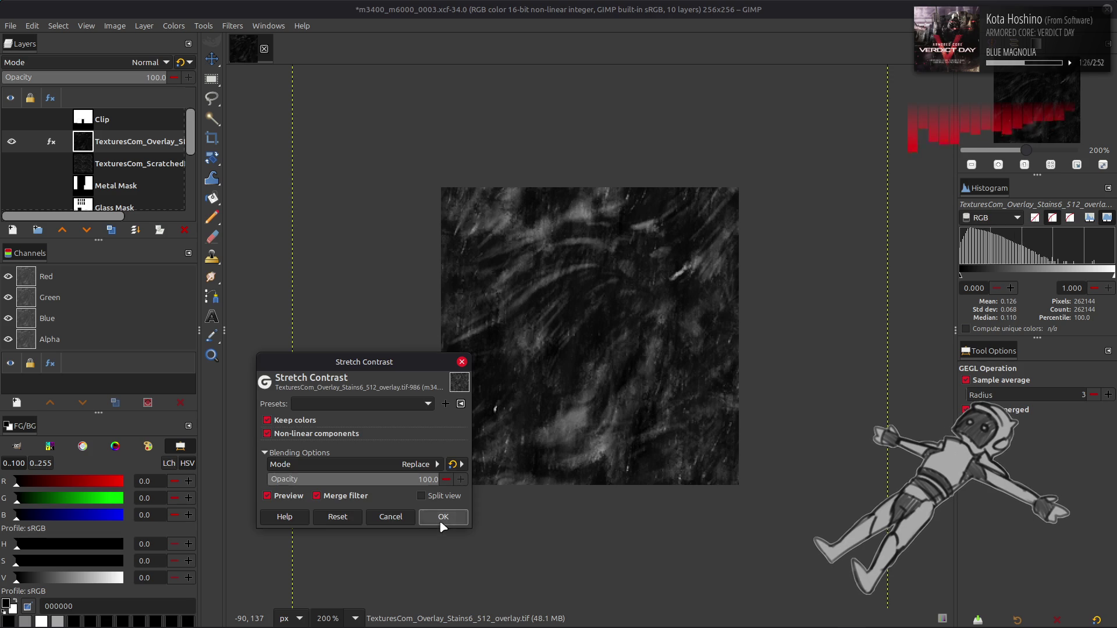
left_click(441, 518)
Apply G'MIC-Qt's Colour Space Swap filter to the overlay.
left_click(233, 26)
left_click(287, 298)
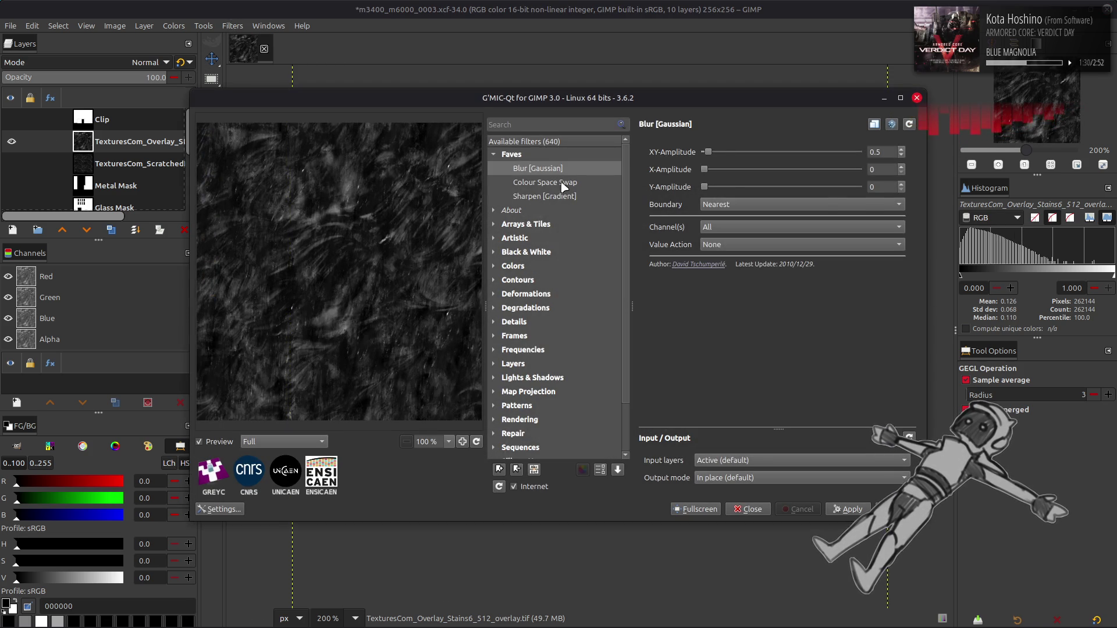
left_click(563, 184)
scroll(774, 152, "down", 1)
scroll(774, 169, "down", 1)
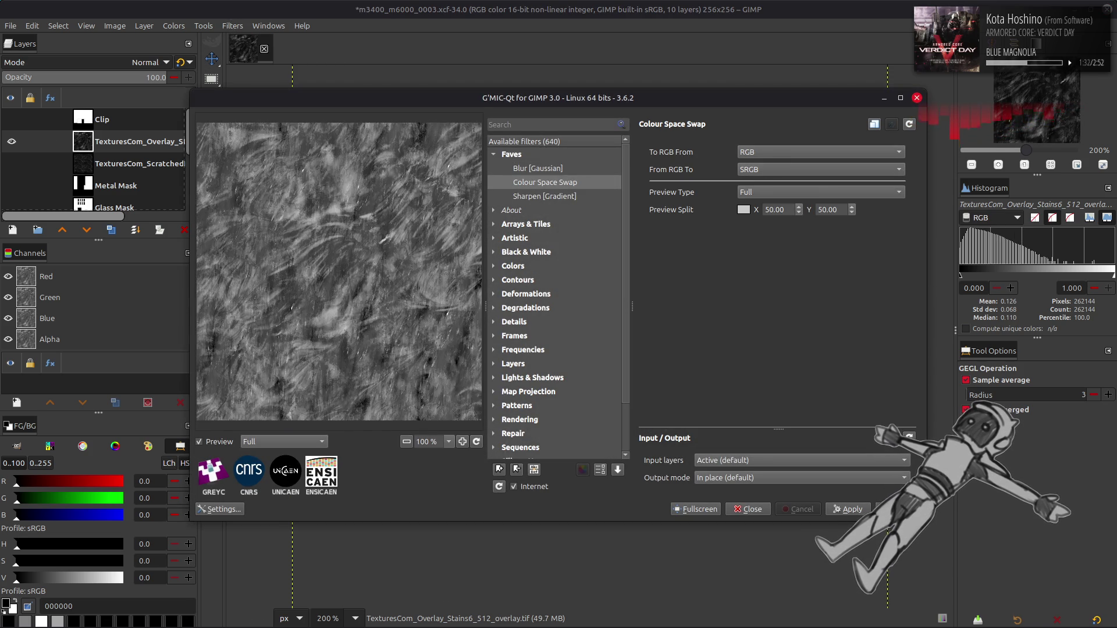
key("Return")
Scale the overlay layer to 50%.
left_click(144, 26)
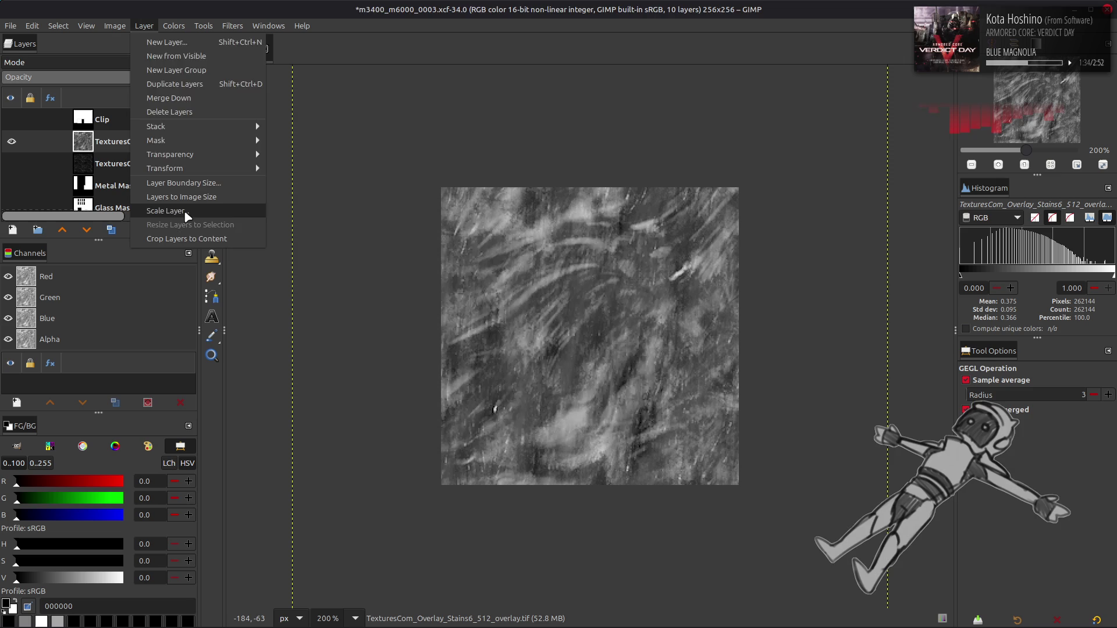
left_click(169, 204)
type("0")
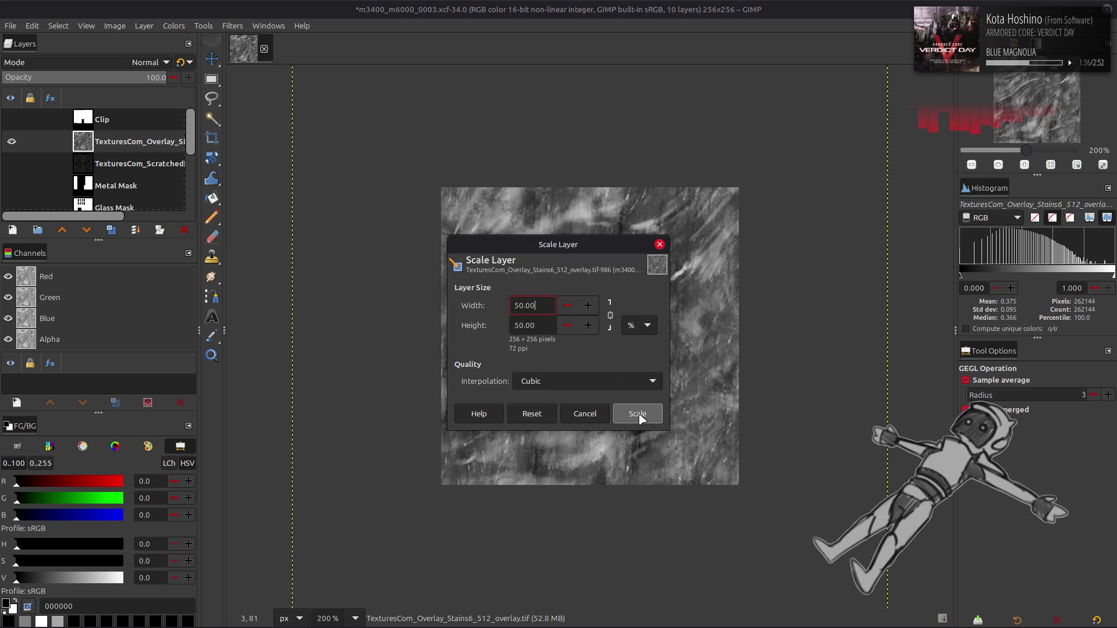
left_click(638, 413)
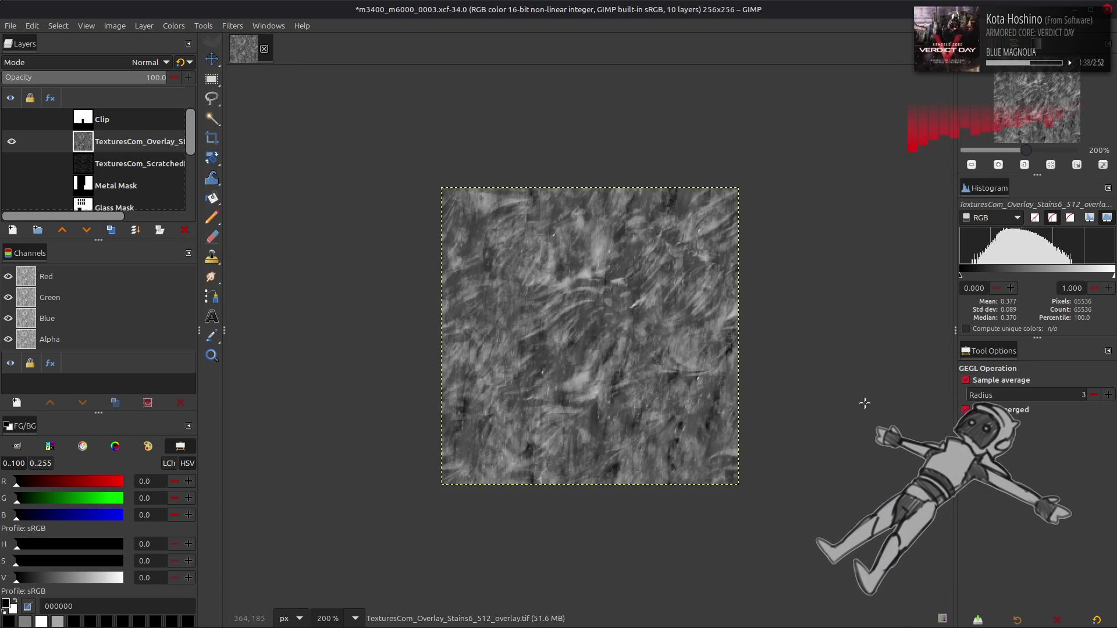
Align, duplicate and merge the overlay into a 2×2 tile, then scale it to canvas size.
key("q")
left_click(977, 507)
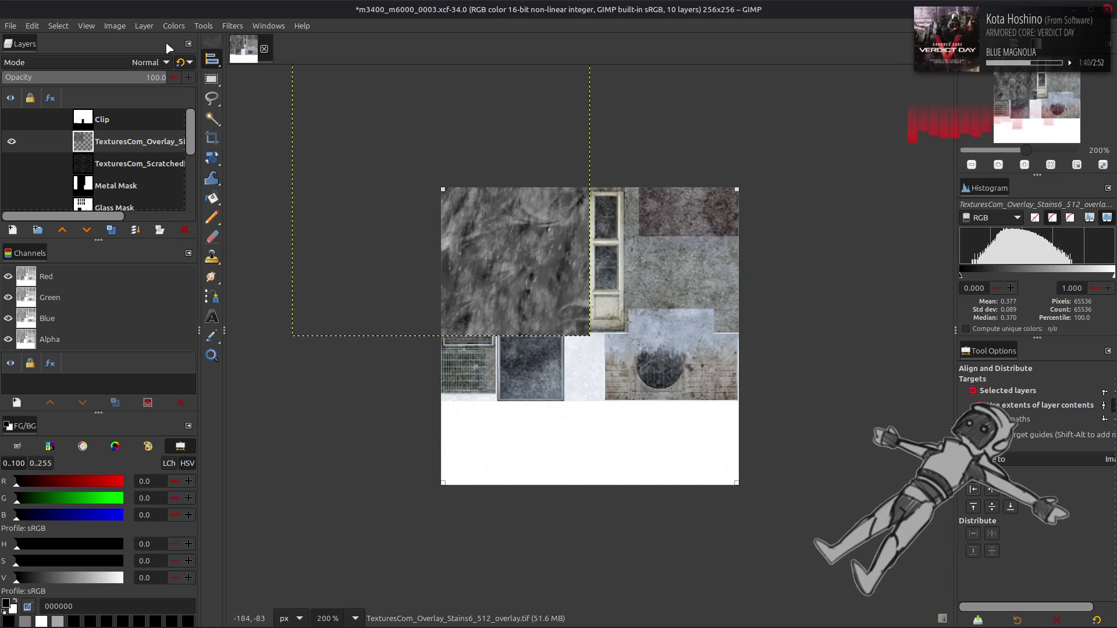
key("shift+ctrl+d")
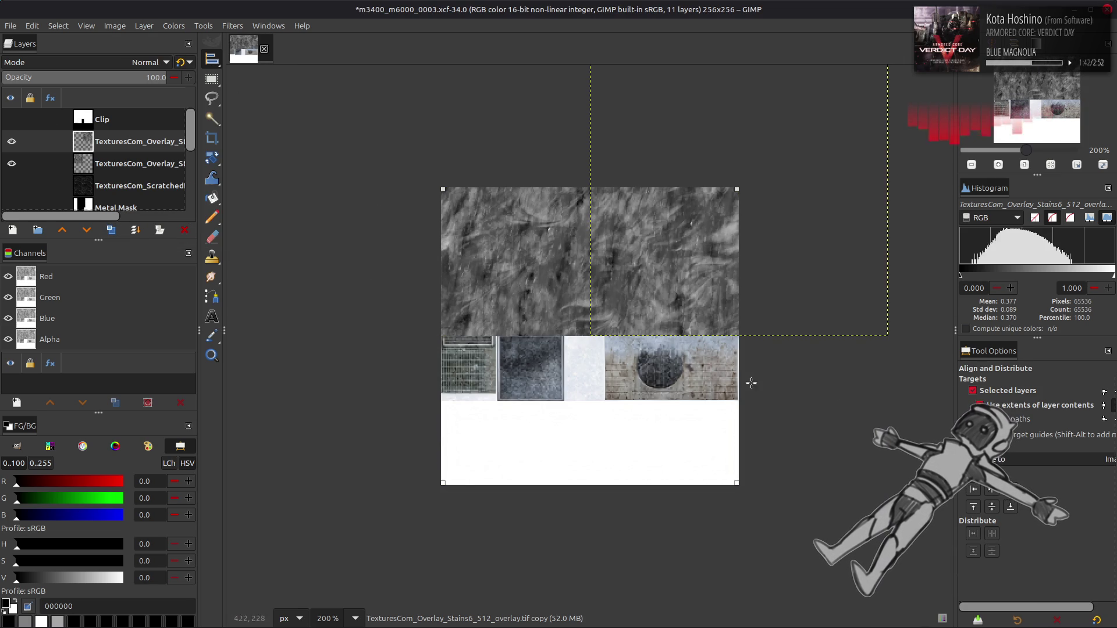
right_click(134, 148)
left_click(169, 258)
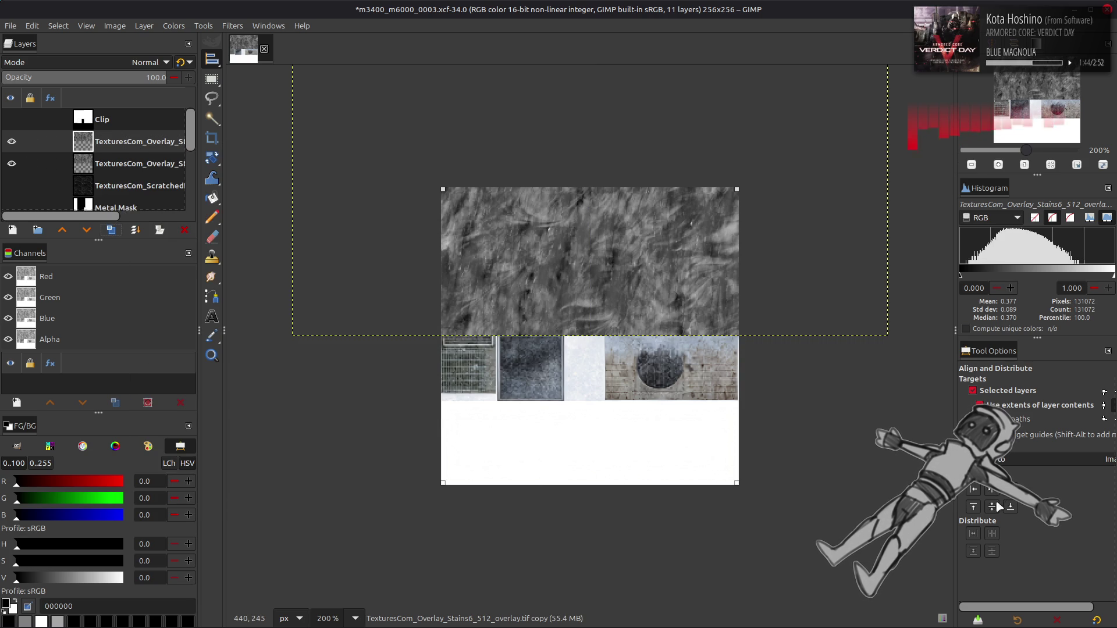
left_click(144, 25)
left_click(186, 211)
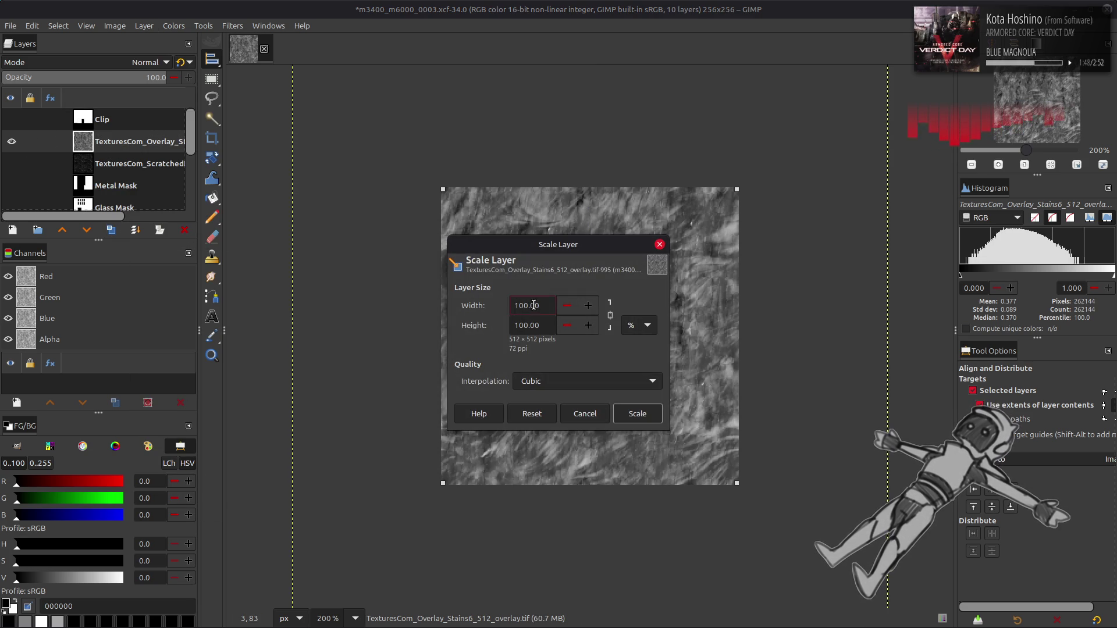
left_click(643, 410)
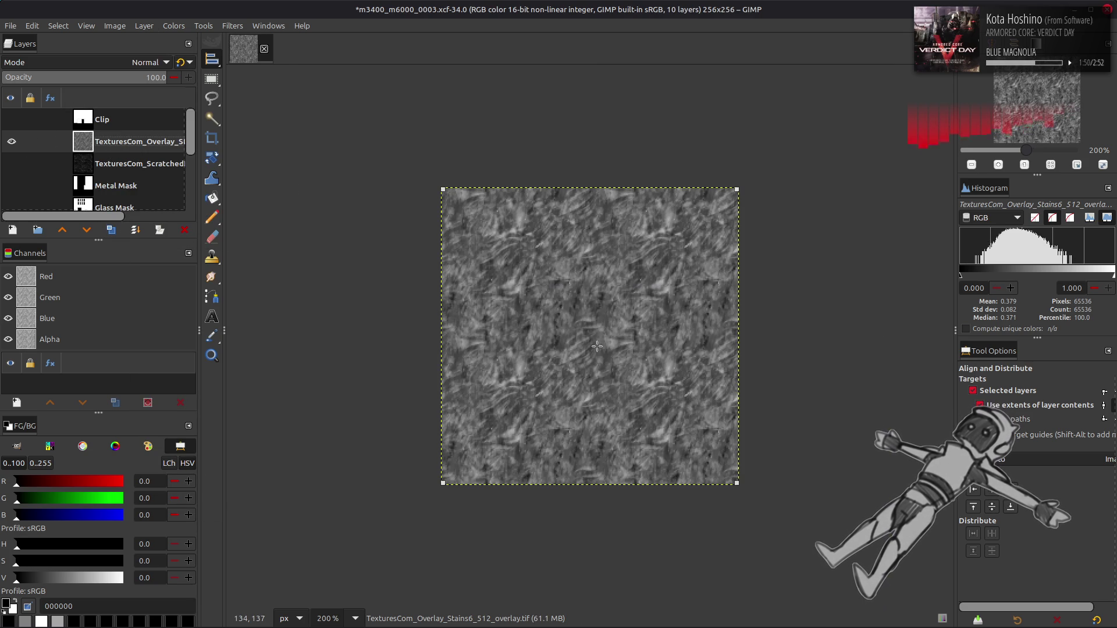
Darken the stains overlay by applying a G'MIC-Qt filter.
key("m")
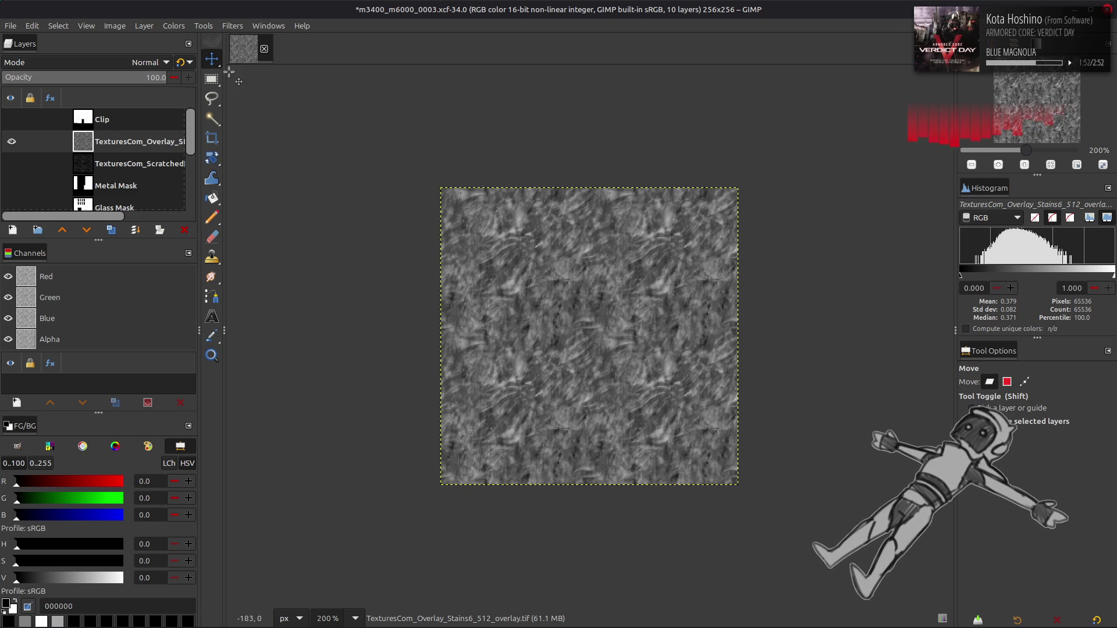
left_click(230, 25)
left_click(286, 303)
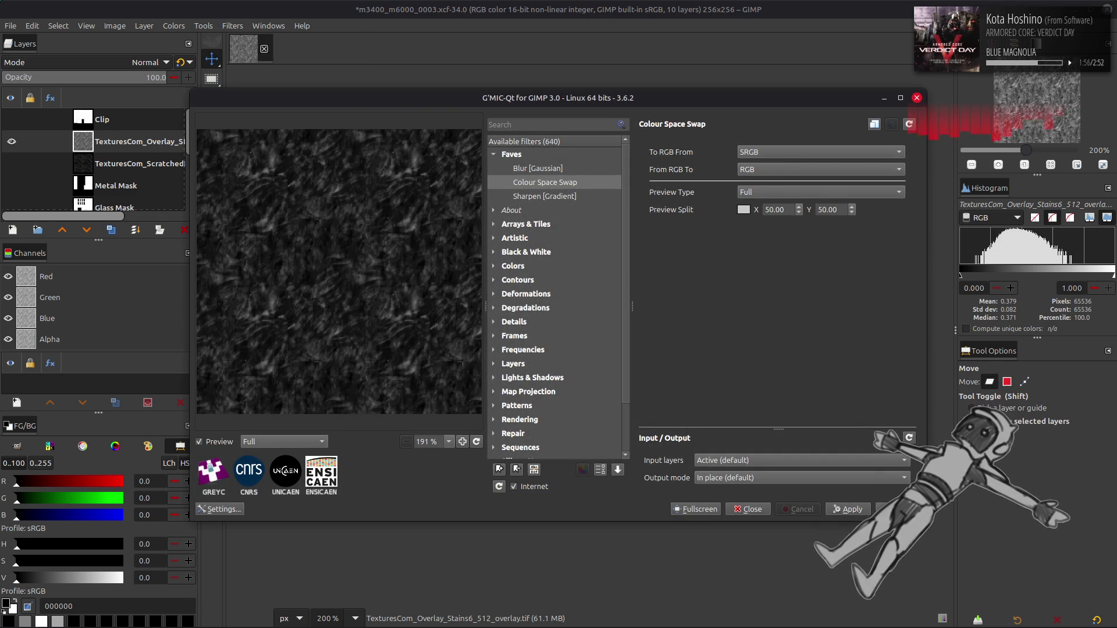
key("Return")
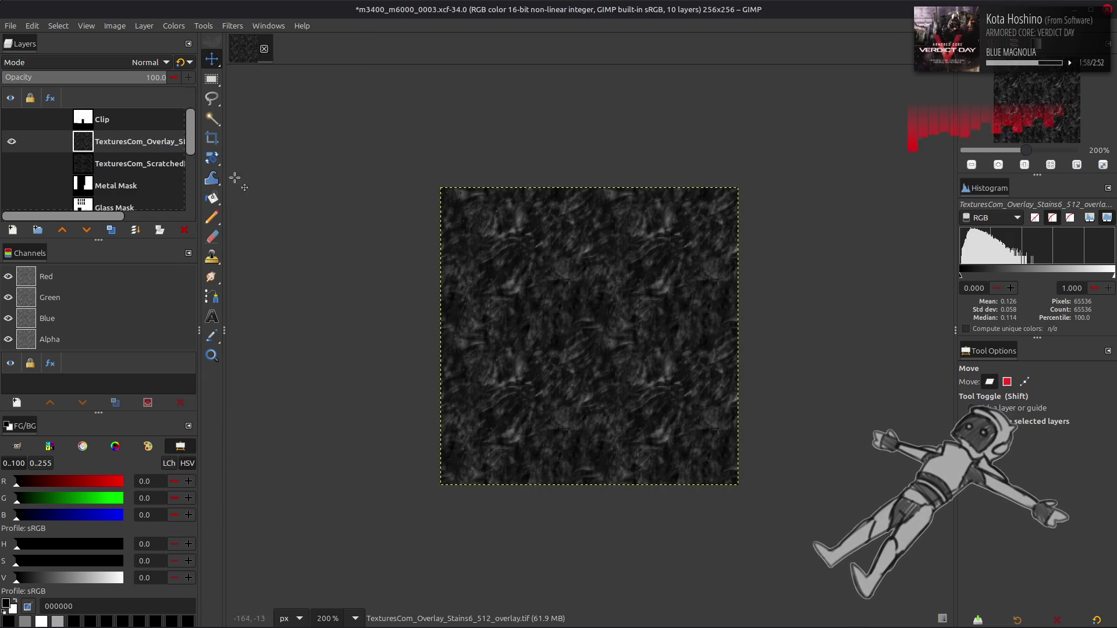
Gaussian-blur a copy of the overlay in G'MIC and merge it back down in Grain extract mode.
double_click(111, 230)
left_click(232, 25)
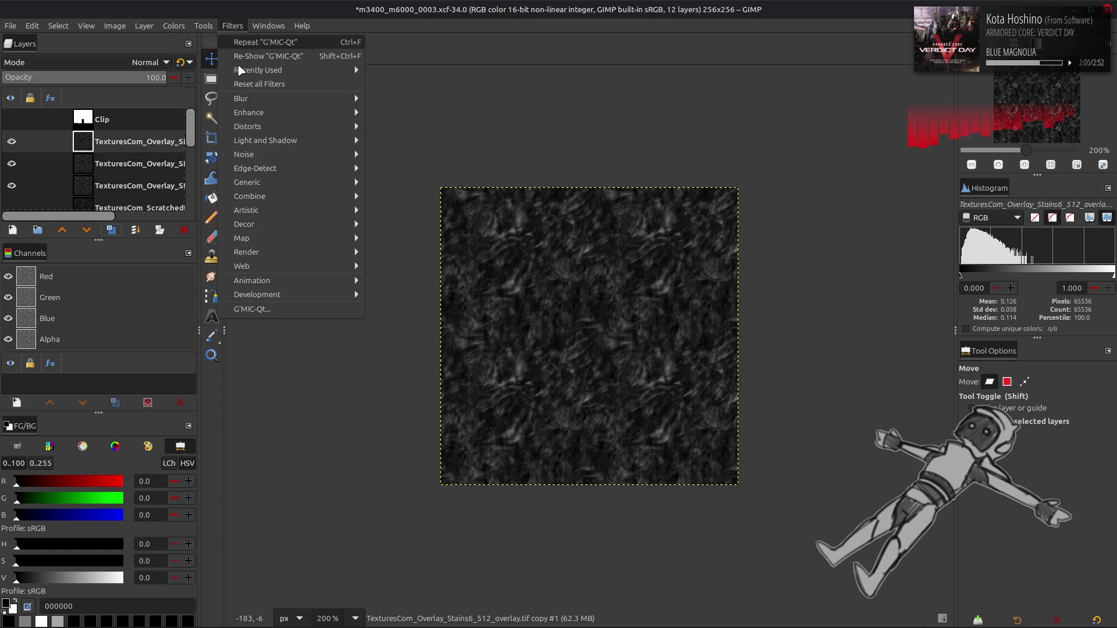
left_click(272, 312)
left_click(550, 169)
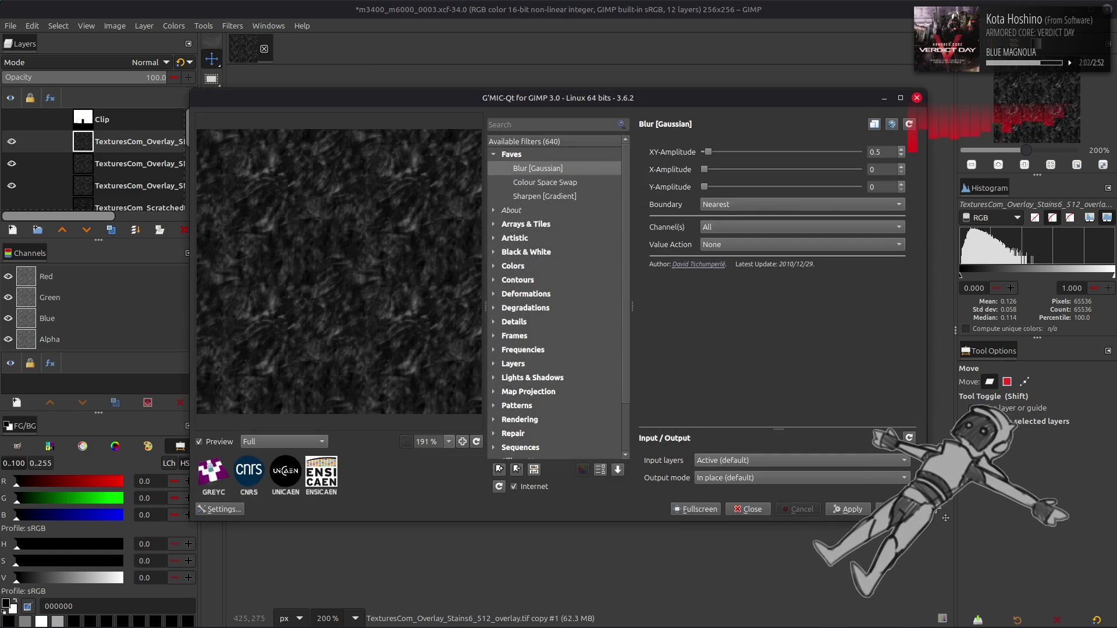
key("Return")
left_click(133, 62)
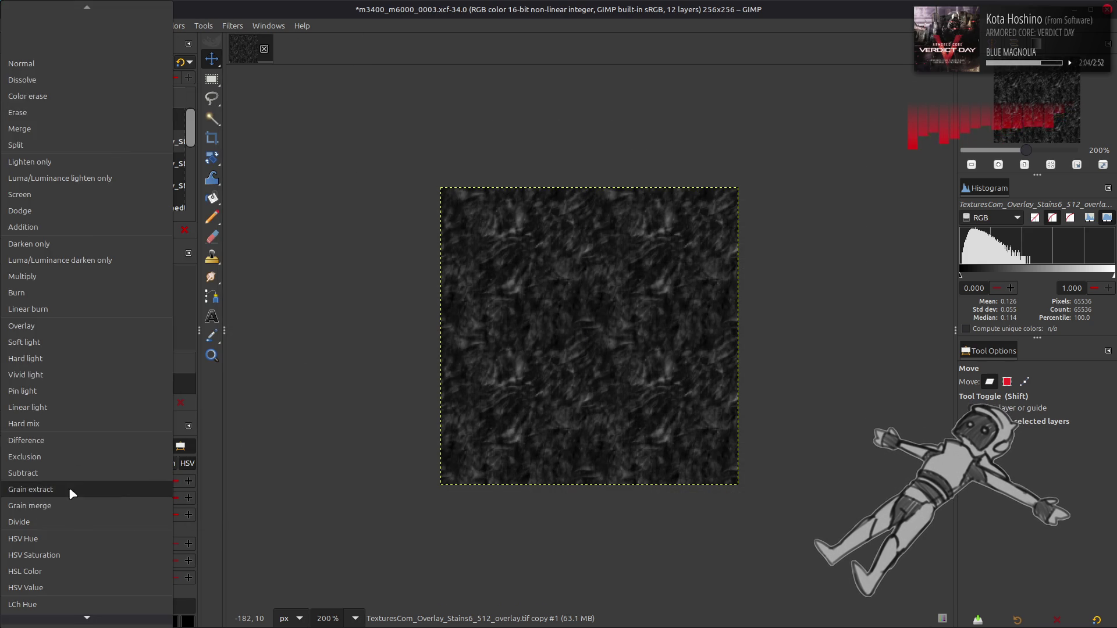
left_click(69, 483)
key("ctrl+m")
left_click(139, 62)
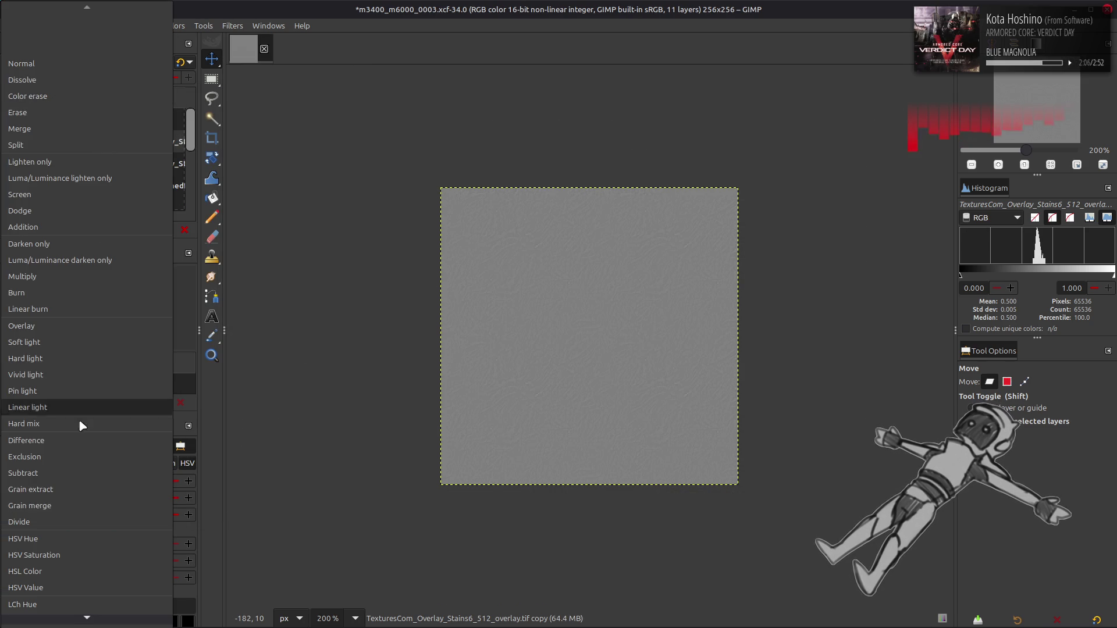
left_click(82, 504)
key("ctrl+m")
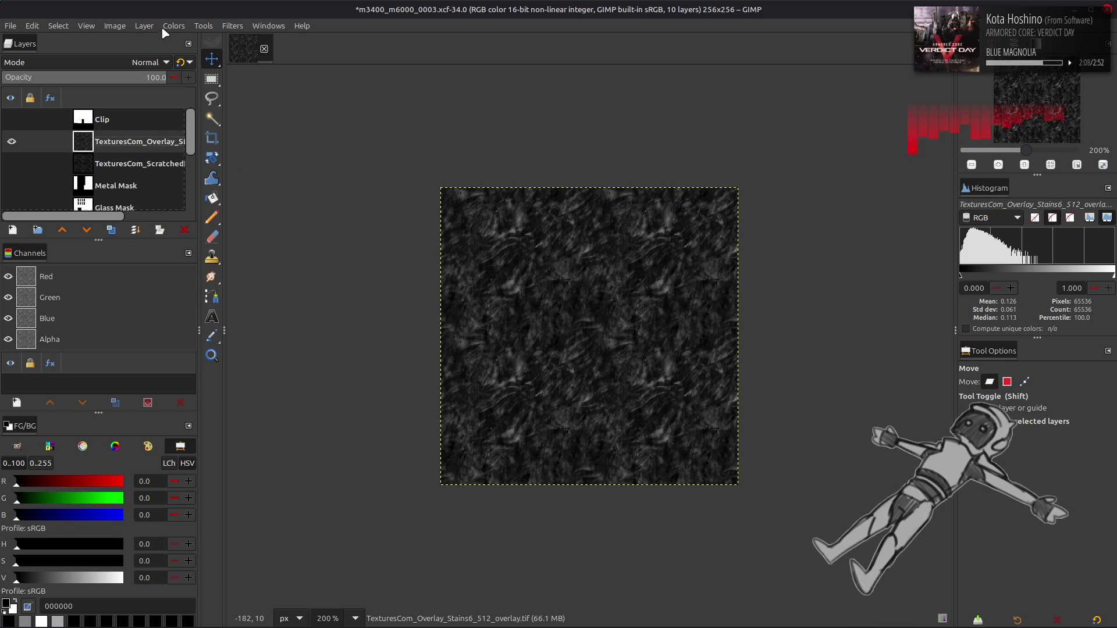
Apply Auto Stretch Contrast with non-linear components to the stains overlay.
left_click(174, 25)
mouse_move(192, 224)
left_click(303, 255)
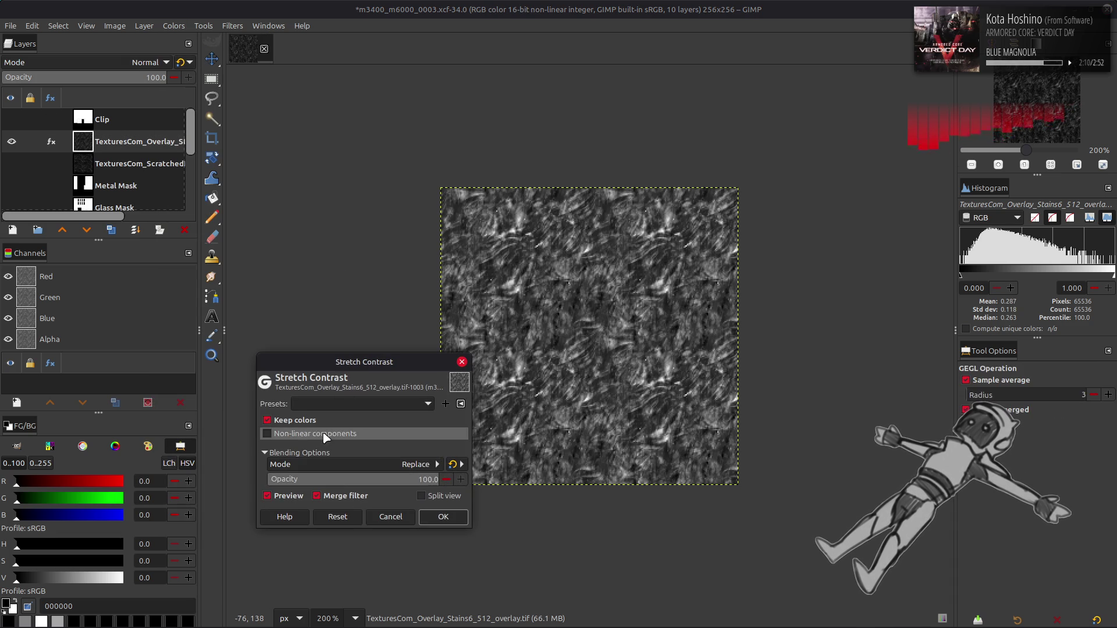
left_click(267, 433)
left_click(443, 517)
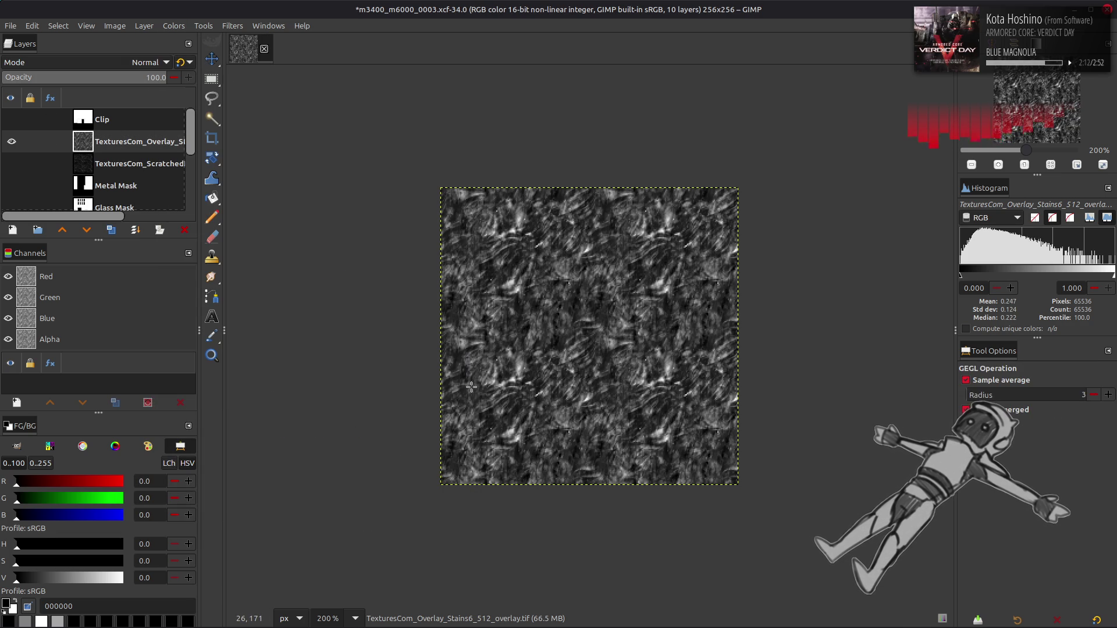
key("m")
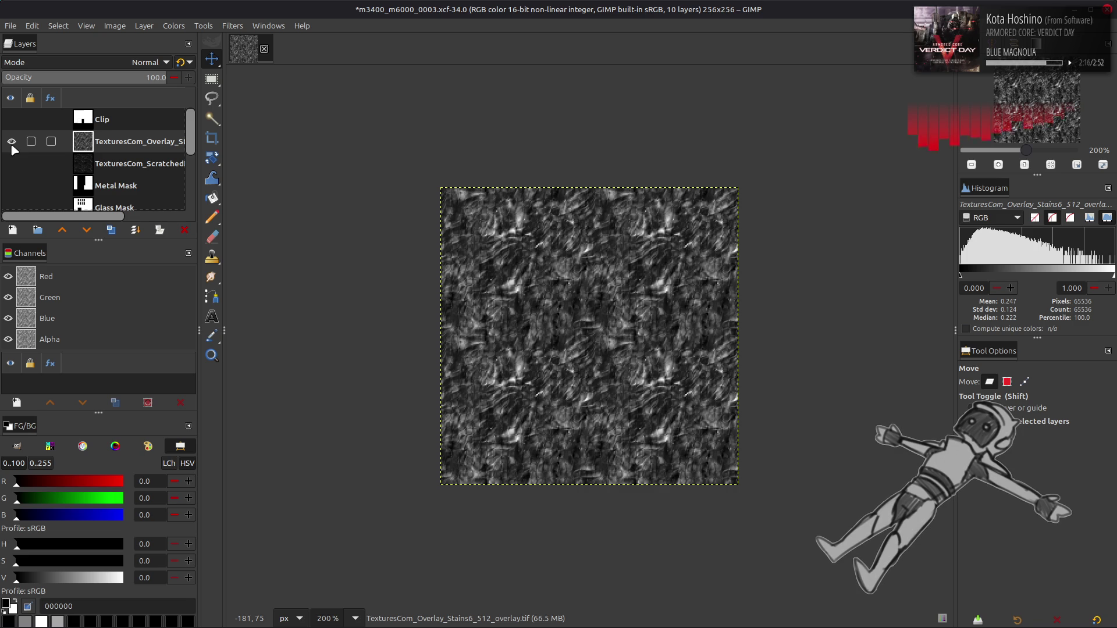
Invert the colours of both the stains overlay and the scratched layer.
left_click(174, 26)
left_click(201, 185)
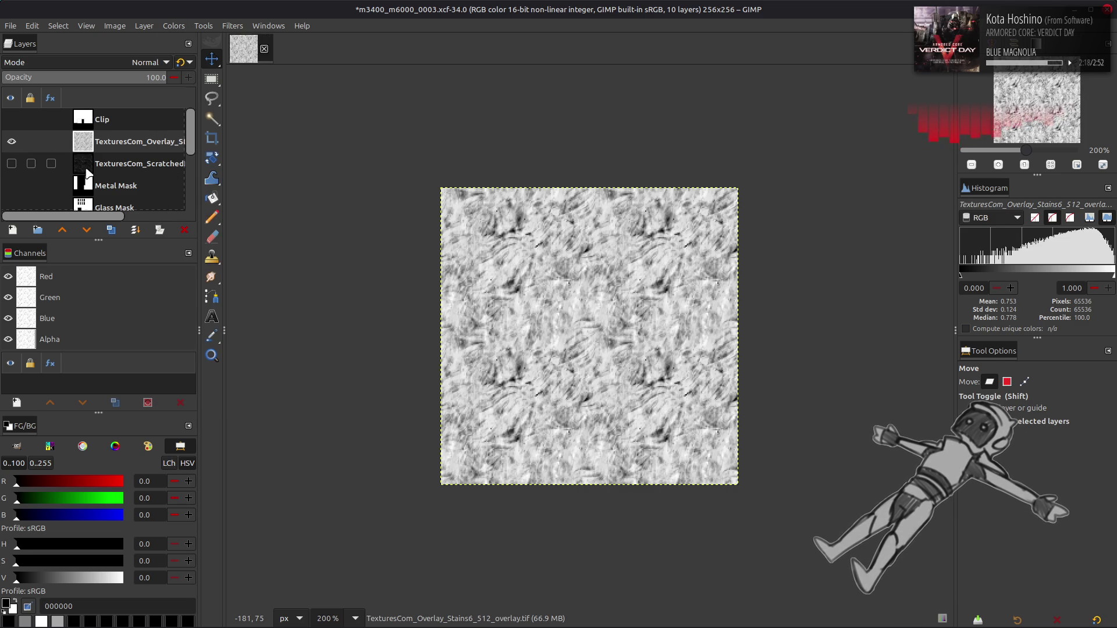
left_click(12, 164, "shift")
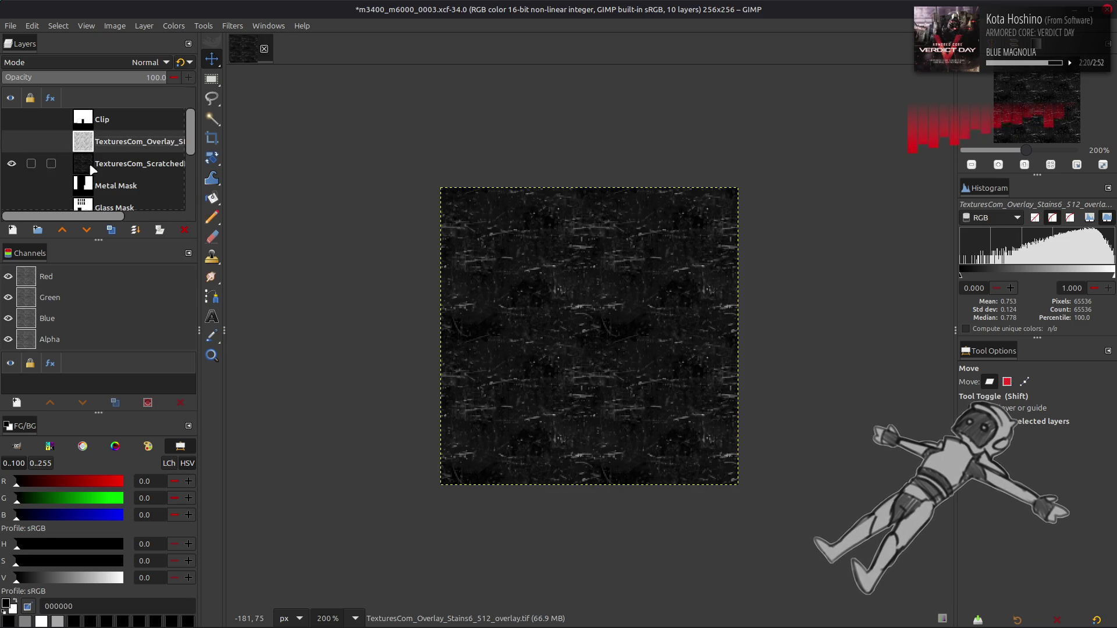
left_click(116, 163)
left_click(174, 25)
left_click(194, 184)
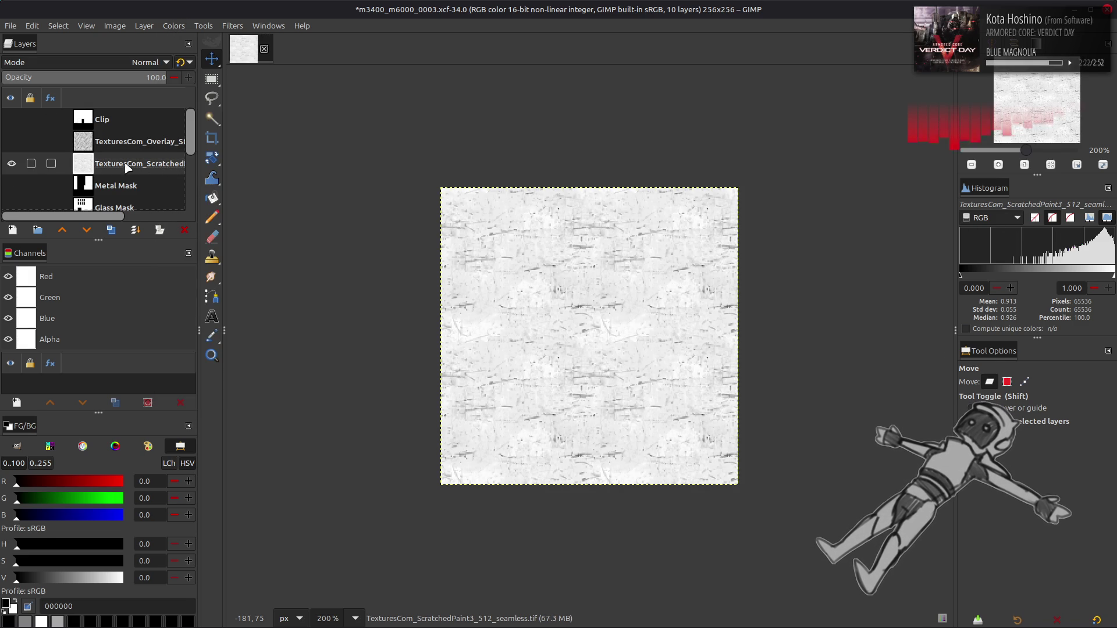
Set the stains overlay to Multiply at 50% opacity and duplicate the scratched layer.
left_click(12, 142)
left_click(103, 146)
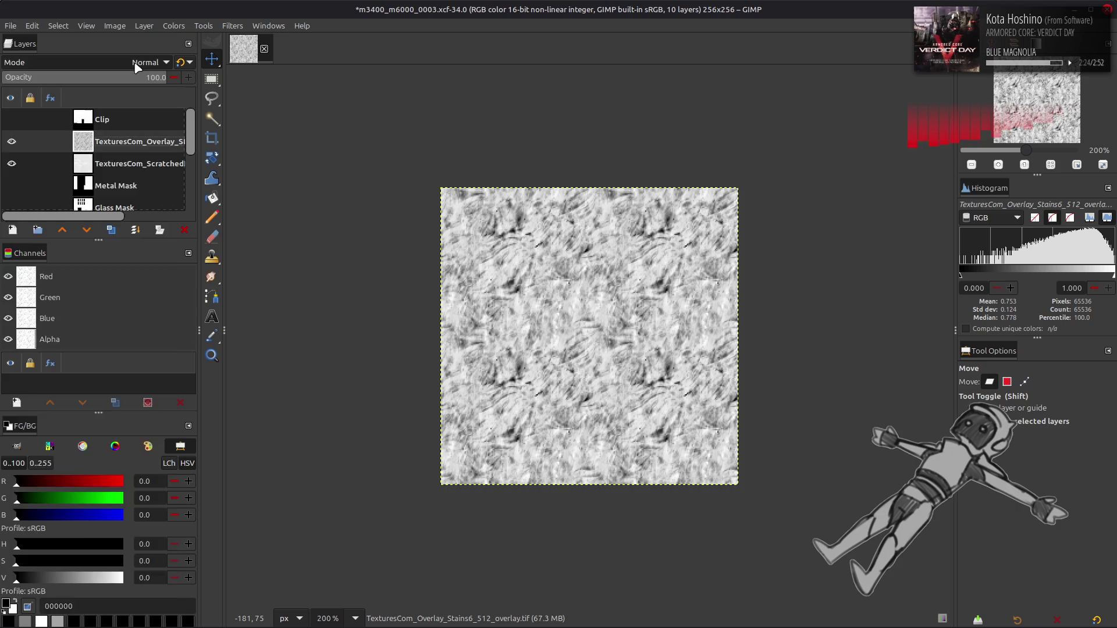
left_click(137, 64)
left_click(88, 277)
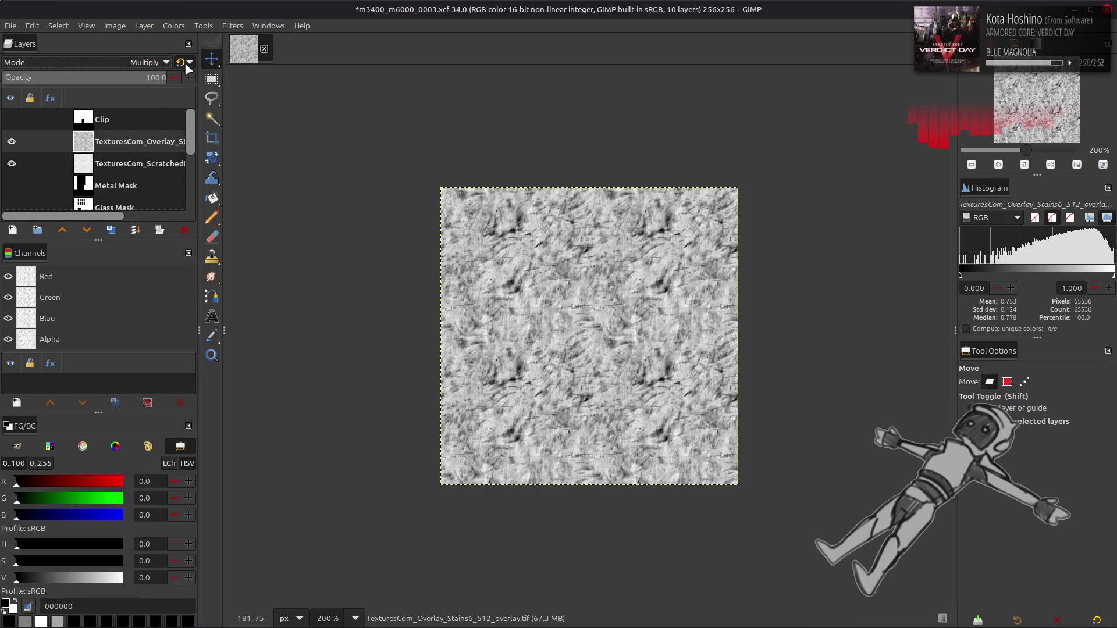
type("50")
key("Return")
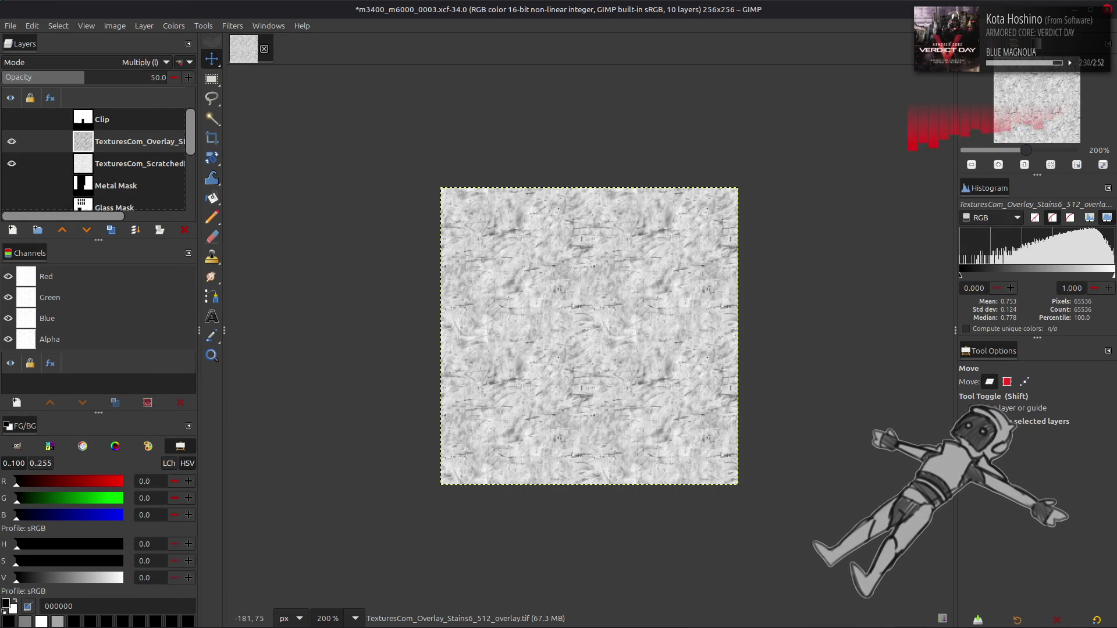
left_click(128, 164)
left_click(111, 230)
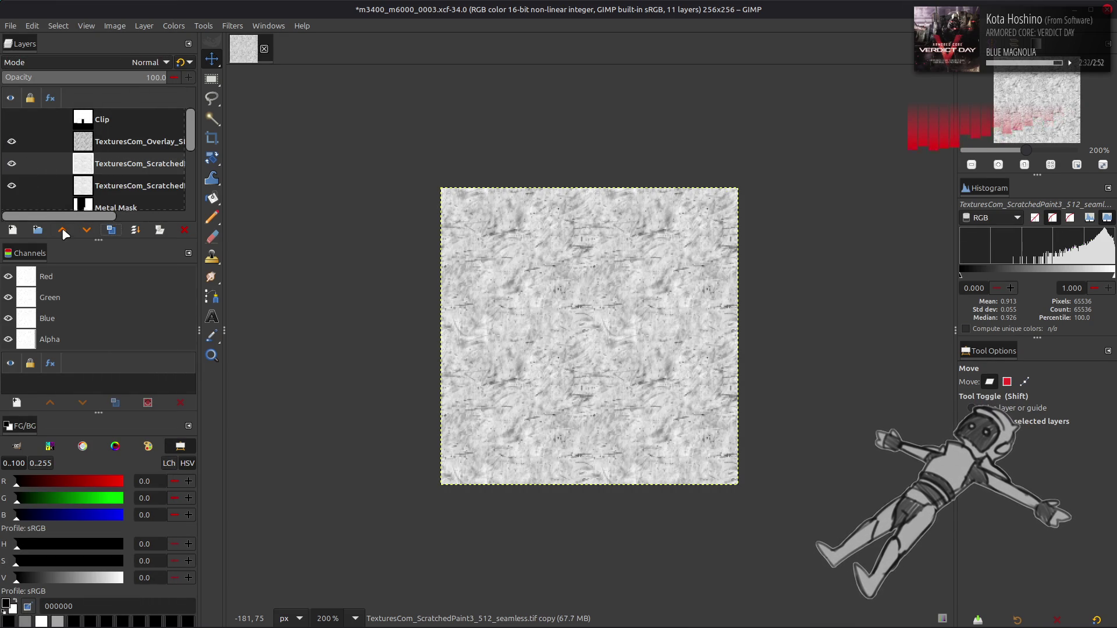
Raise the scratched copy above the overlay and render Solid Noise at size 16, detail 15, with a new seed.
left_click(63, 231)
left_click(232, 26)
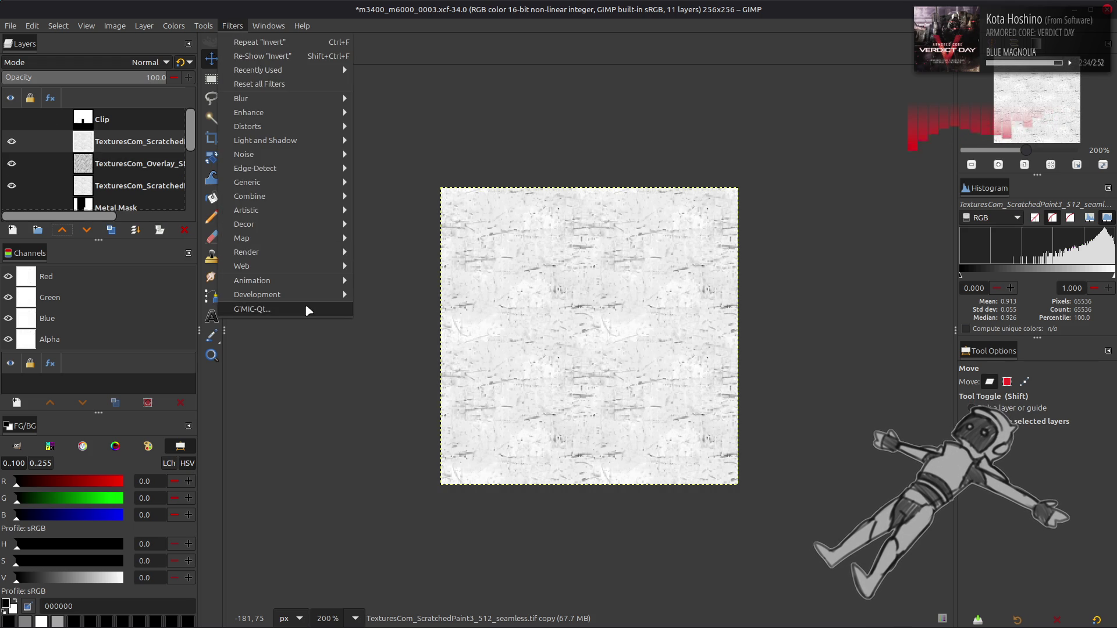
mouse_move(326, 182)
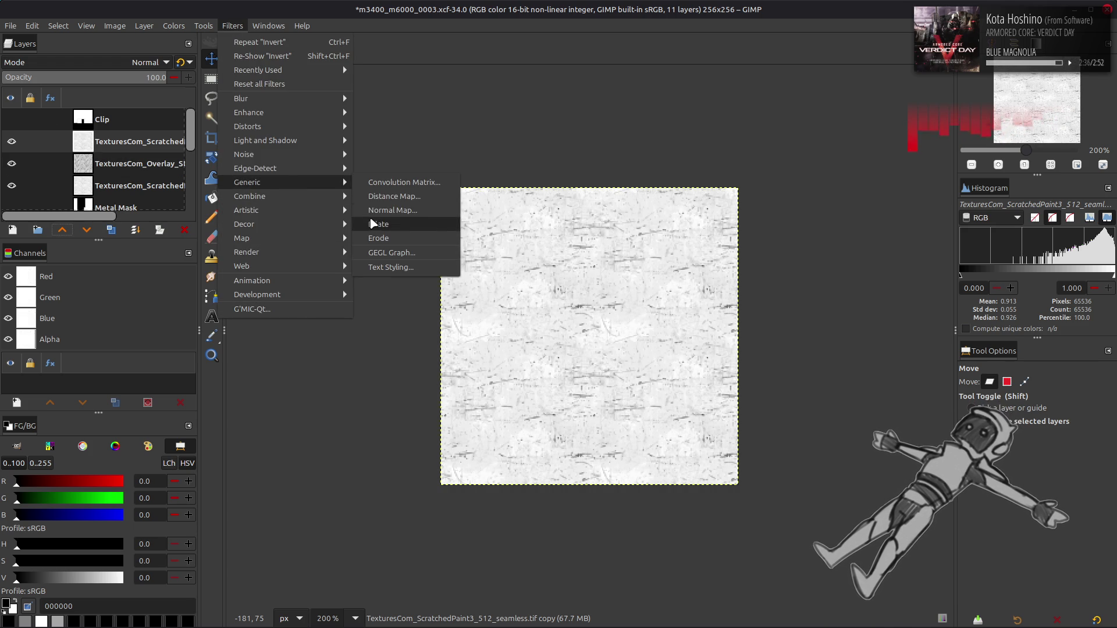
mouse_move(343, 252)
mouse_move(407, 266)
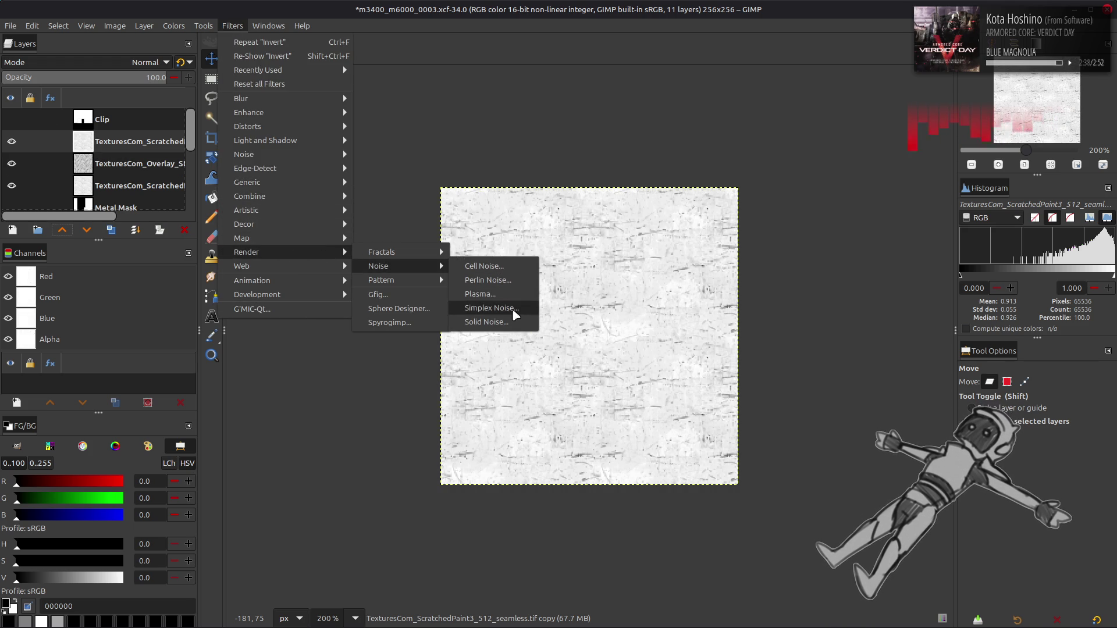
left_click(487, 322)
left_click_drag(358, 421, 424, 421)
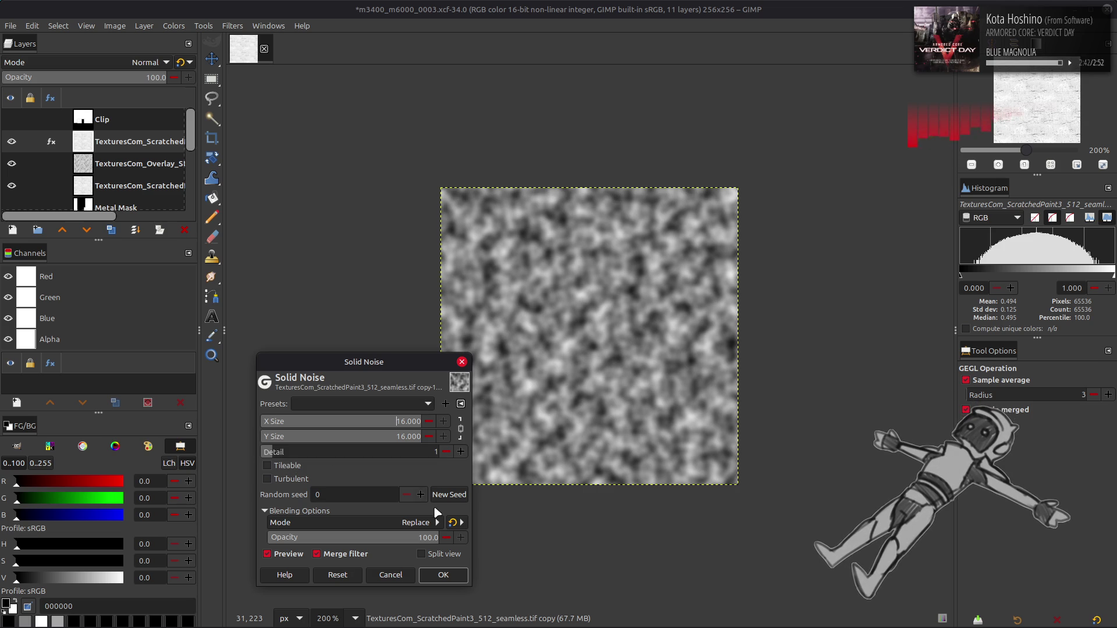
left_click(449, 498)
left_click_drag(384, 452, 440, 453)
left_click(457, 496)
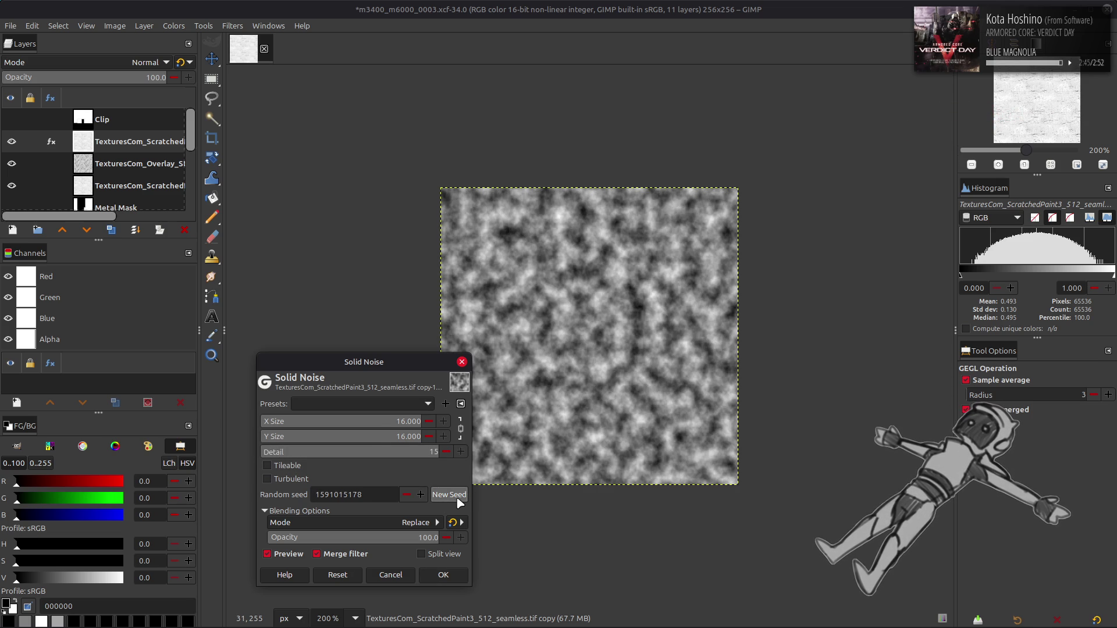
left_click(443, 575)
left_click(108, 62)
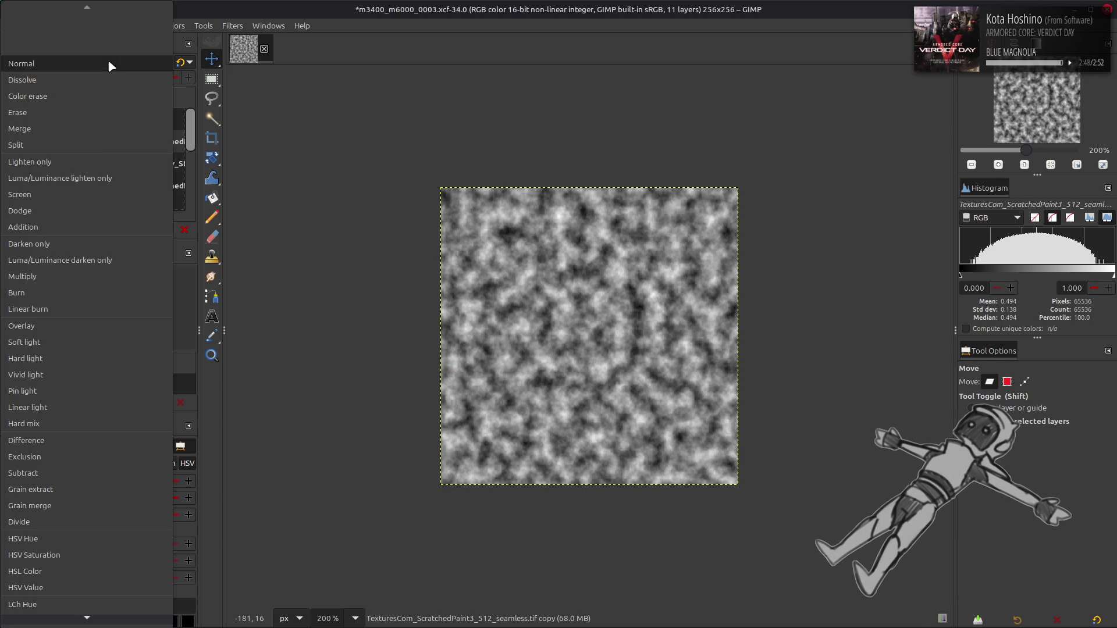
Blend the noise layer in Multiply mode at 25% opacity.
left_click(35, 274)
double_click(147, 77)
type("25")
key("Return")
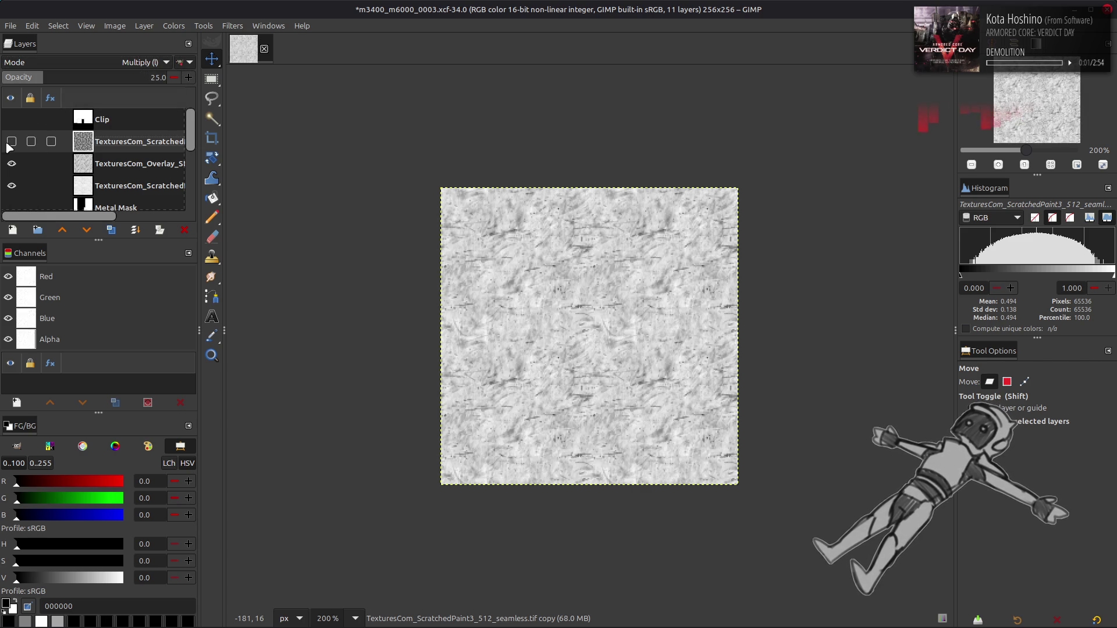
left_click(10, 143)
left_click(10, 142)
left_click(10, 142)
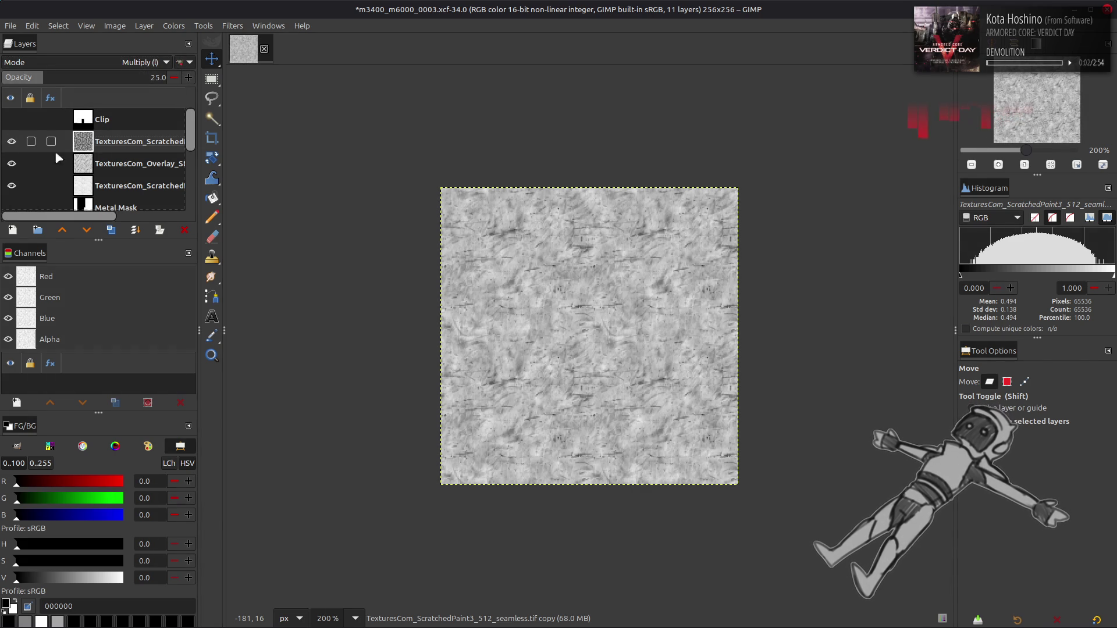
Set the stains overlay's opacity to 50%.
left_click(98, 165)
left_click(12, 164)
left_click(11, 164)
left_click(129, 77)
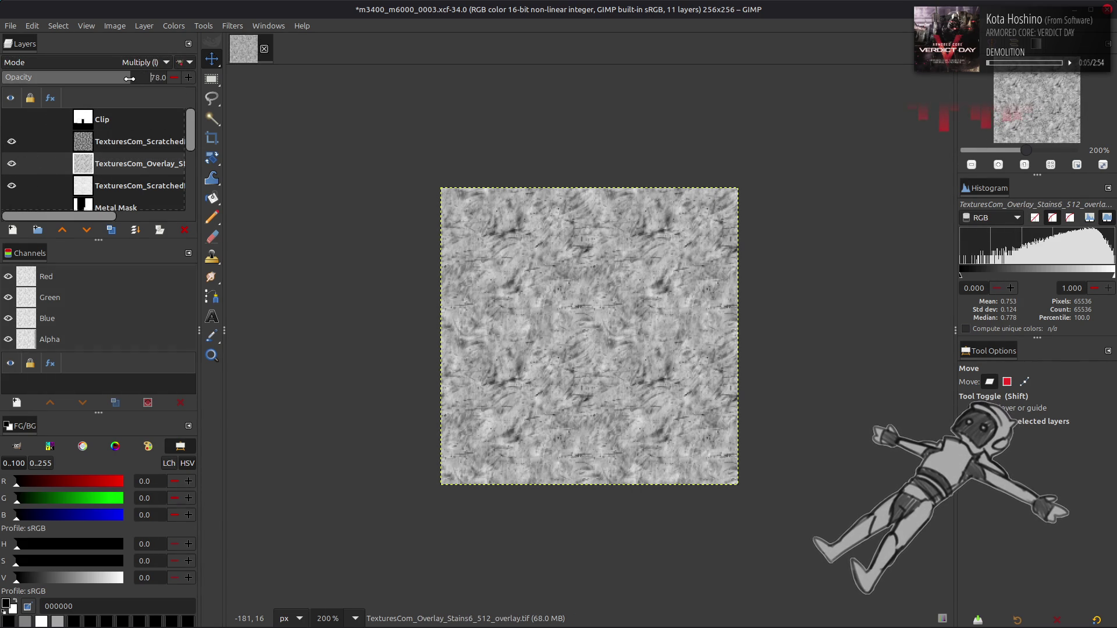
type("0")
key("Return")
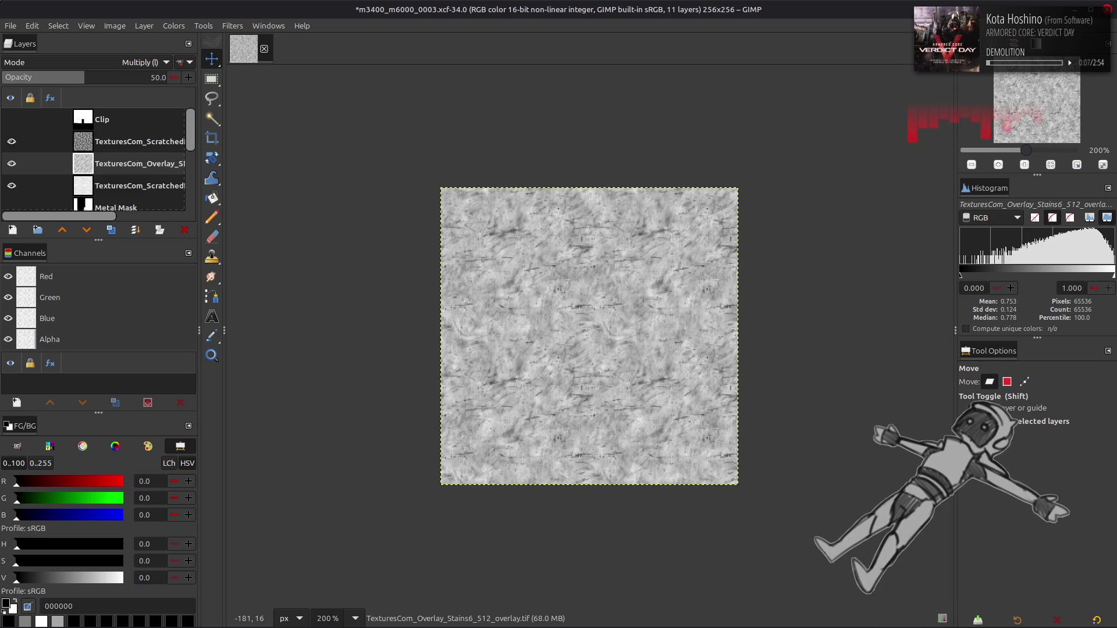
left_click(173, 26)
Apply Auto Stretch Contrast to the merged scratched texture.
mouse_move(192, 225)
left_click(308, 252)
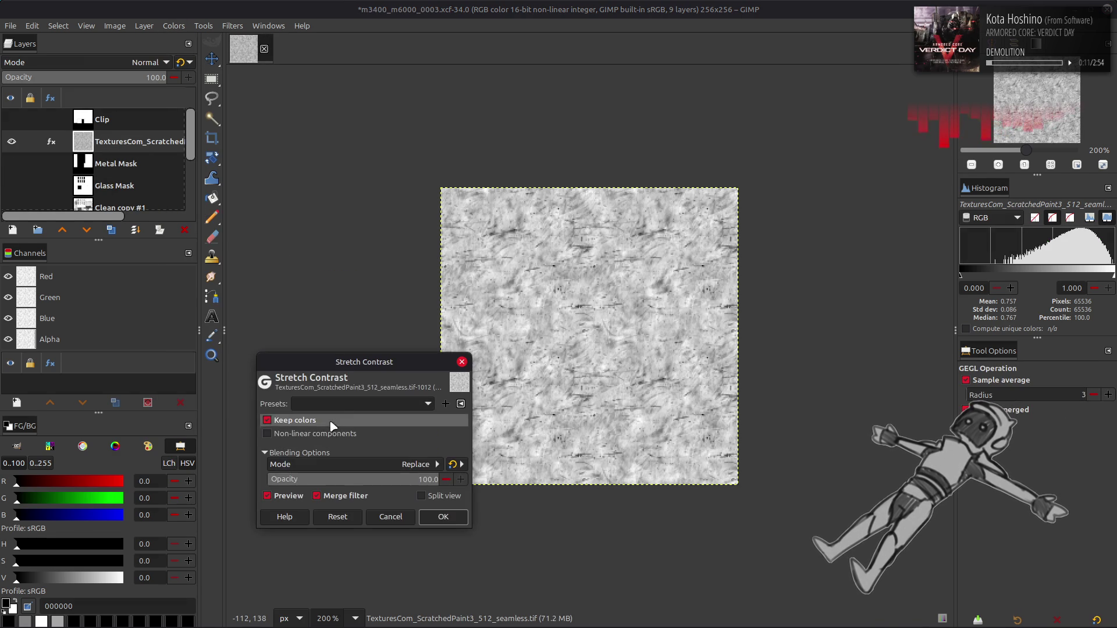
left_click(443, 515)
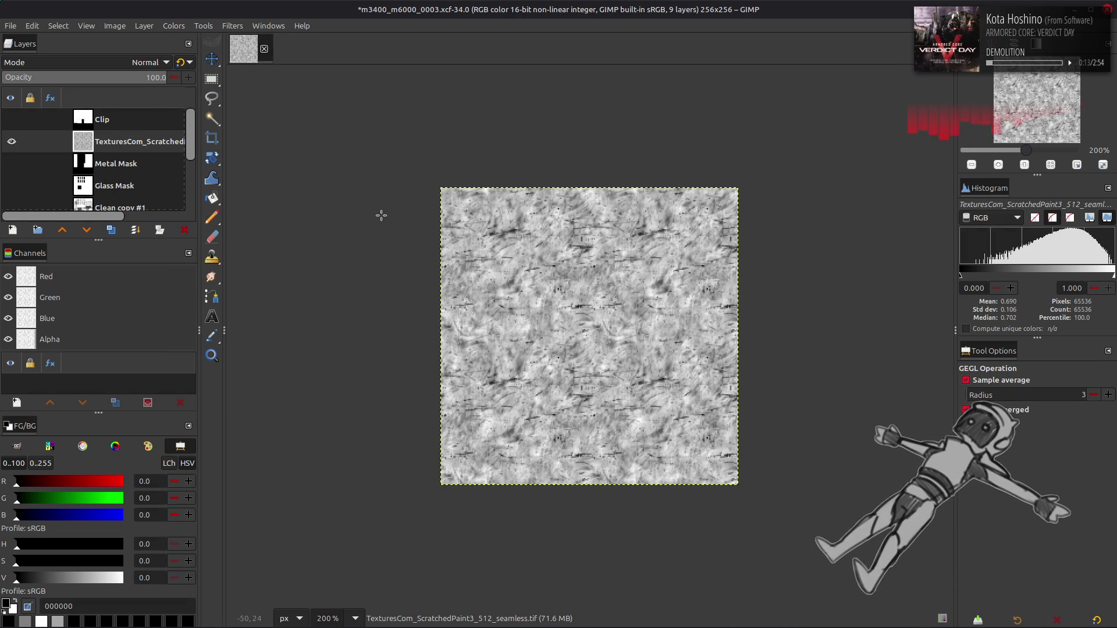
Move the scratched texture layer below Glass Mask in the layer stack.
key("m")
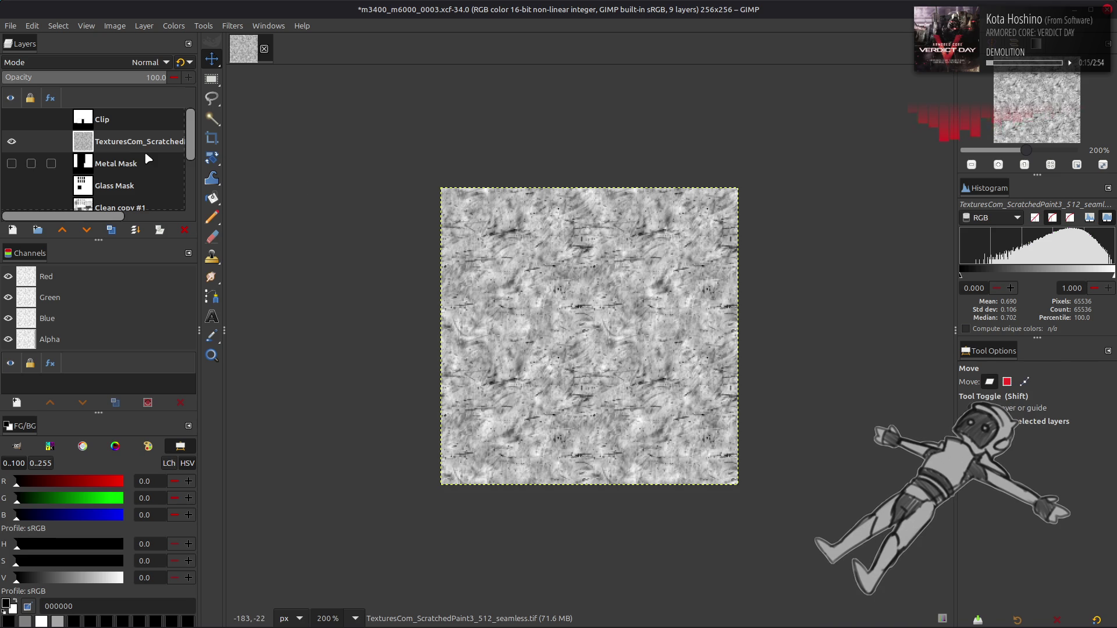
mouse_move(142, 148)
left_mouse_down()
mouse_move(133, 169)
mouse_move(119, 163)
mouse_move(125, 152)
mouse_move(121, 167)
left_mouse_up()
scroll(117, 163, "down", 2)
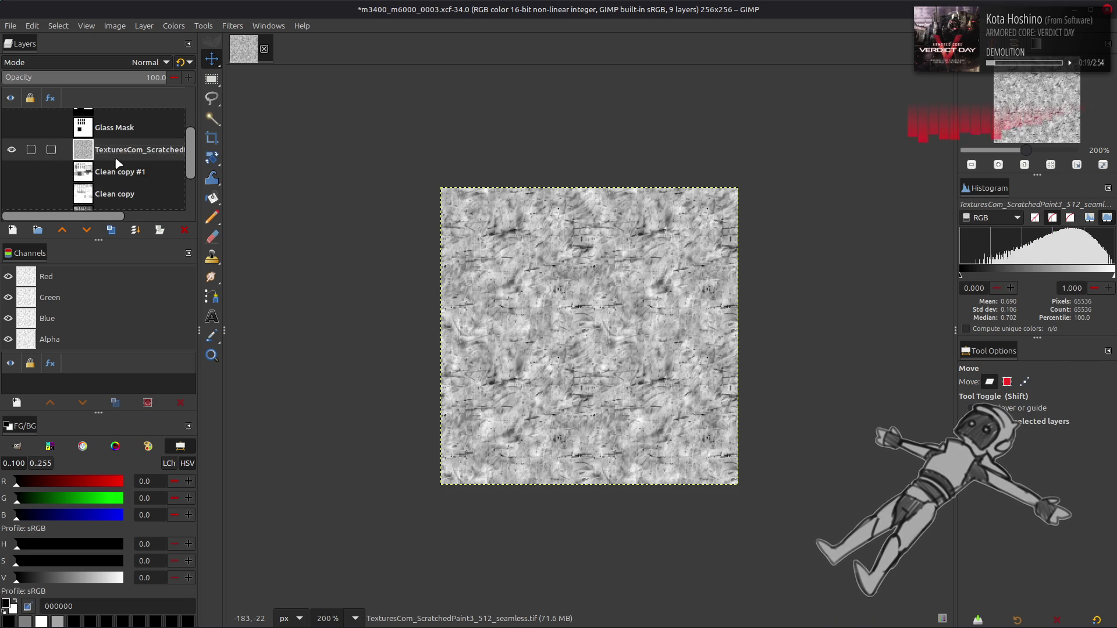
Invert the Glass Mask layer and select its white glass areas from the channel.
left_click(12, 145)
left_click(116, 146)
left_click(203, 25)
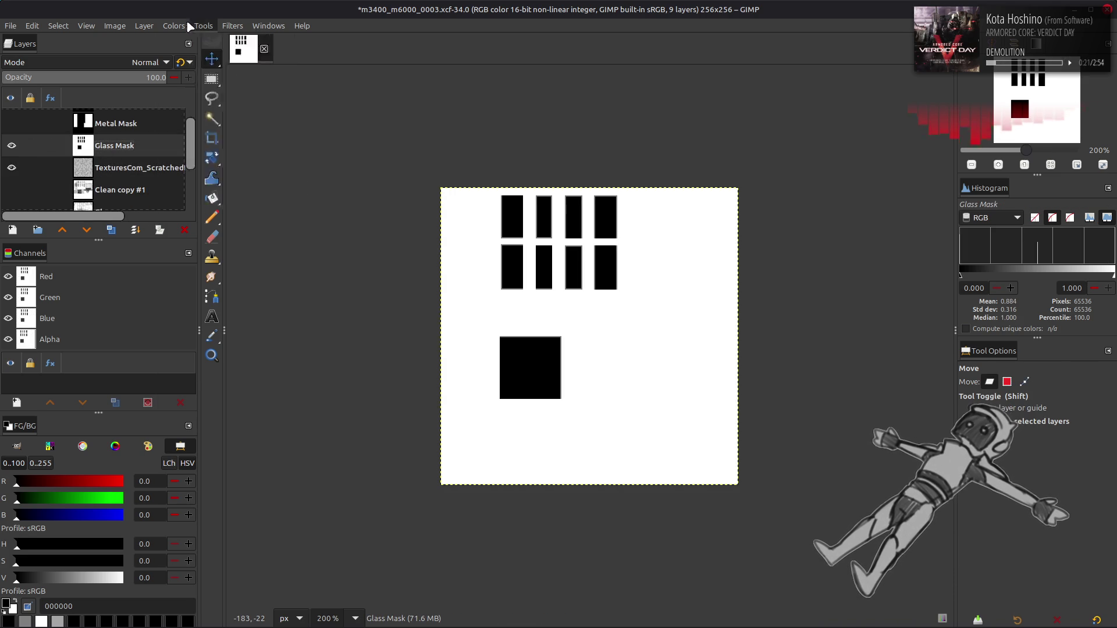
left_click(201, 175)
right_click(57, 299)
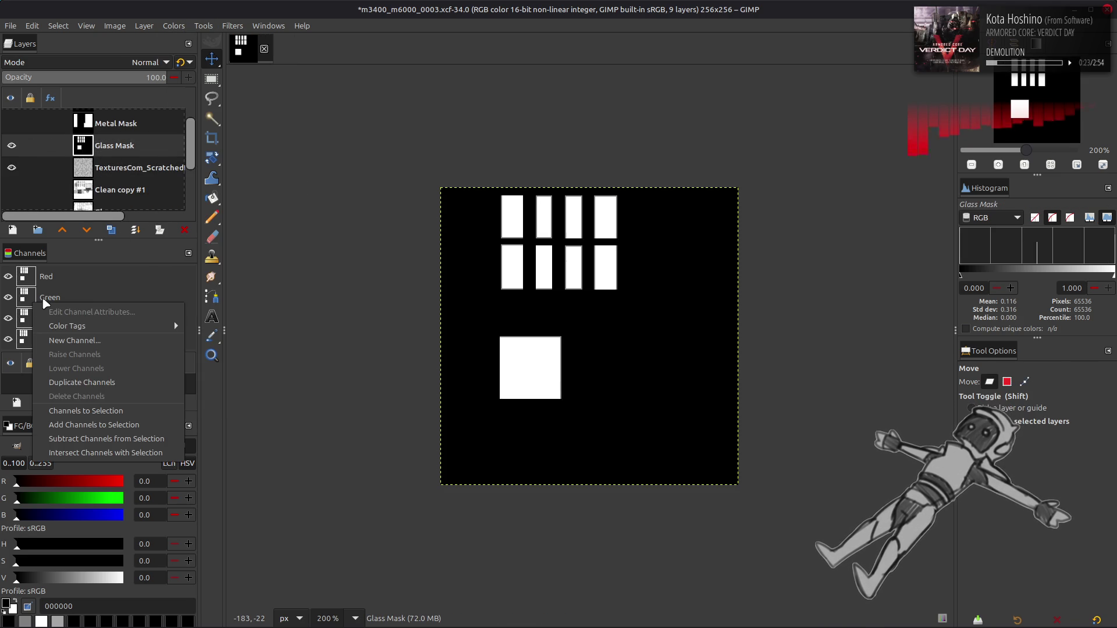
left_click(87, 410)
Add a layer mask from the glass selection to the scratched texture layer, then select none.
left_click(11, 146)
left_click(116, 168)
right_click(116, 168)
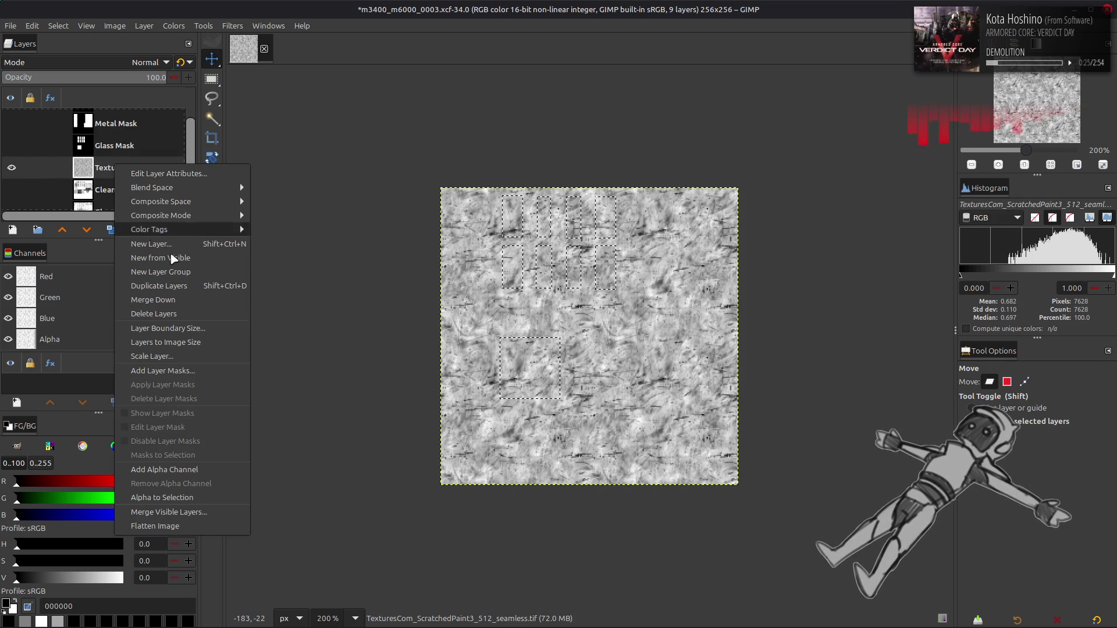
left_click(196, 369)
left_click(611, 430)
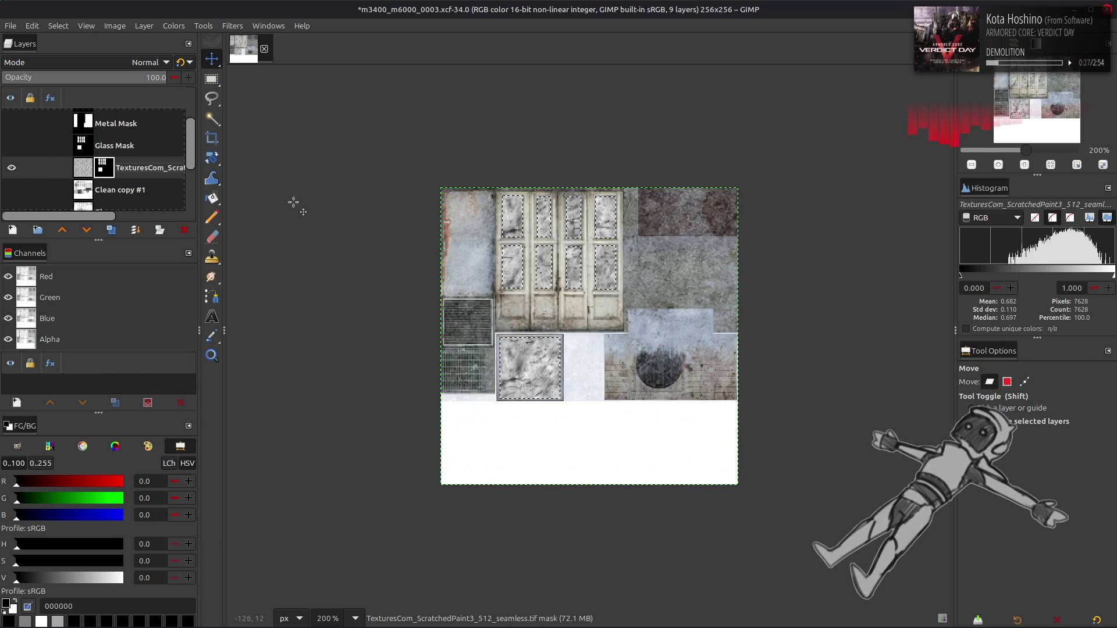
left_click(58, 26)
left_click(67, 57)
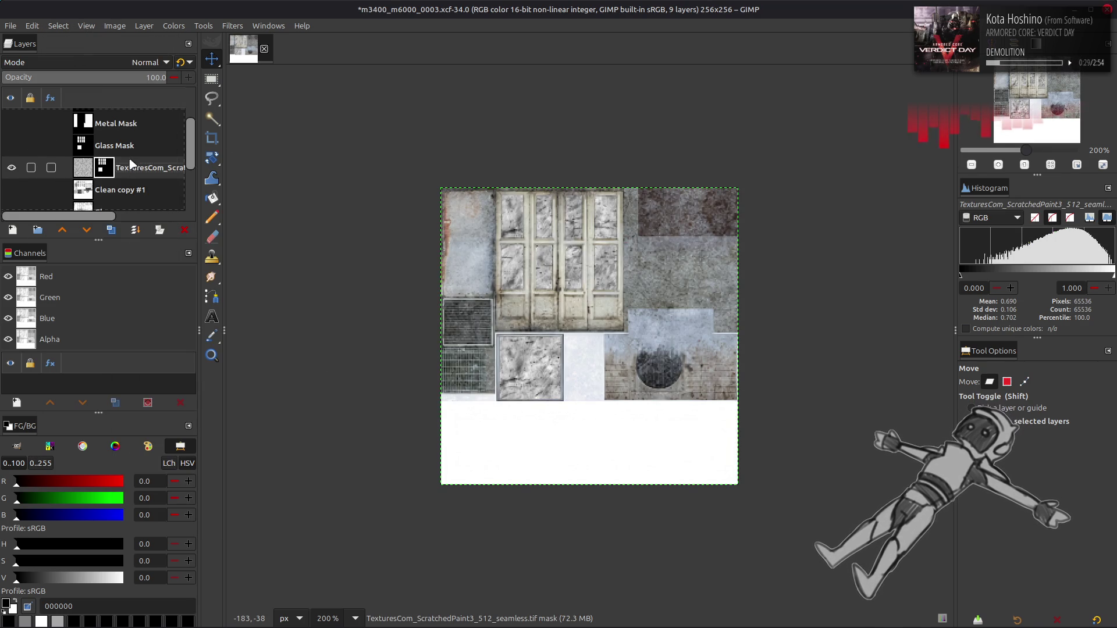
Rename the masked texture layer to 'Spec Glass'.
double_click(129, 168)
type("s")
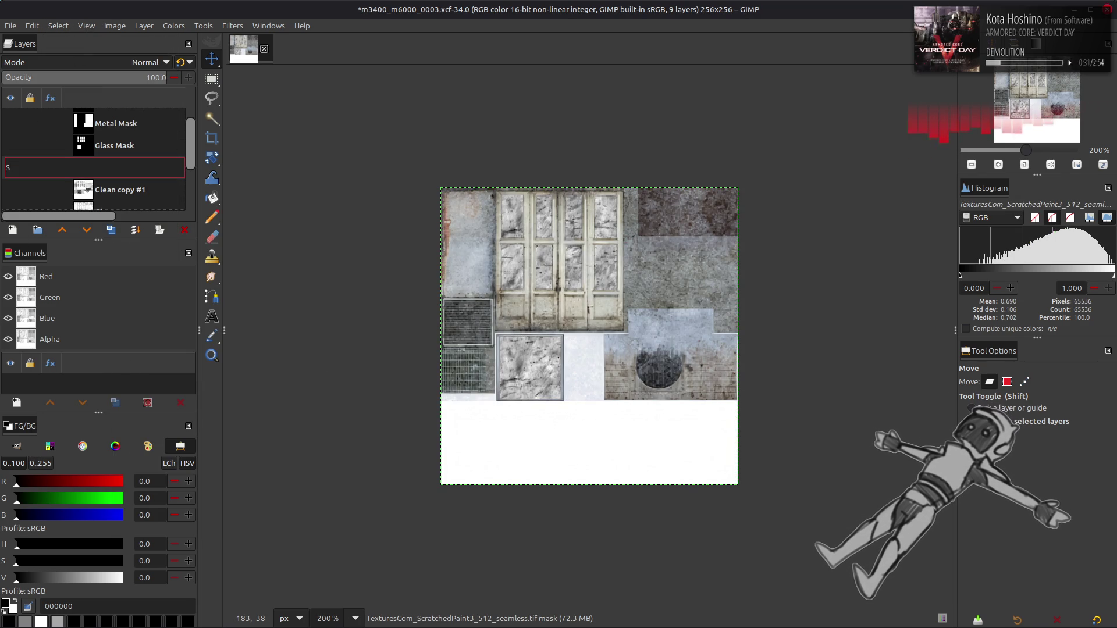
type("ass")
key("Return")
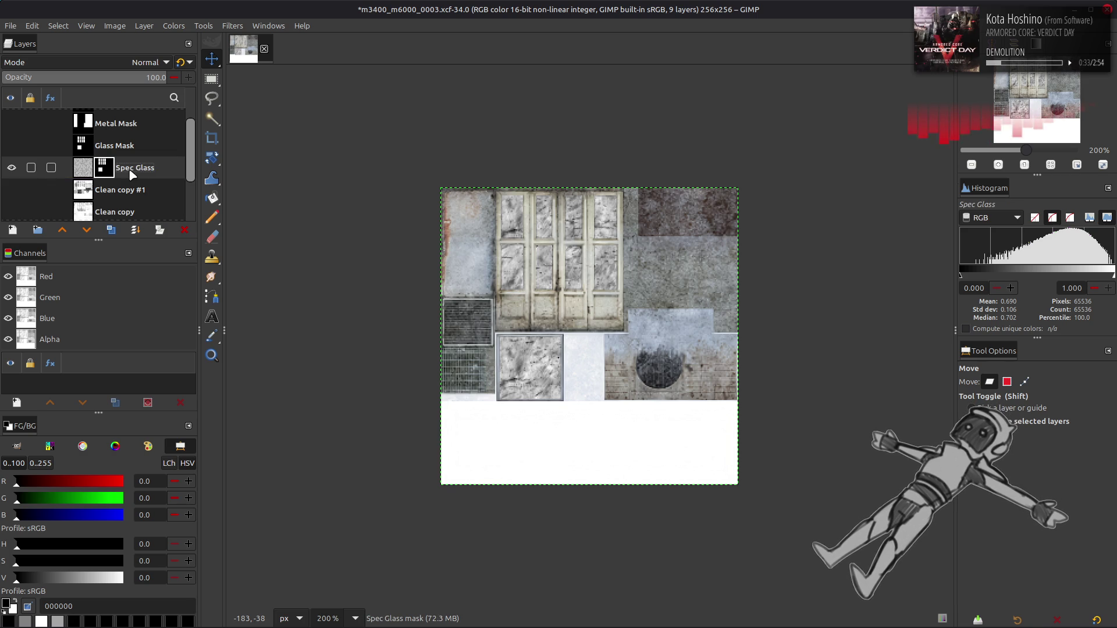
left_click(175, 26)
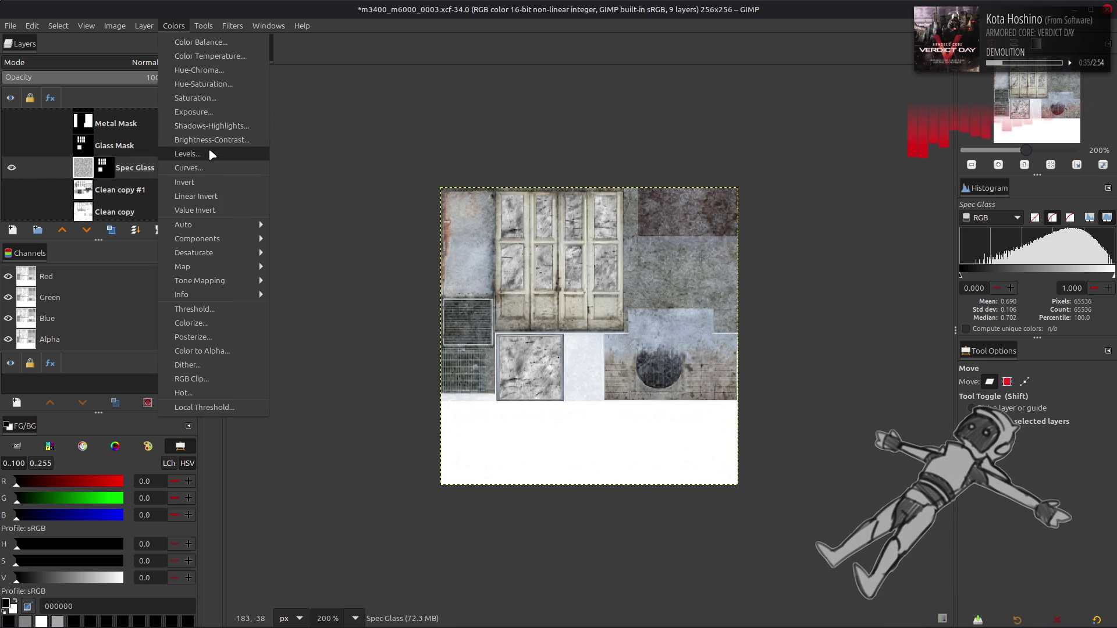
left_click(208, 147)
scroll(183, 224, "down", 1)
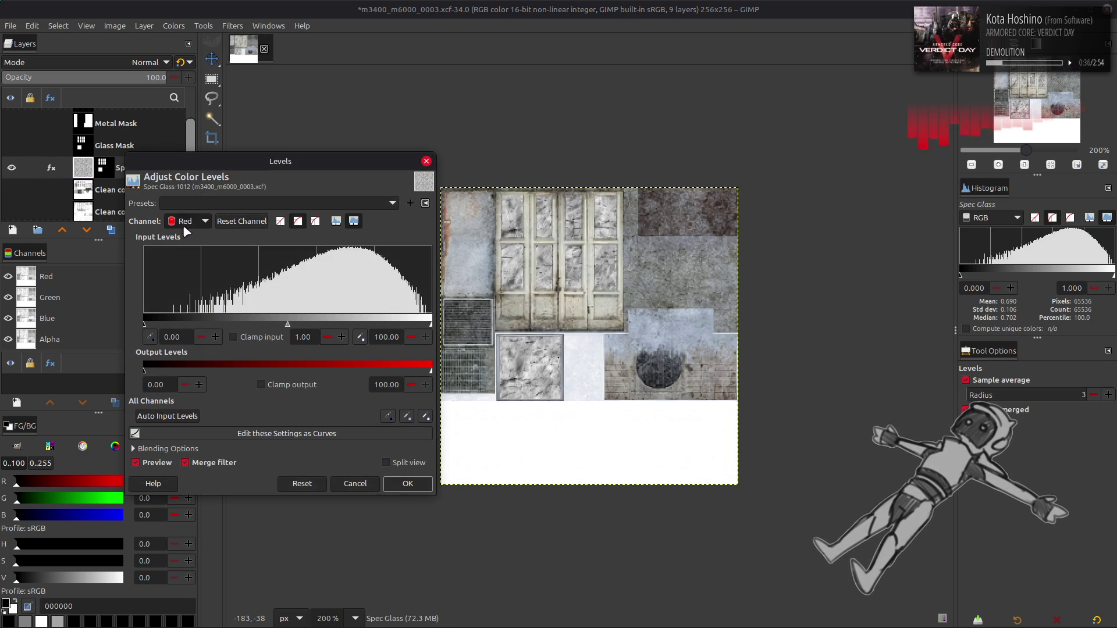
triple_click(163, 382)
type("25")
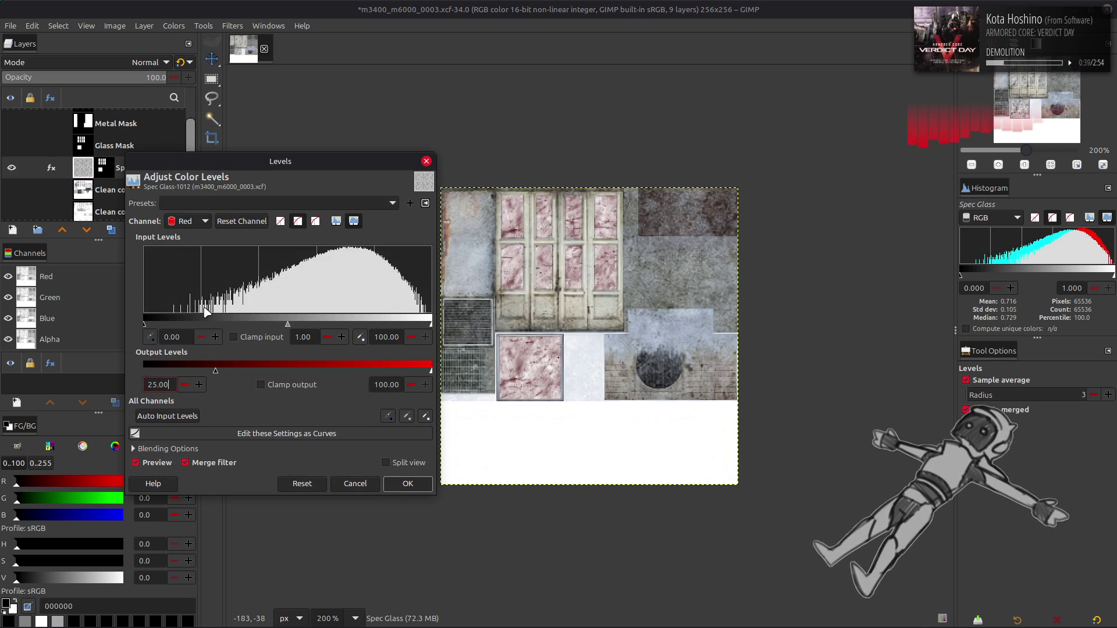
scroll(197, 221, "down", 1)
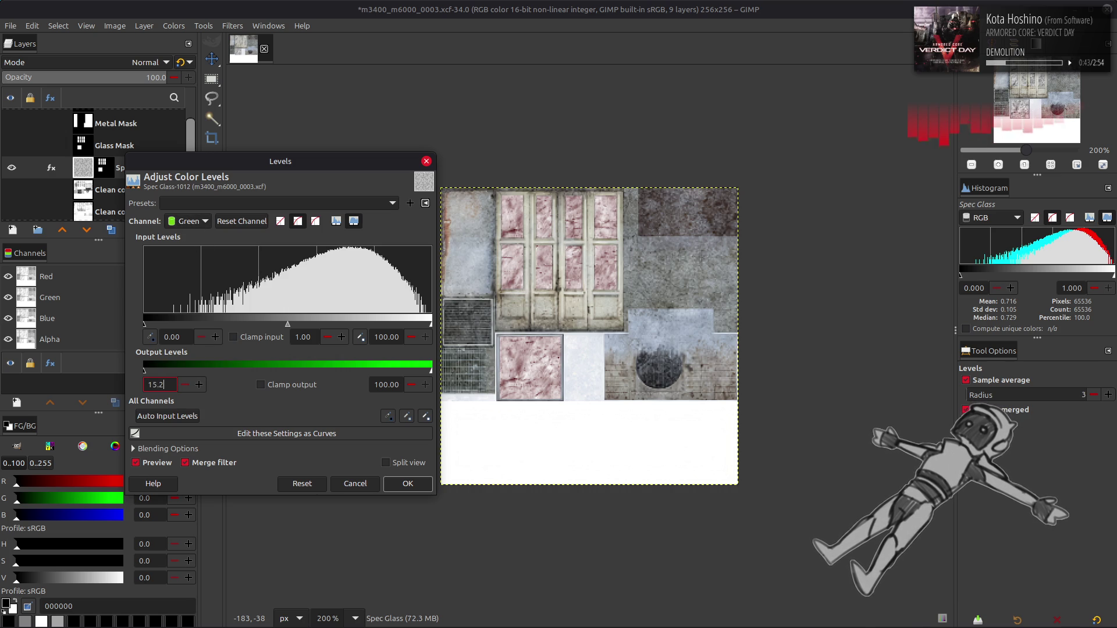
key("Return")
triple_click(392, 389)
type("24.8")
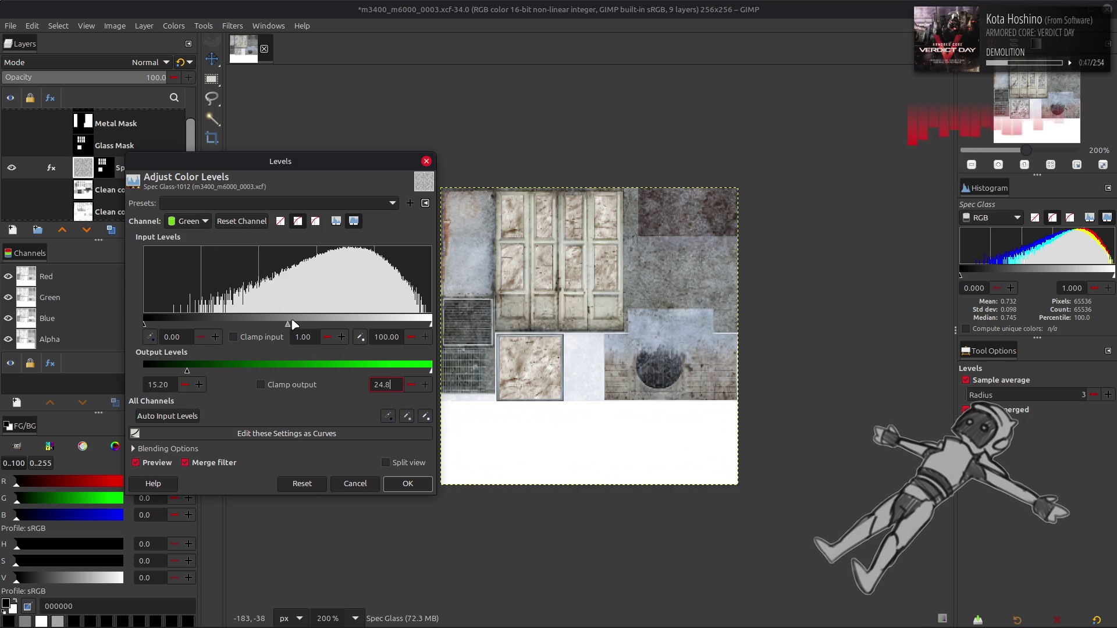
key("Return")
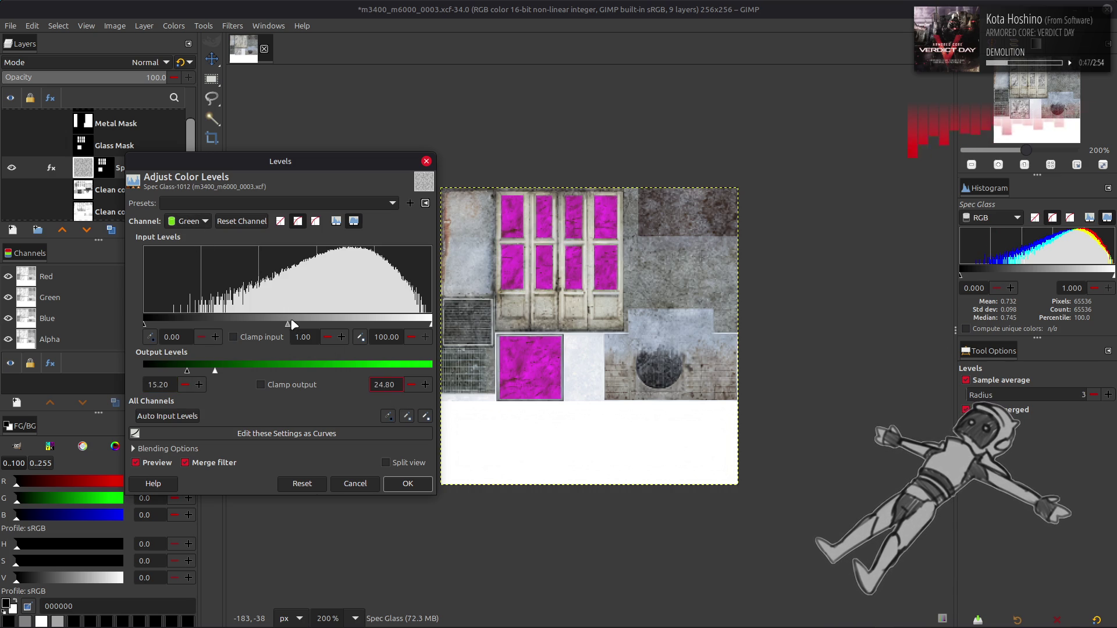
left_click(351, 481)
left_click(61, 27)
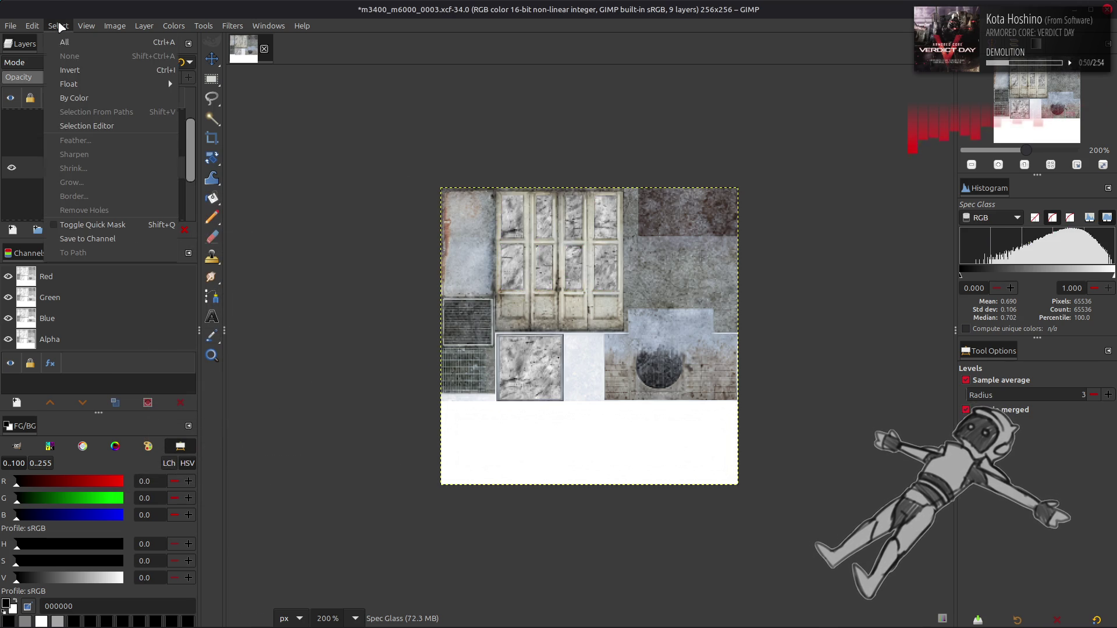
Remove the glass layer mask from the Spec Glass layer.
left_click(301, 119)
right_click(110, 169)
left_click(183, 402)
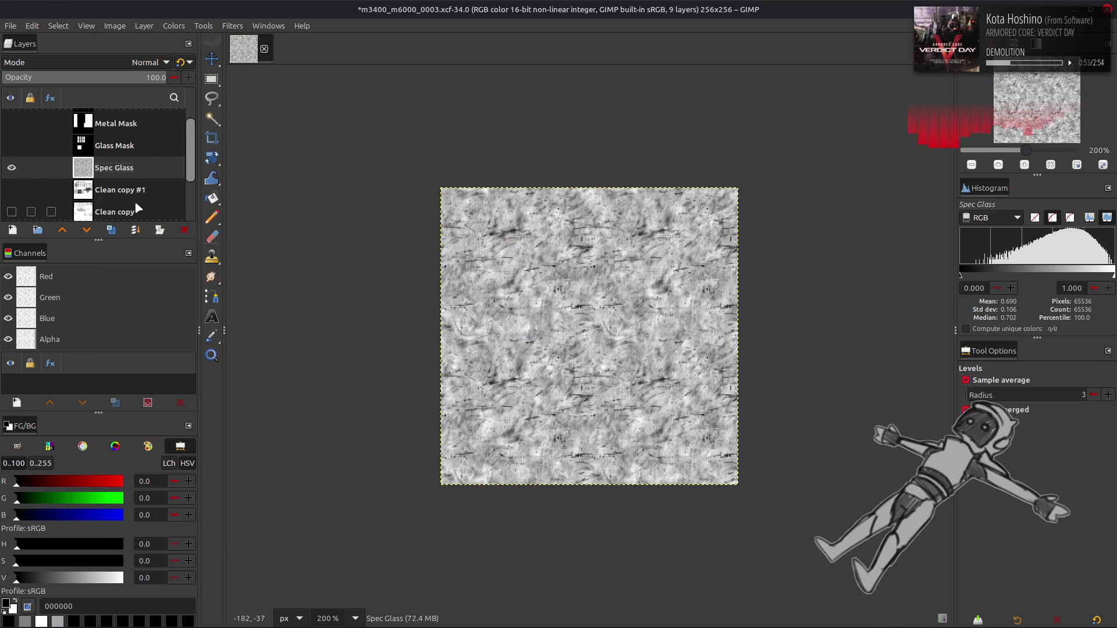
Inspect Clean copy #1 on its own and duplicate it as Clean copy #3.
scroll(119, 174, "down", 2)
scroll(121, 177, "up", 3)
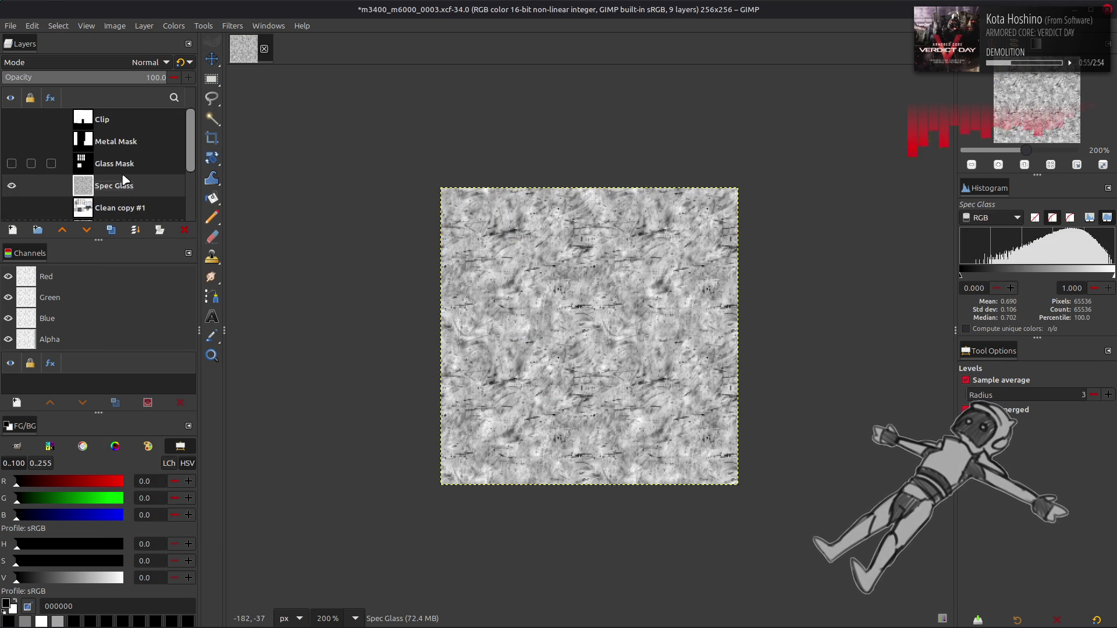
scroll(124, 180, "down", 2)
left_click(14, 170, "shift")
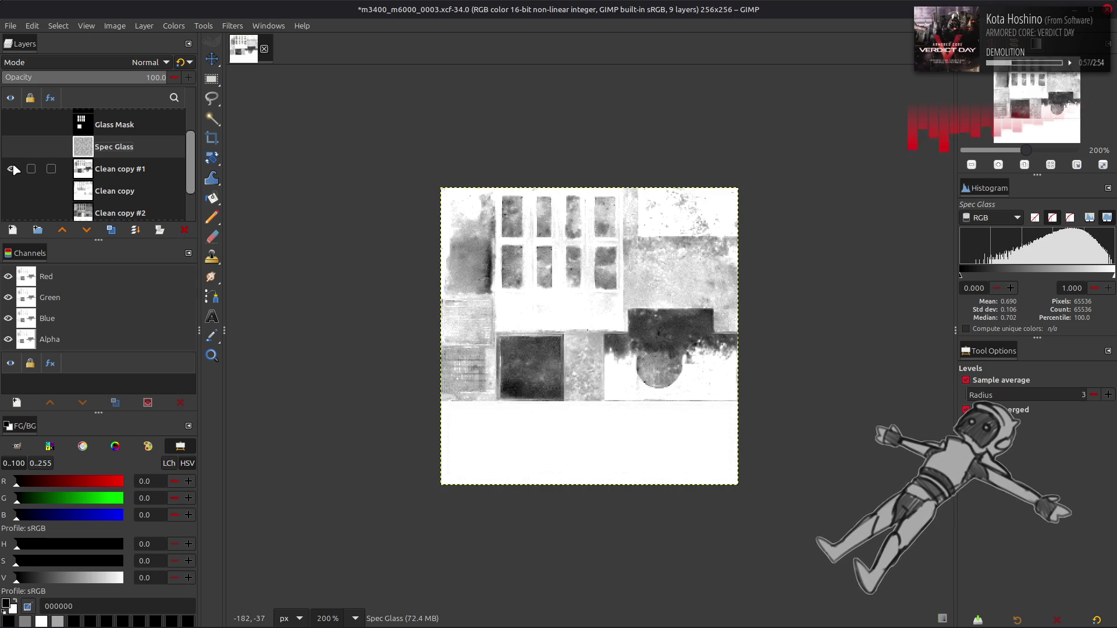
left_click(15, 169, "shift")
left_click(13, 169, "shift")
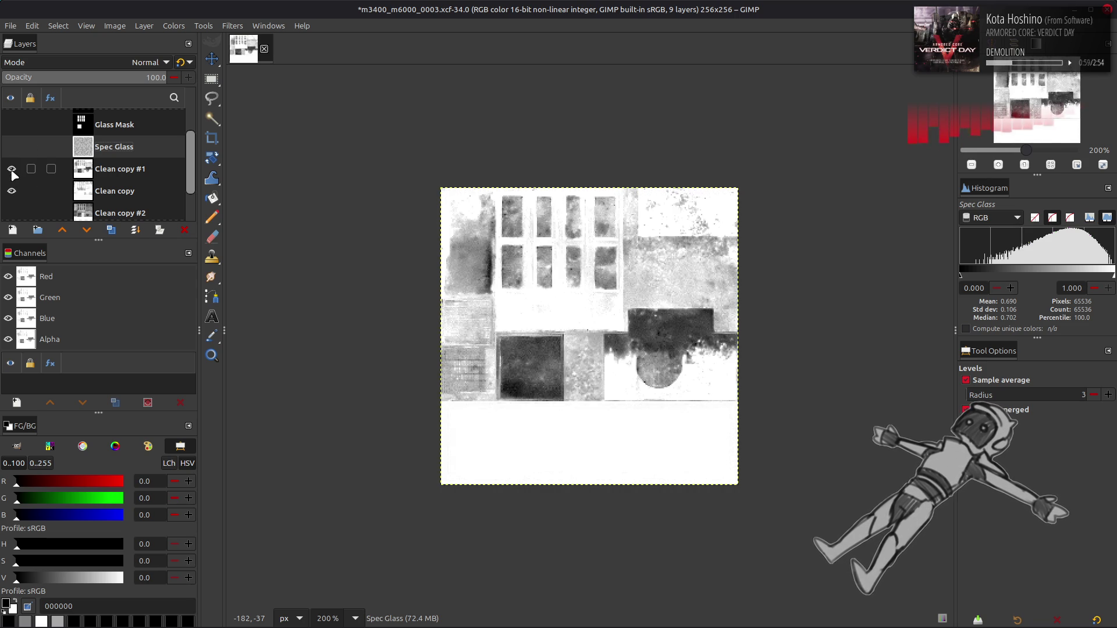
left_click(115, 168)
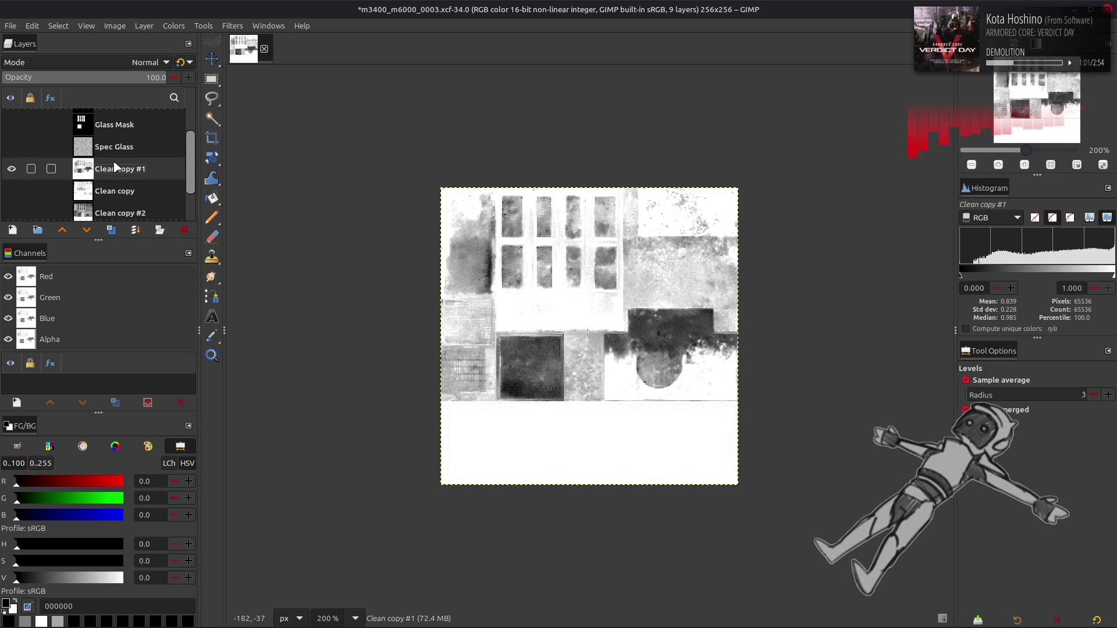
left_click(111, 229)
Compare the greyscale Clean copy #3 against the colour texture by toggling visibility.
left_click(13, 169, "shift")
left_click(13, 169, "shift")
left_click(13, 170, "shift")
left_click(16, 172, "shift")
left_click(16, 172, "shift")
Duplicate Clean copy #2 as Clean copy #4 and move it up beneath Spec Glass.
scroll(17, 169, "down", 2)
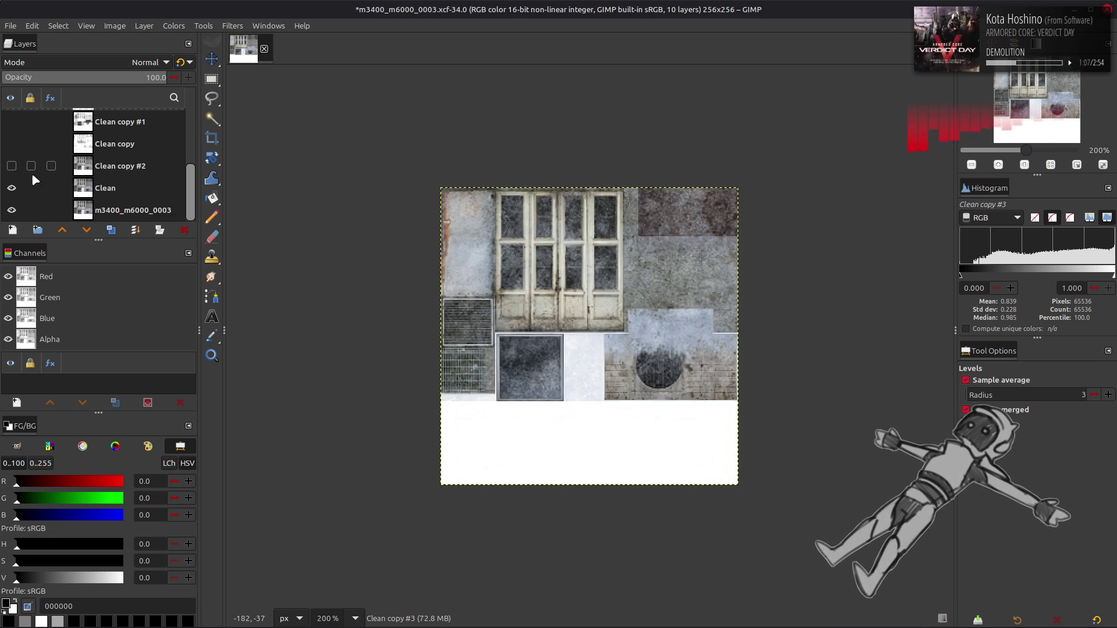
left_click(53, 169)
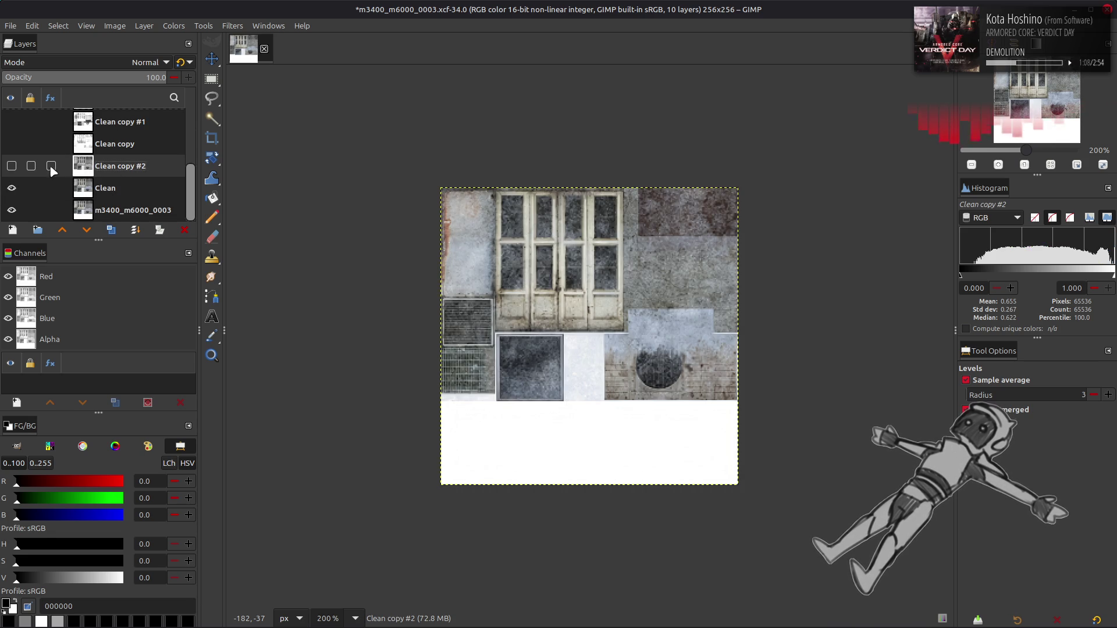
left_click(111, 230)
mouse_move(108, 199)
left_mouse_down()
mouse_move(118, 98)
mouse_move(122, 157)
left_mouse_up()
Show Clean copy #4 and Clean copy #3, and invert the colours of Clean copy #4.
left_click(12, 177, "shift")
left_click(13, 158)
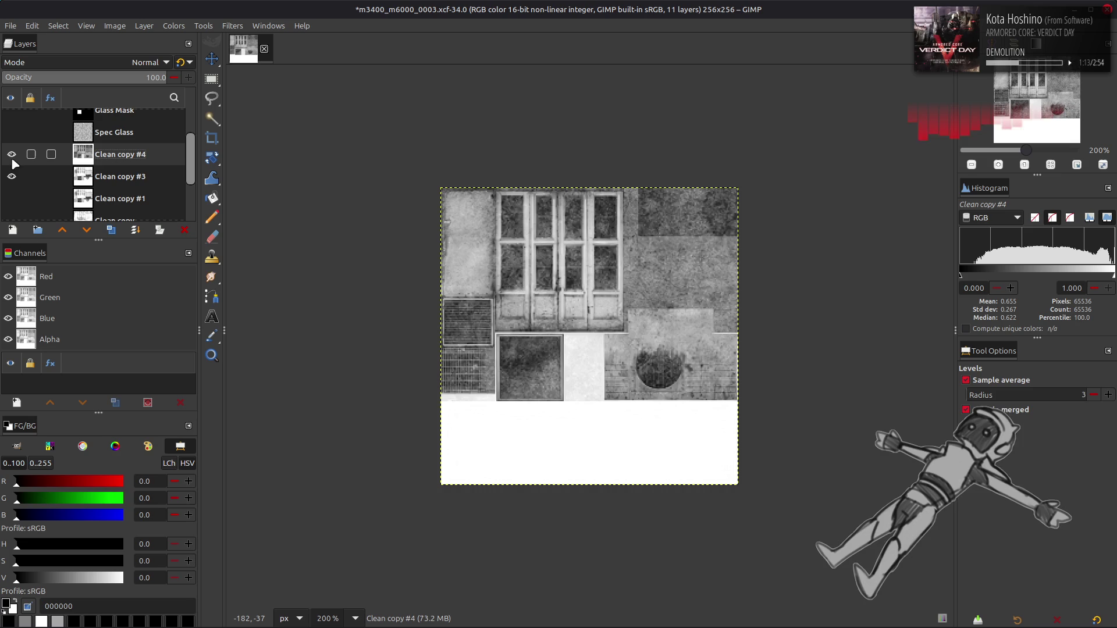
left_click(173, 25)
left_click(175, 174)
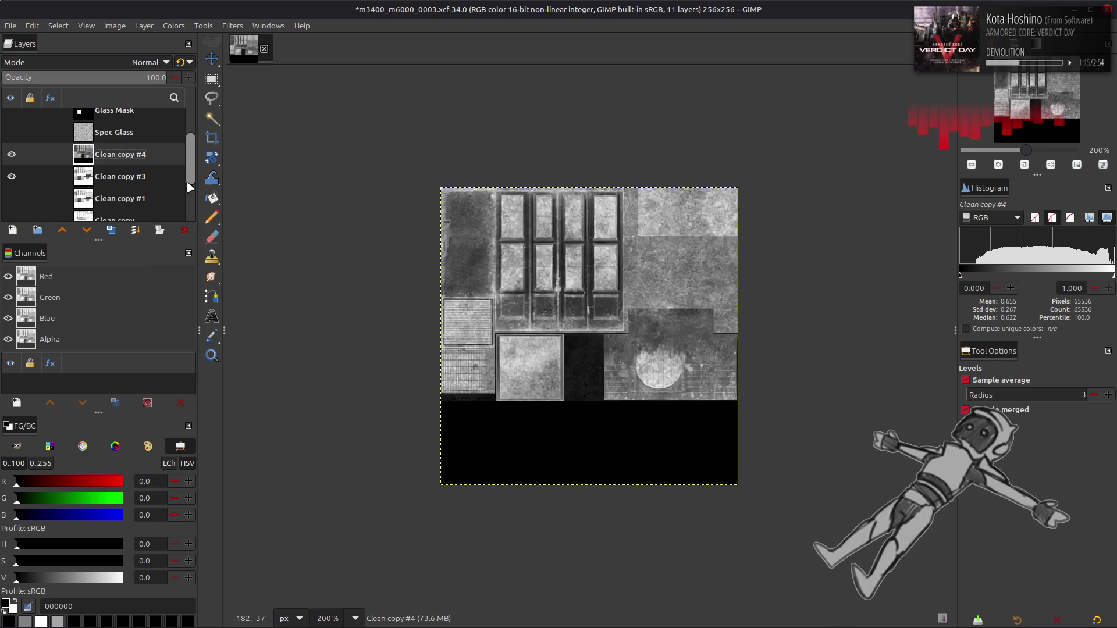
Compare the inverted Clean copy #4 on and off, then move Clean copy #3 above it.
left_click(130, 171)
left_click(11, 155)
left_click(11, 154)
left_click(11, 155)
left_click(11, 155)
left_click(11, 154)
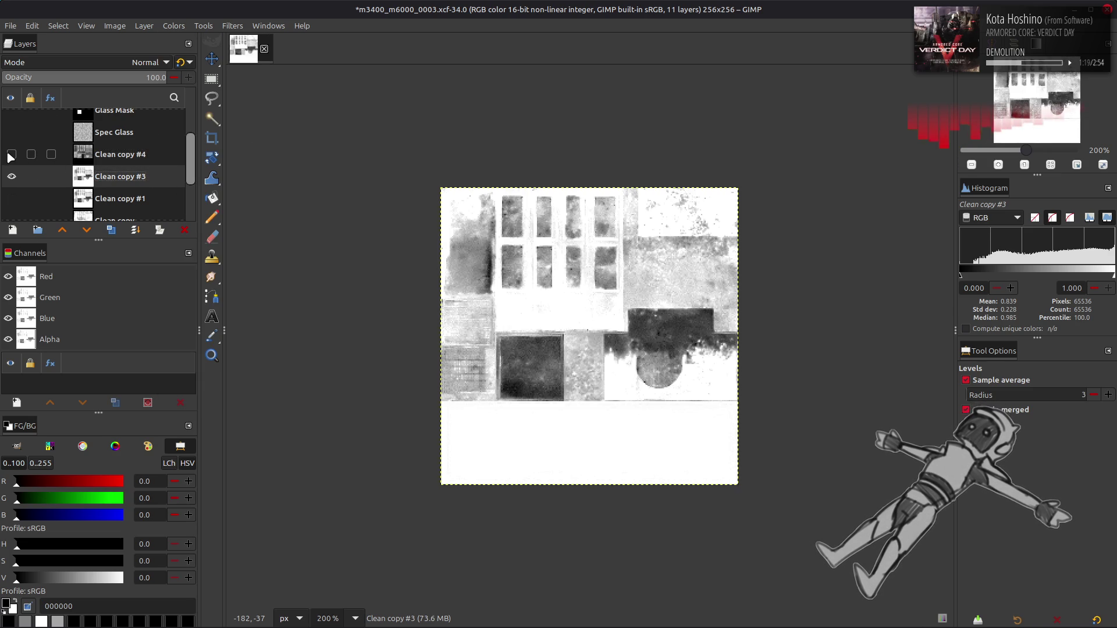
left_click(11, 154)
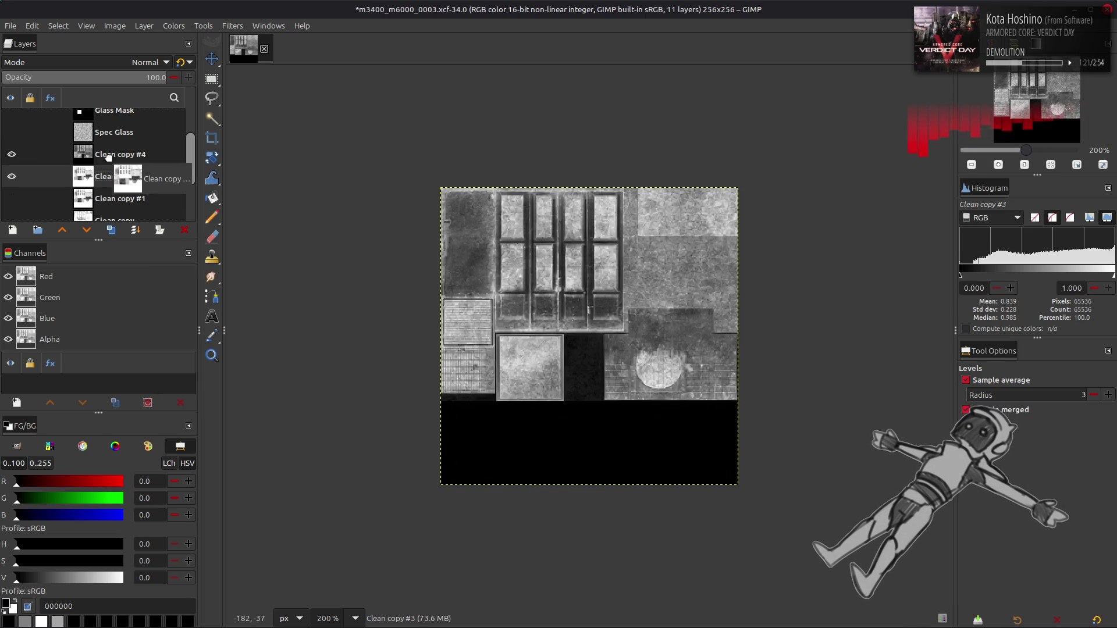
left_click_drag(103, 172, 116, 134)
Set Clean copy #3 to 50% opacity and compare it against the colour texture.
triple_click(132, 77)
type("50")
left_click(182, 63)
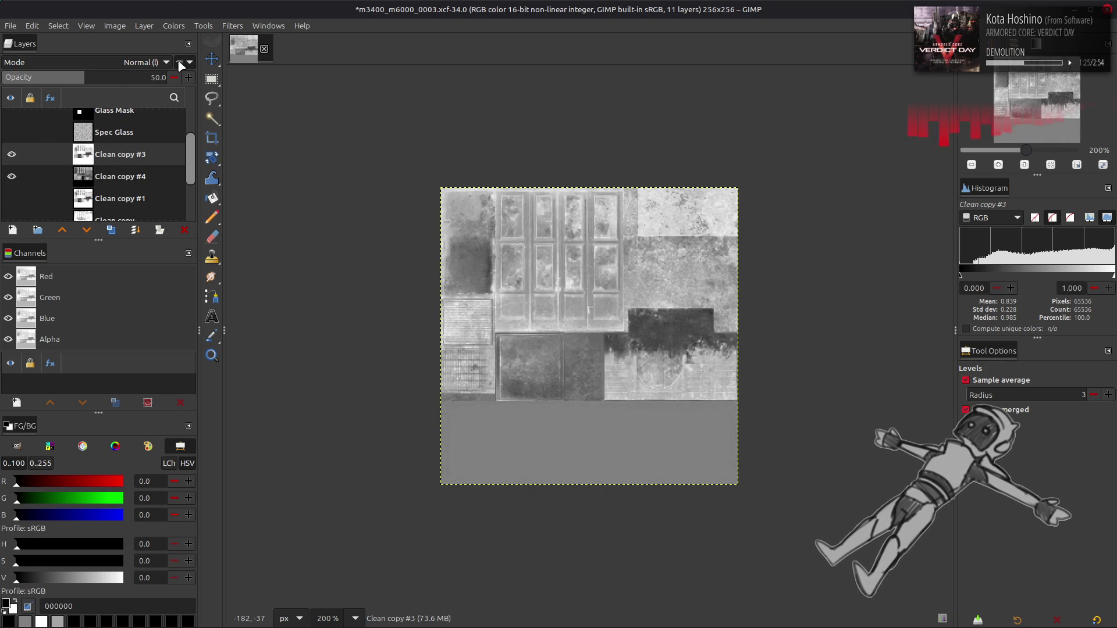
left_click(11, 155)
left_click(11, 176)
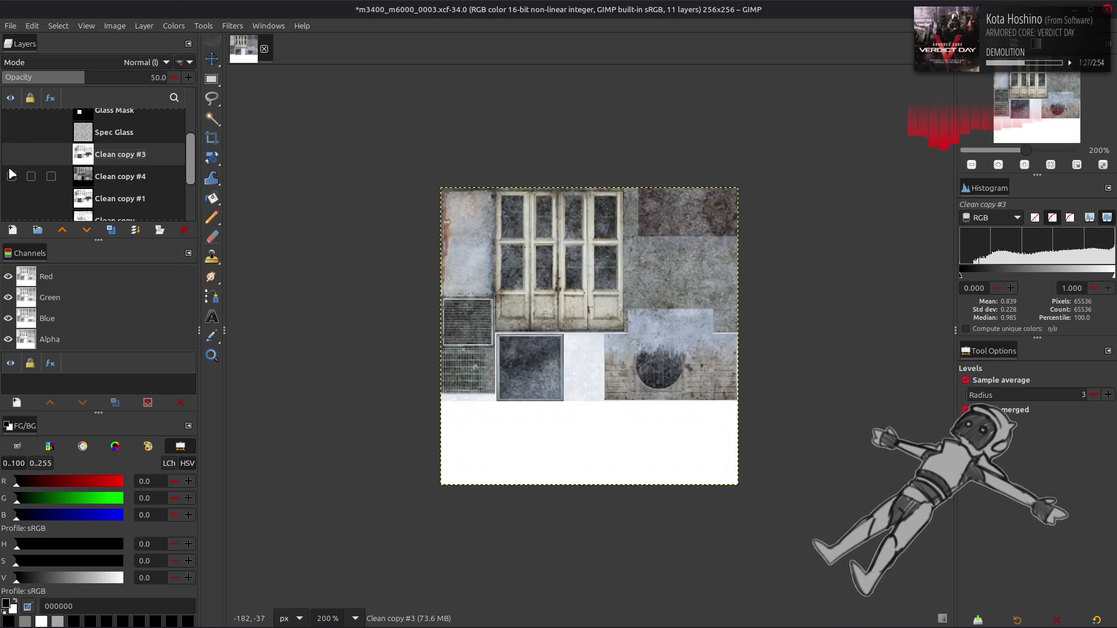
left_click(12, 176)
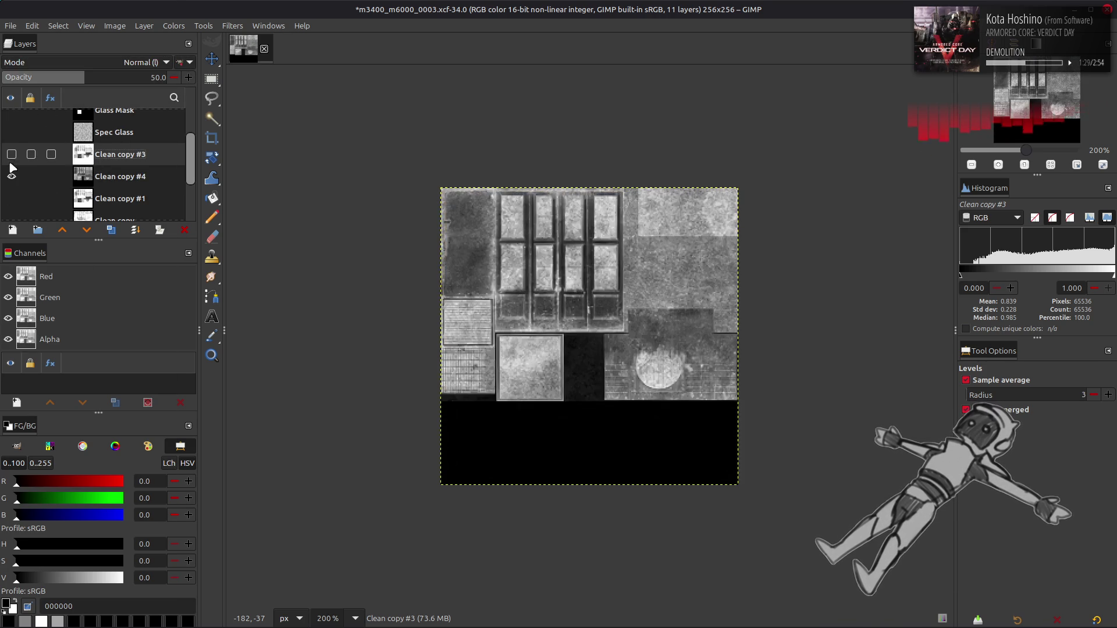
left_click(11, 154)
left_click(11, 154)
left_click(11, 176)
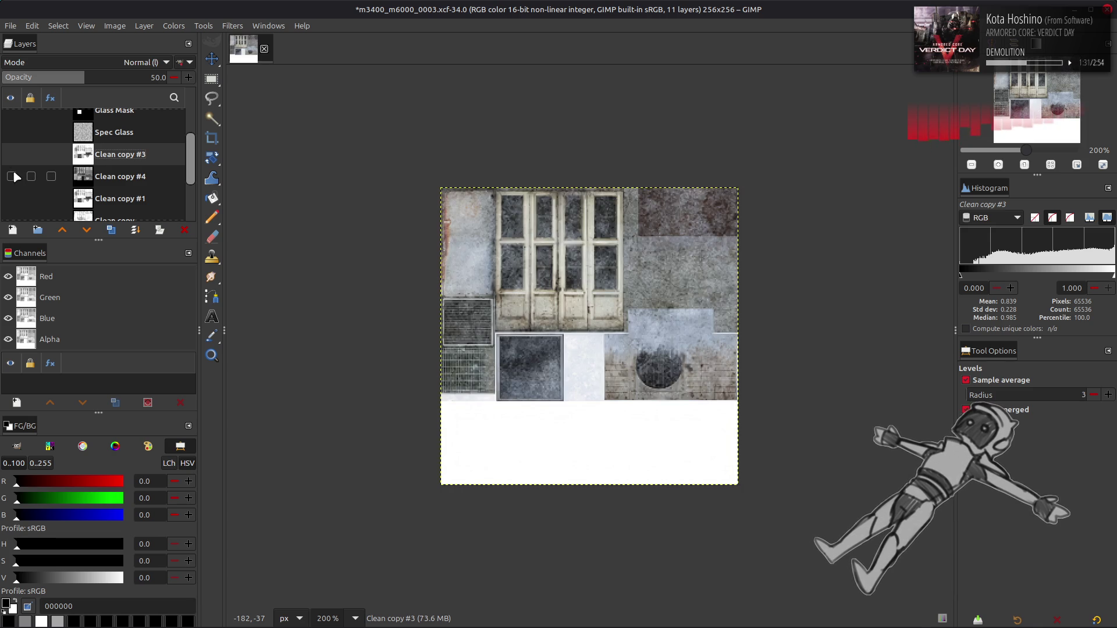
left_click(11, 176)
left_click(11, 154)
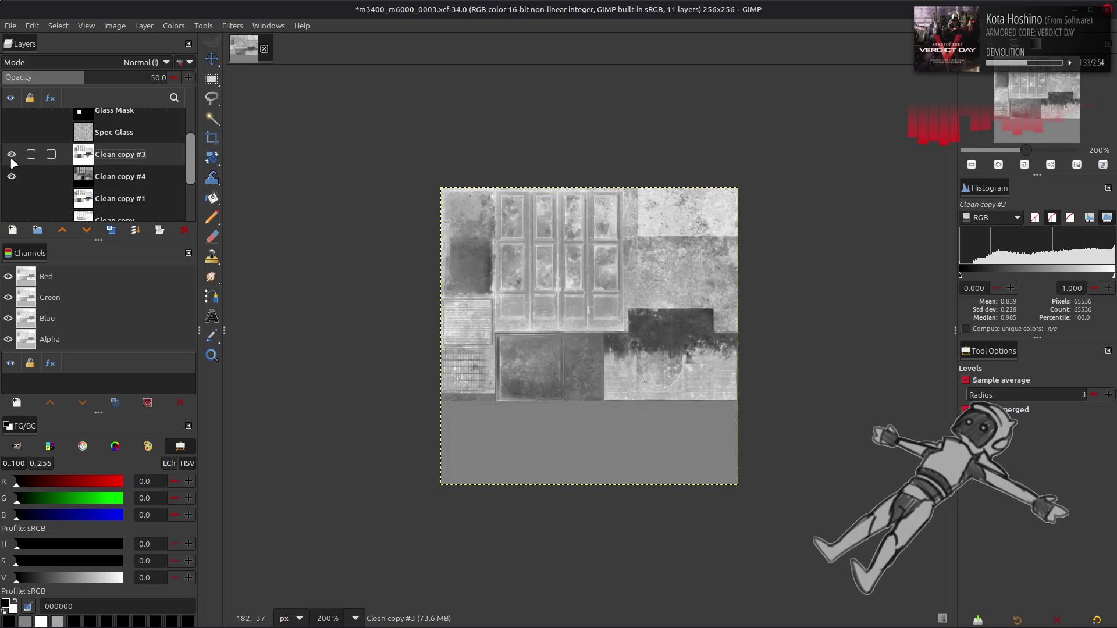
Blend Clean copy #3 with Multiply (legacy), then hide Clean copy #3 and #4.
scroll(102, 77, "up", 5)
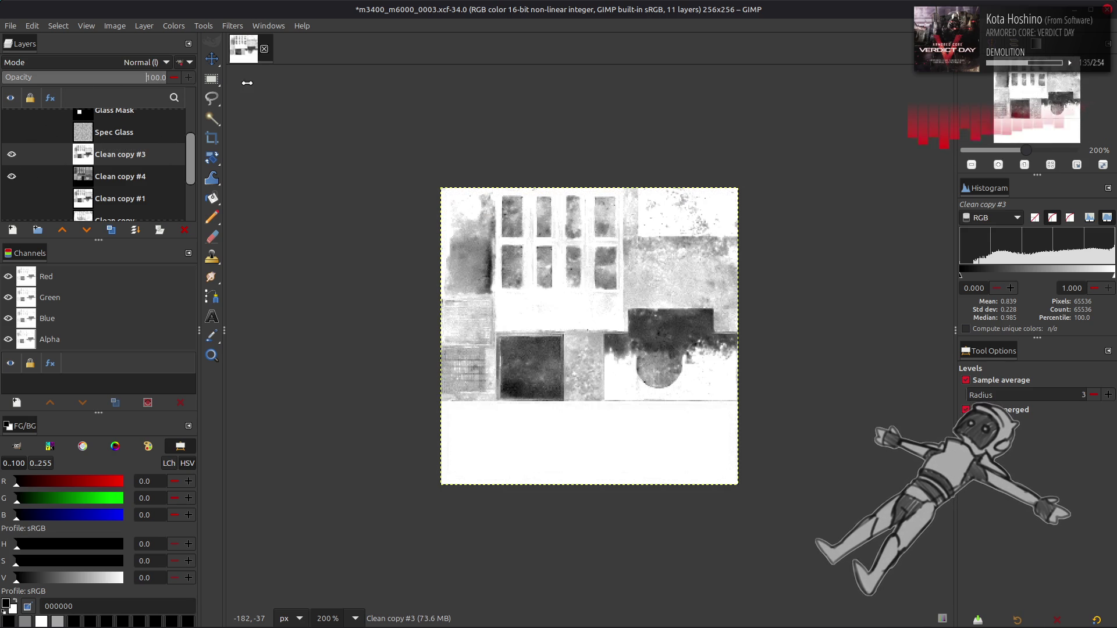
left_click(140, 63)
left_click(91, 177)
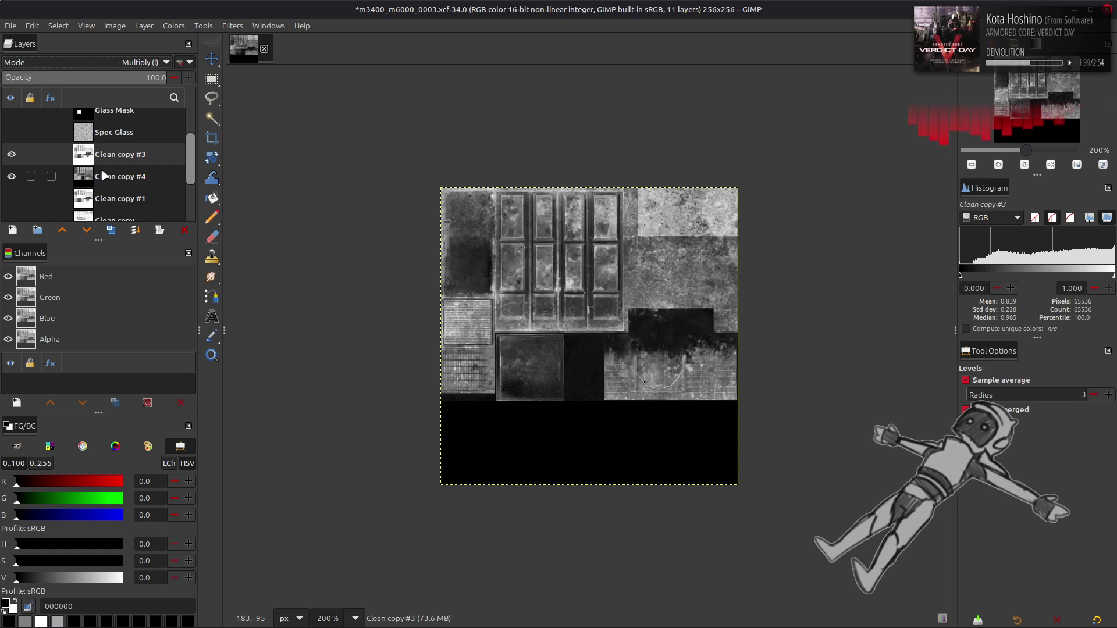
mouse_move(11, 160)
left_mouse_down()
mouse_move(12, 180)
mouse_move(12, 156)
left_mouse_up()
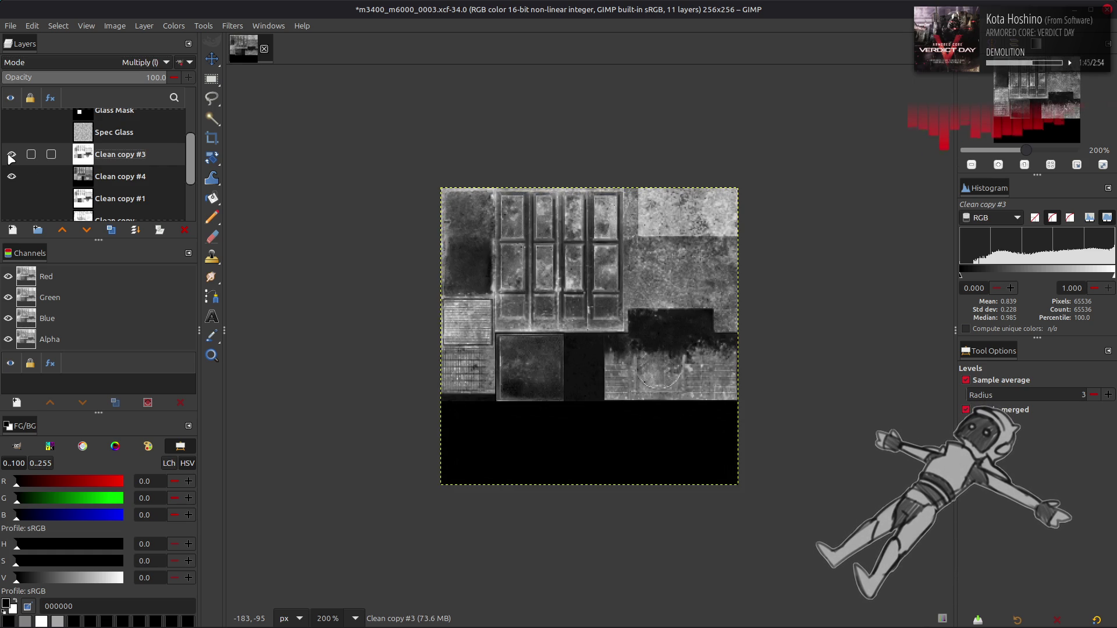
Try Clean copy #3 at 50 then 100 opacity, ending at Normal mode, 50%.
left_click(131, 76)
type("50")
key("Return")
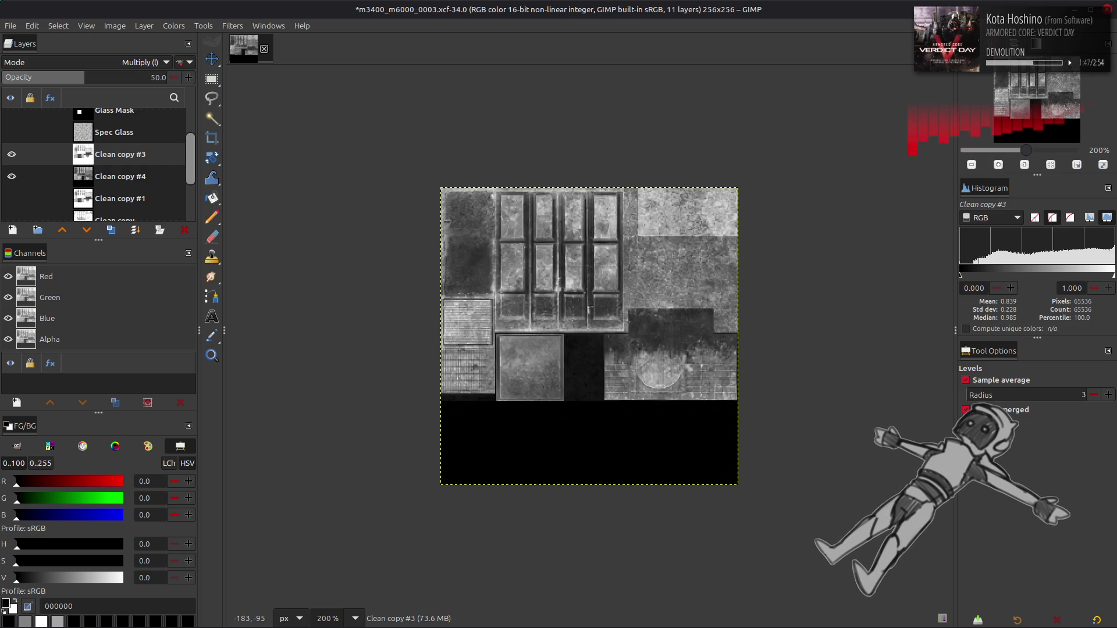
type("100")
key("Return")
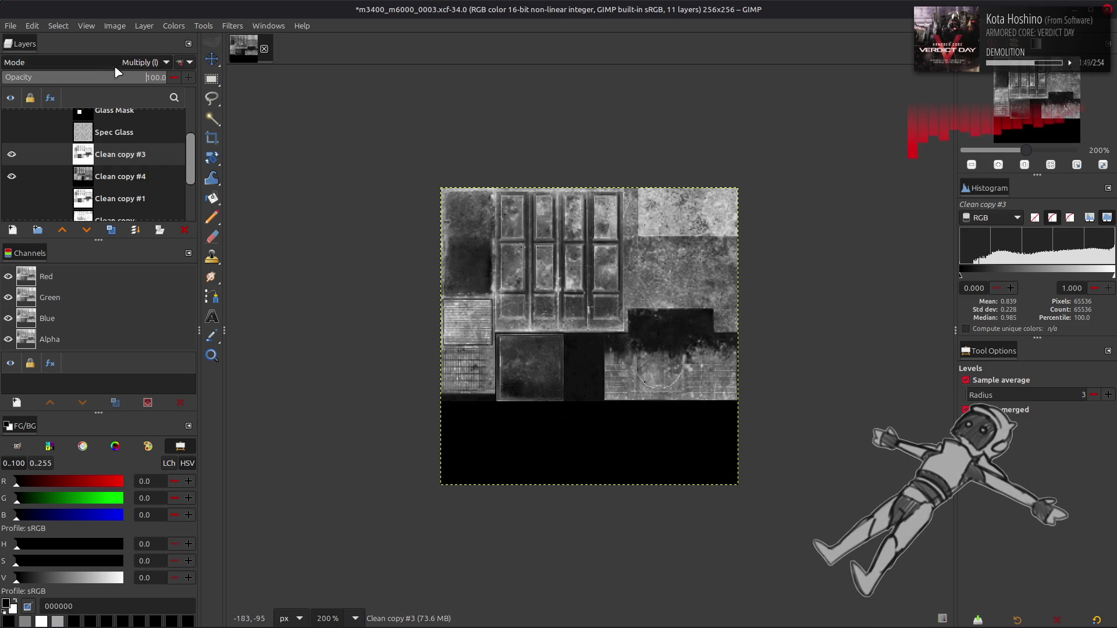
left_click(117, 62)
scroll(117, 63, "up", 3)
left_click(35, 11)
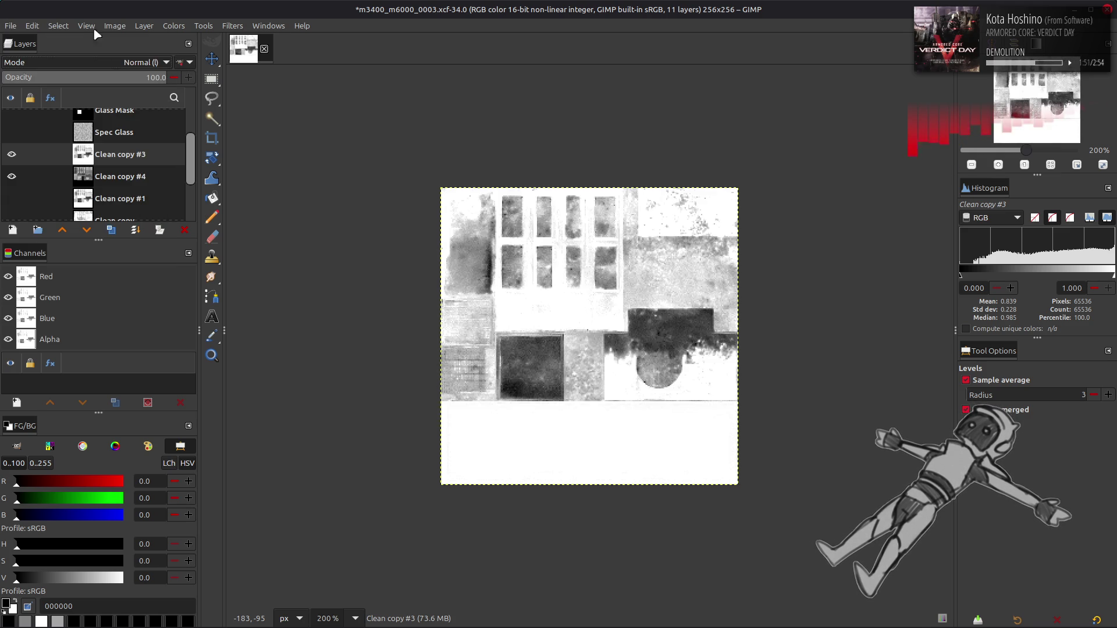
type("50")
key("Return")
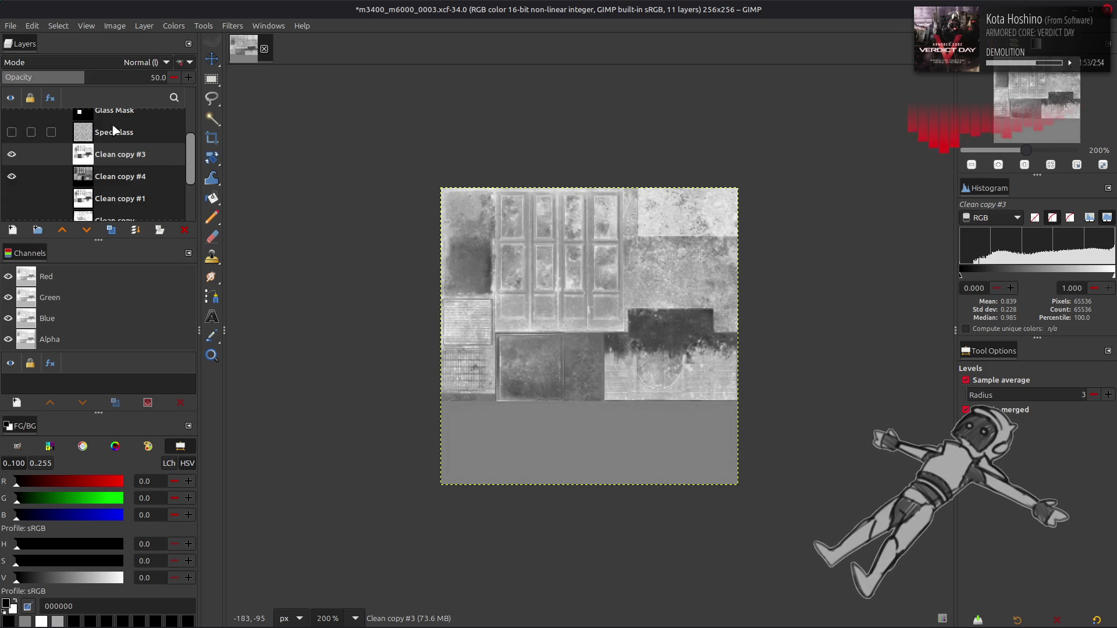
Delete the Clean copy #3 layer, leaving 10 layers.
right_click(106, 152)
key("d")
scroll(106, 153, "up", 1)
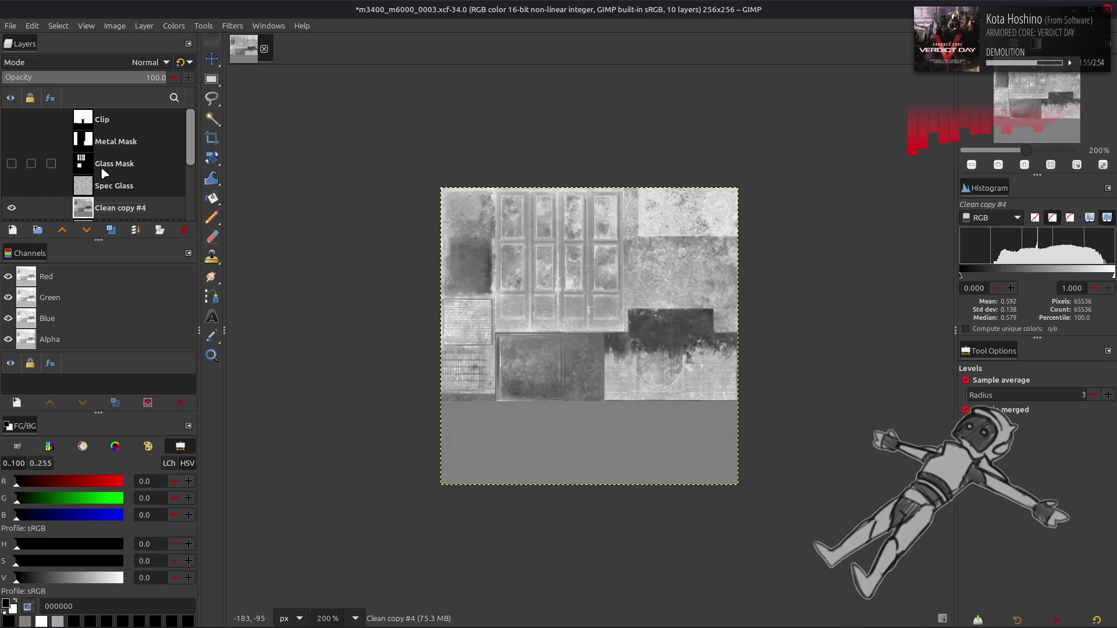
Drag Clean copy #4 above Spec Glass, then try Stretch Contrast and undo it.
left_click_drag(83, 208, 12, 186)
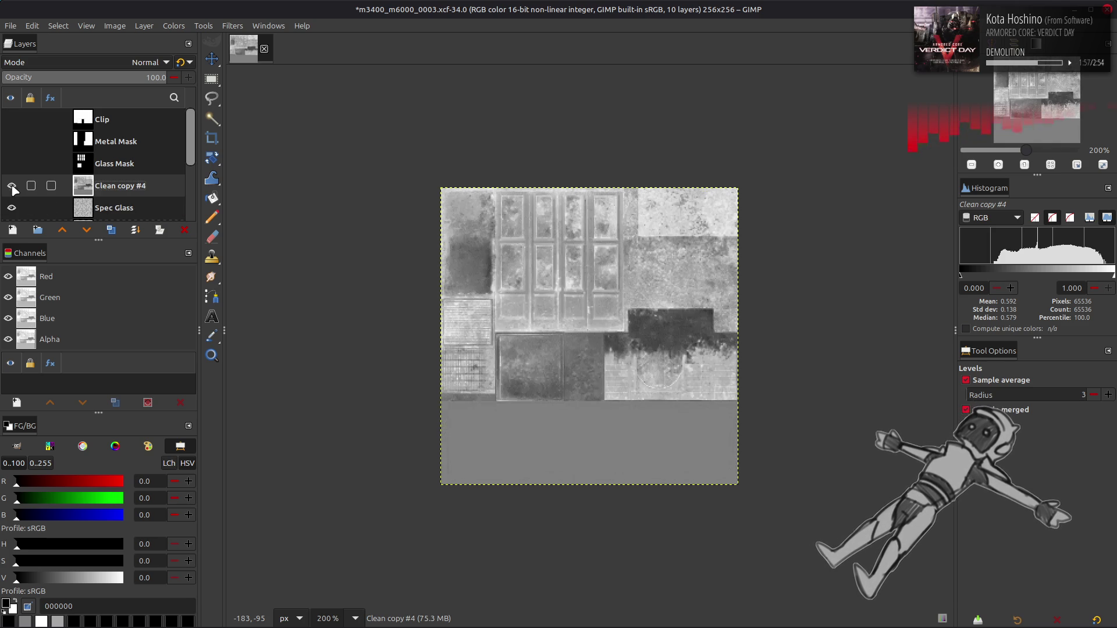
left_click(177, 28)
mouse_move(227, 224)
left_click(291, 255)
left_click(264, 435)
left_click(439, 516)
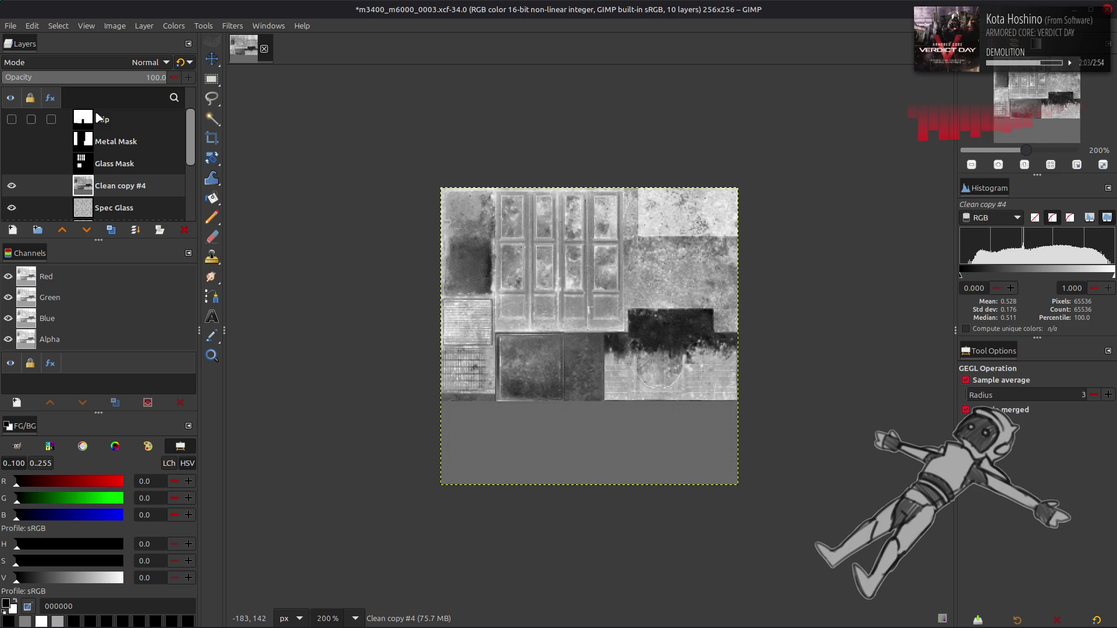
key("ctrl+z")
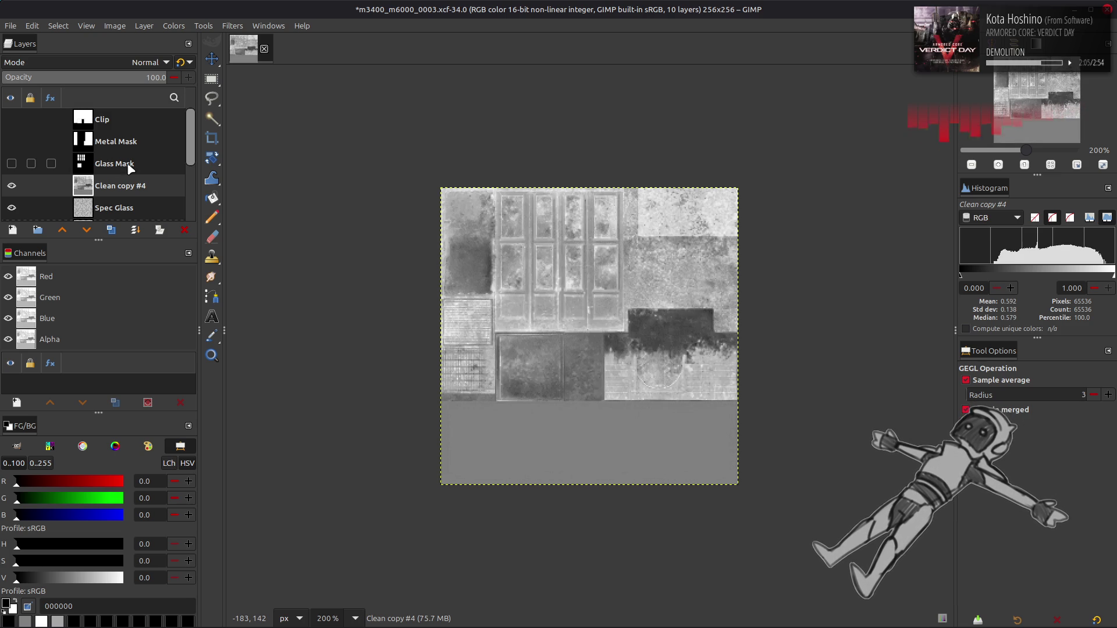
Duplicate the Glass Mask layer, show the copy, and set it to Multiply.
left_click(130, 168)
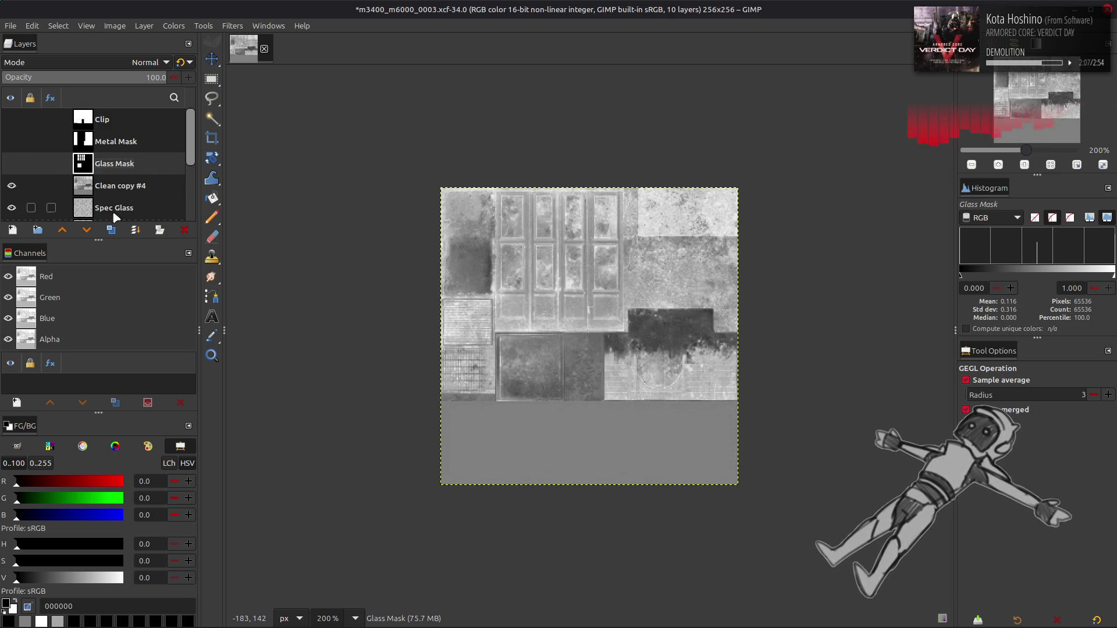
left_click(112, 232)
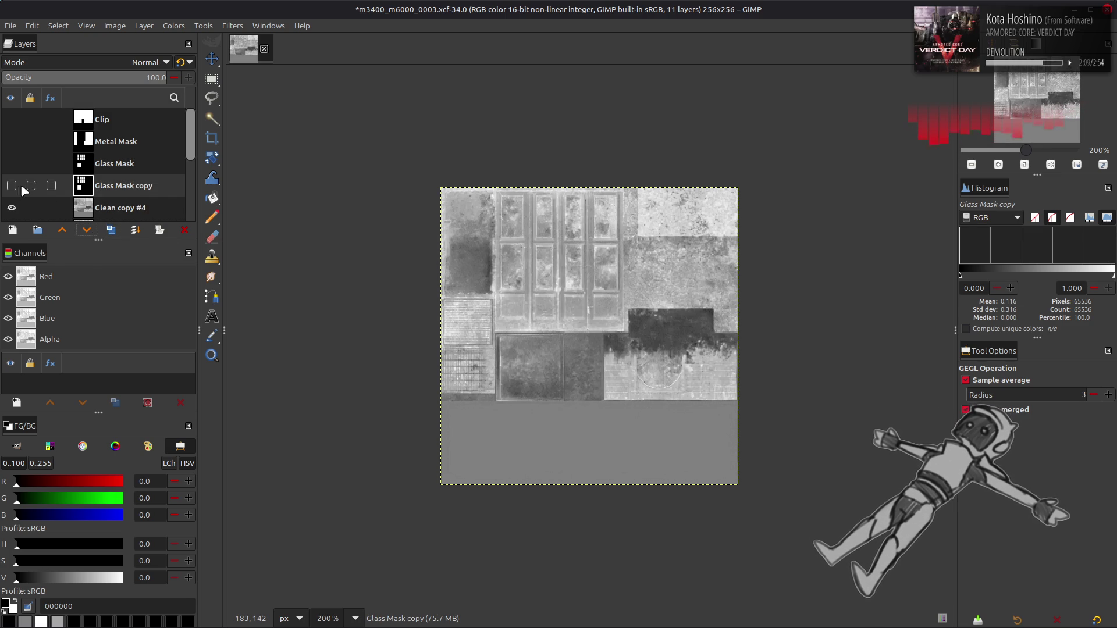
left_click(11, 185)
left_click(145, 62)
left_click(89, 278)
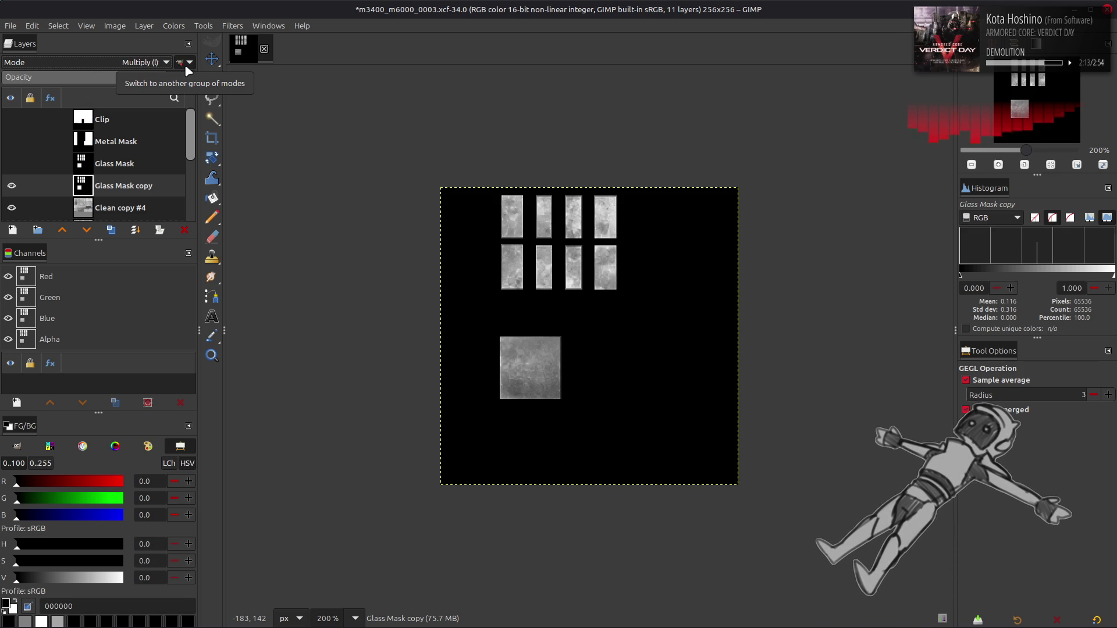
Brighten the Glass Mask copy with a Levels input adjustment, then switch to the Move tool.
left_click(173, 26)
left_click(192, 156)
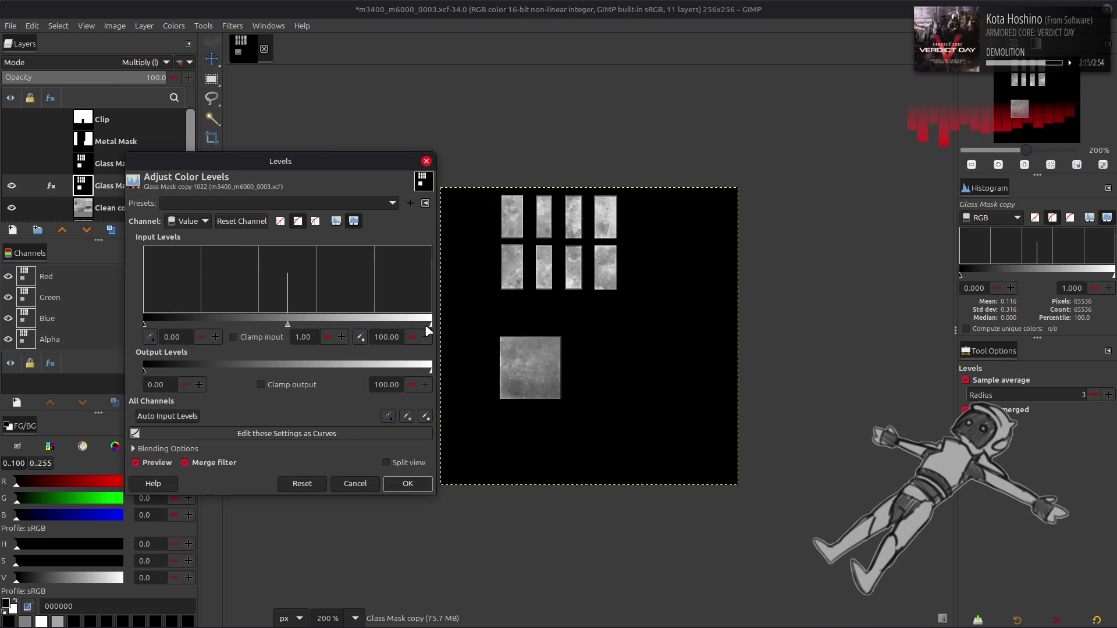
left_click_drag(429, 329, 290, 389)
left_click(401, 483)
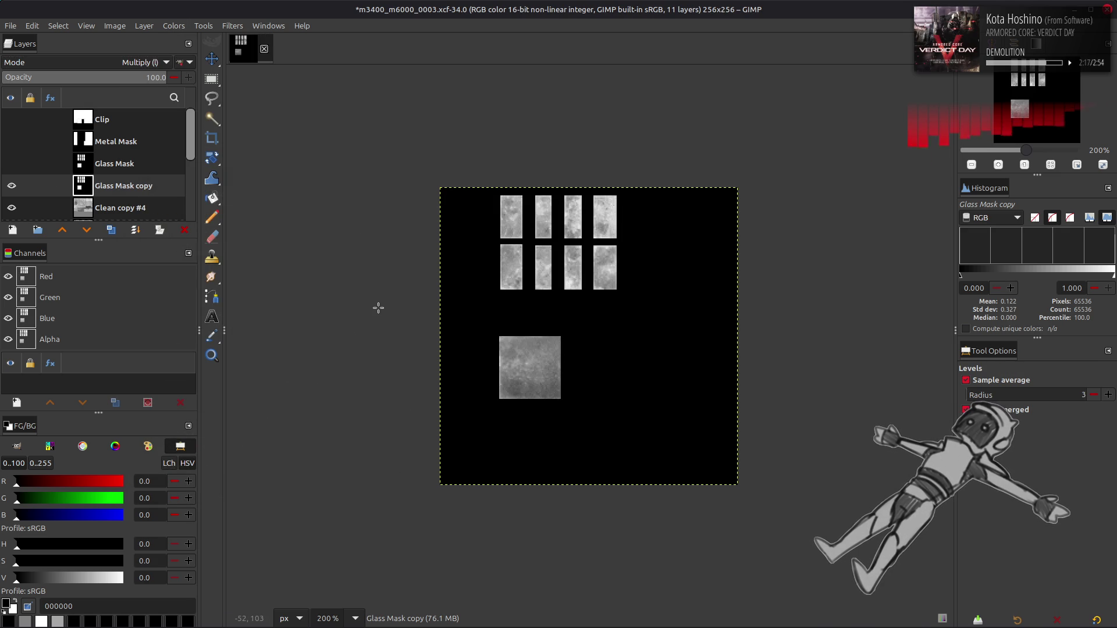
key("m")
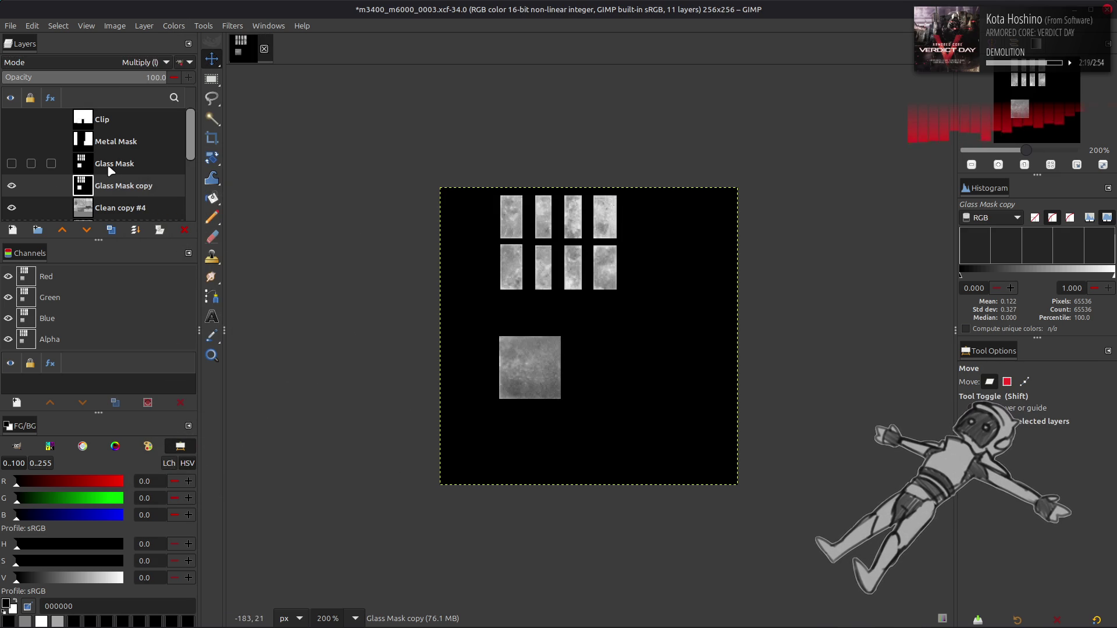
scroll(111, 170, "down", 1)
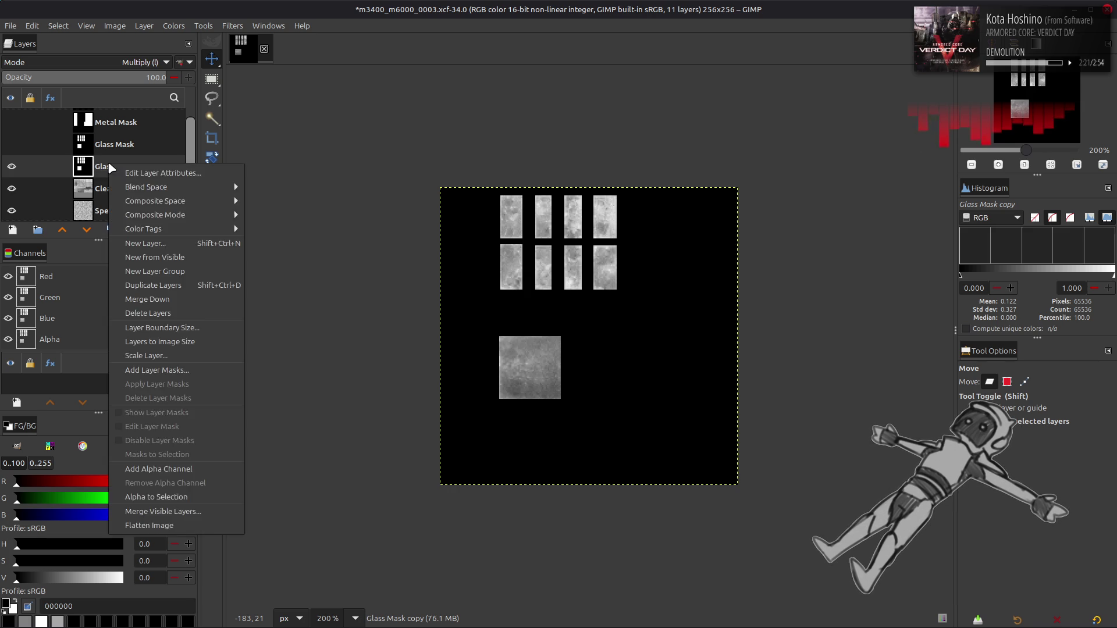
Merge the Glass Mask copy down into Clean copy #4 and apply Stretch Contrast.
right_click(110, 168)
left_click(146, 312)
left_click(171, 25)
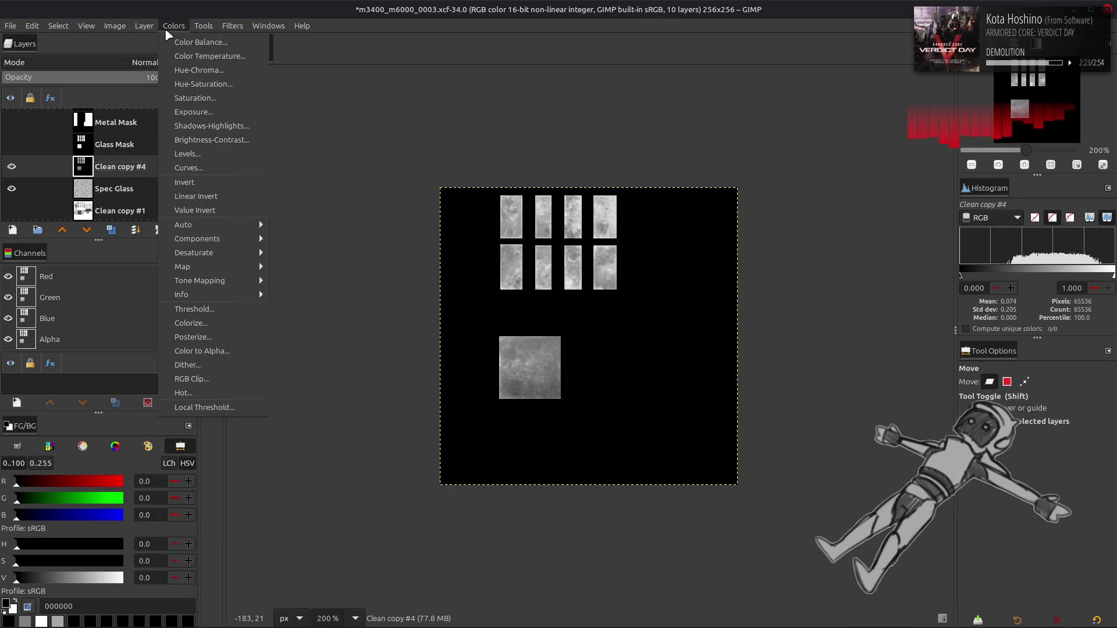
mouse_move(234, 225)
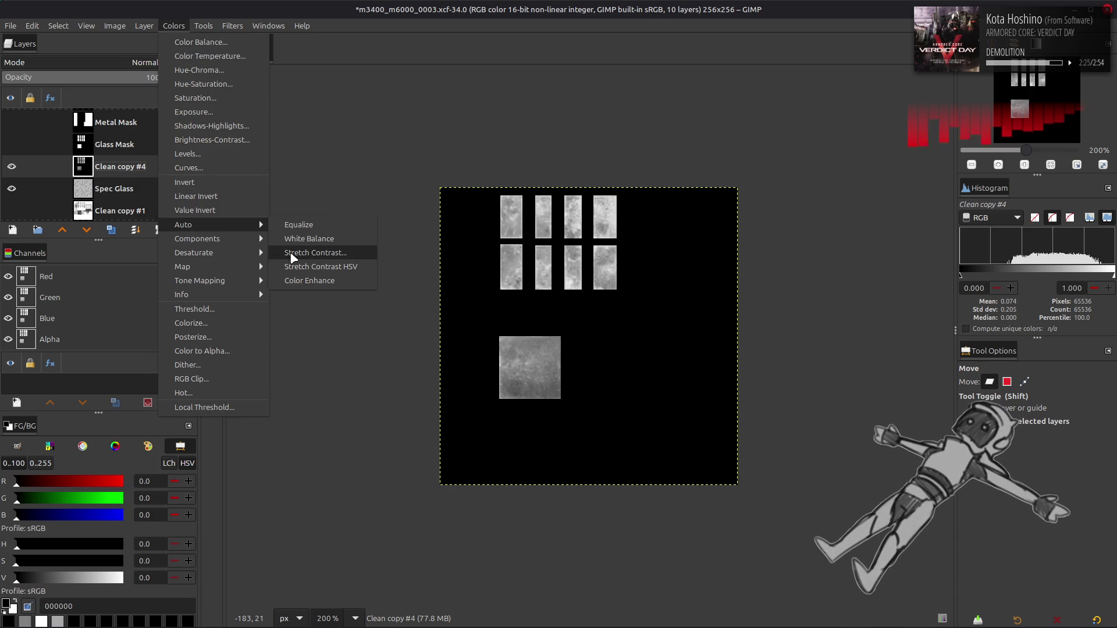
left_click(293, 257)
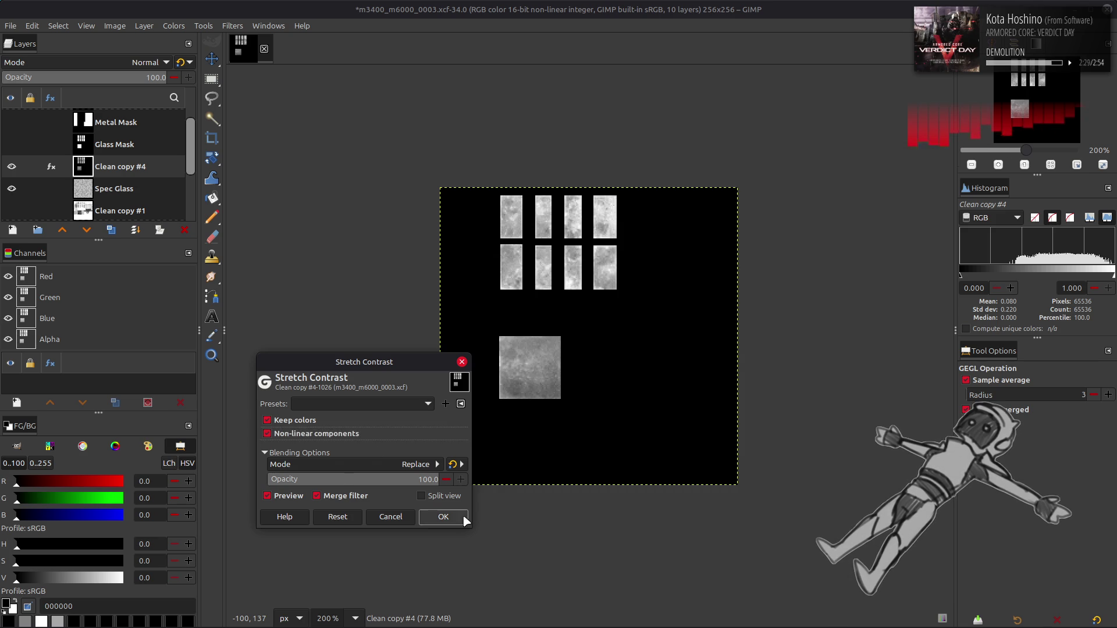
left_click(444, 516)
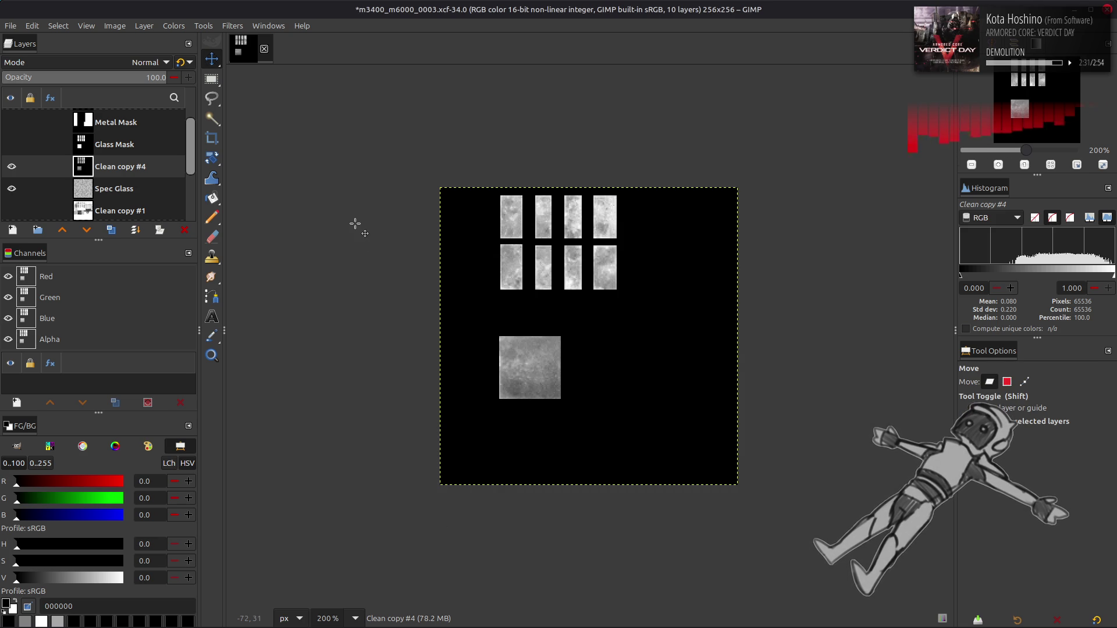
Zoom to 400% and rectangle-select the square glass panel in the lower half.
scroll(485, 320, "down", 1)
key("3")
key("r")
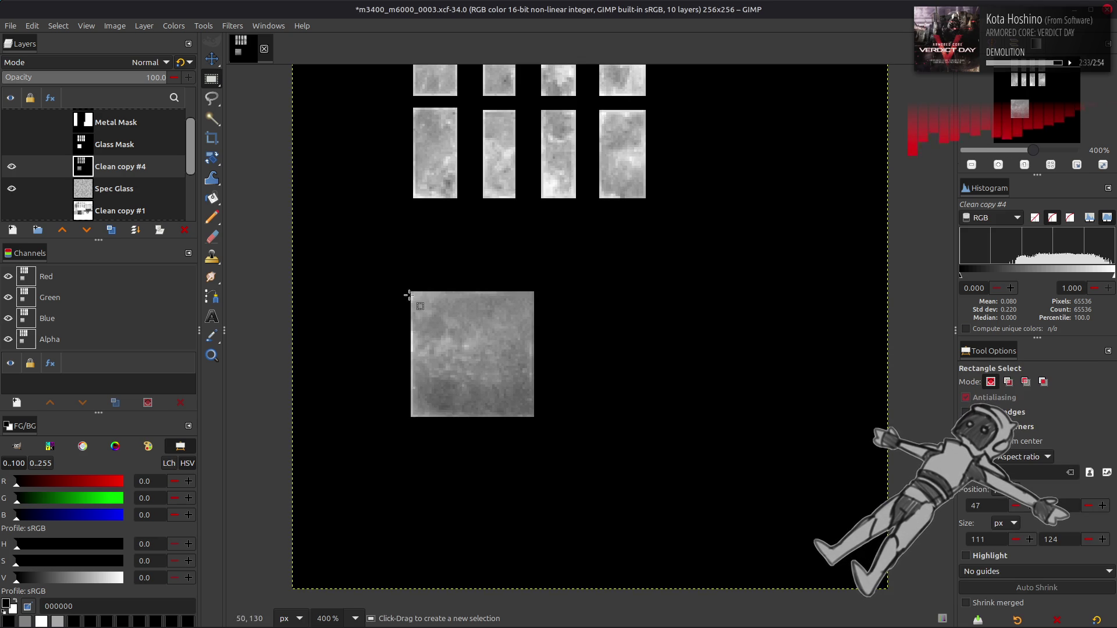
mouse_move(410, 291)
left_mouse_down()
mouse_move(540, 426)
mouse_move(534, 418)
left_mouse_up()
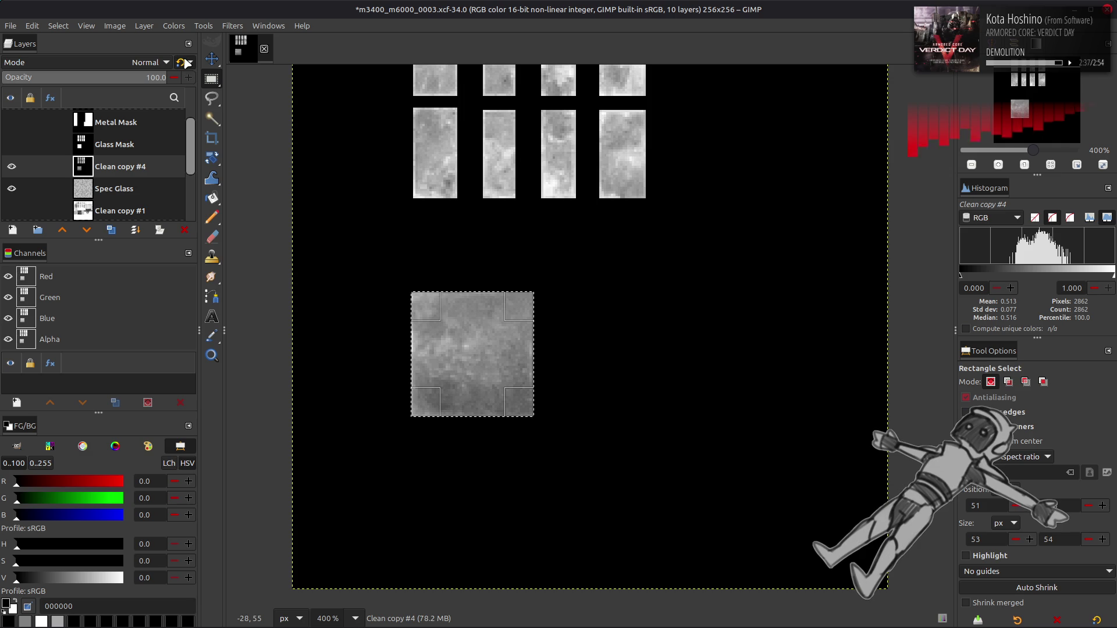
Apply Stretch Contrast to the selected panel using the entire layer as input.
left_click(173, 26)
mouse_move(227, 225)
left_click(309, 251)
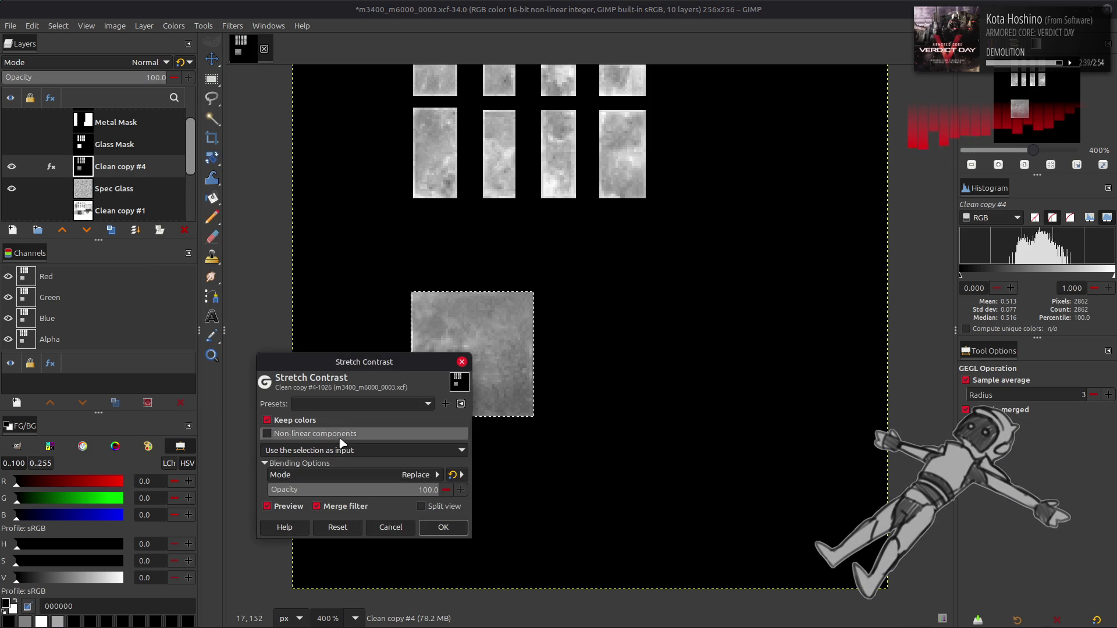
left_click(345, 444)
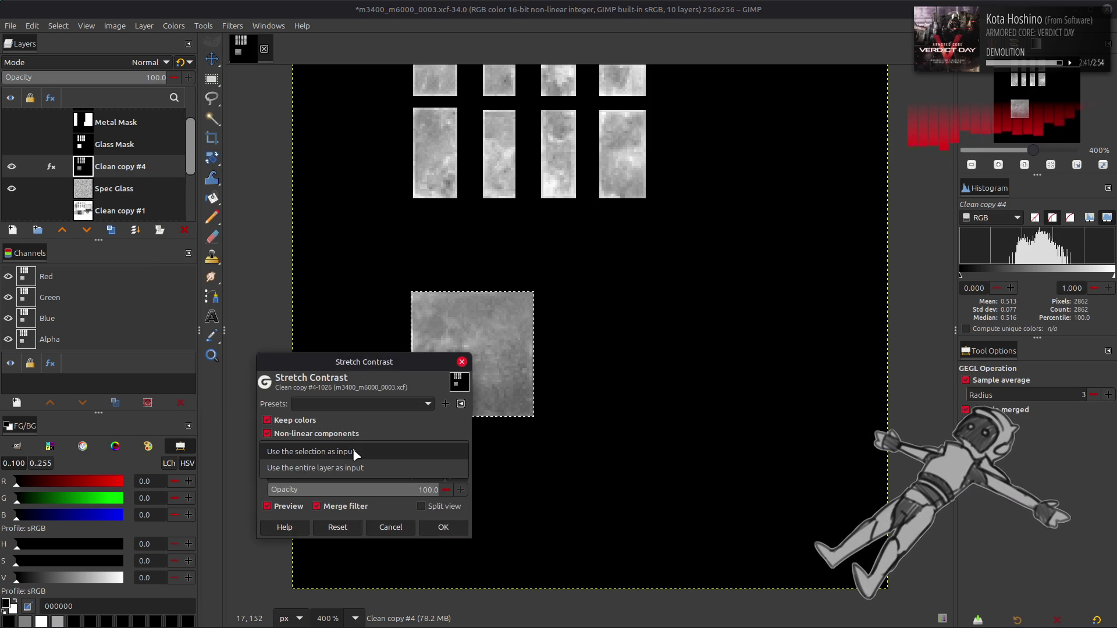
left_click(352, 448)
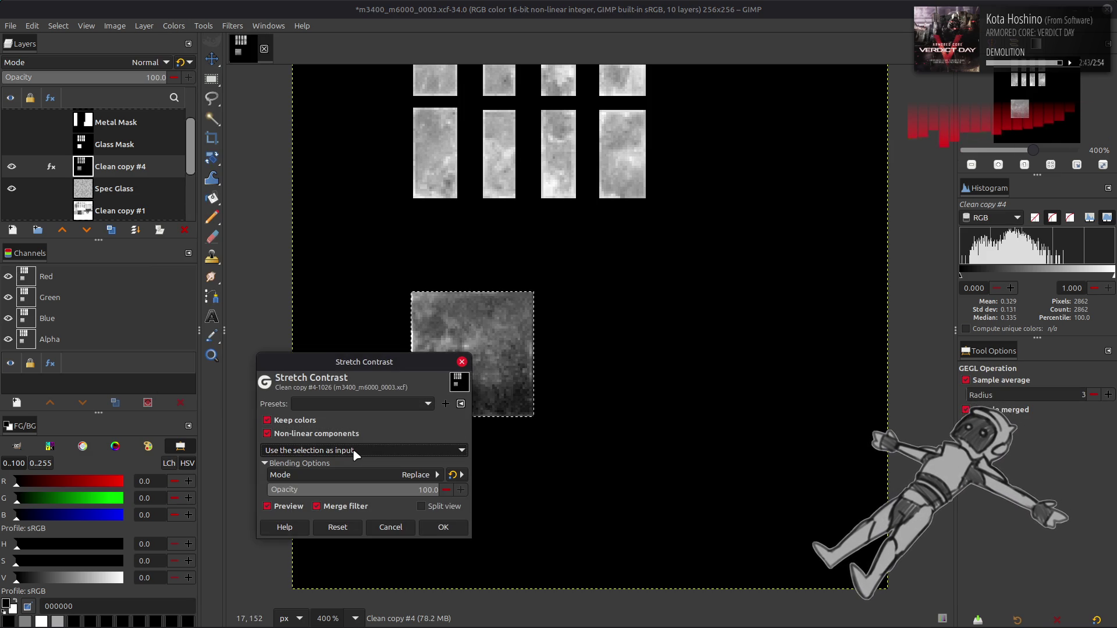
scroll(356, 454, "up", 1)
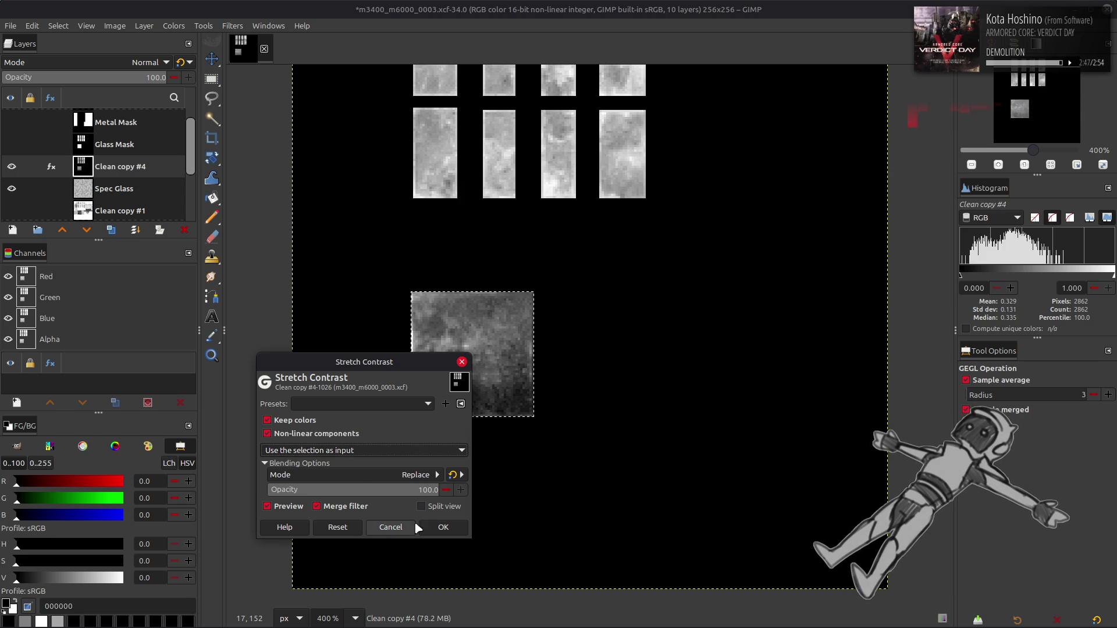
left_click(464, 529)
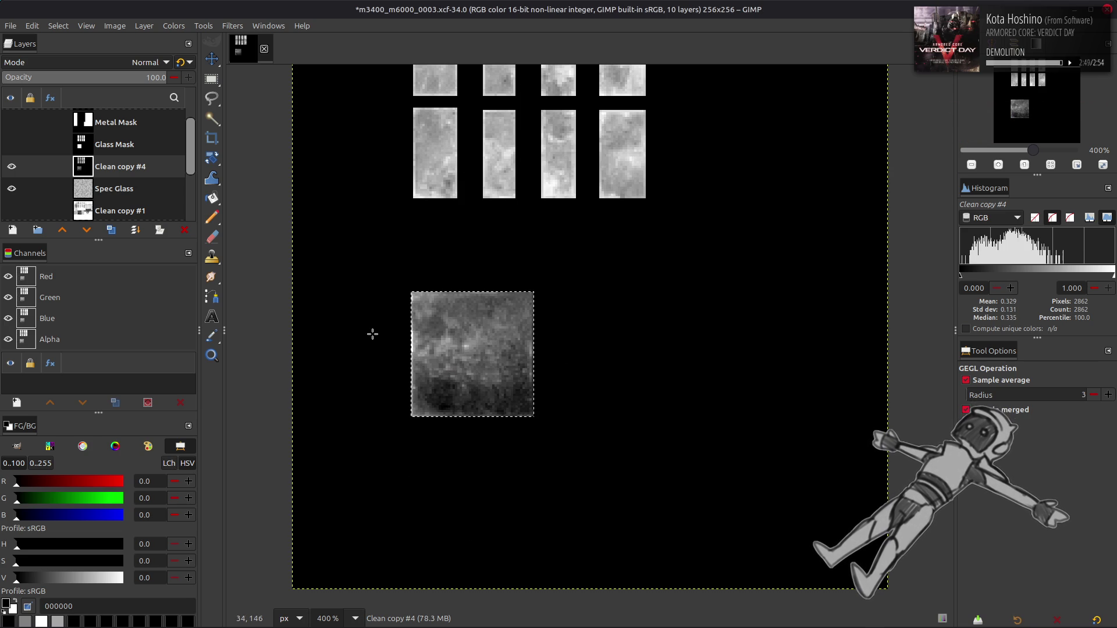
left_click_drag(258, 171, 324, 220)
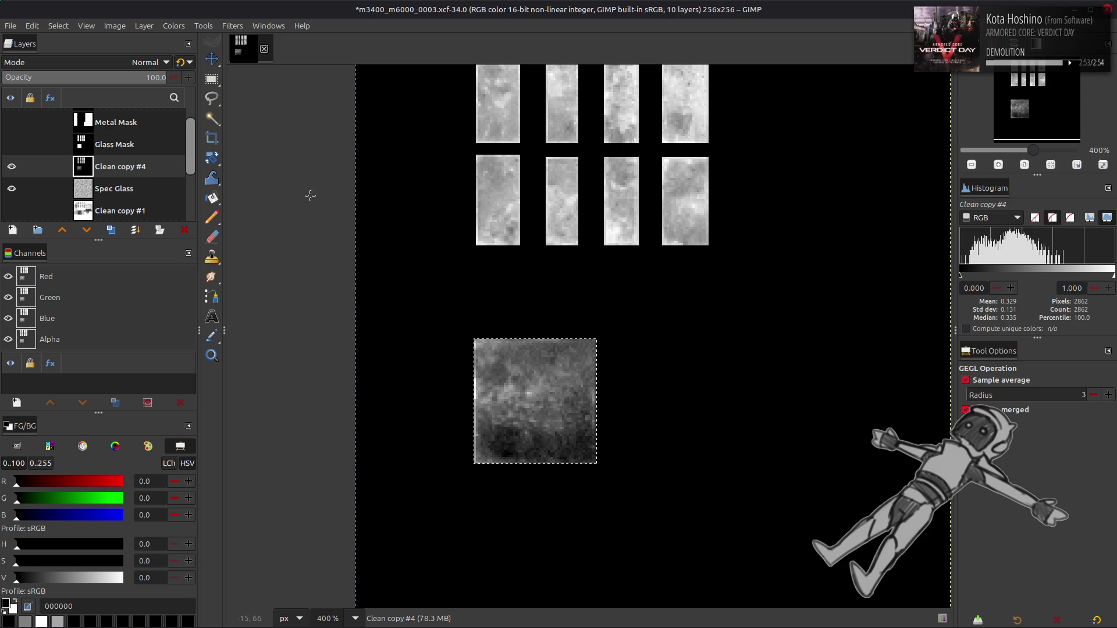
Duplicate Clean copy #4 as Clean copy #5 and crop it to content.
left_click(111, 230)
left_click(144, 26)
left_click(195, 239)
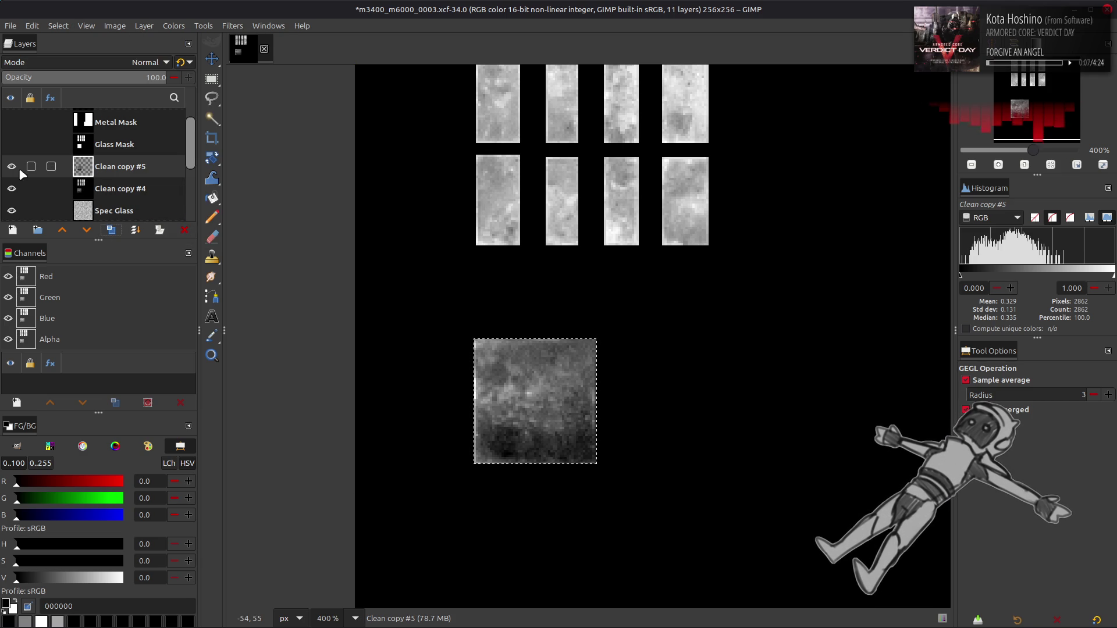
Clear the selection, show Glass Mask, and duplicate it.
left_click(60, 178)
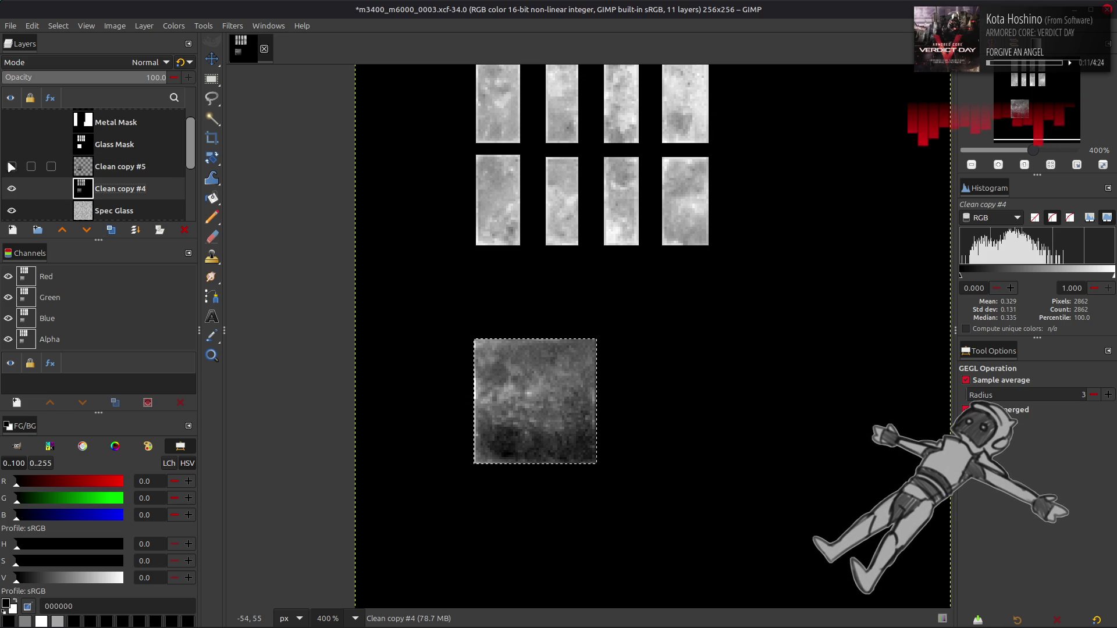
left_click(65, 27)
left_click(74, 56)
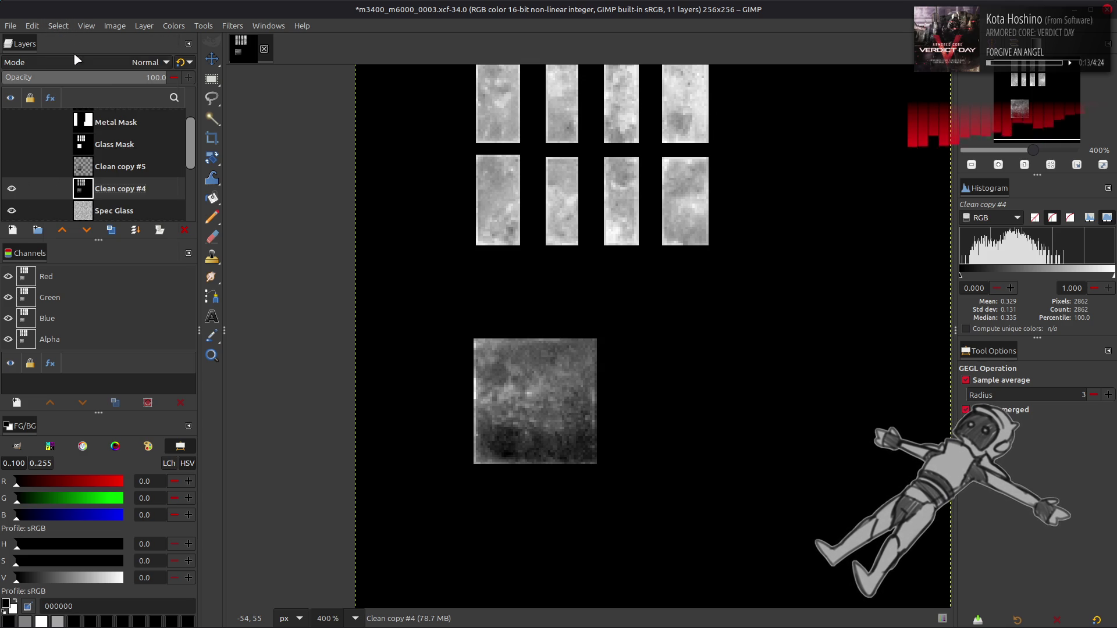
left_click(11, 144)
left_click(19, 148)
key("shift+ctrl+d")
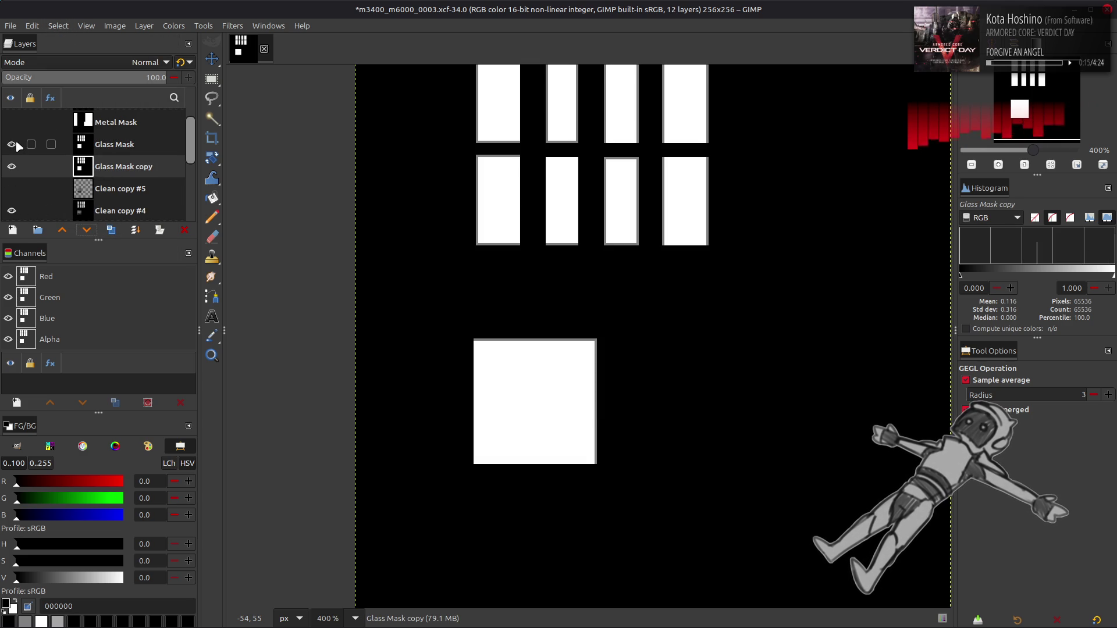
Lower the Glass Mask copy's Levels input white point to 96.76 and fill the leftover white square black.
left_click(174, 26)
left_click(220, 152)
left_click_drag(431, 325, 423, 326)
left_click(407, 484)
scroll(400, 274, "up", 2)
key("shift+b")
left_click(531, 454)
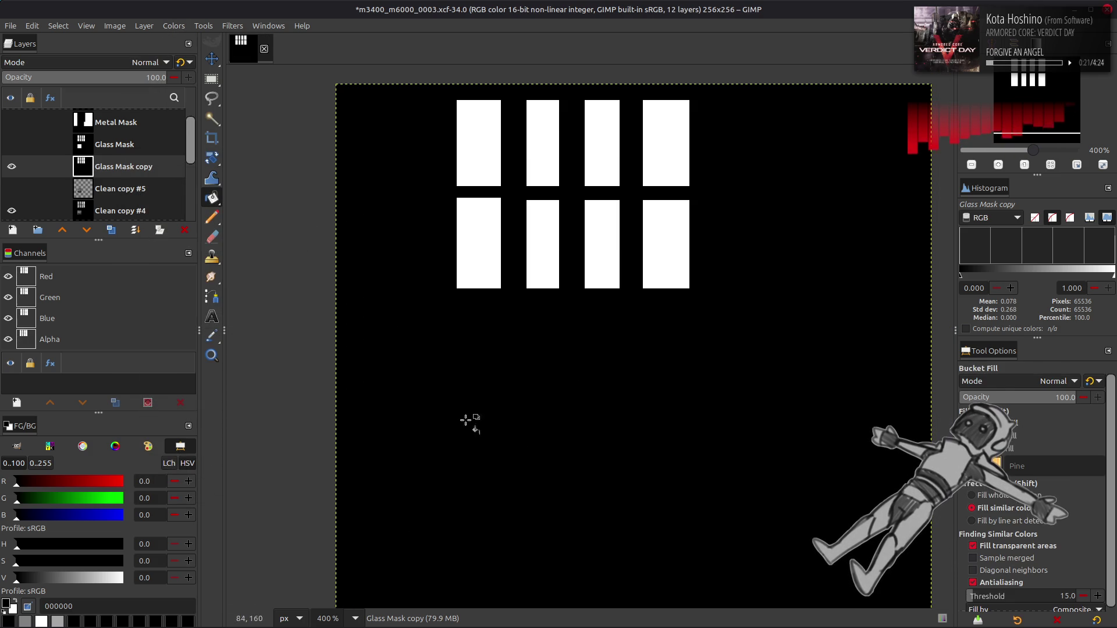
key("m")
Load the mask channel's white rectangles as a selection, delete Glass Mask copy, and select Clean copy #4.
right_click(62, 299)
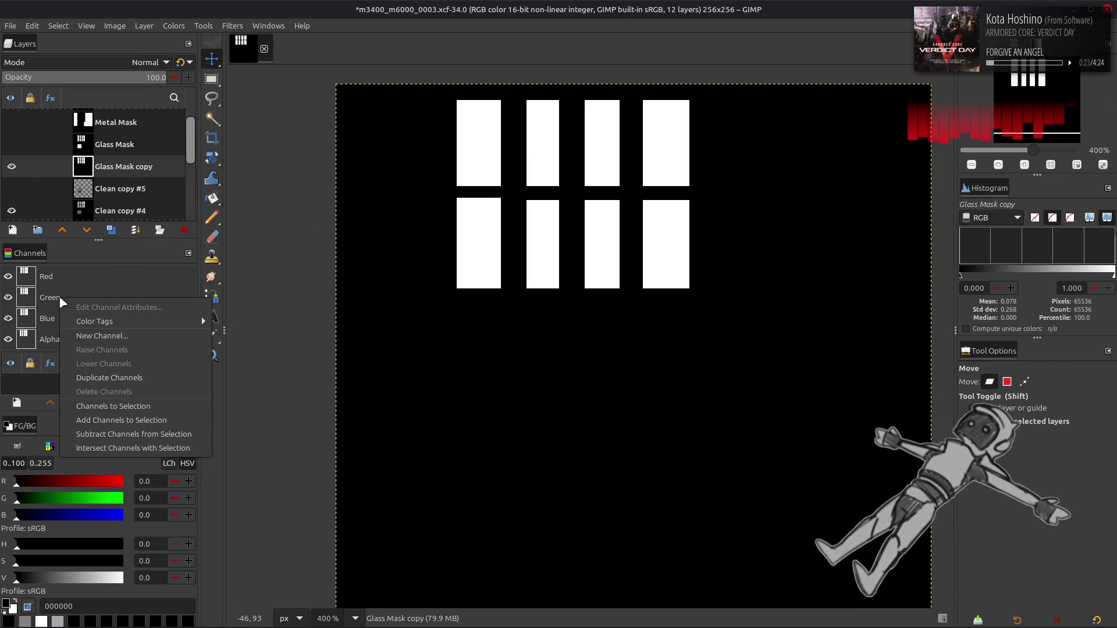
left_click(124, 407)
left_click(184, 230)
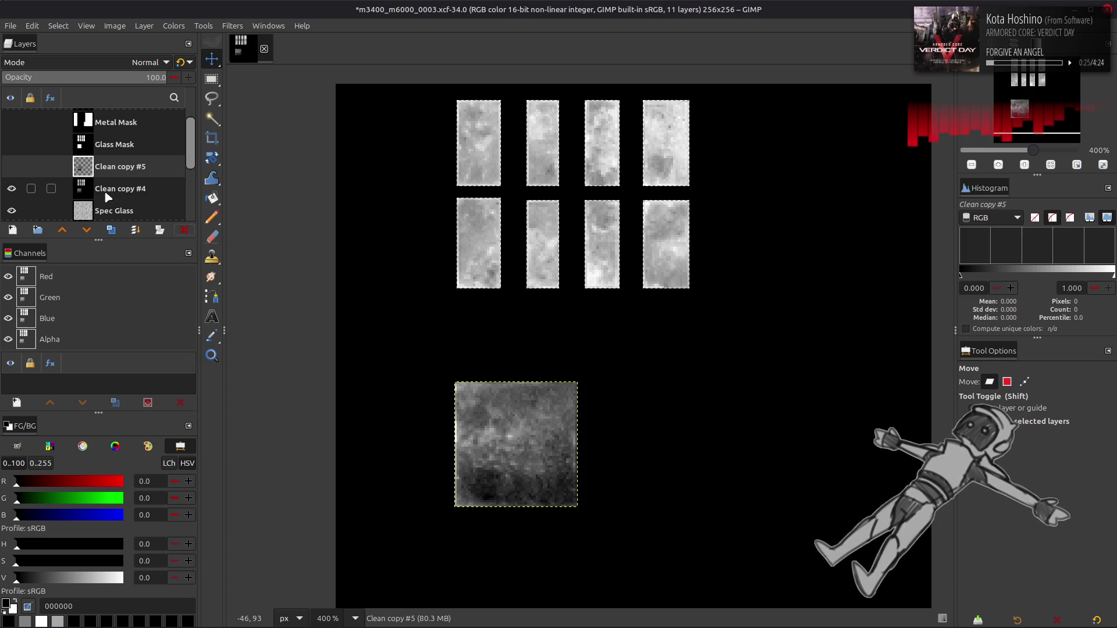
left_click(93, 191)
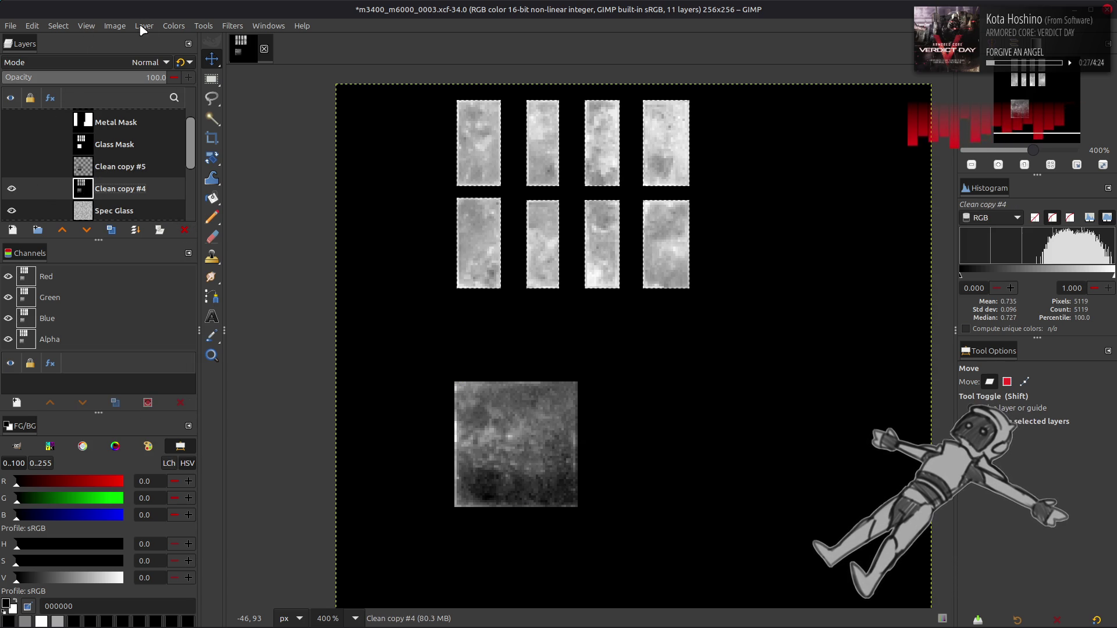
Set up Stretch Contrast on Clean copy #4 with non-linear components, using the entire layer.
left_click(173, 26)
mouse_move(250, 213)
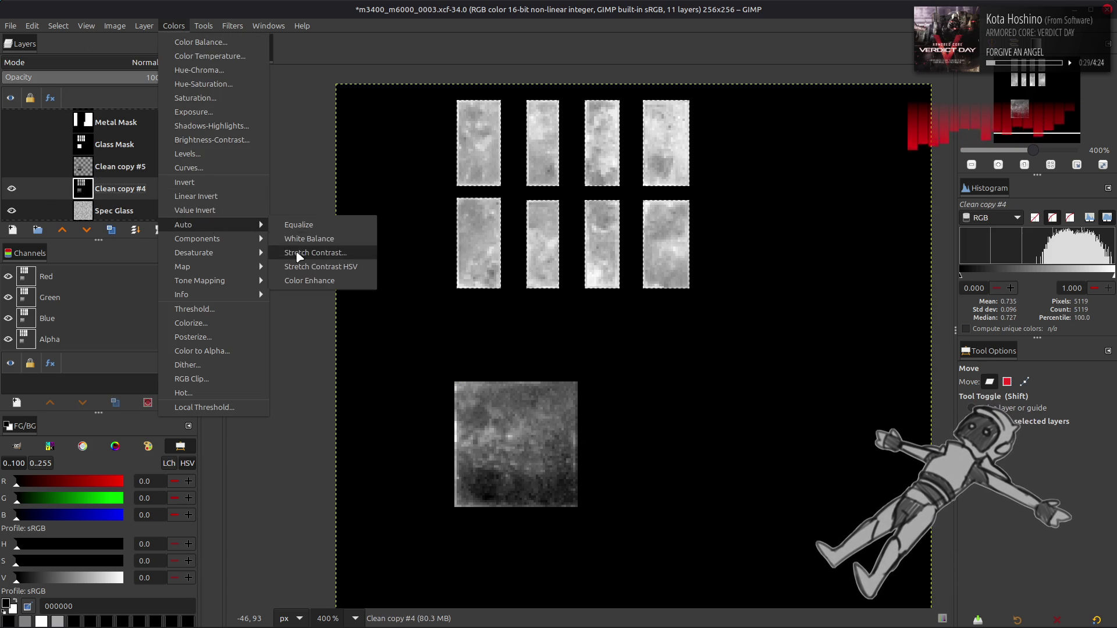
left_click(297, 253)
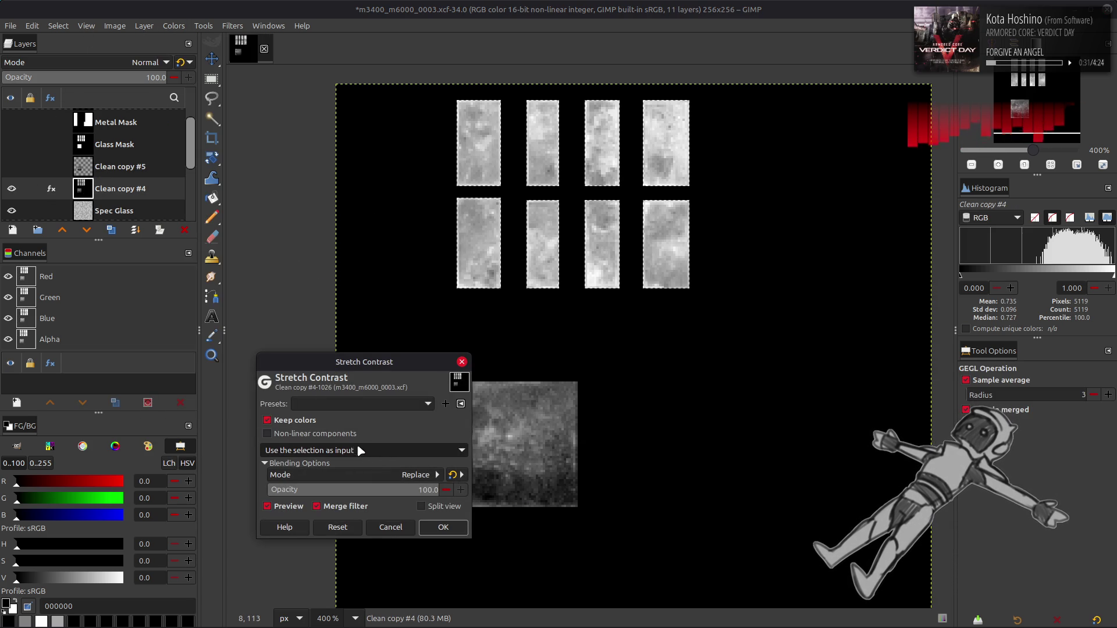
left_click(330, 435)
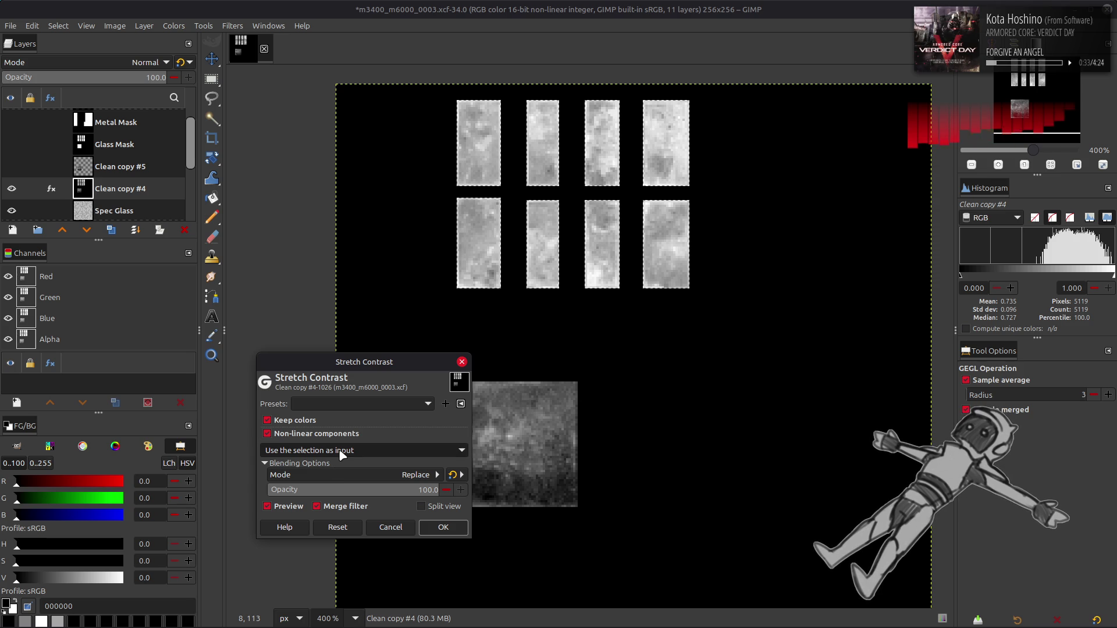
left_click(297, 507)
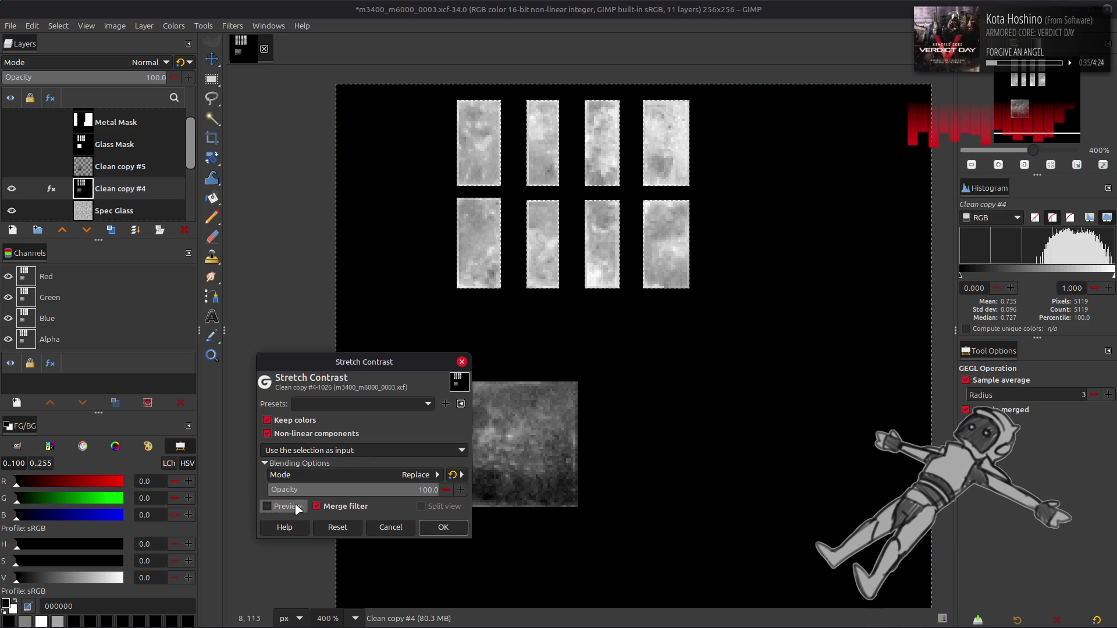
left_click(297, 507)
left_click(354, 445)
left_click(347, 467)
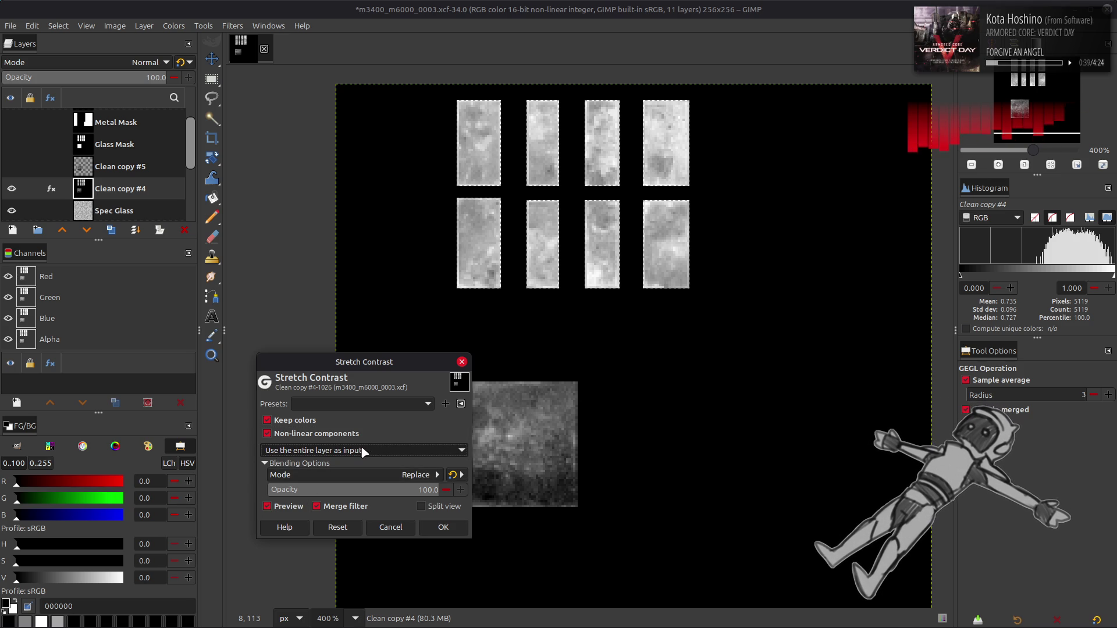
Apply the contrast stretch, then raise the Levels black point to about 50.
left_click(443, 527)
left_click(181, 26)
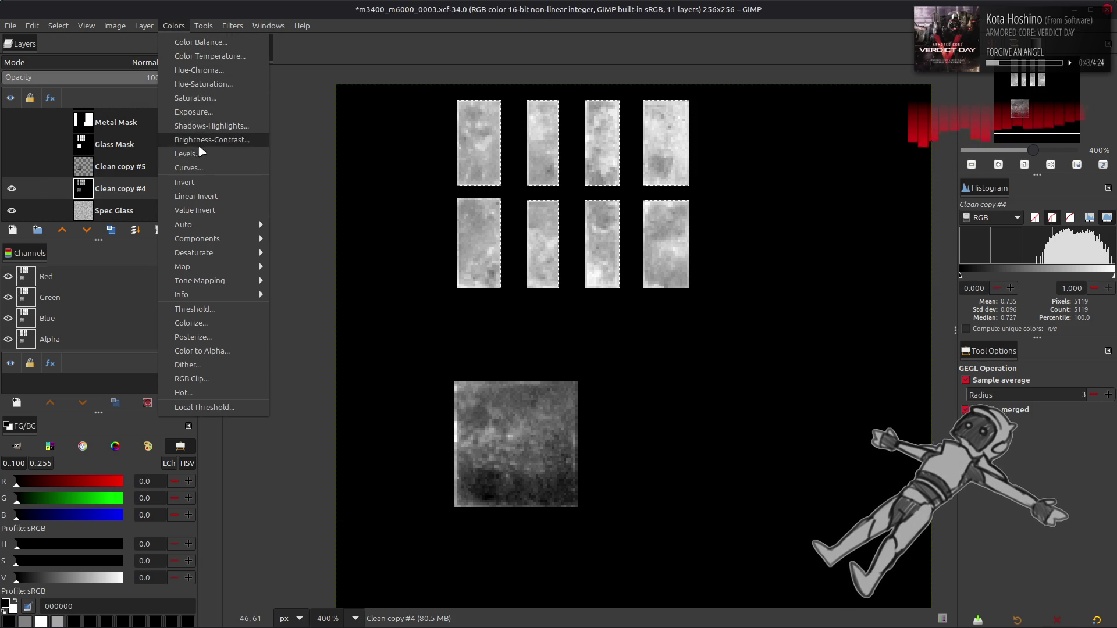
left_click(198, 152)
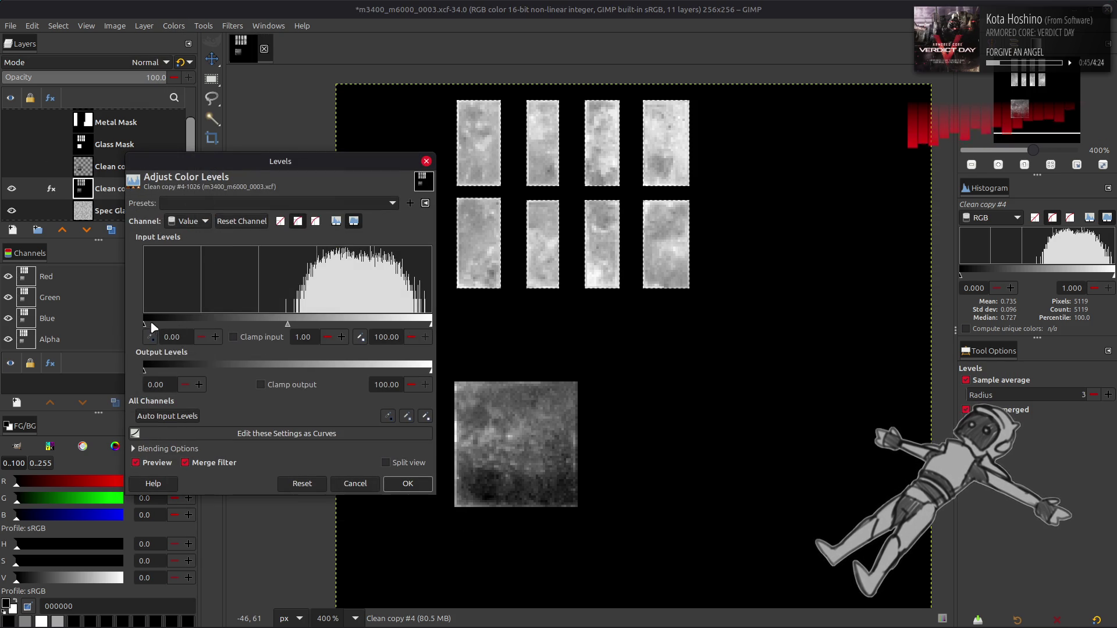
left_click_drag(144, 324, 291, 319)
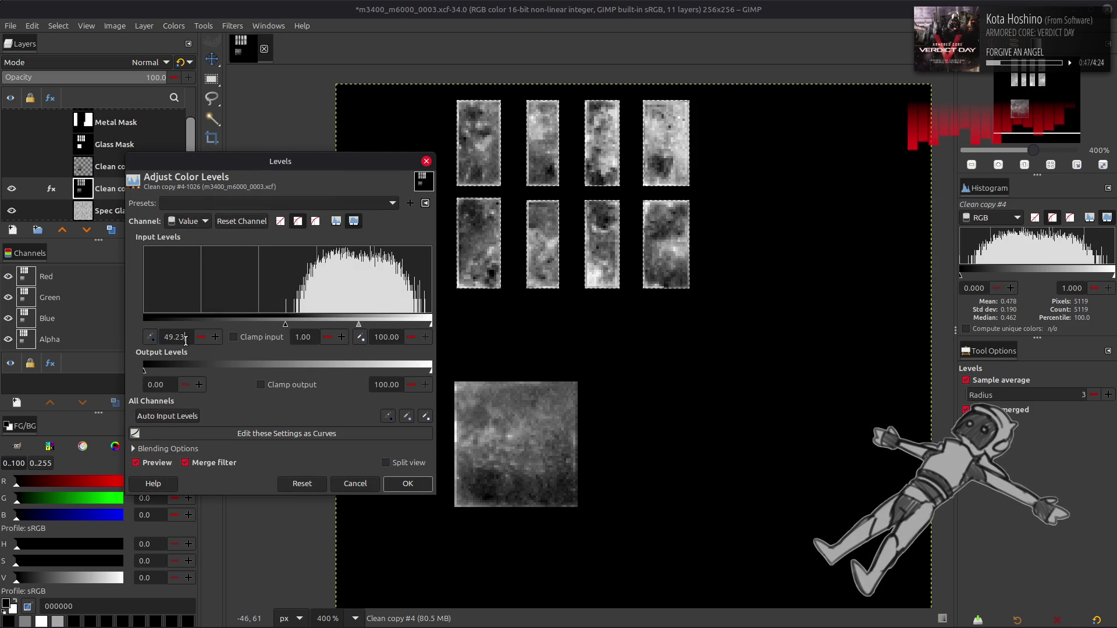
left_click(408, 483)
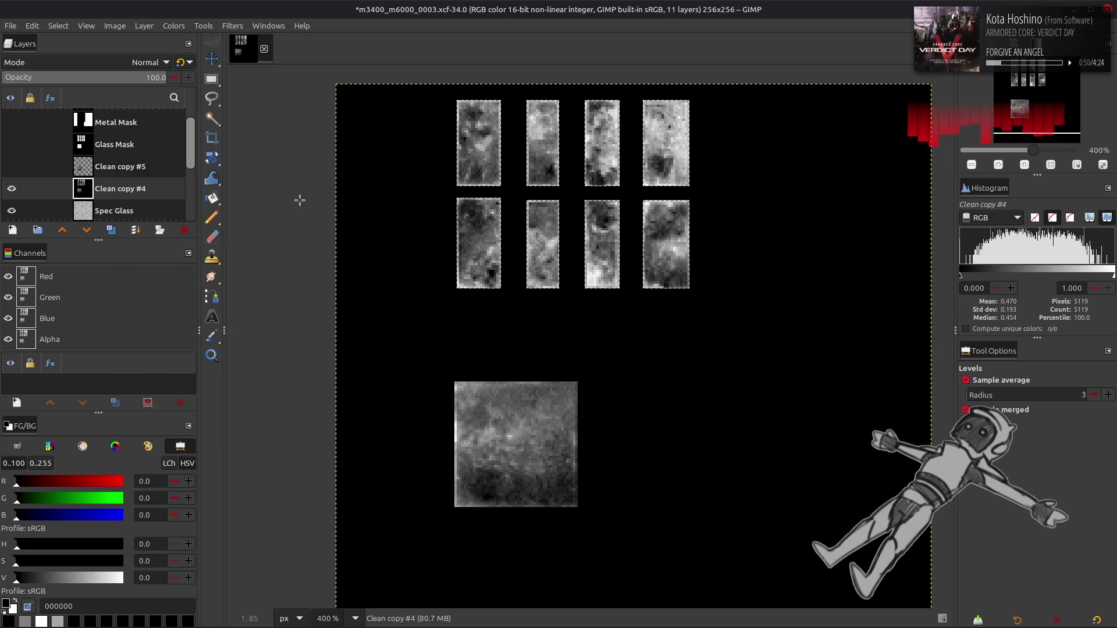
Clear and restore the eight-rectangle selection, then try and cancel a zero-output Levels change.
left_click(58, 26)
left_click(67, 54)
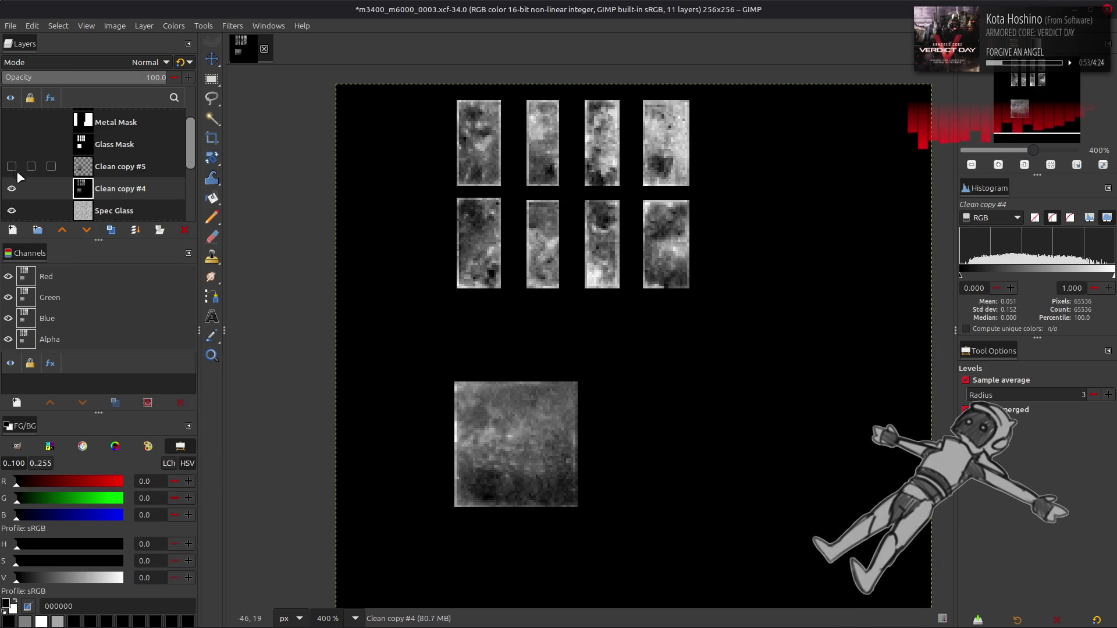
key("ctrl+z")
left_click(144, 25)
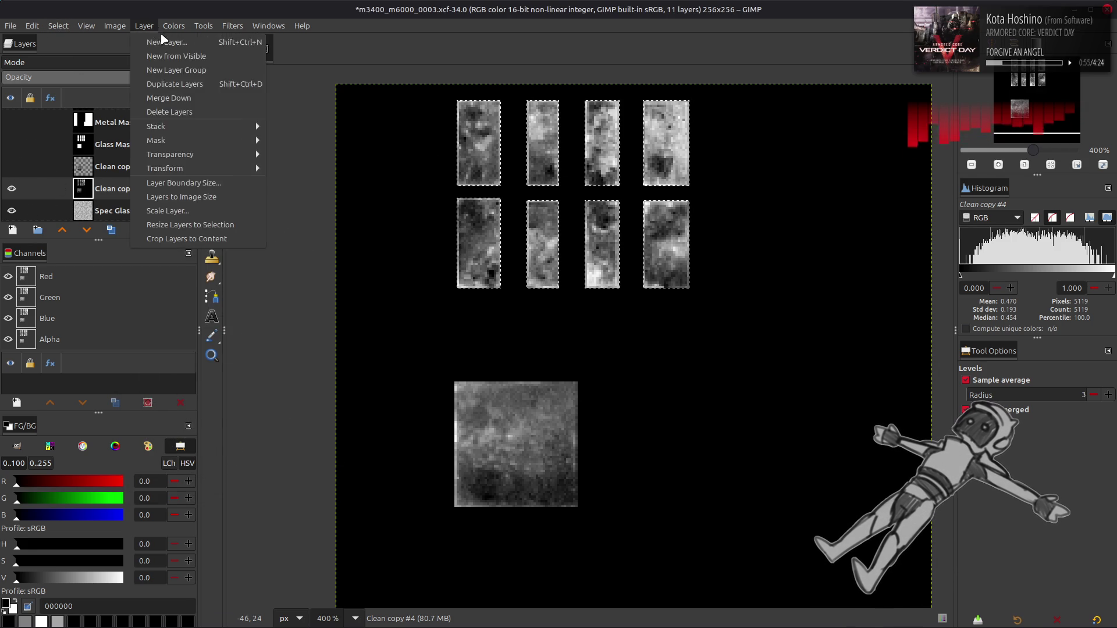
left_click(193, 175)
left_click(174, 25)
left_click(215, 180)
left_click(411, 385)
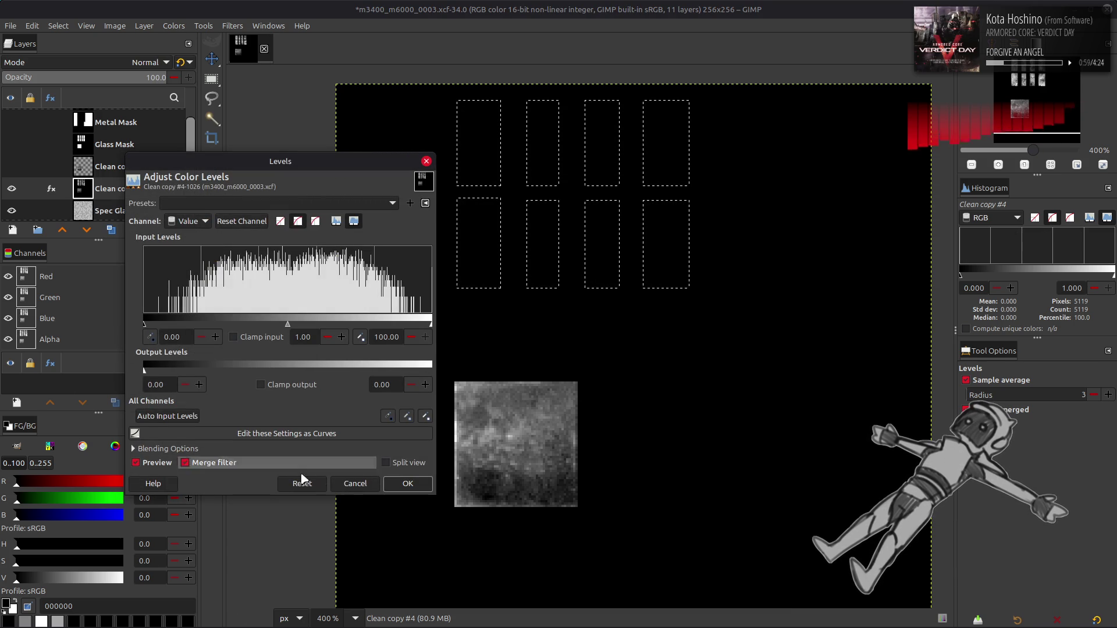
left_click(355, 483)
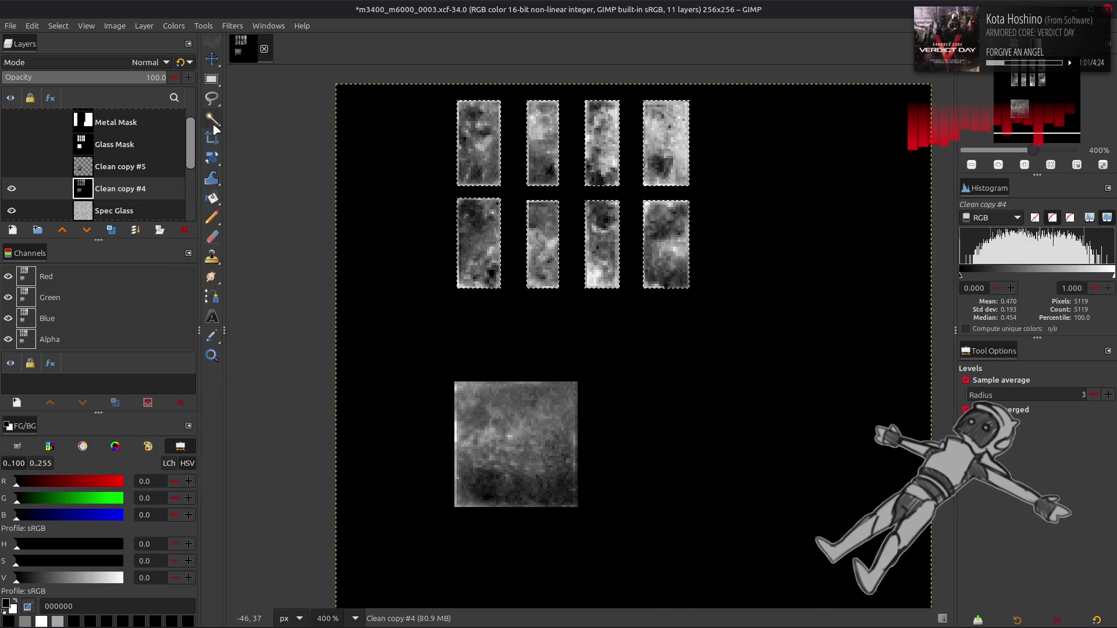
Invert the selection, darken everything outside the glass to Levels output 20.61, and deselect.
left_click(145, 26)
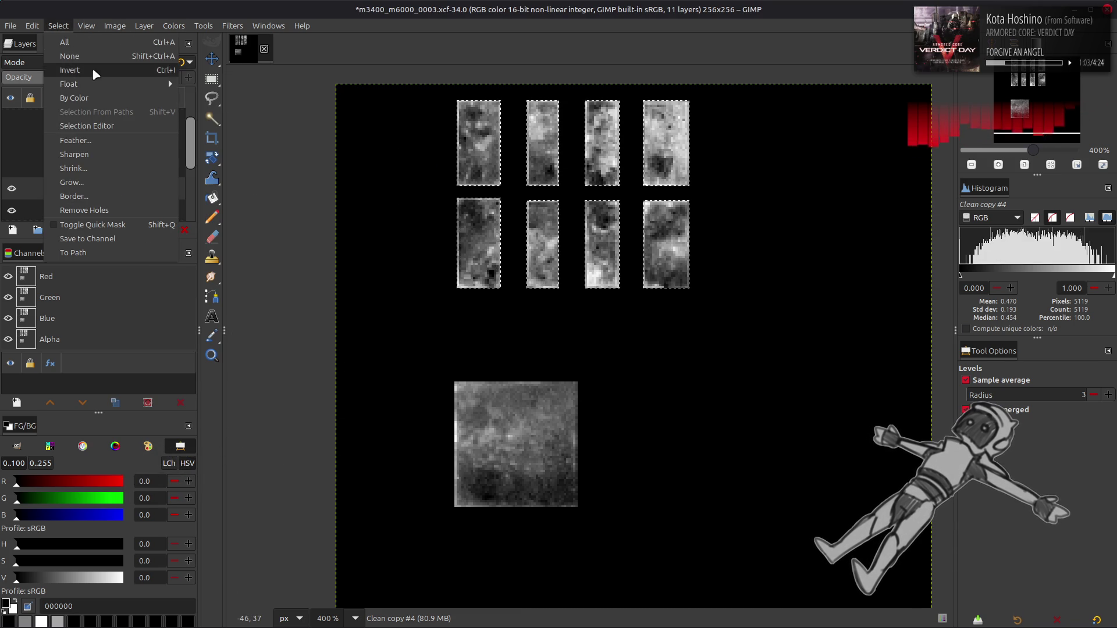
left_click(207, 154)
left_click(412, 385)
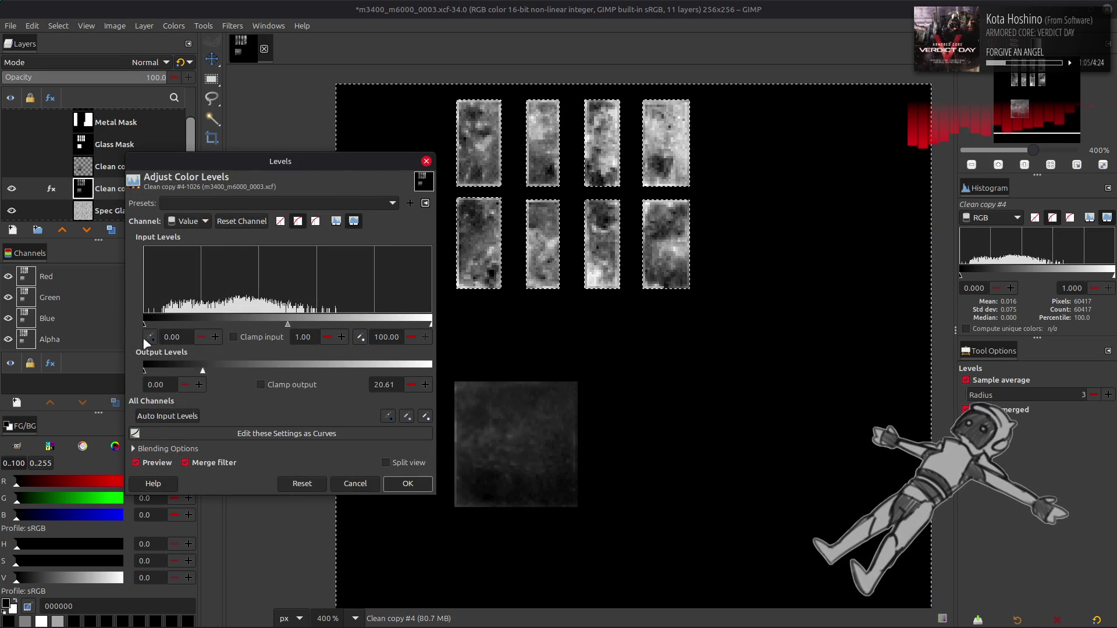
left_click(408, 483)
left_click(50, 27)
left_click(72, 62)
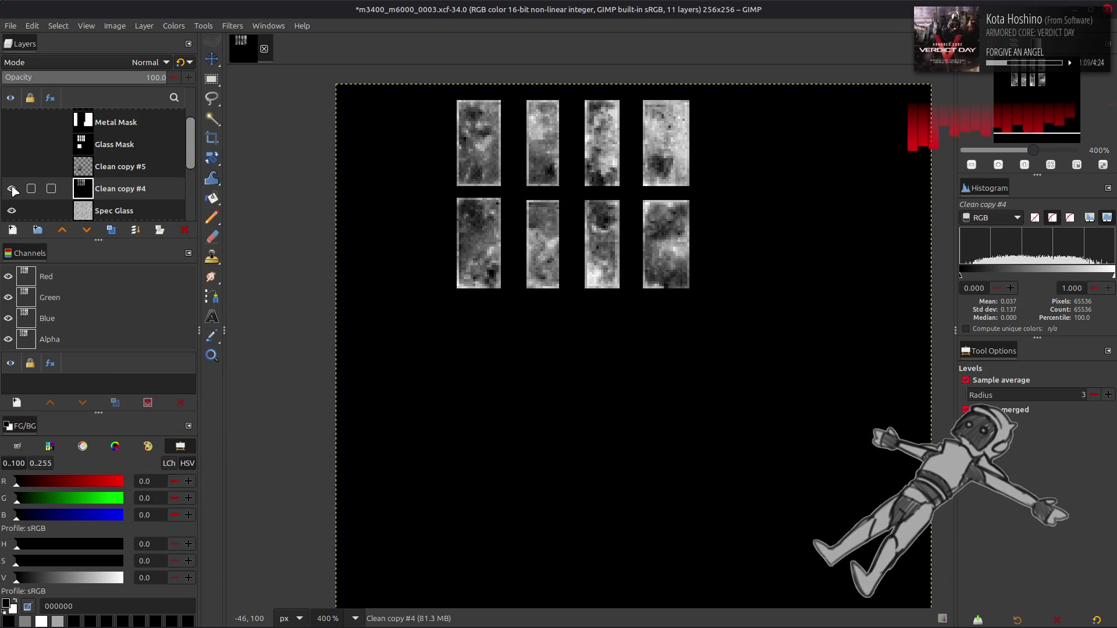
Hide Spec Glass and toggle Clean copy #4 to compare it with the layers below.
left_click(12, 189)
scroll(12, 191, "down", 1)
left_click(12, 192)
left_click(13, 170)
left_click(13, 170)
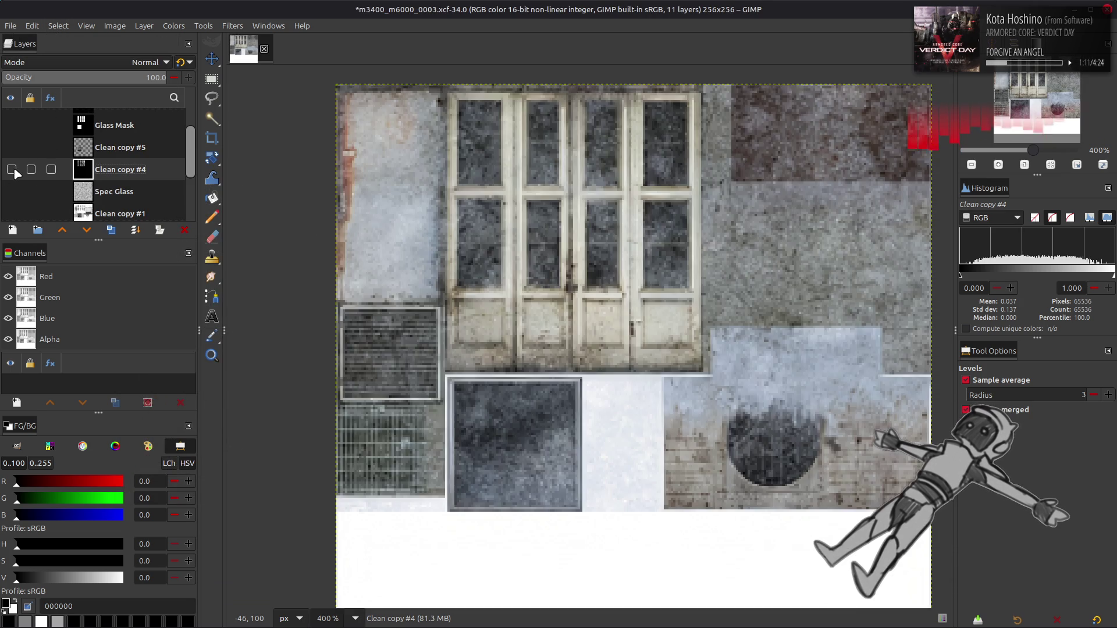
left_click(13, 170)
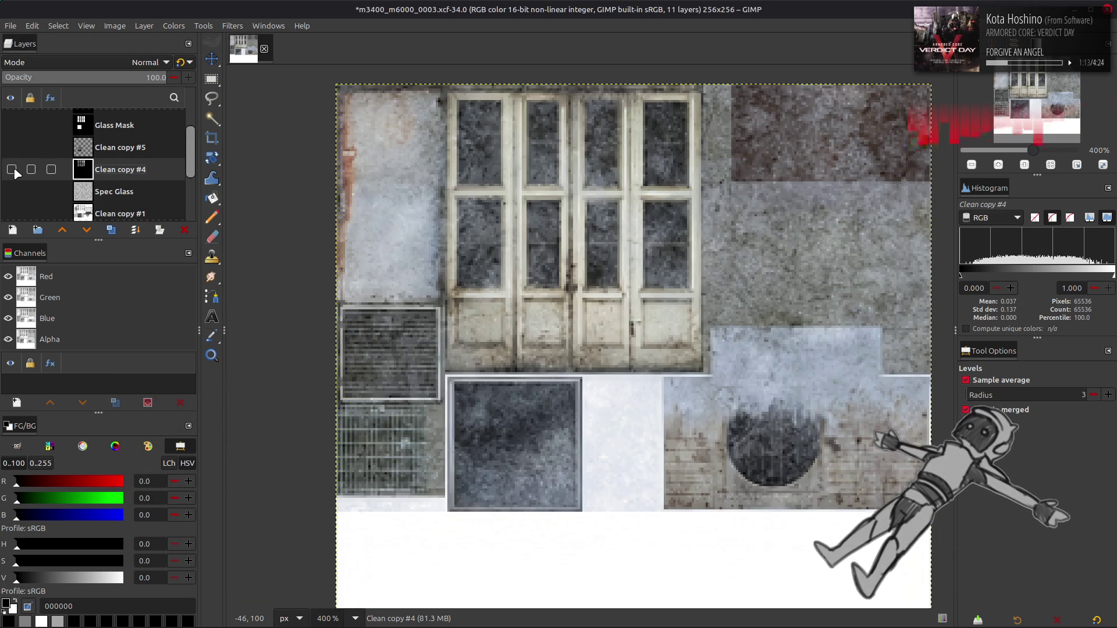
left_click(12, 169)
left_click(12, 170)
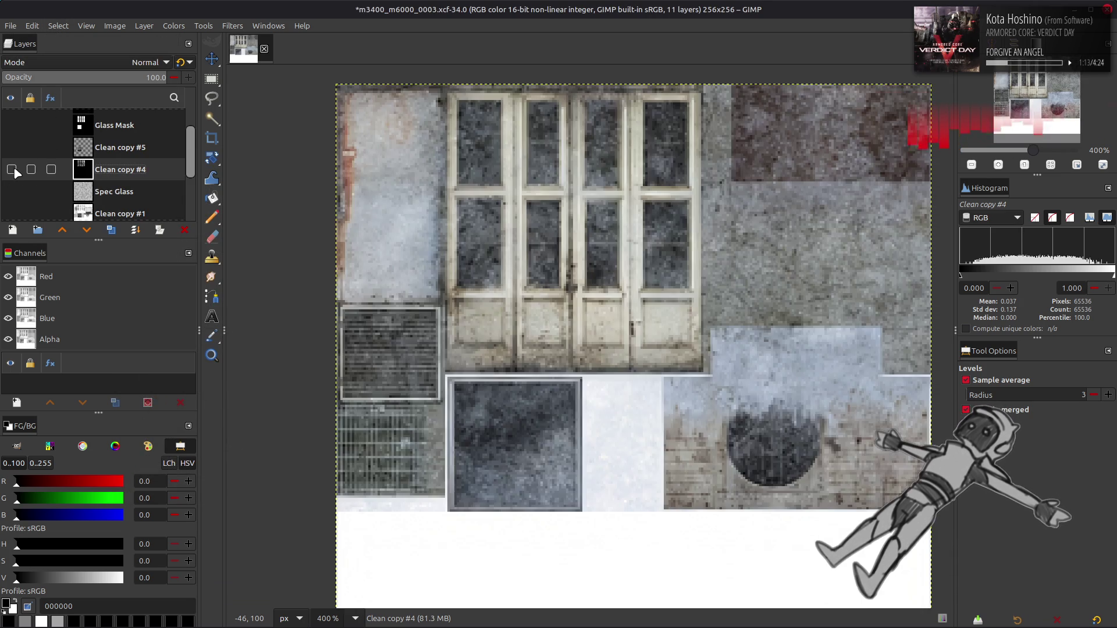
left_click(11, 170)
Try a Screen-blended duplicate of Clean copy #4, then delete the Clean copy #6 duplicate.
left_click(111, 230)
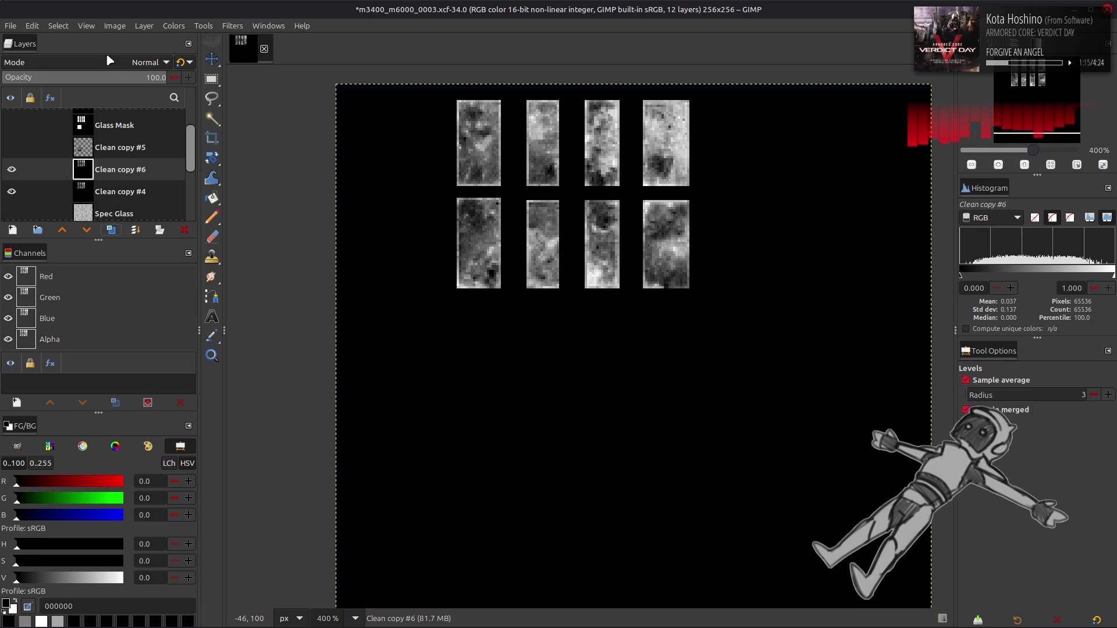
left_click(150, 63)
left_click(67, 200)
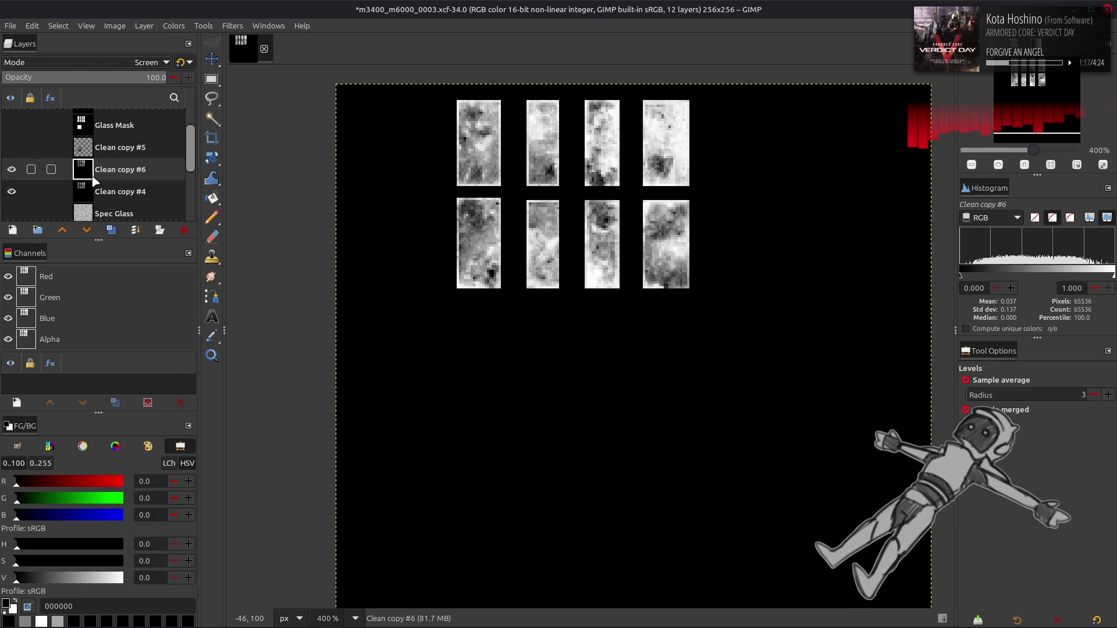
left_click(185, 230)
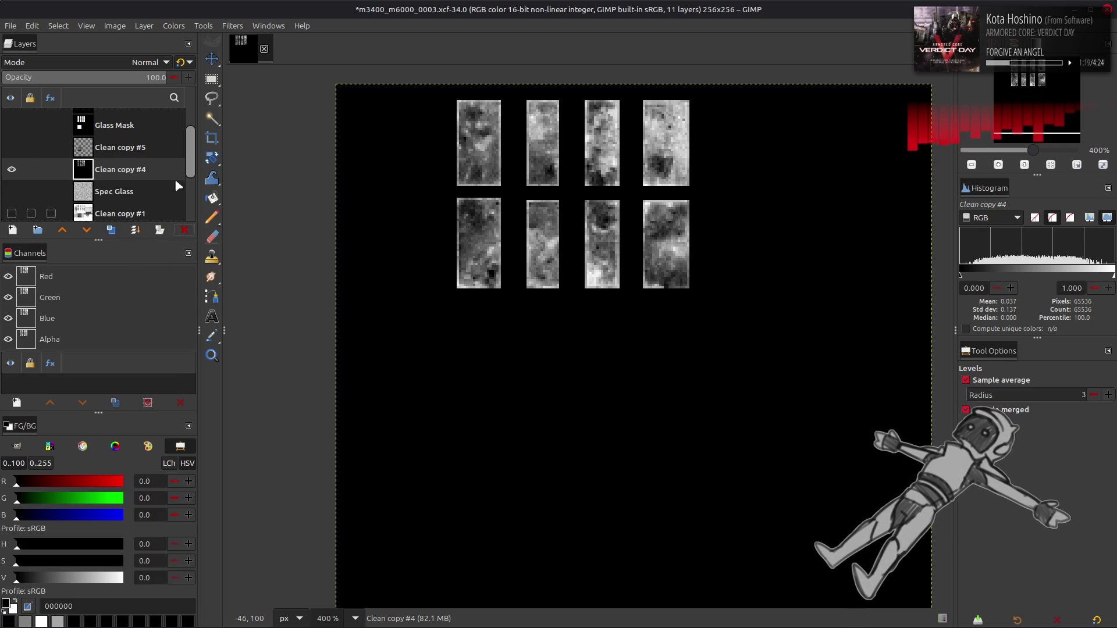
Invert Clean copy #4 and apply a Levels adjustment to it.
left_click(176, 26)
left_click(195, 182)
left_click(174, 26)
left_click(188, 154)
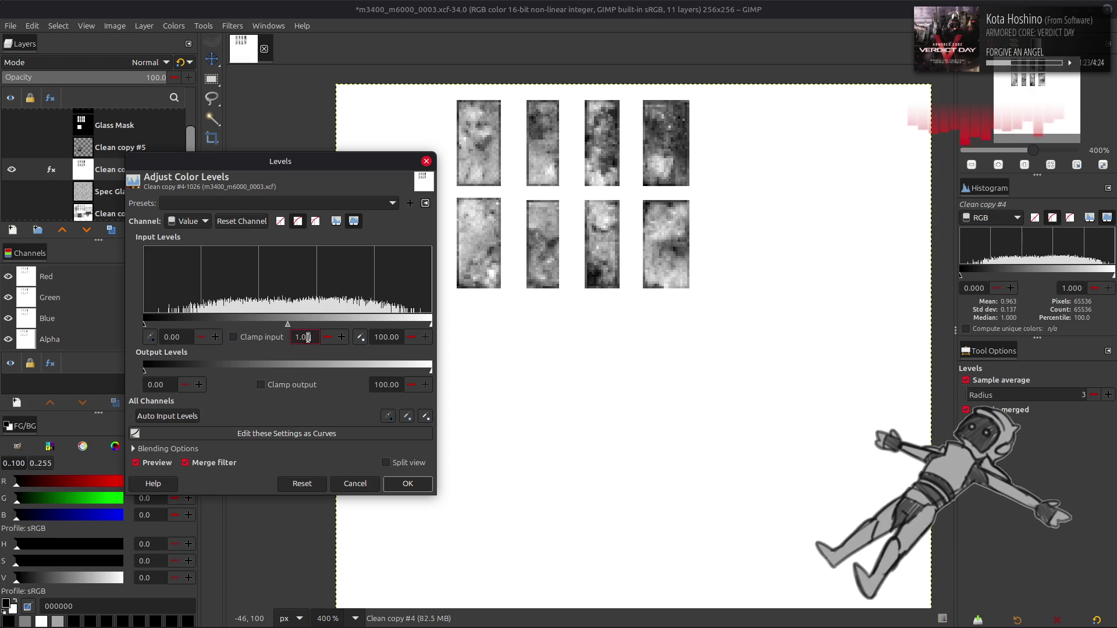
left_click(407, 483)
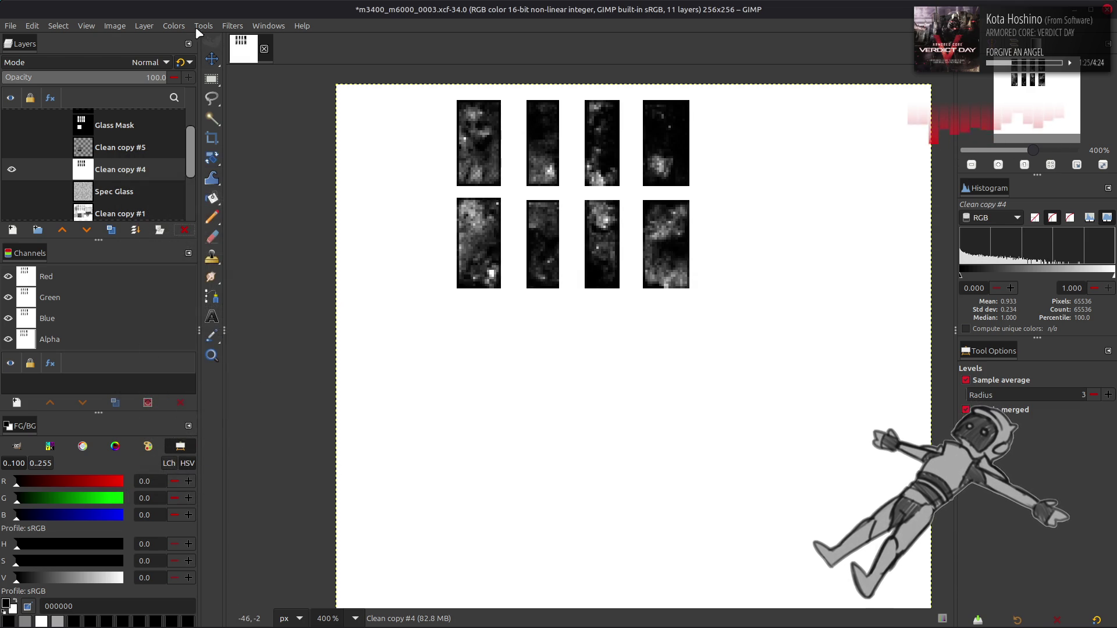
Invert Clean copy #4 back to a black background and apply Levels gamma 0.5.
left_click(174, 26)
left_click(192, 183)
left_click(174, 25)
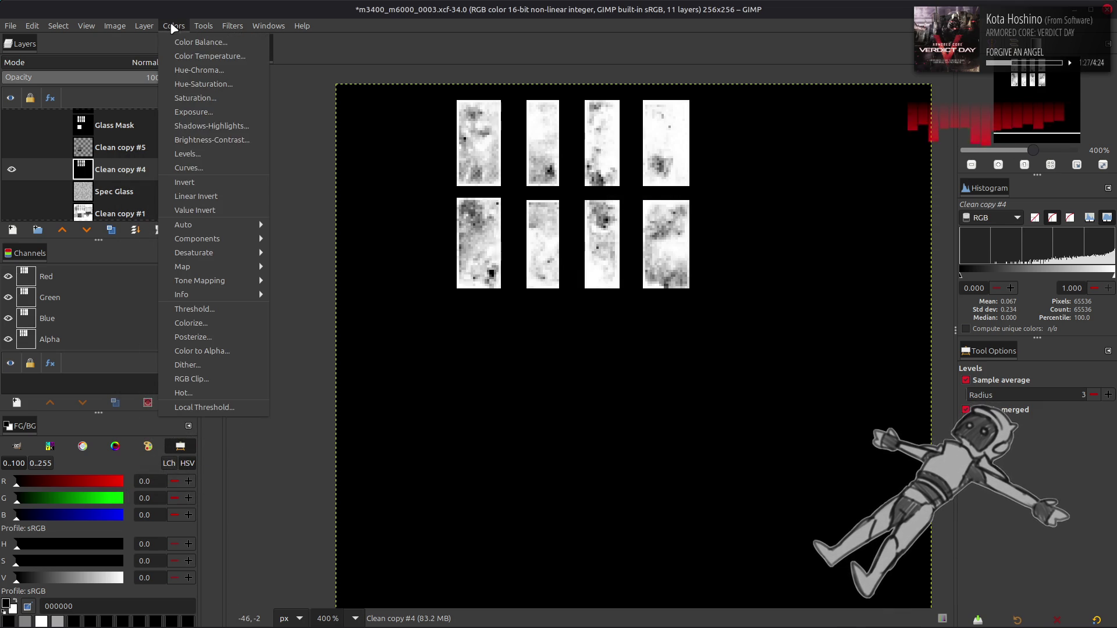
left_click(187, 153)
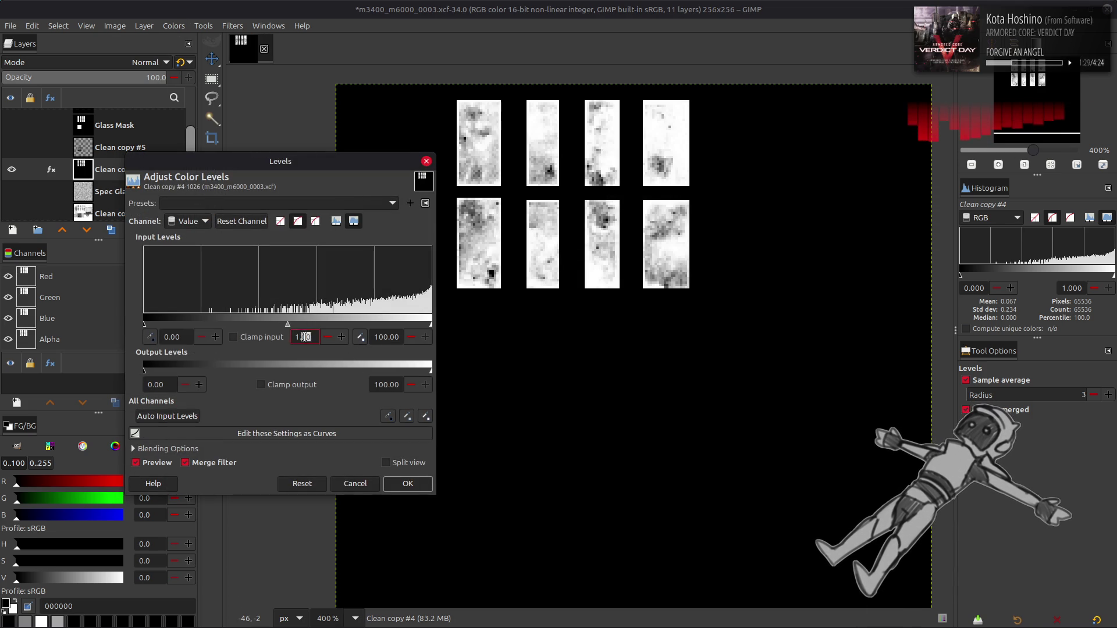
left_click(408, 483)
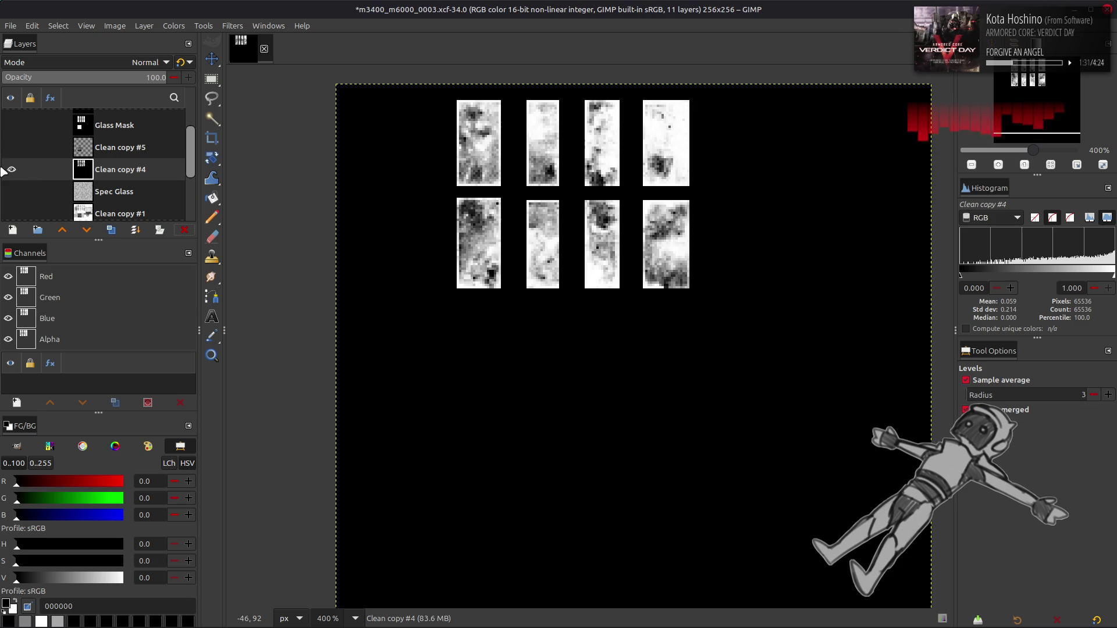
Compare the colour texture with Clean copy #4 shown and hidden, then reveal Clean copy #5.
left_click(11, 170)
left_click(11, 169)
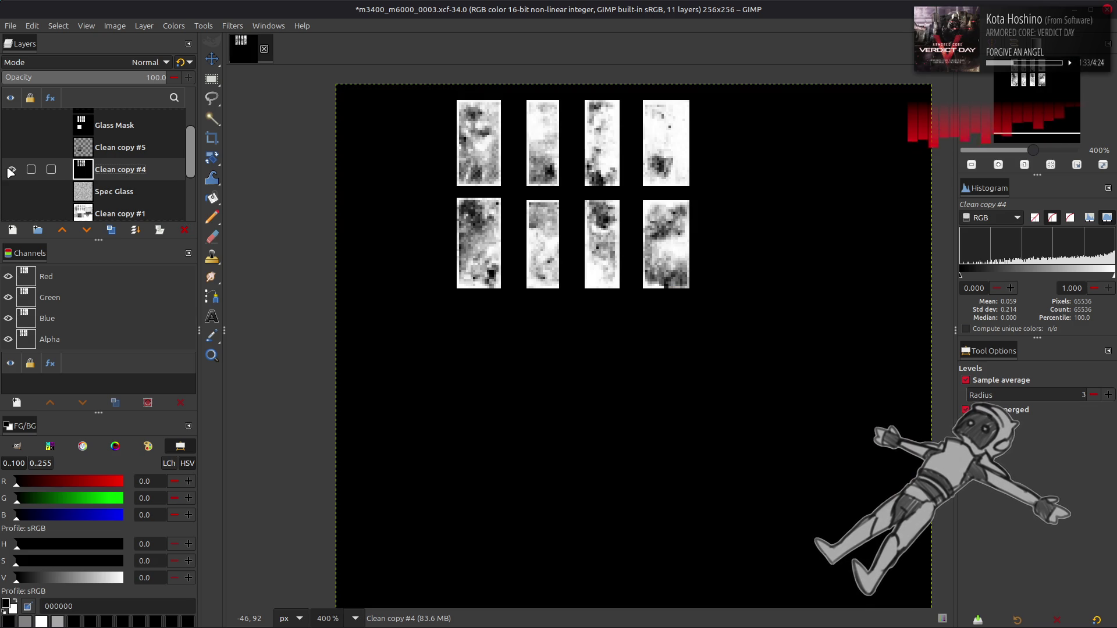
left_click(10, 170)
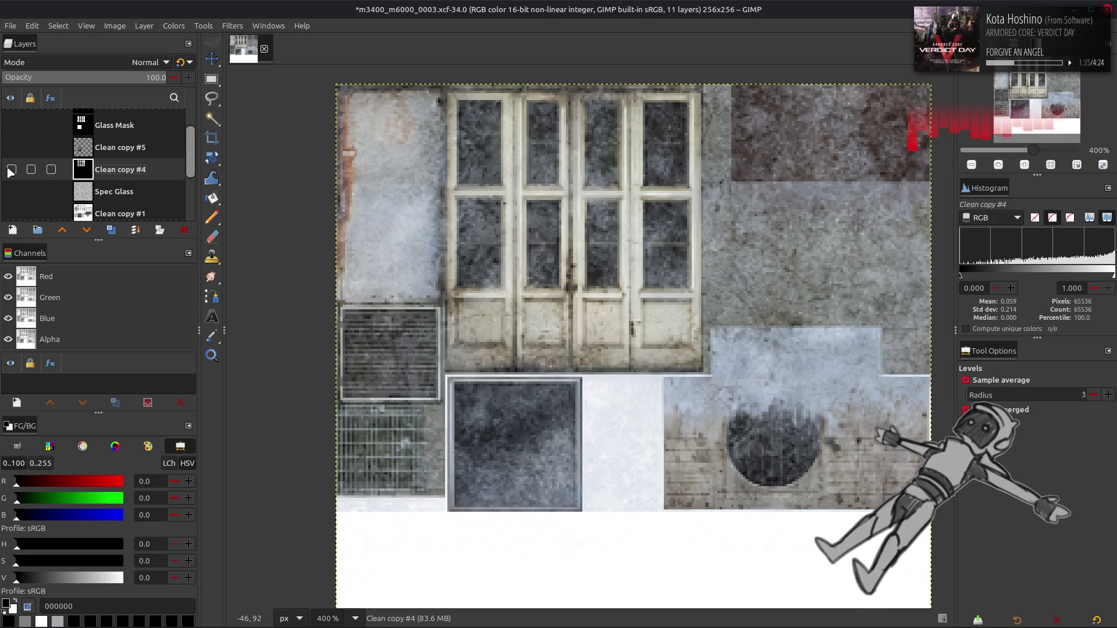
left_click(10, 169)
left_click(11, 169)
left_click(10, 169)
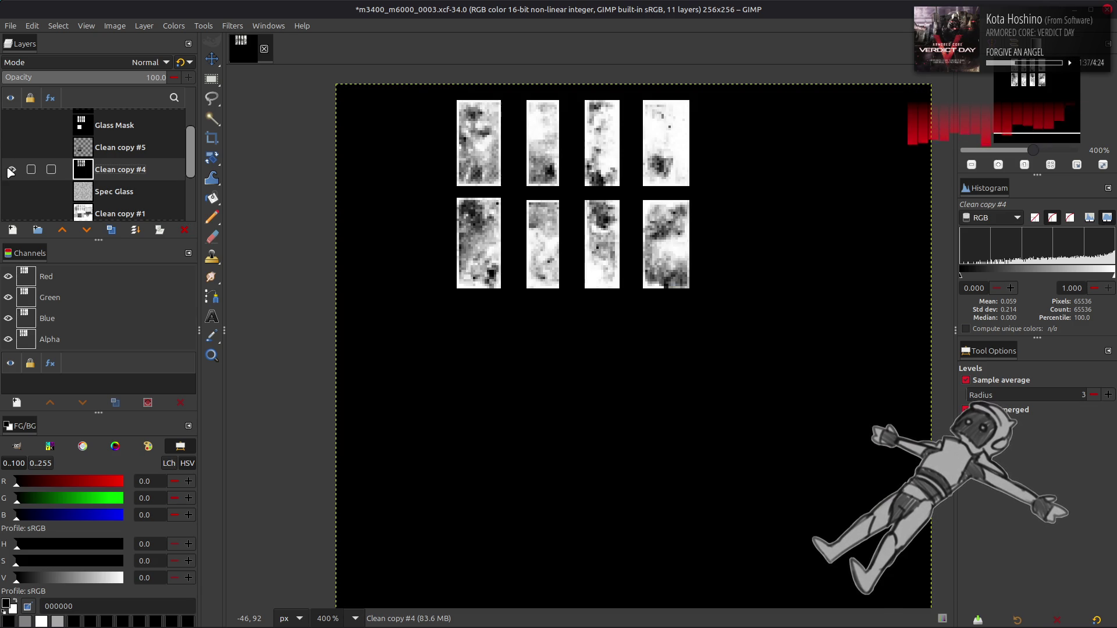
left_click(12, 148)
Brighten Clean copy #5 with Levels, lowering the white point to 66.67.
left_click(87, 151)
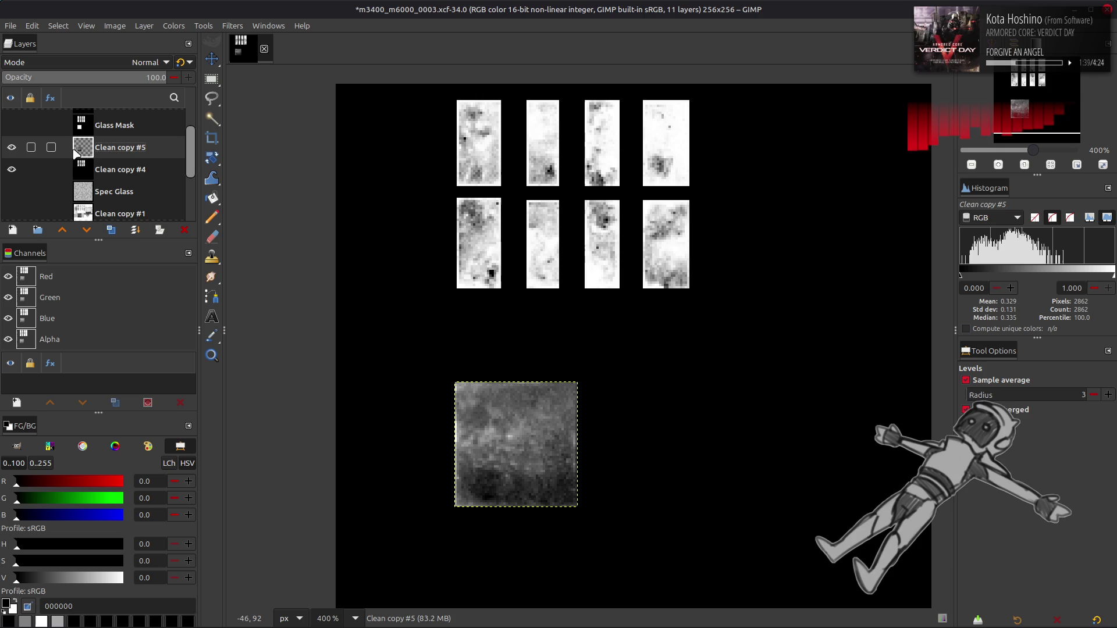
left_click(170, 26)
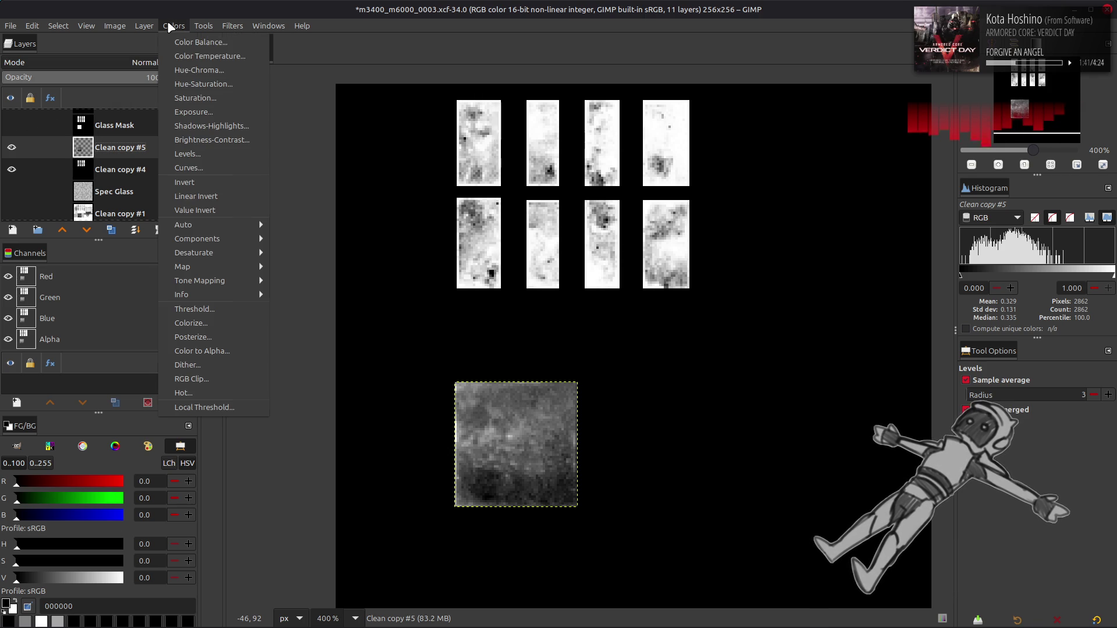
left_click(209, 152)
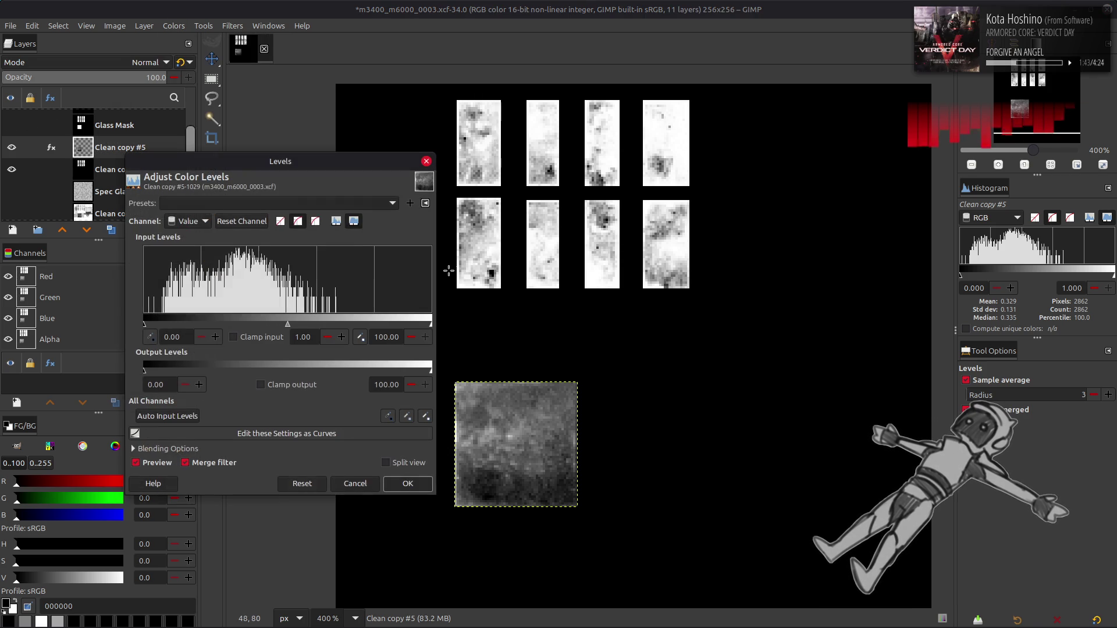
left_click_drag(431, 323, 335, 323)
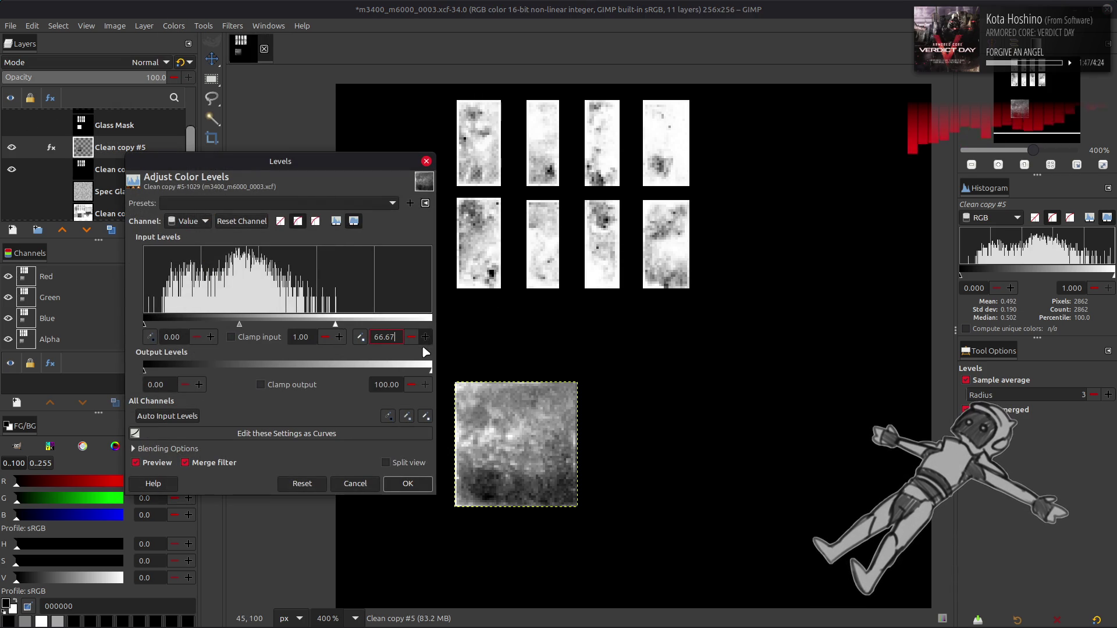
left_click(408, 483)
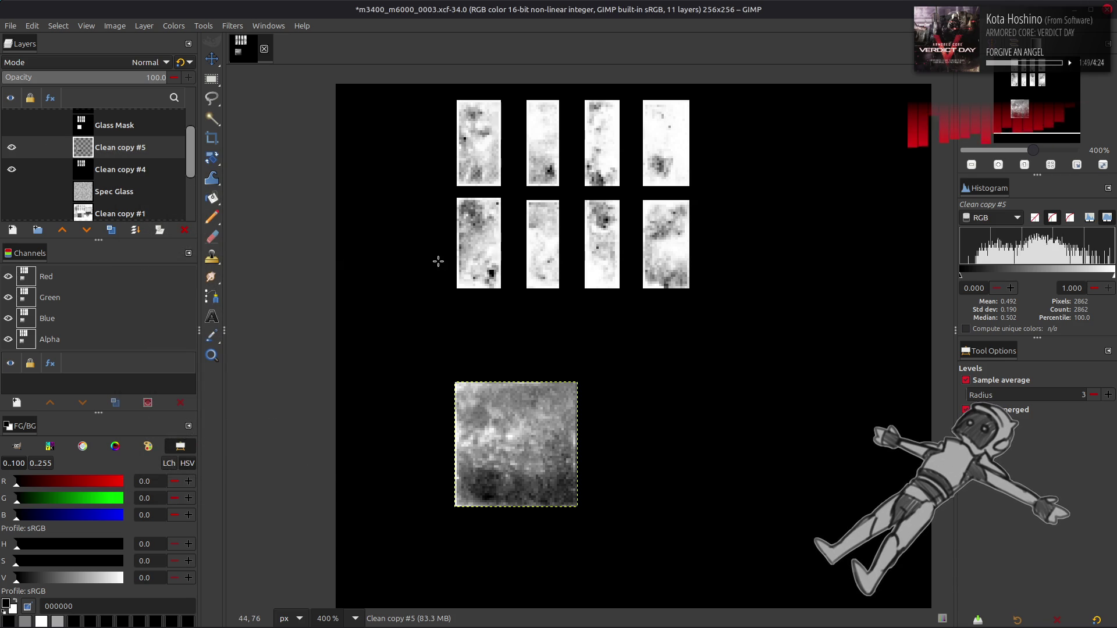
Invert Clean copy #5, apply Levels gamma 0.25, then invert it back to light.
left_click(169, 27)
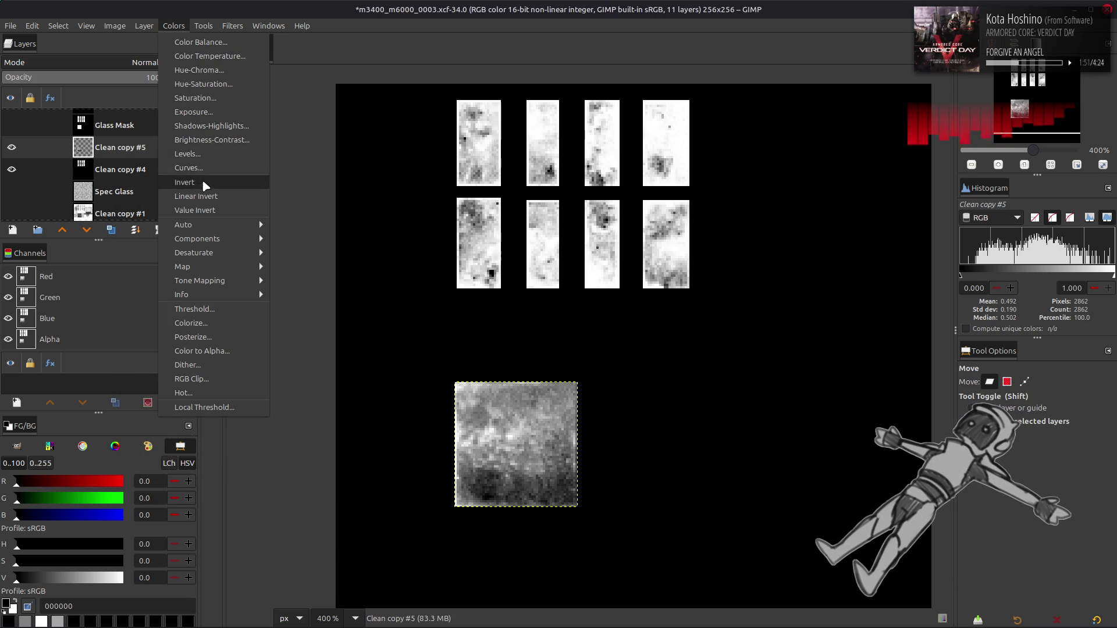
left_click(198, 182)
left_click(172, 27)
left_click(205, 152)
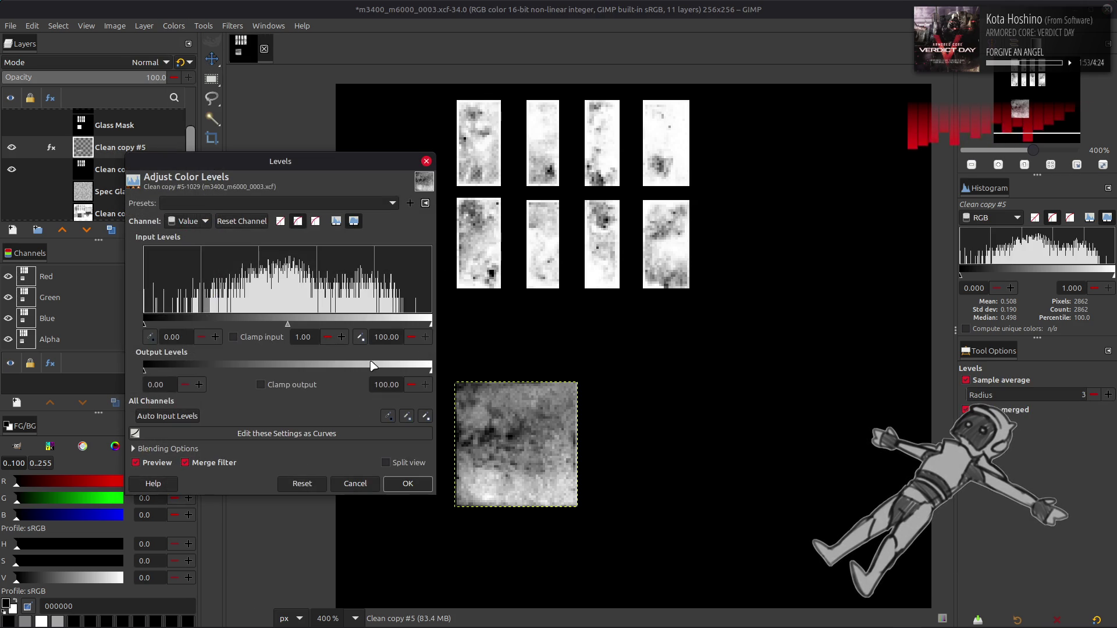
left_click(406, 486)
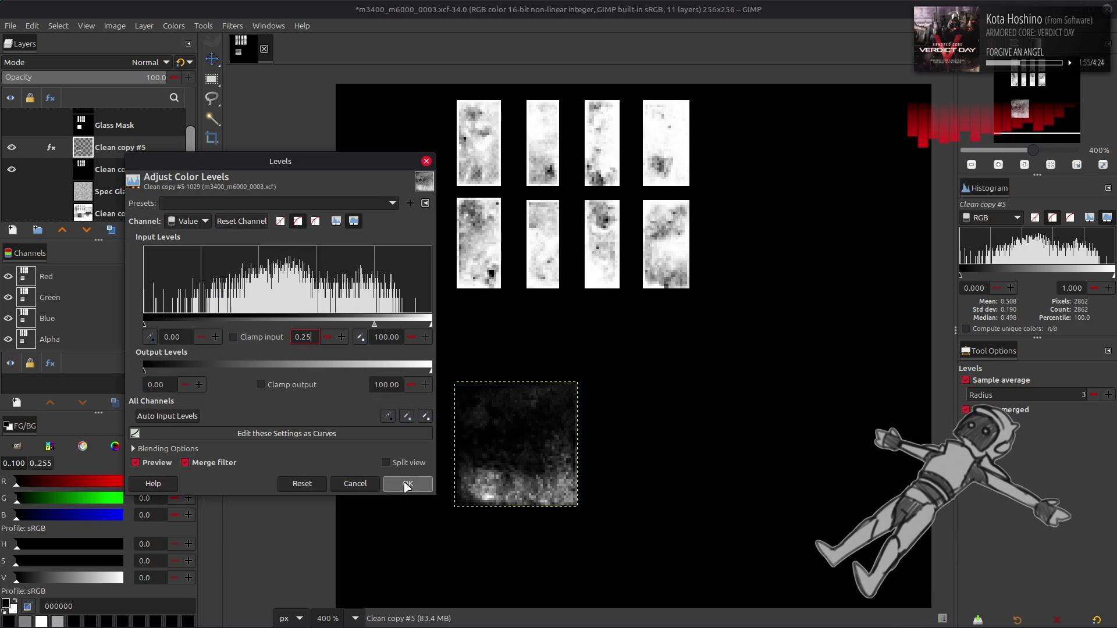
left_click(170, 25)
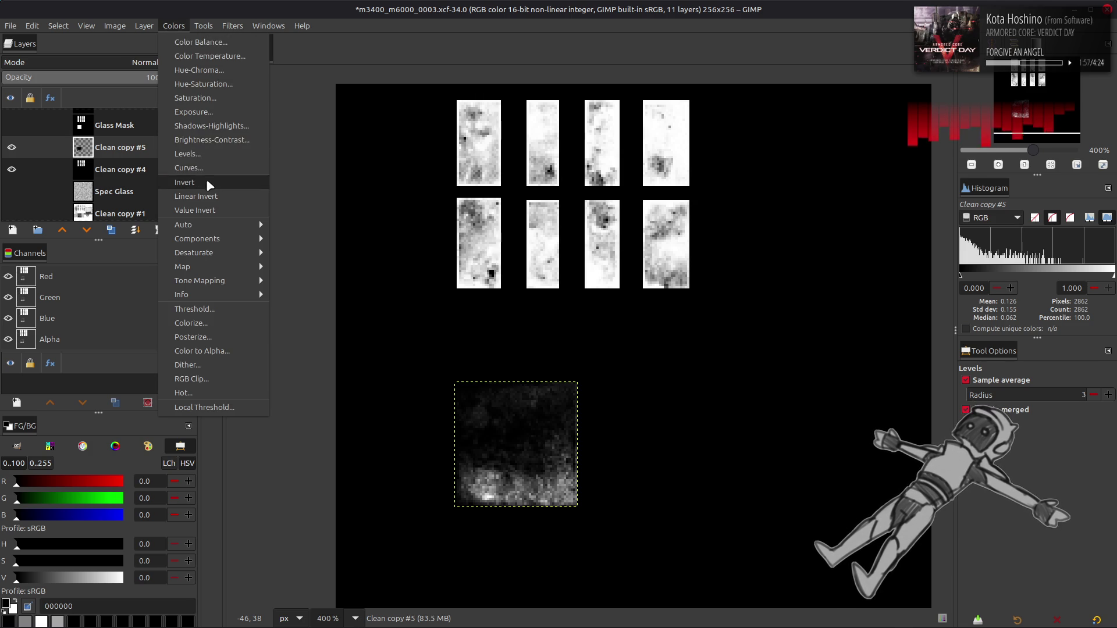
left_click(204, 181)
Preview the texture with Clean copy #5 toggled, then show Spec Glass and Clean copy #4 again.
left_click(12, 169)
left_click(12, 147)
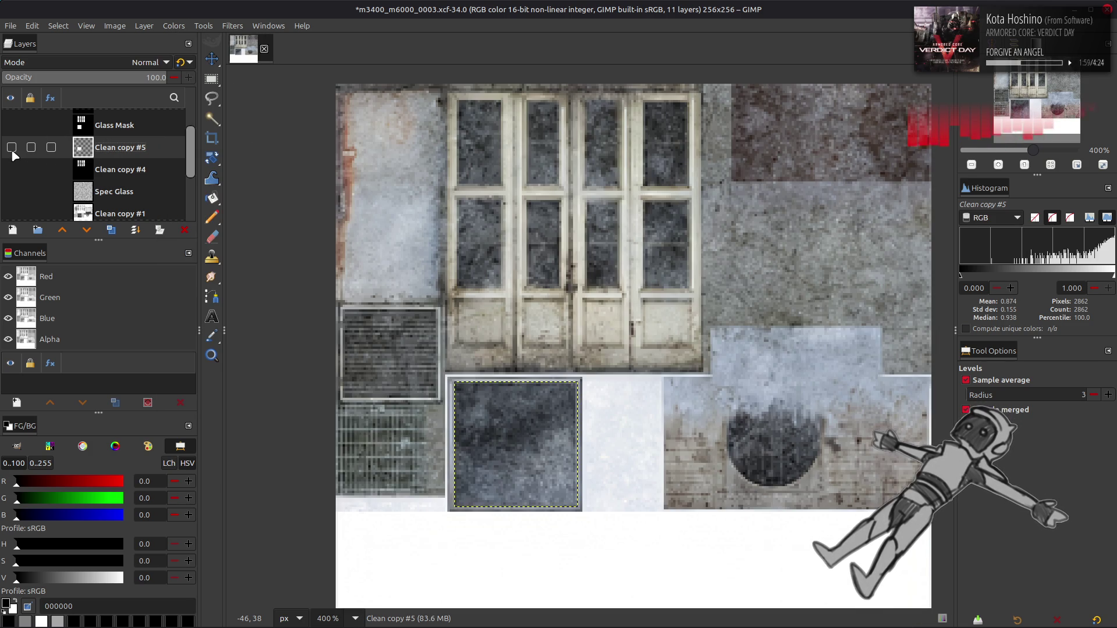
left_click(12, 147)
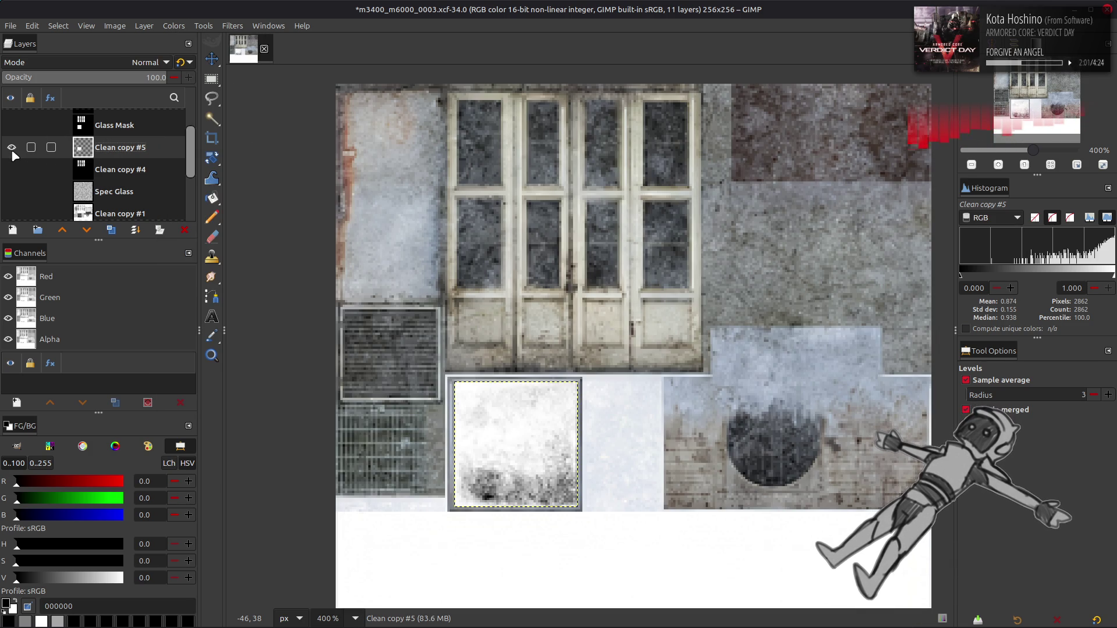
left_click(12, 191)
left_click(12, 169)
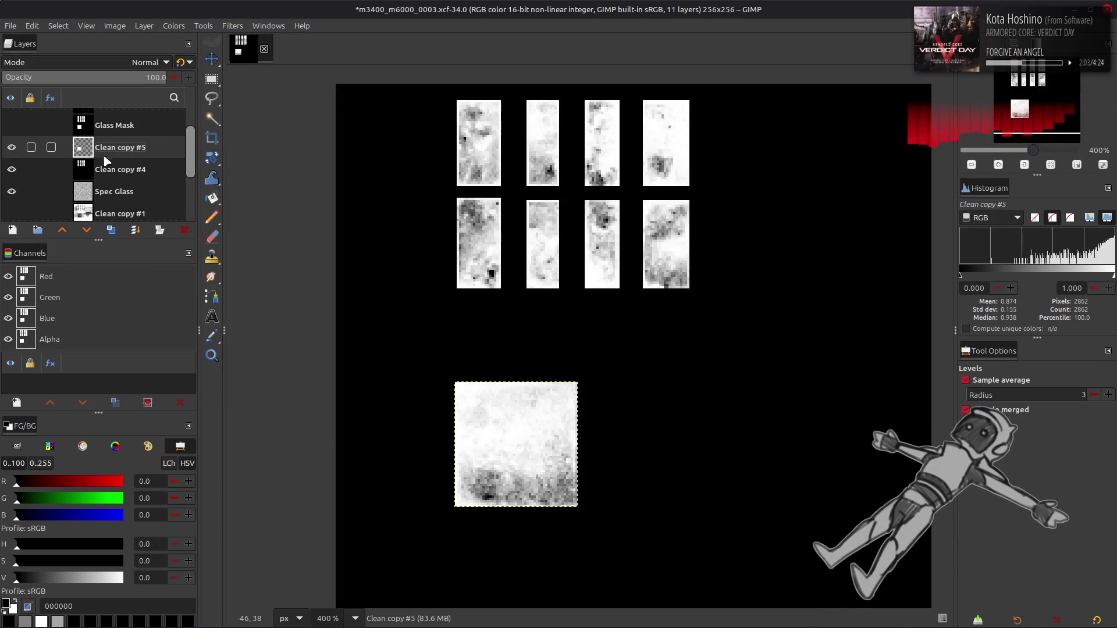
Set Clean copy #4 to Multiply and compare the result with Clean copy #5 hidden.
left_click(117, 171)
left_click(145, 62)
left_click(23, 273)
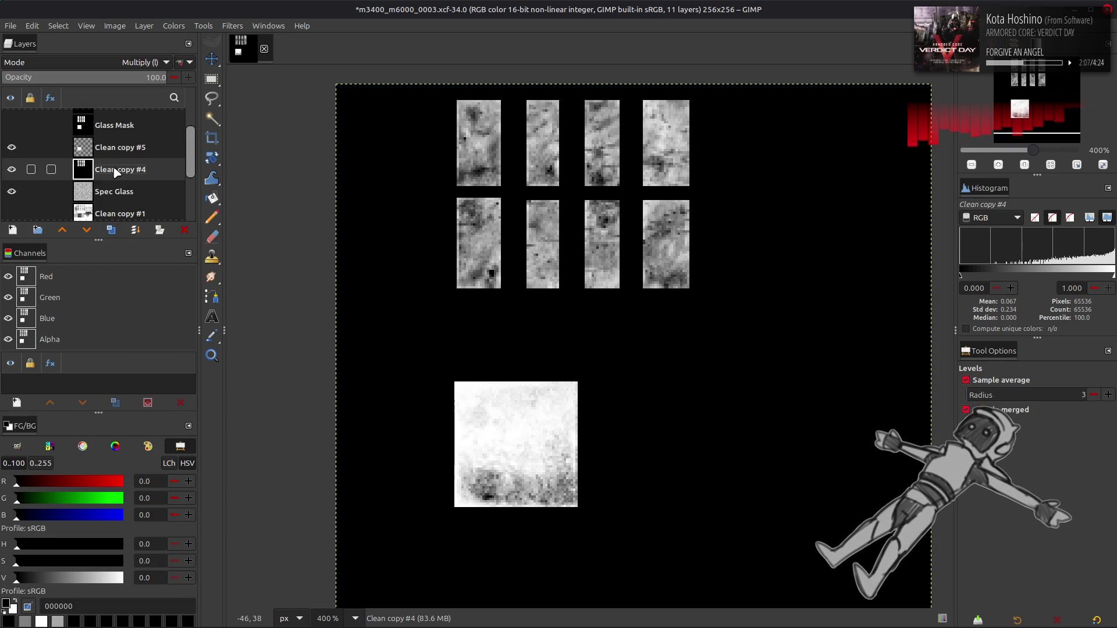
left_click(12, 147)
left_click(12, 170)
left_click(12, 169)
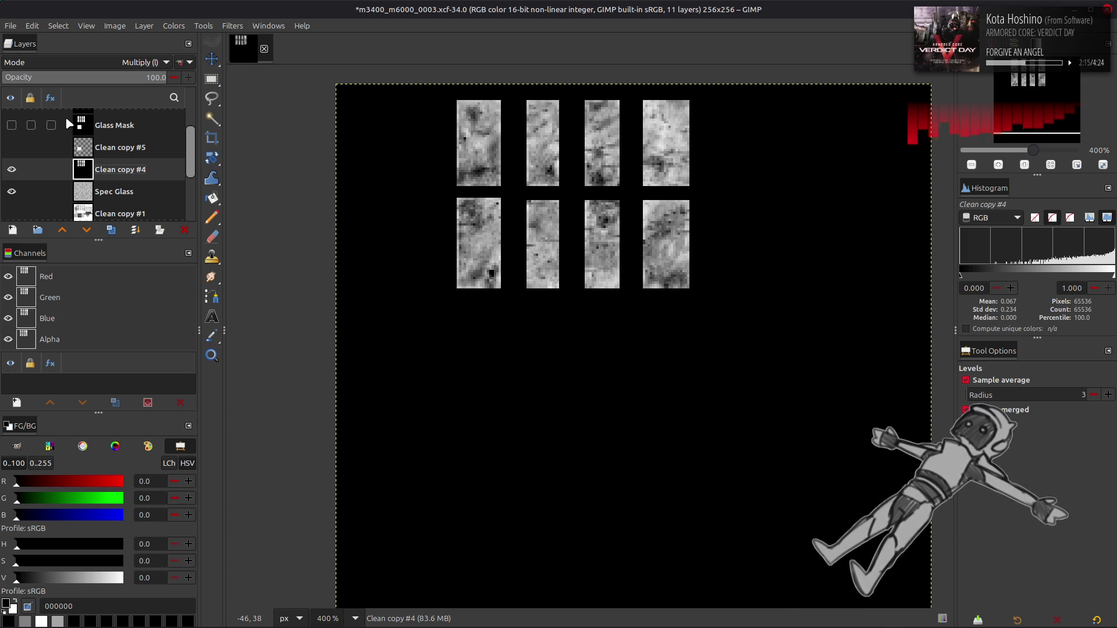
left_click(12, 147)
left_click(12, 147)
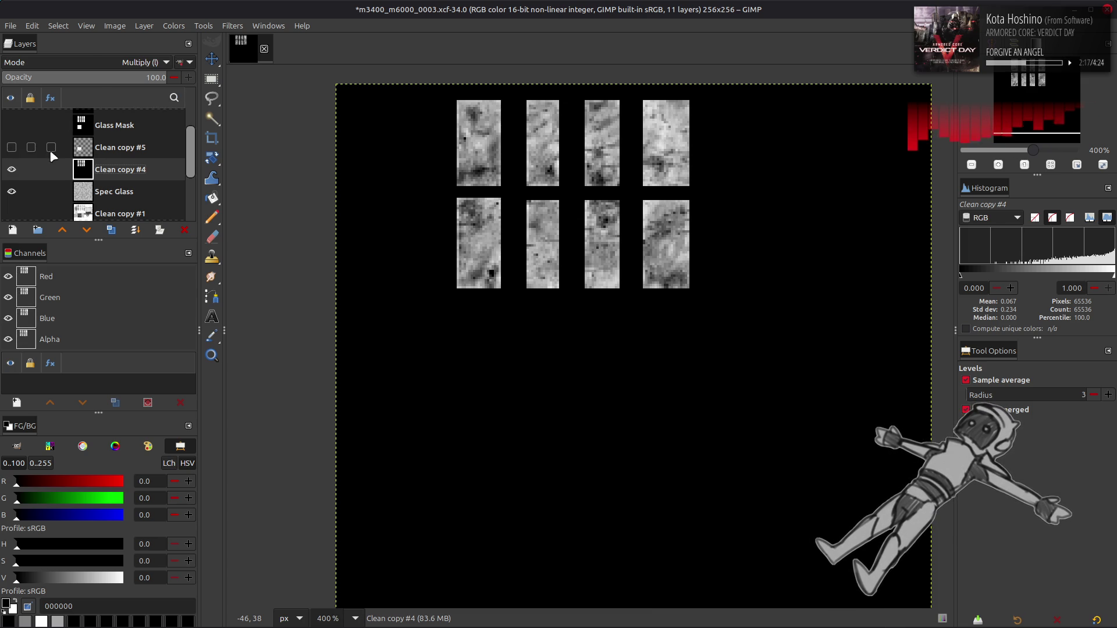
scroll(131, 62, "up", 5)
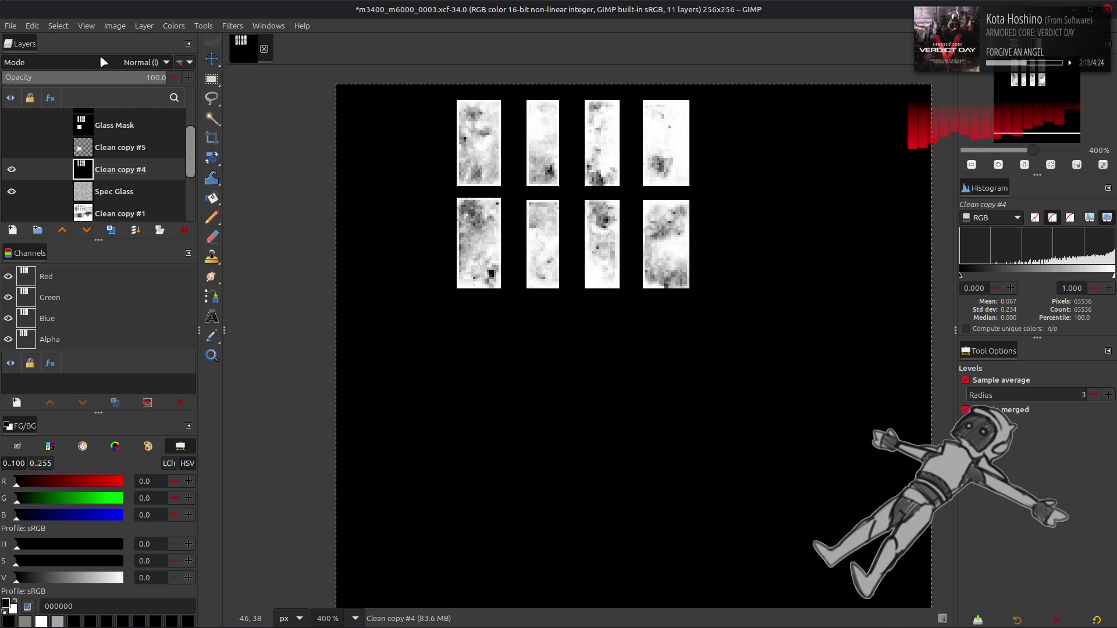
Duplicate Glass Mask, lower the copy beneath Clean copy #5 and make it visible.
left_click(131, 125)
left_click(111, 230)
left_click(86, 229)
left_click(87, 230)
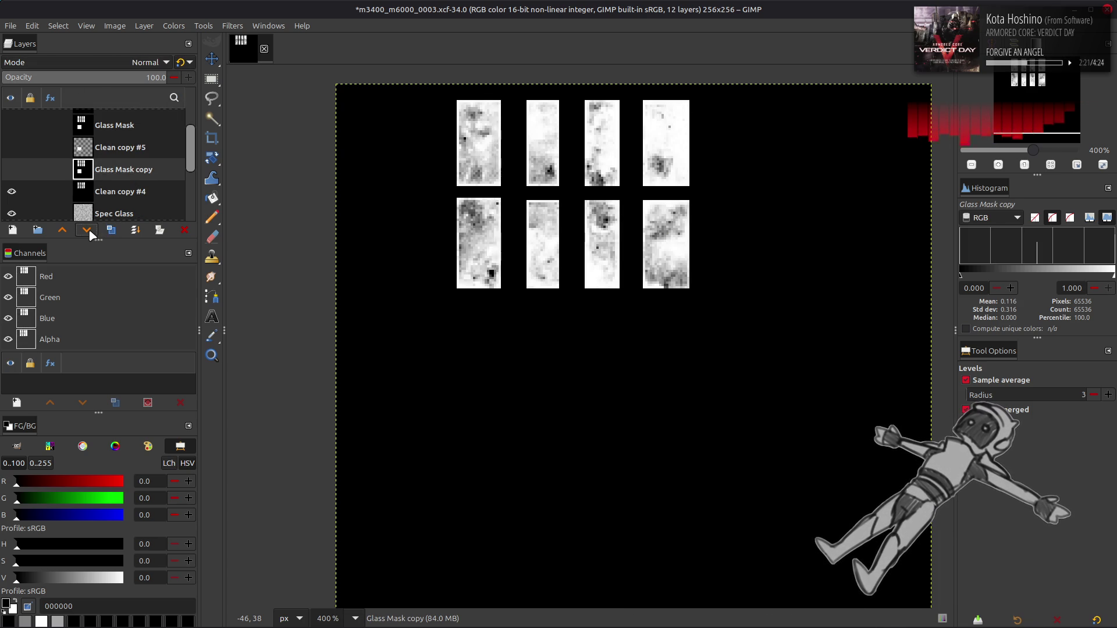
left_click(12, 169)
Drag the Levels white point far left so the Glass Mask copy's panels turn solid white.
left_click(174, 25)
left_click(186, 114)
left_click_drag(431, 323, 212, 324)
left_click(408, 484)
Set Glass Mask copy to Screen, invert it and merge it down into Clean copy #4.
left_click(145, 62)
left_click(87, 130)
left_click(173, 25)
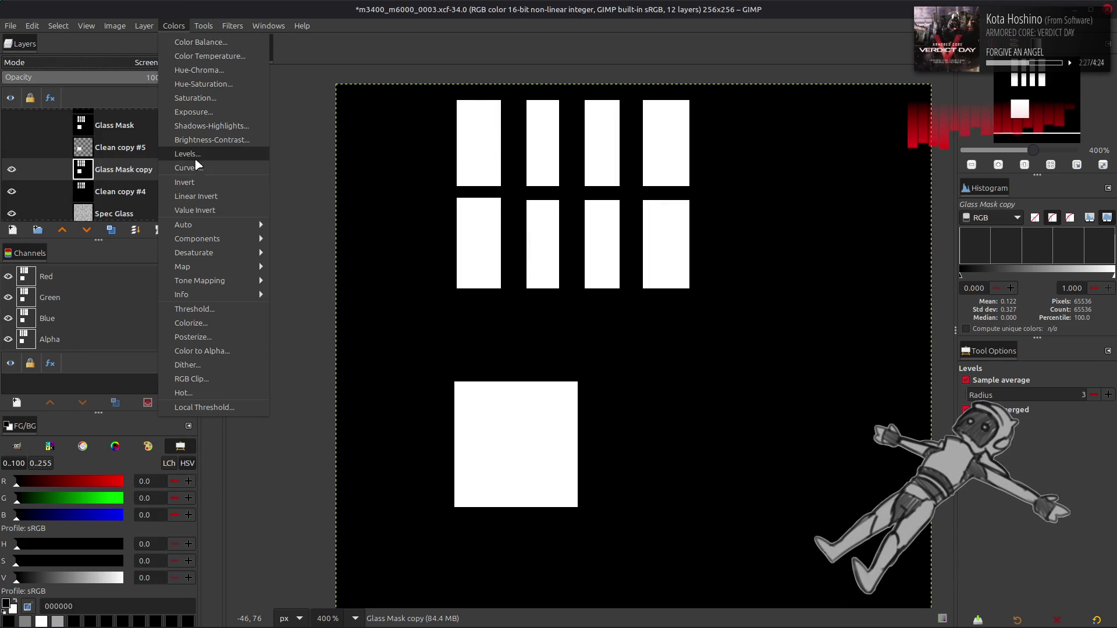
left_click(194, 182)
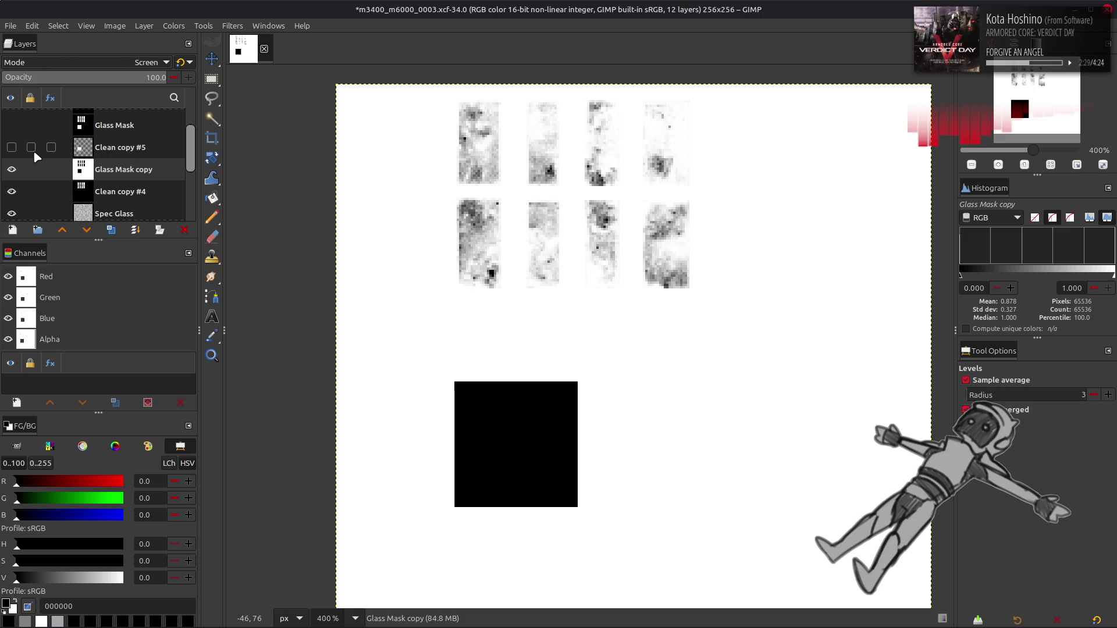
key("ctrl+shift+m")
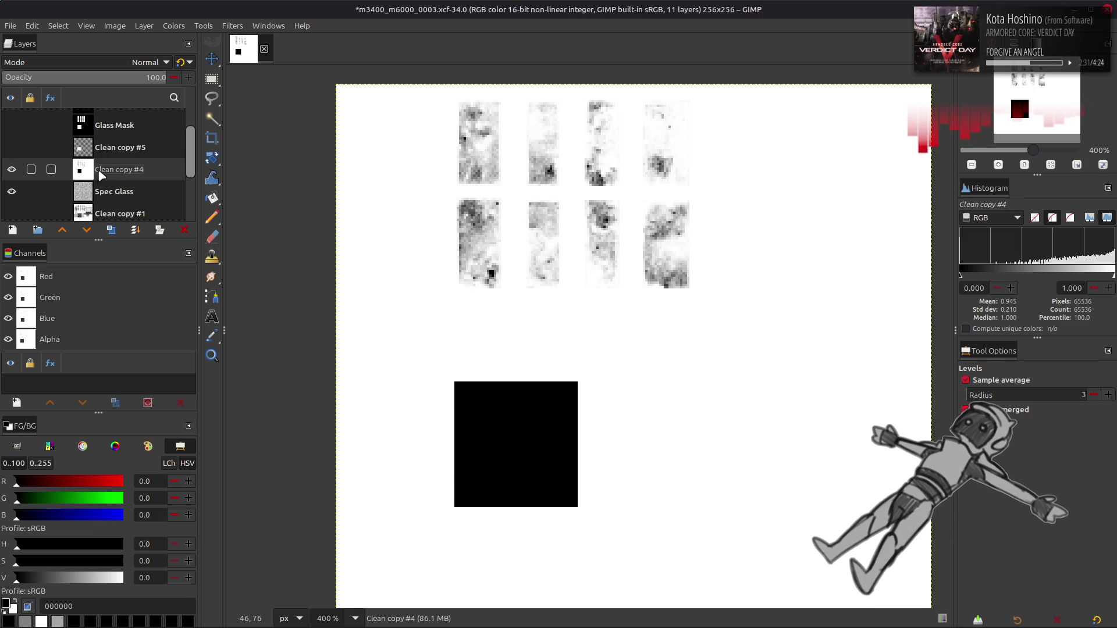
Bucket-fill the black lower-left square on Clean copy #4 with white.
left_click(111, 148)
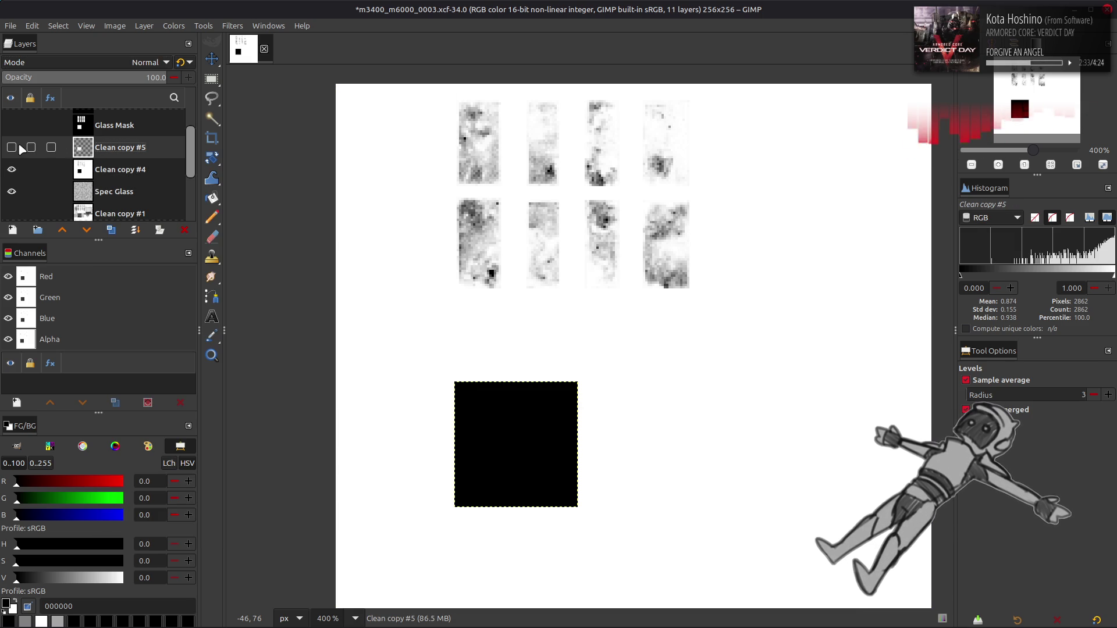
left_click(60, 26)
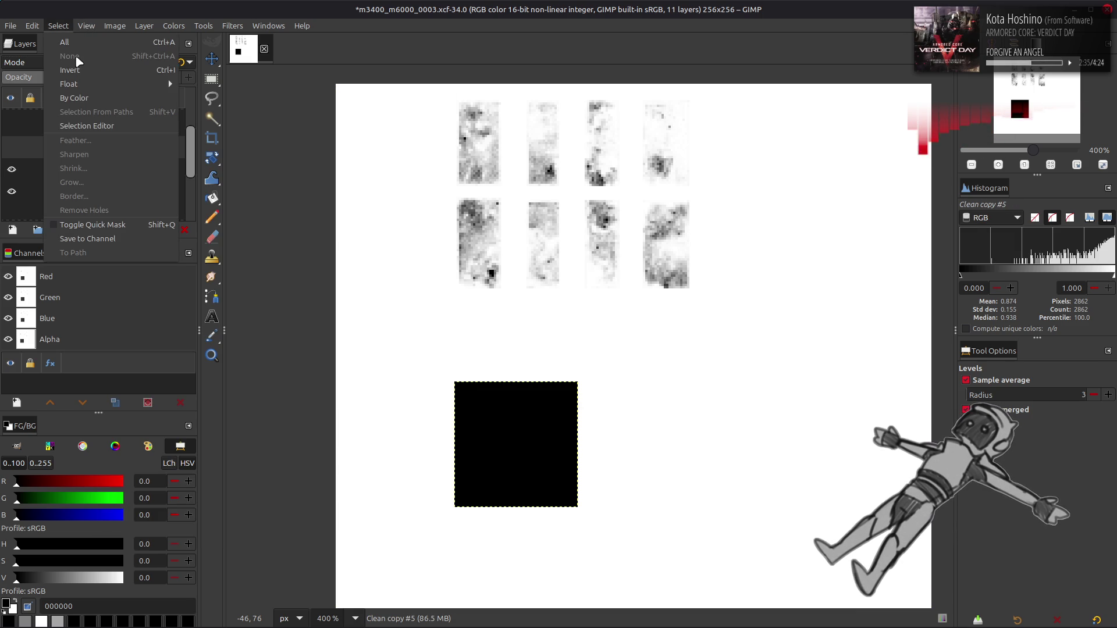
left_click(477, 235)
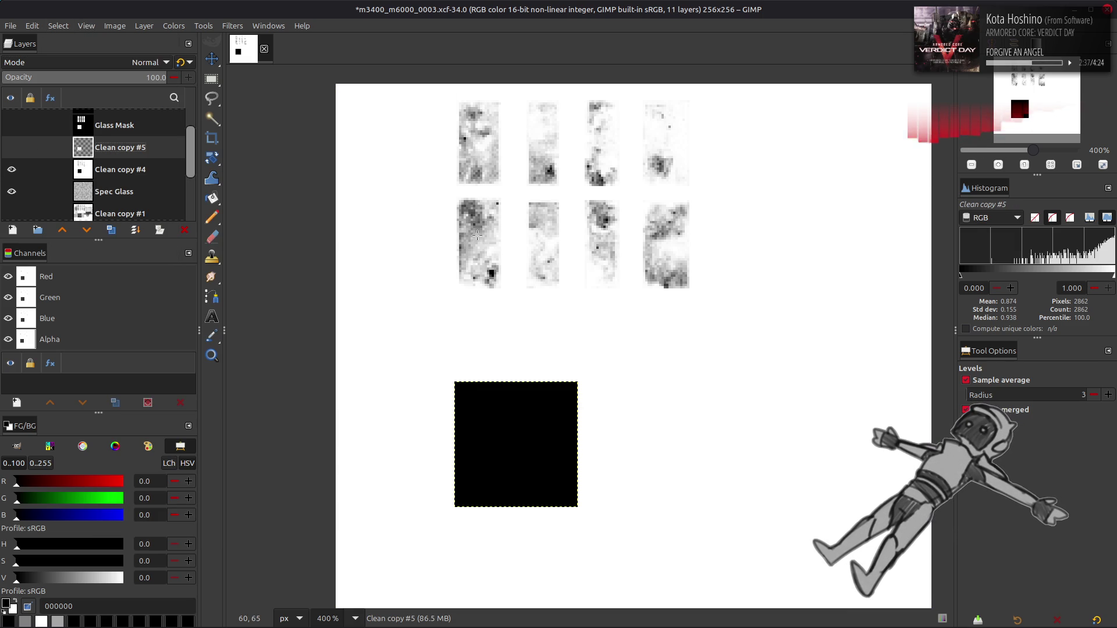
left_click(133, 170)
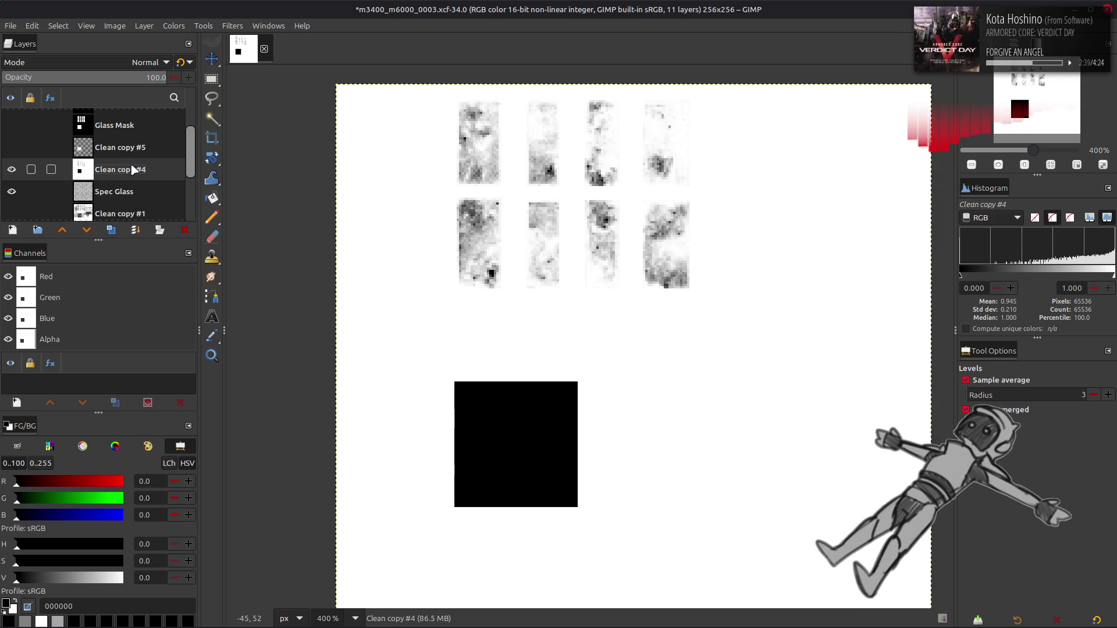
key("shift+b")
left_click(14, 603)
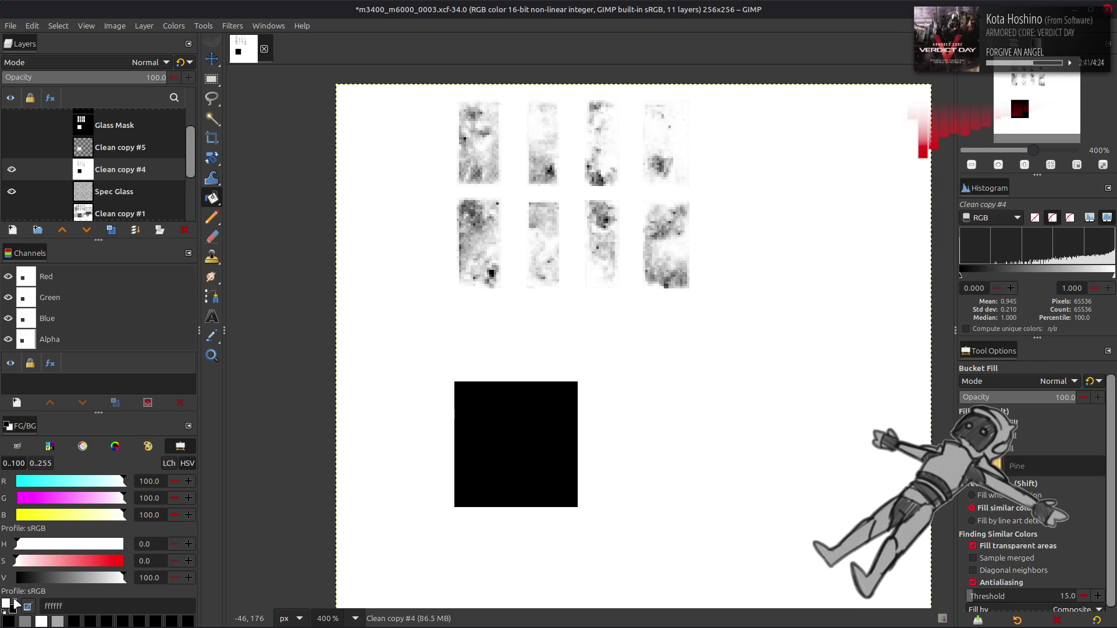
left_click(506, 457)
Show Clean copy #5 and try a Multiply duplicate of it, then undo the duplicate.
key("m")
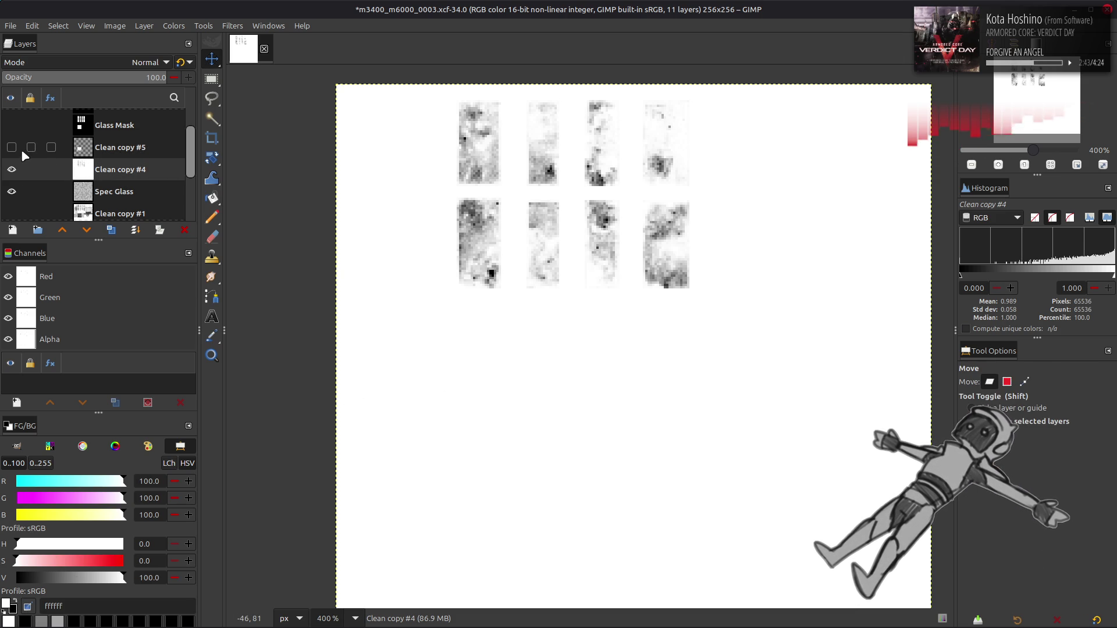
left_click(18, 149)
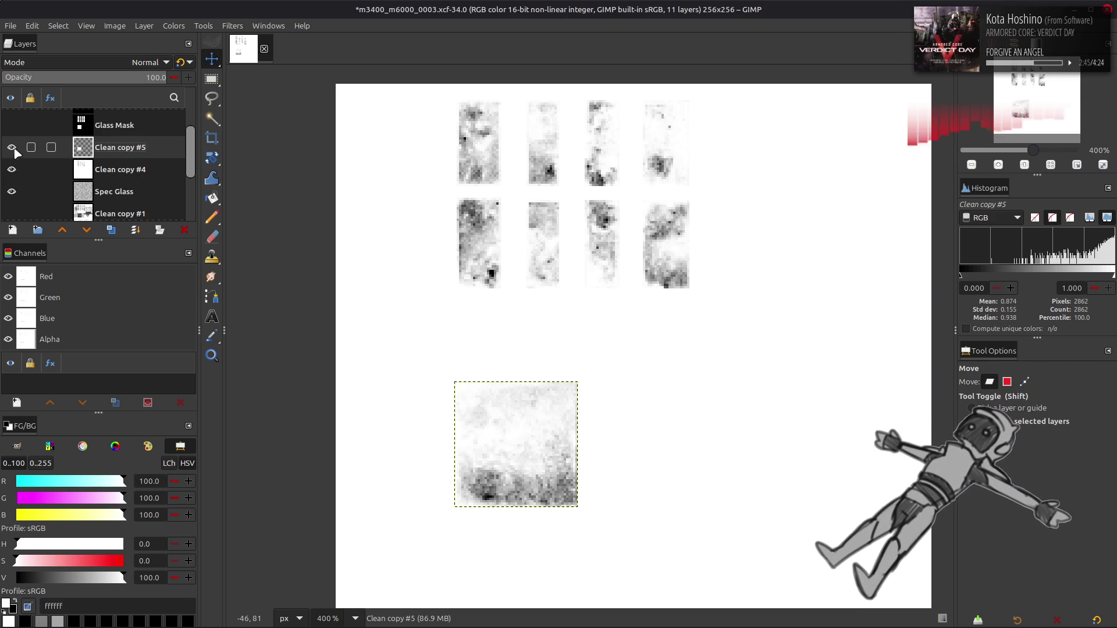
left_click(111, 230)
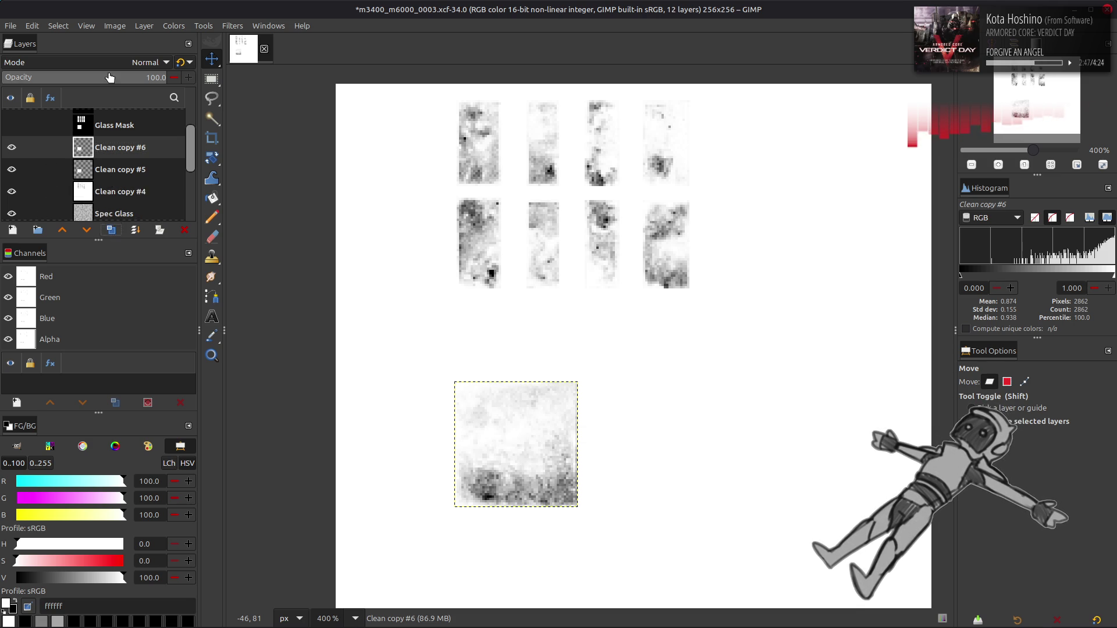
left_click(143, 62)
left_click(71, 271)
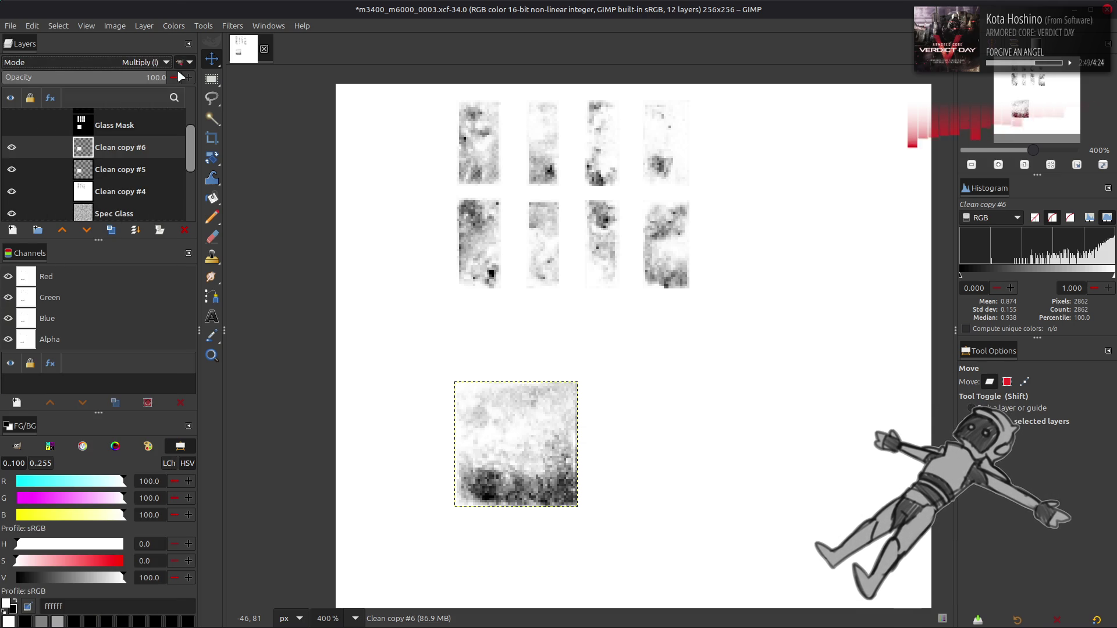
key("ctrl+z")
key("ctrl+z")
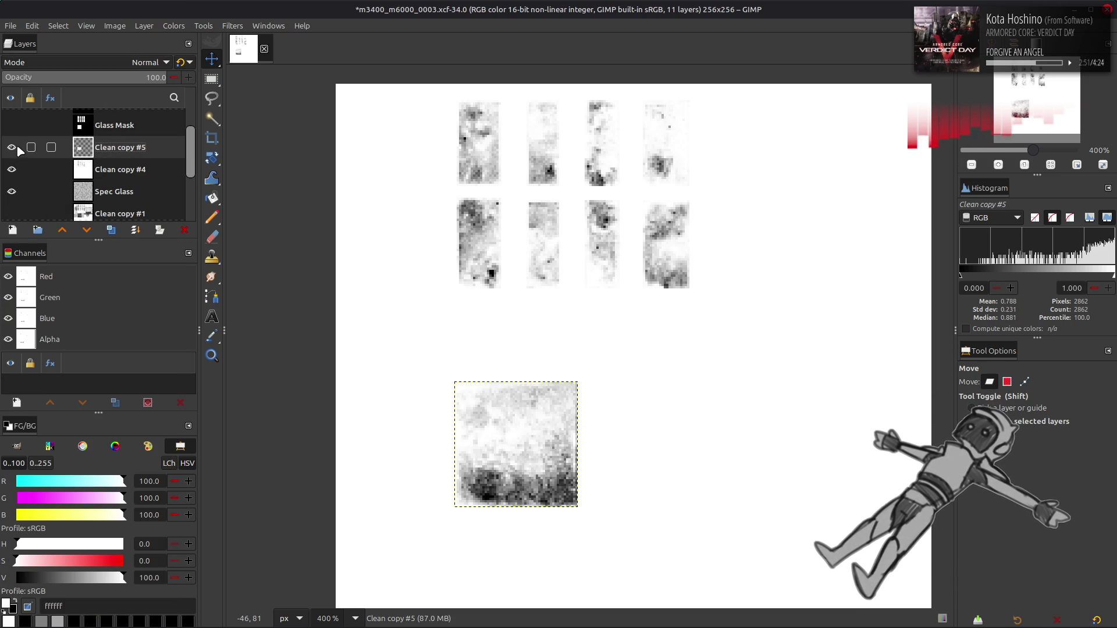
Delete Clean copy #5 and set Clean copy #4 to Multiply blending.
right_click(116, 148)
left_click(245, 291)
left_click(143, 62)
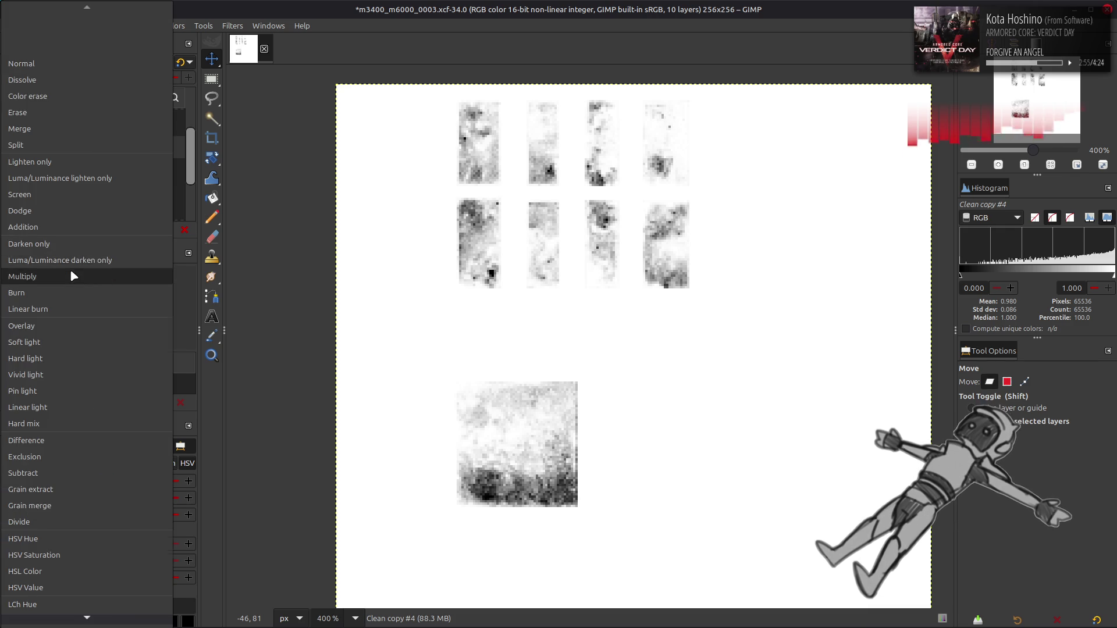
left_click(72, 277)
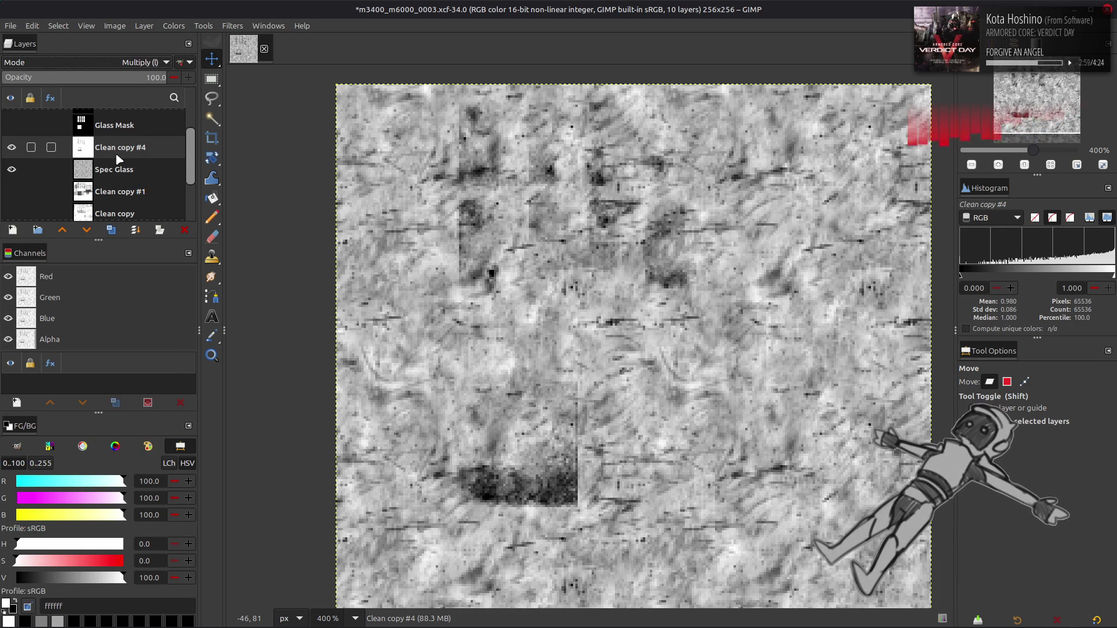
Duplicate Clean copy #4, raise the copy above Glass Mask and rename it 'Glass Snow Mask'.
scroll(125, 203, "up", 2)
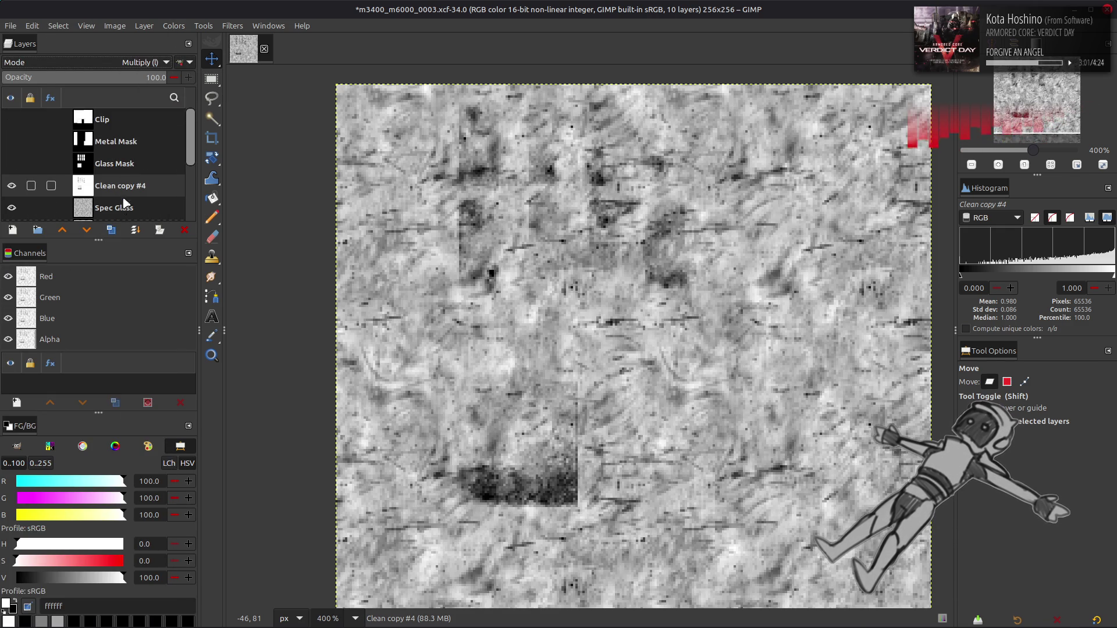
left_click(111, 230)
left_click(62, 231)
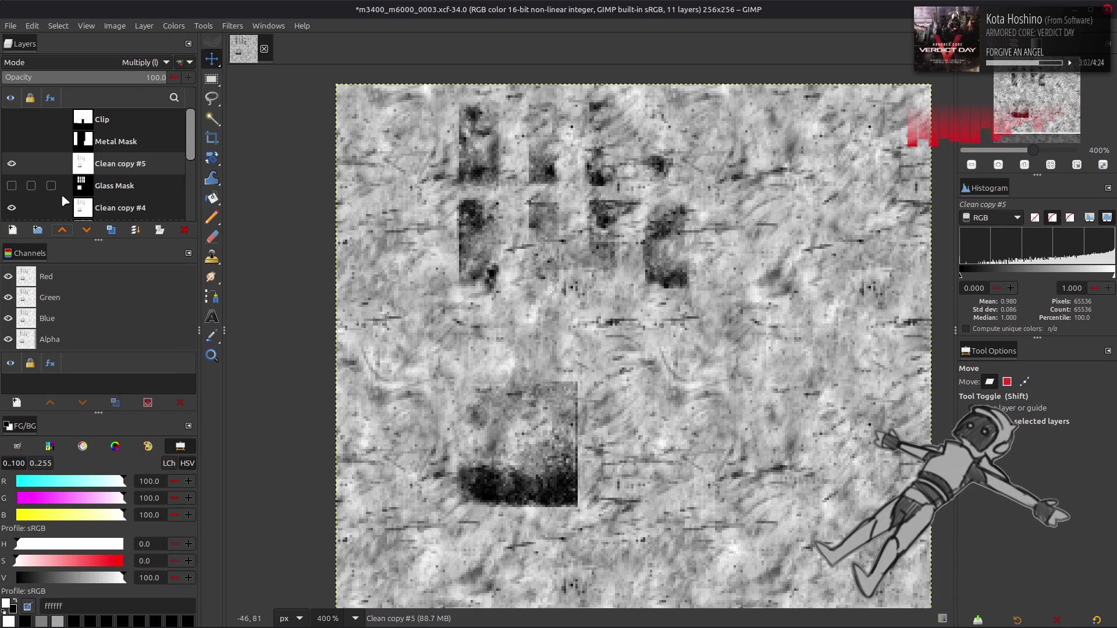
double_click(118, 167)
type("C")
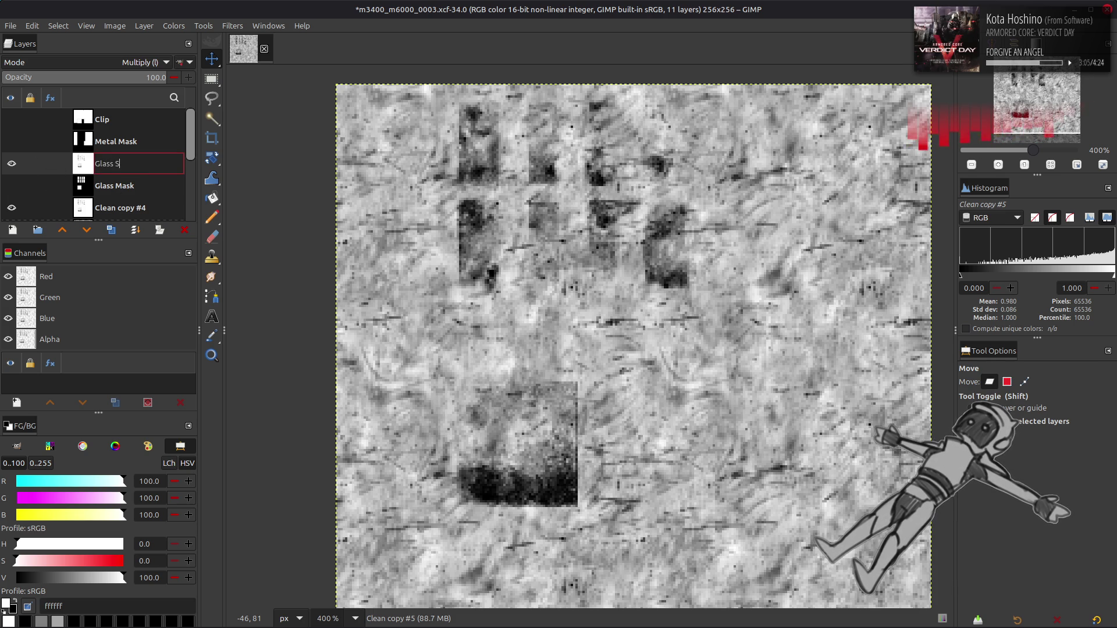
type("now Mask")
key("Return")
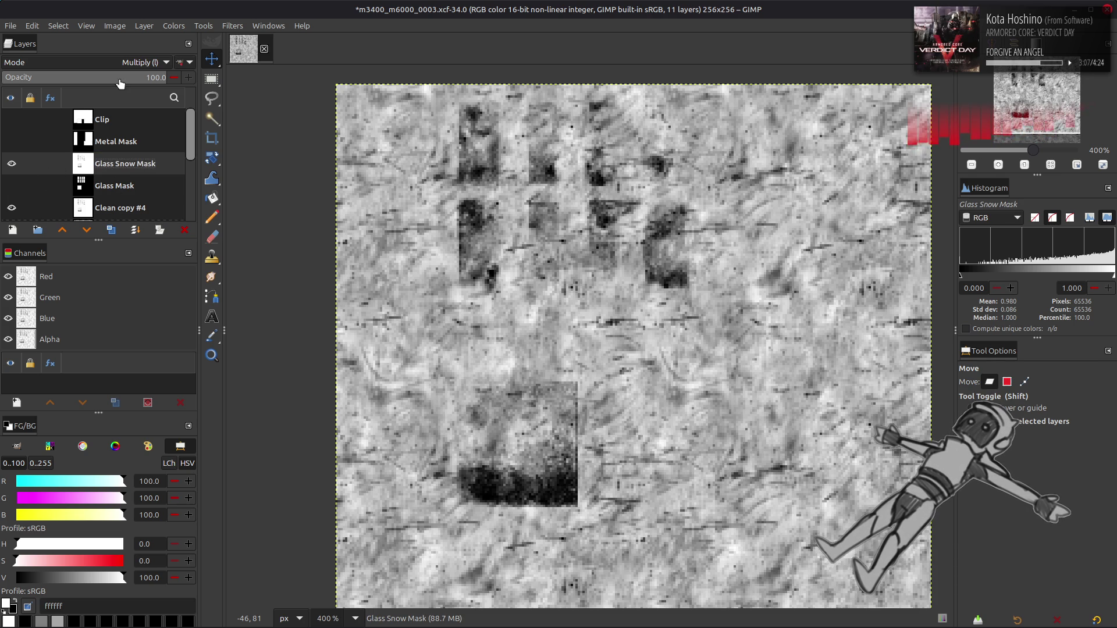
scroll(135, 66, "up", 9)
Set Glass Snow Mask to Normal blending, invert it to dark and hide it.
left_click(186, 65)
left_click(174, 26)
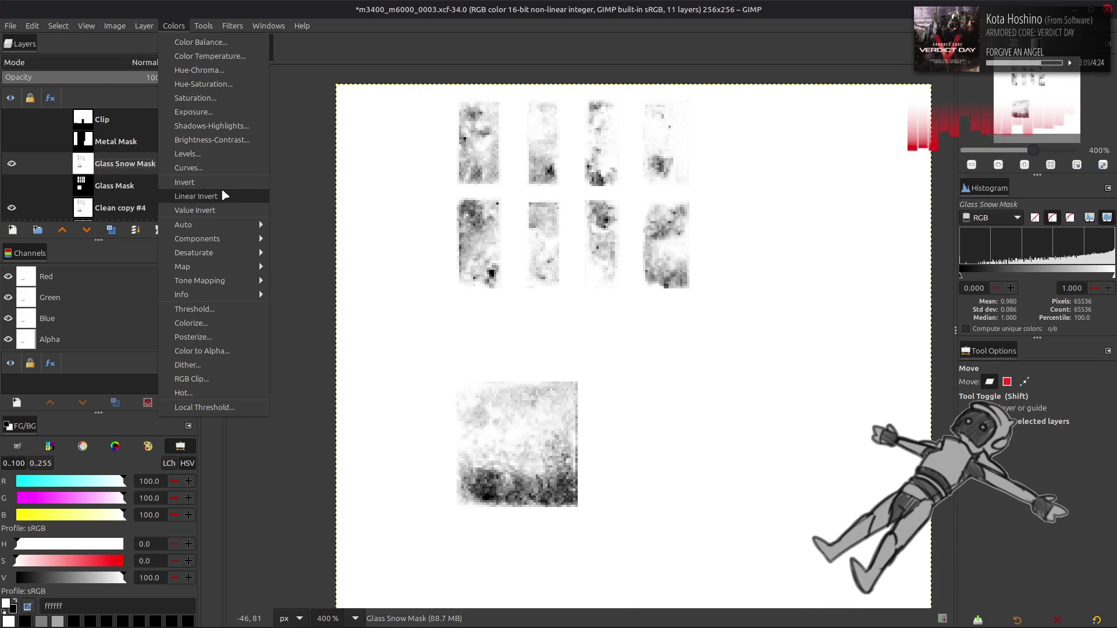
left_click(221, 189)
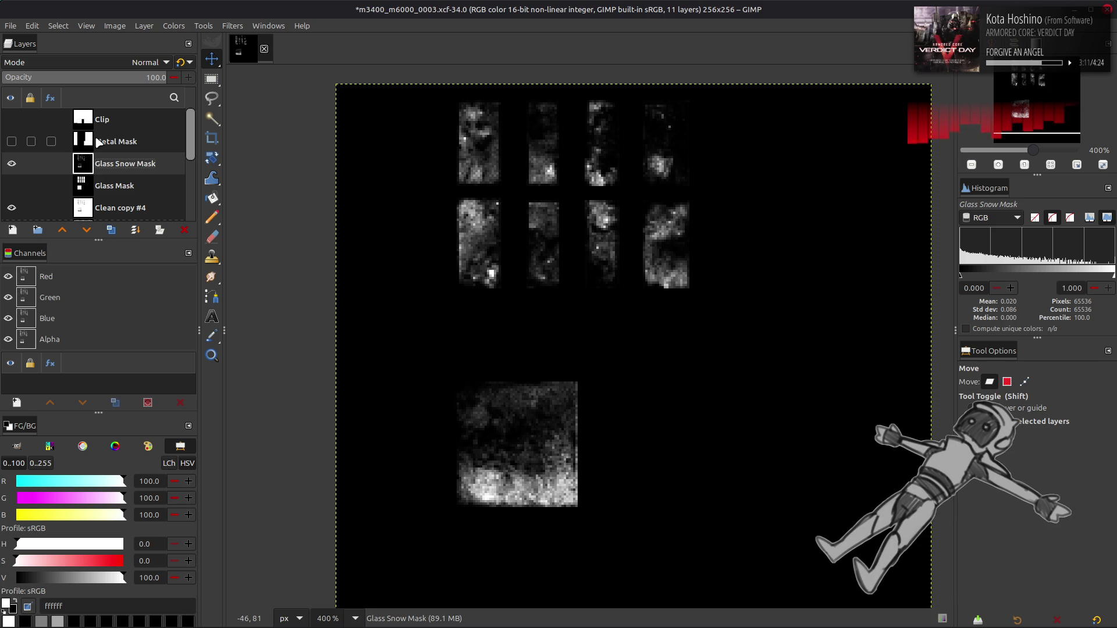
left_click(12, 165)
scroll(13, 168, "down", 1)
Try Burn on Clean copy #4, then return it to legacy Multiply blending and compare.
left_click(101, 175)
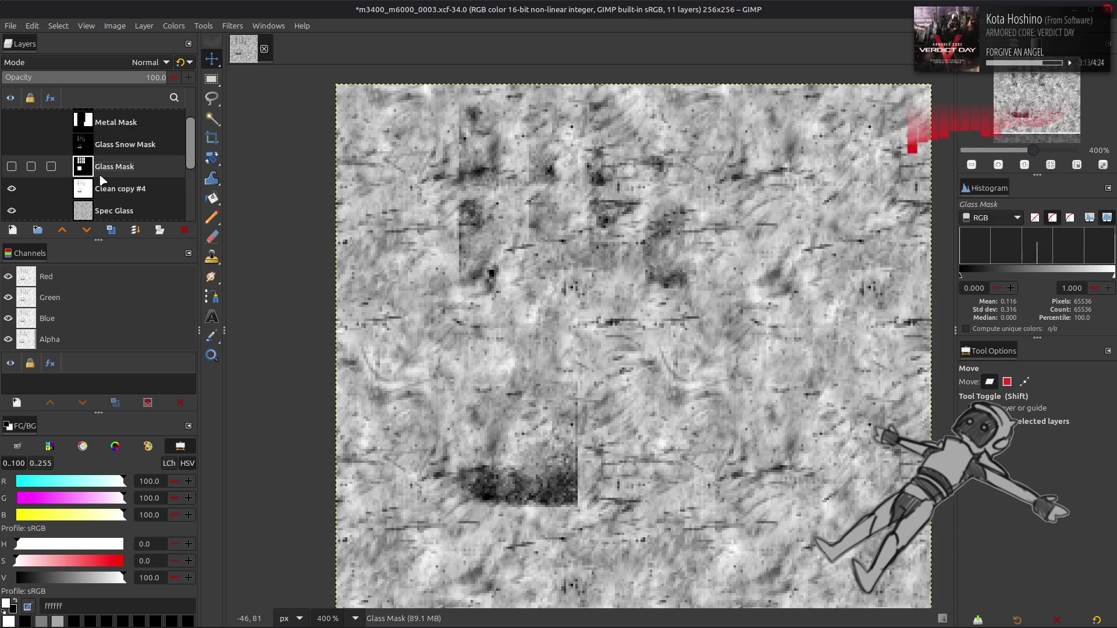
scroll(102, 179, "down", 1)
left_click(102, 174)
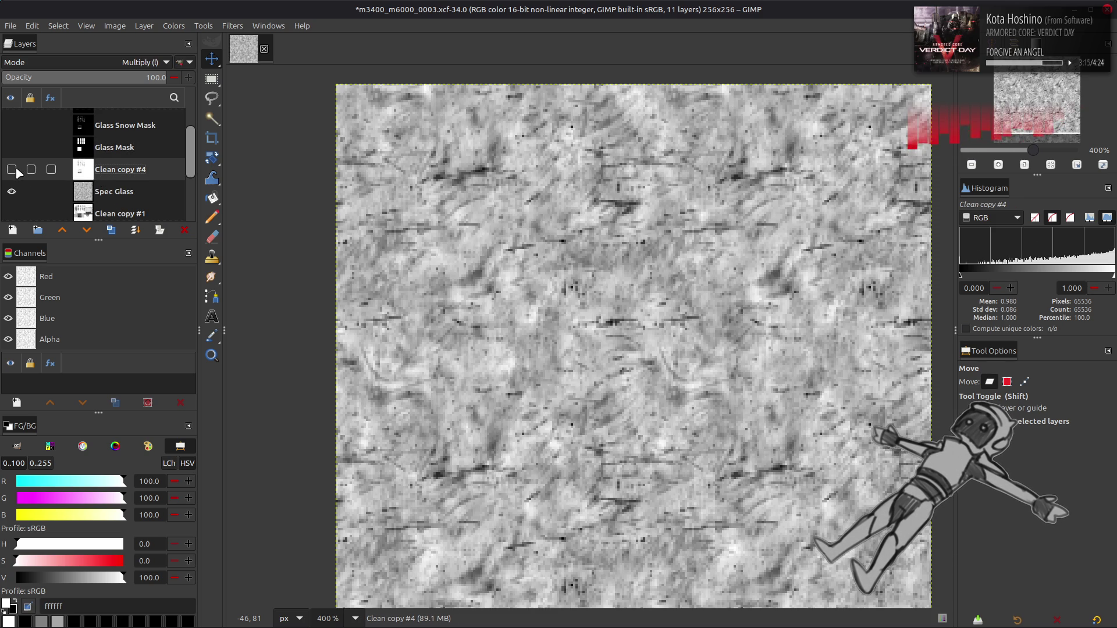
left_click(180, 62)
scroll(141, 65, "down", 1)
scroll(141, 68, "down", 1)
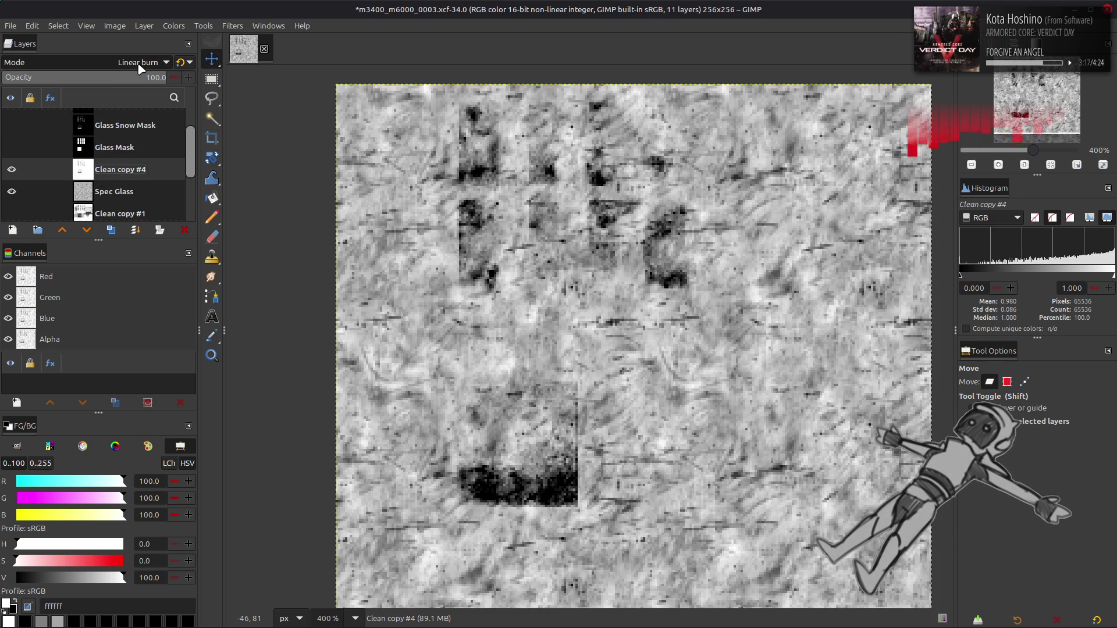
scroll(134, 68, "up", 2)
left_click(180, 62)
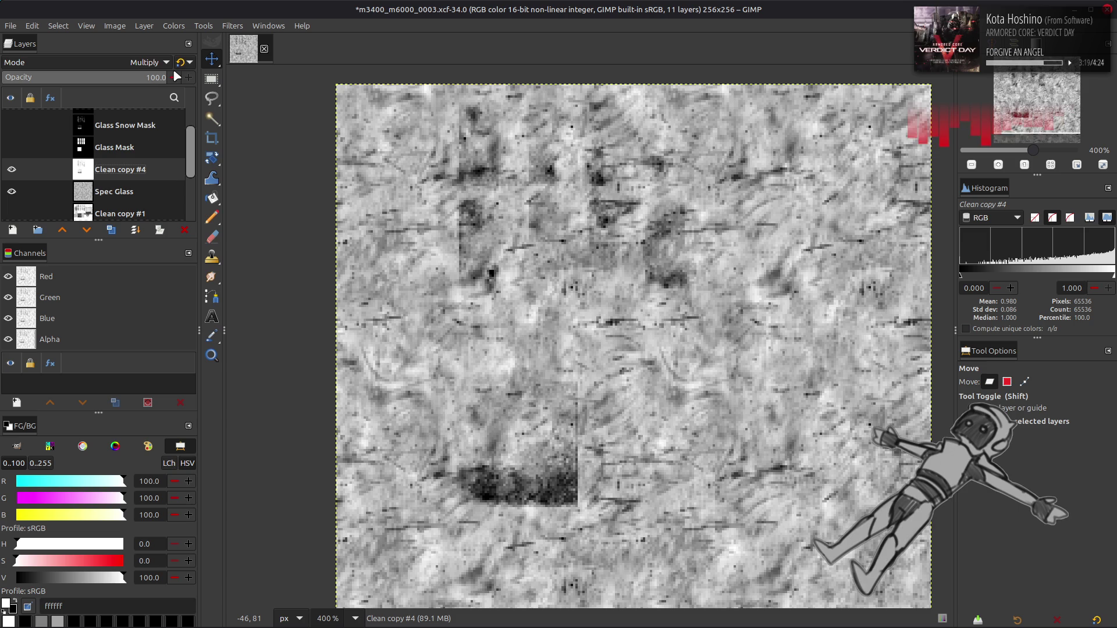
left_click(13, 172)
left_click(13, 171)
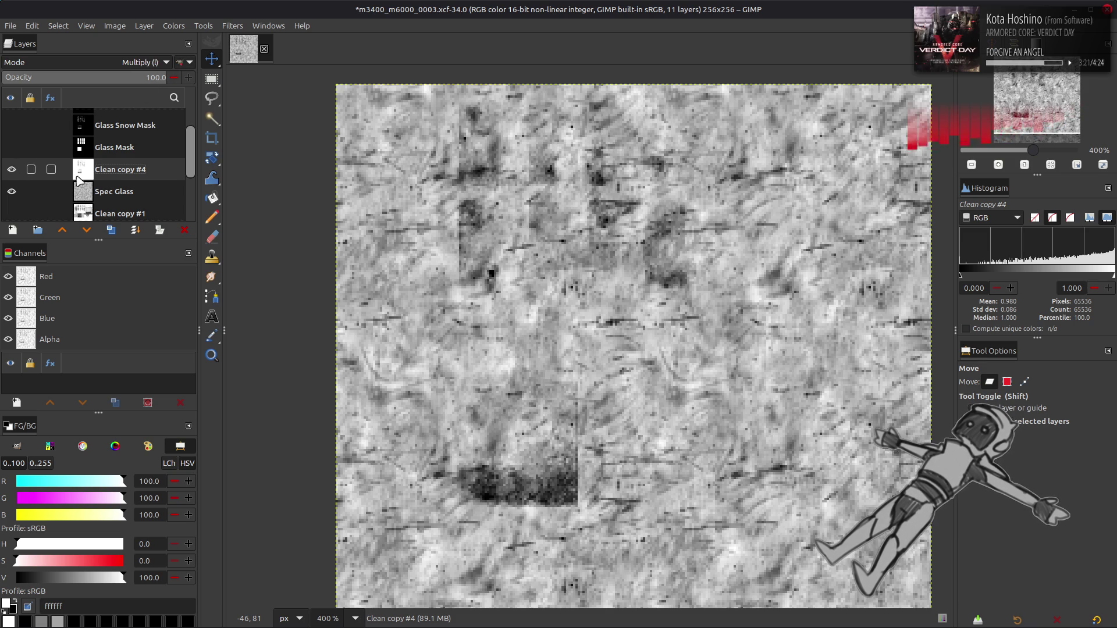
Merge Clean copy #4 down into Spec Glass and save m3400_m6000_0003.xcf.
right_click(109, 178)
left_click(133, 326)
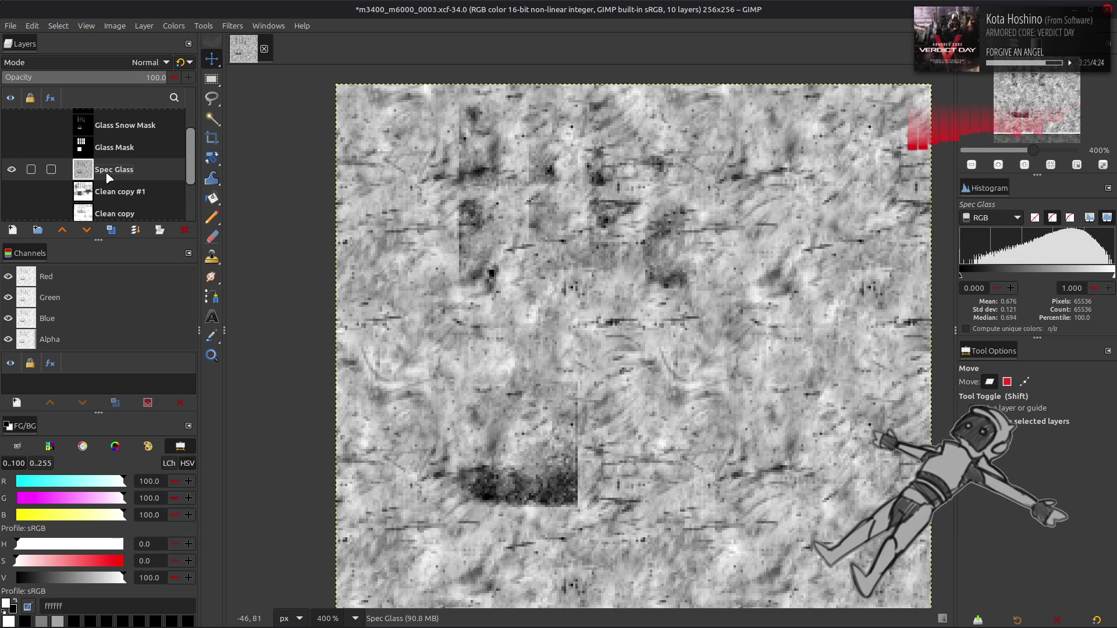
key("ctrl+s")
left_click(175, 26)
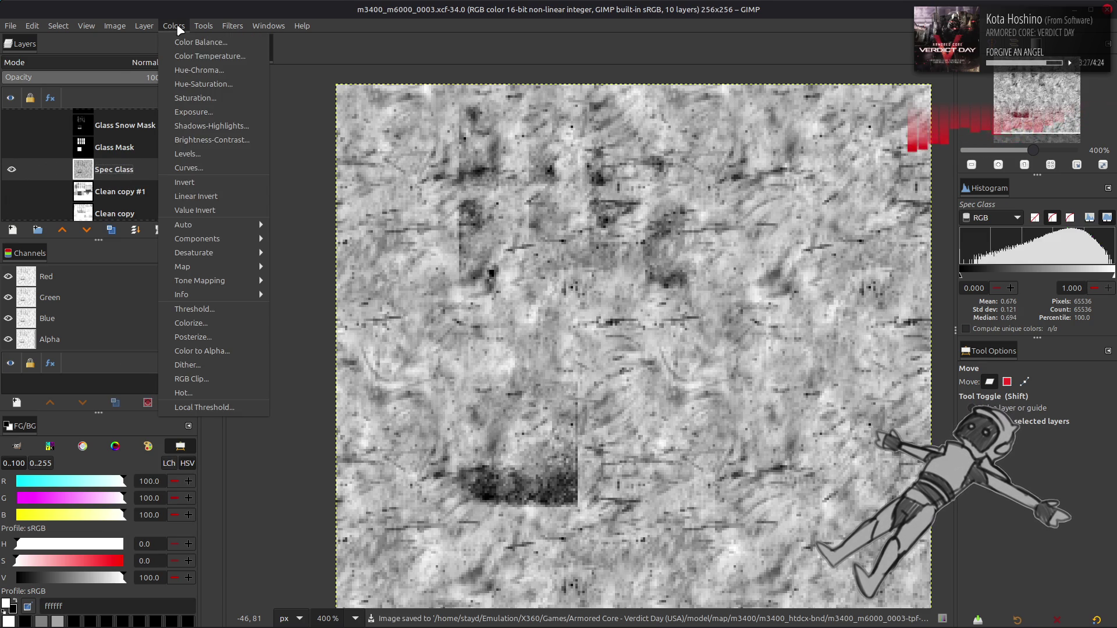
Tint Spec Glass magenta with Levels: green output 15.20–24.8, blue output low 50.
left_click(204, 153)
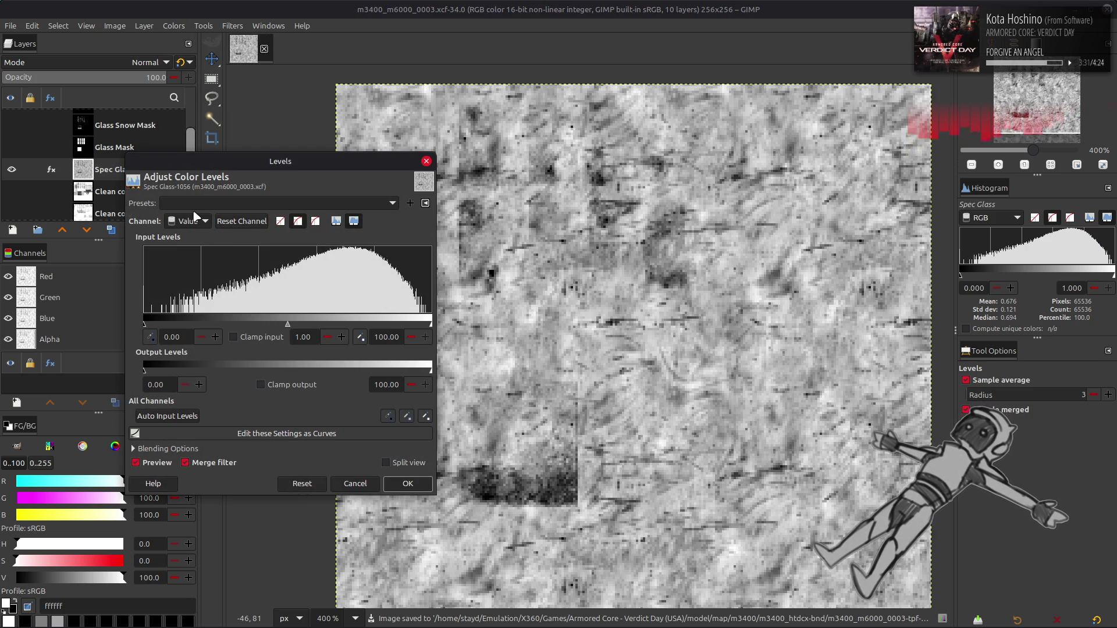
scroll(195, 215, "down", 1)
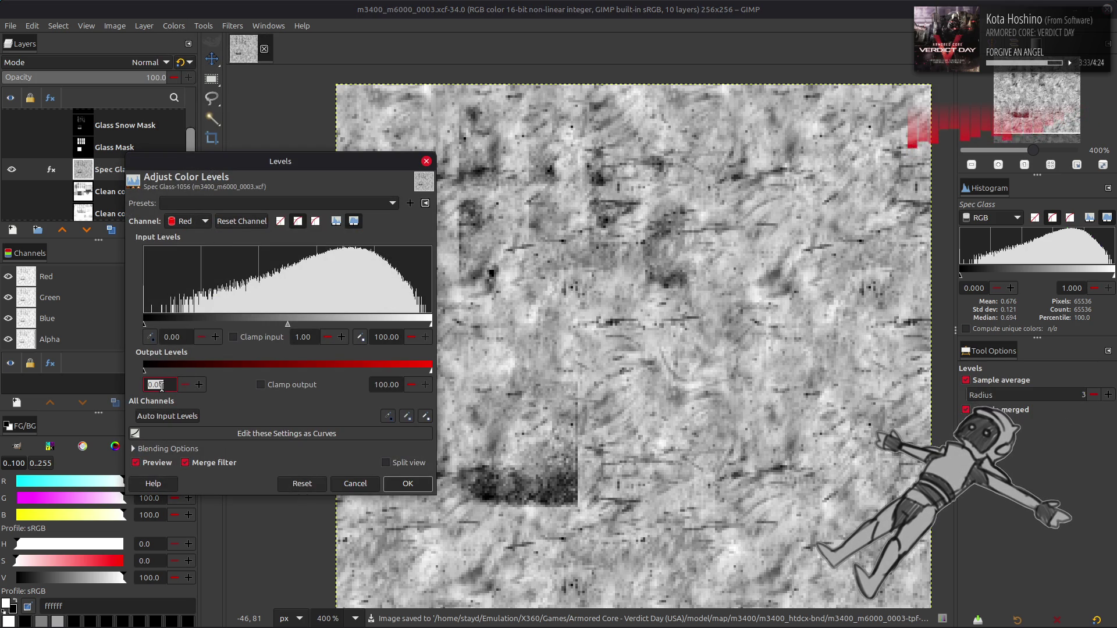
scroll(161, 386, "up", 3)
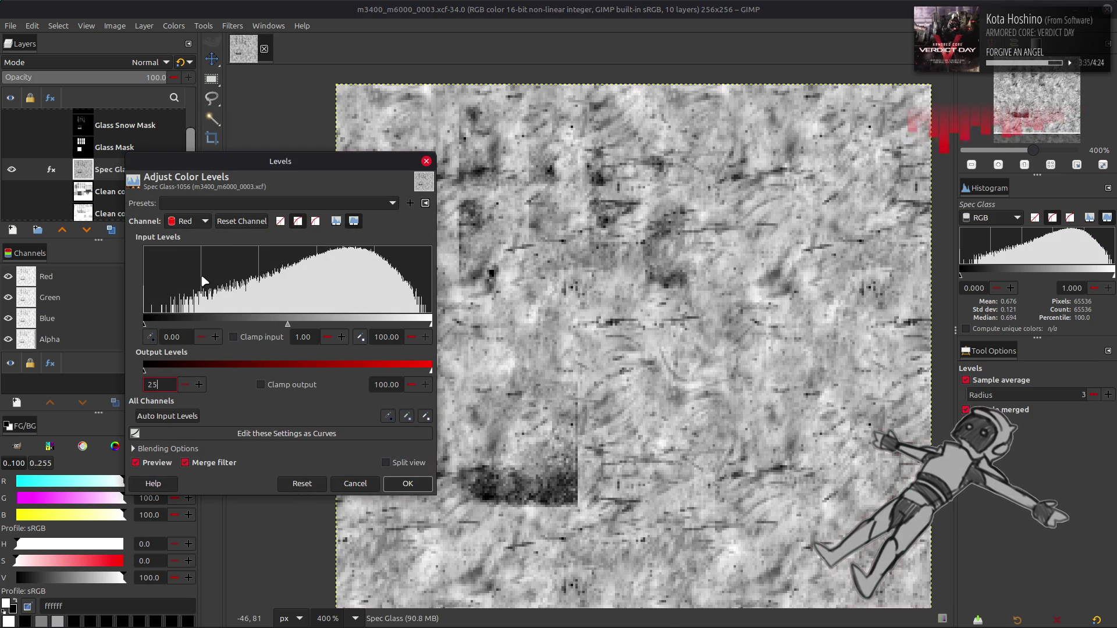
scroll(195, 221, "down", 1)
type("15.2")
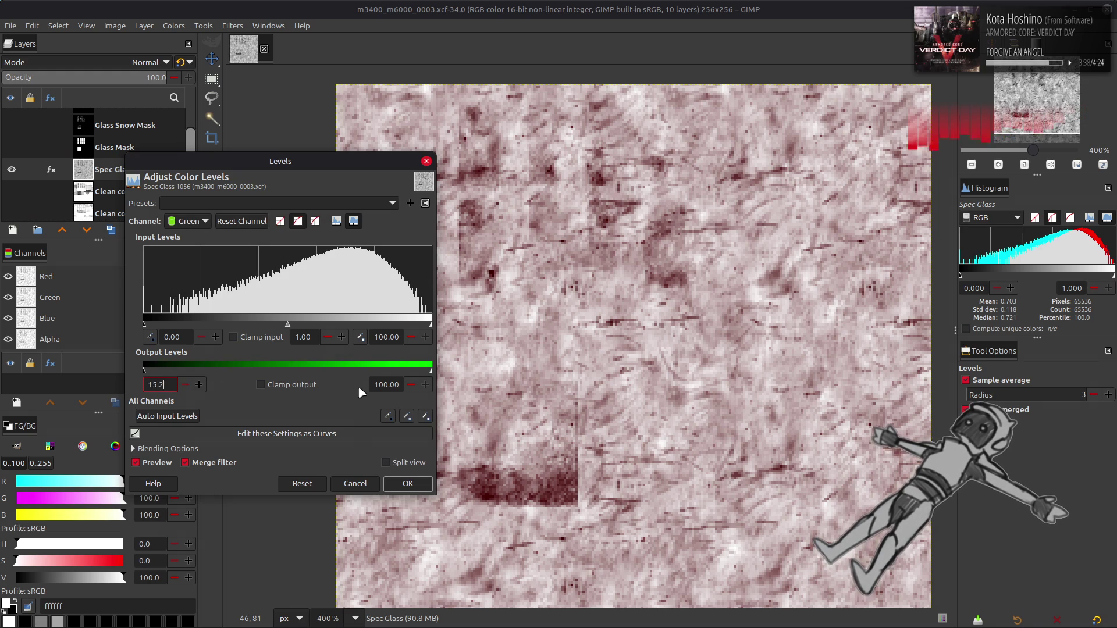
left_click(384, 384)
type("24.8")
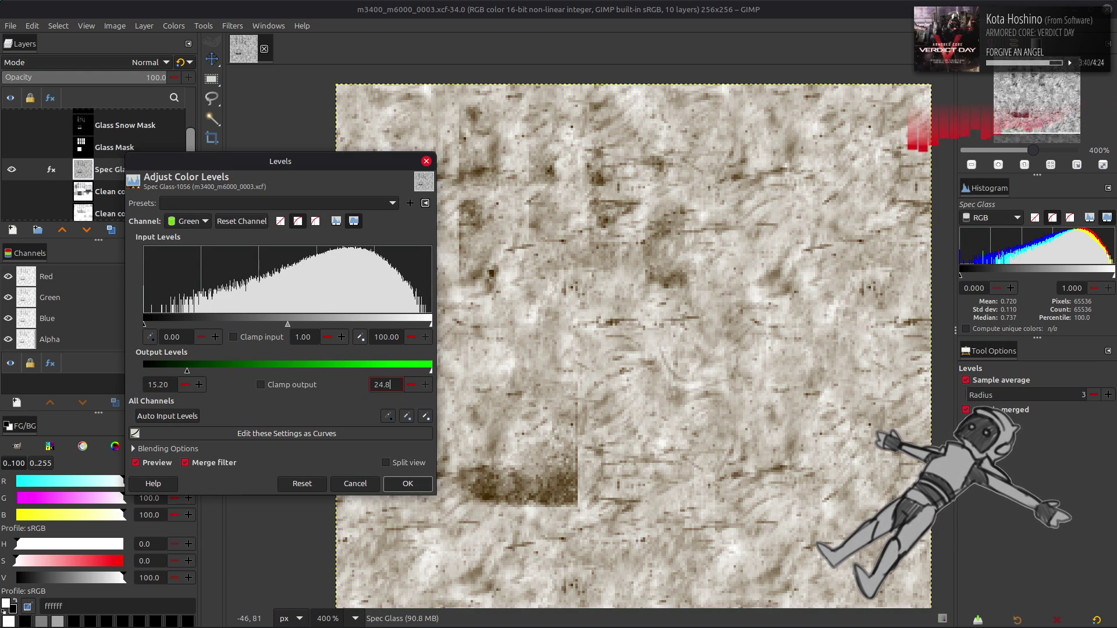
key("Return")
scroll(196, 222, "down", 1)
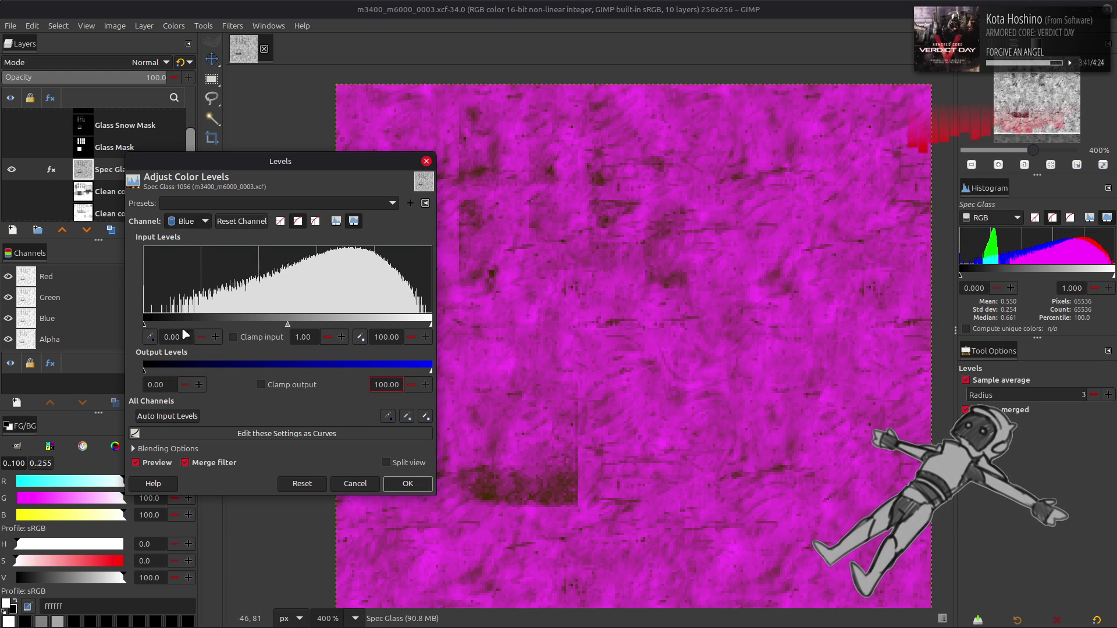
type("0")
left_click(387, 385)
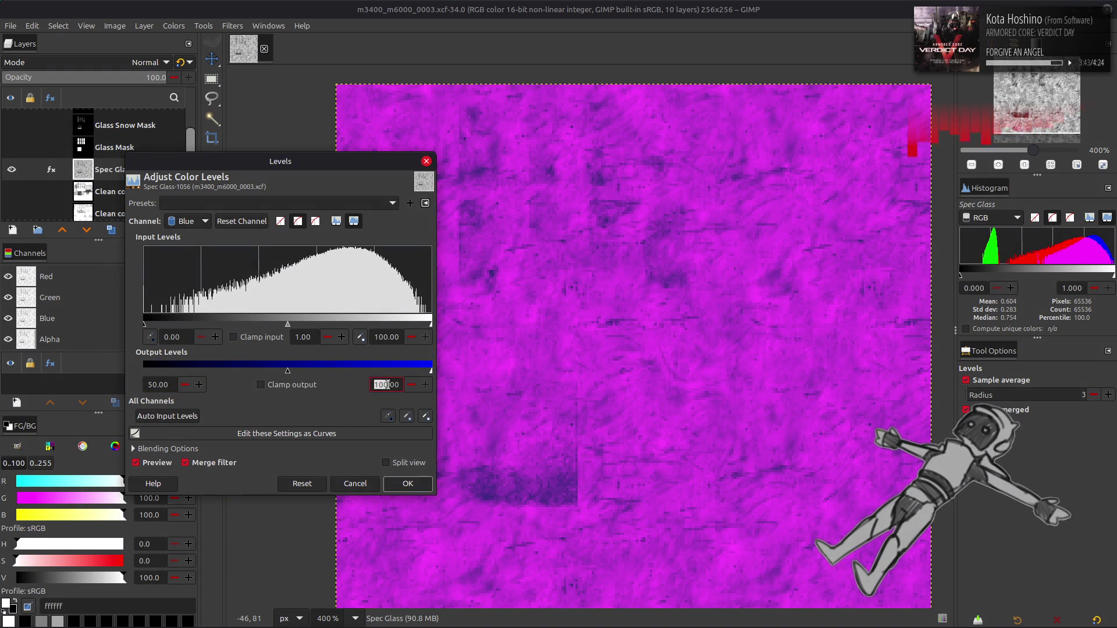
type("50")
left_click(408, 483)
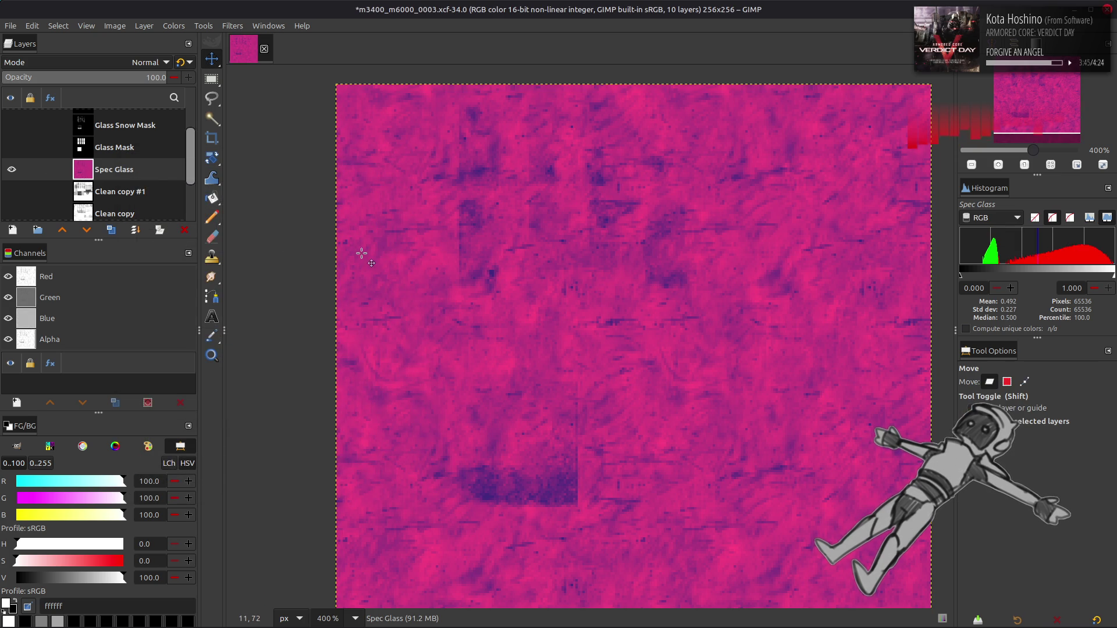
Turn the Glass Mask layer's glass panels into a selection.
scroll(134, 166, "up", 1)
left_click(13, 167)
left_click(115, 167)
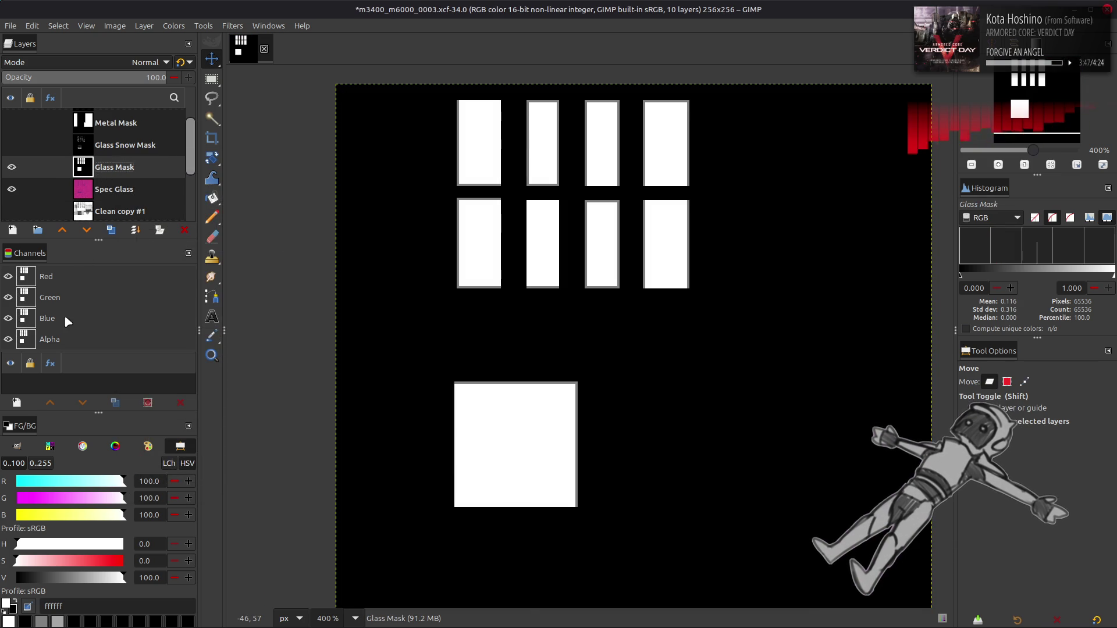
right_click(61, 309)
left_click(130, 416)
Add a layer mask from the glass selection to Spec Glass and set it to legacy Normal blending.
left_click(11, 167)
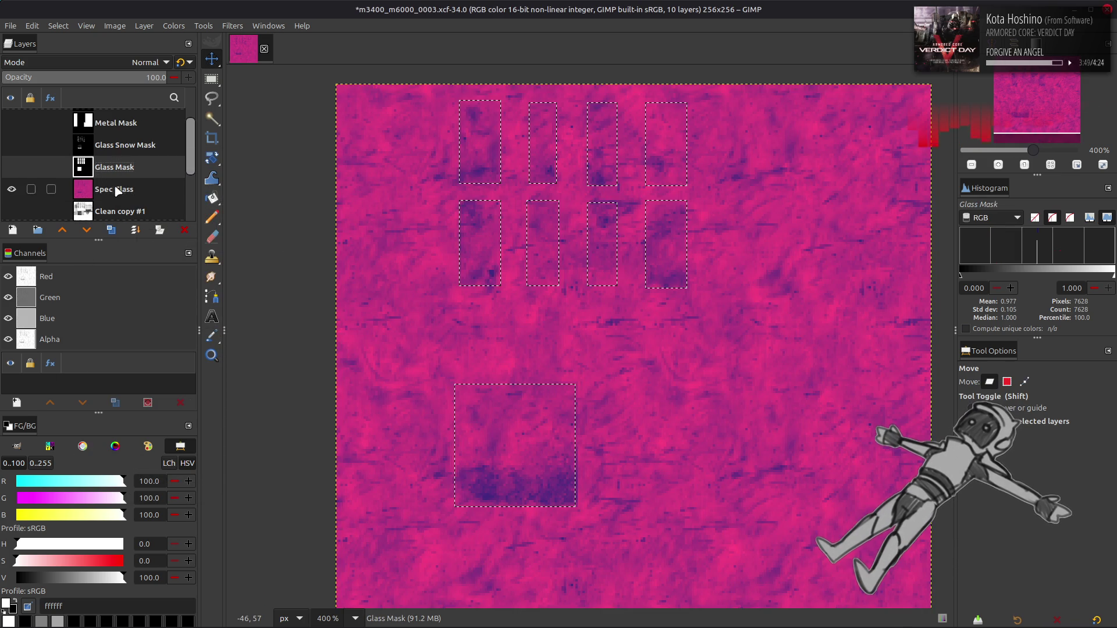
right_click(116, 189)
left_click(185, 394)
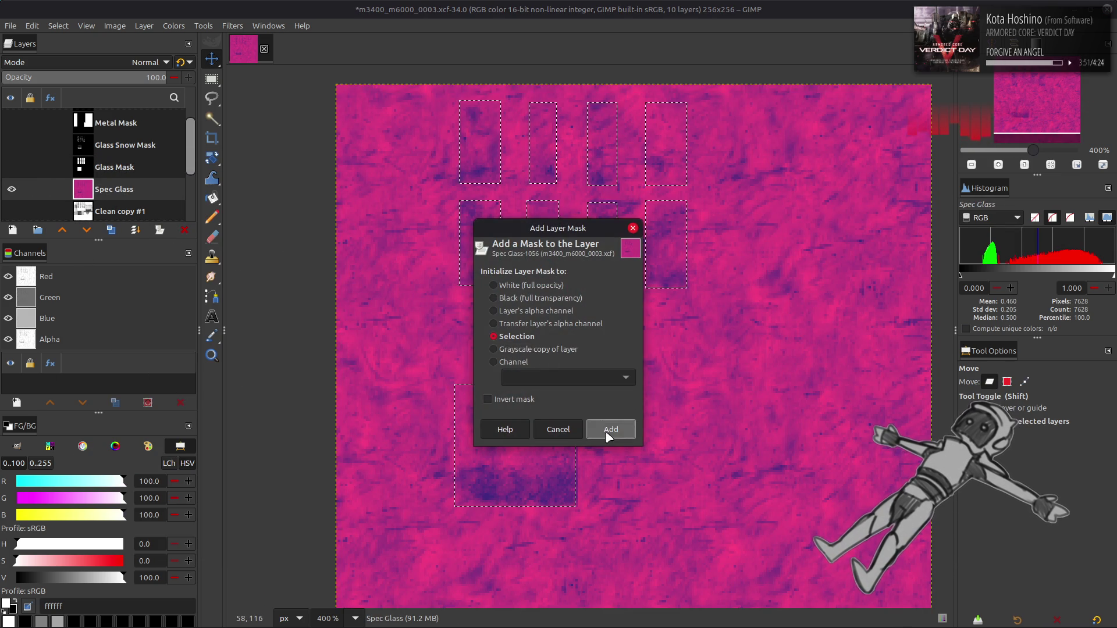
left_click(610, 427)
left_click(57, 26)
left_click(73, 54)
left_click(184, 62)
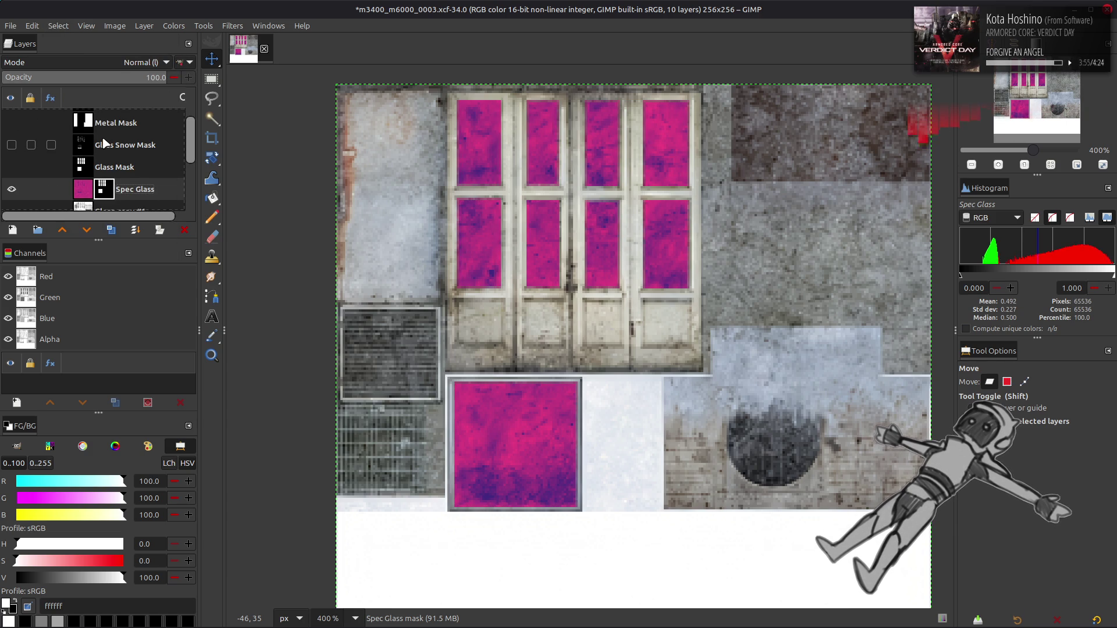
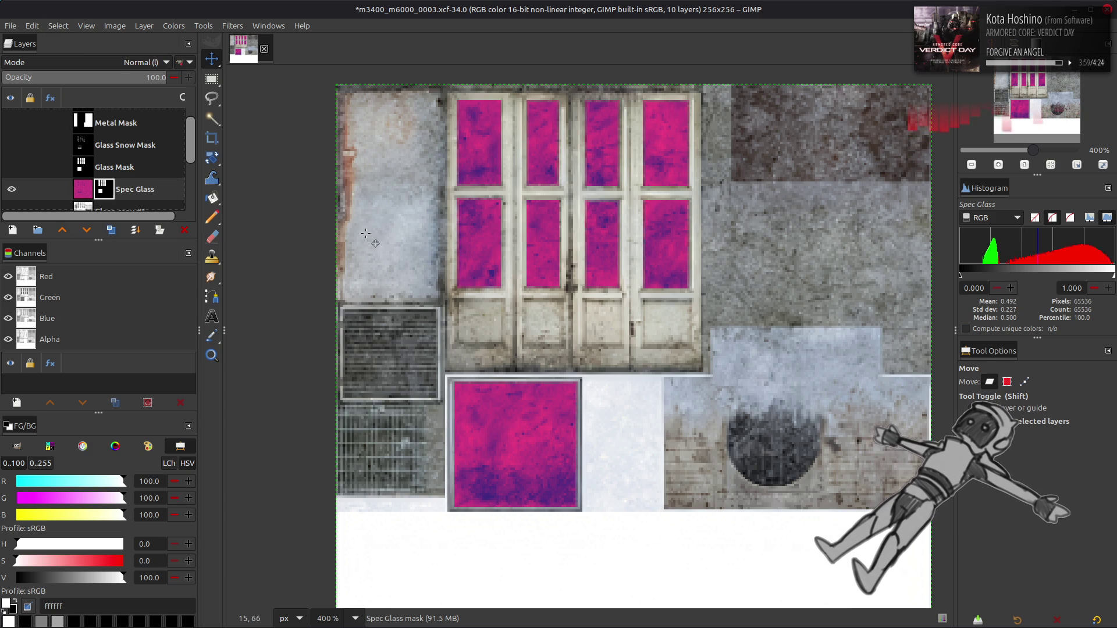
Hide the Spec Glass layer and compare the Clean copy layers.
scroll(17, 171, "down", 1)
left_click(18, 171)
scroll(17, 163, "down", 1)
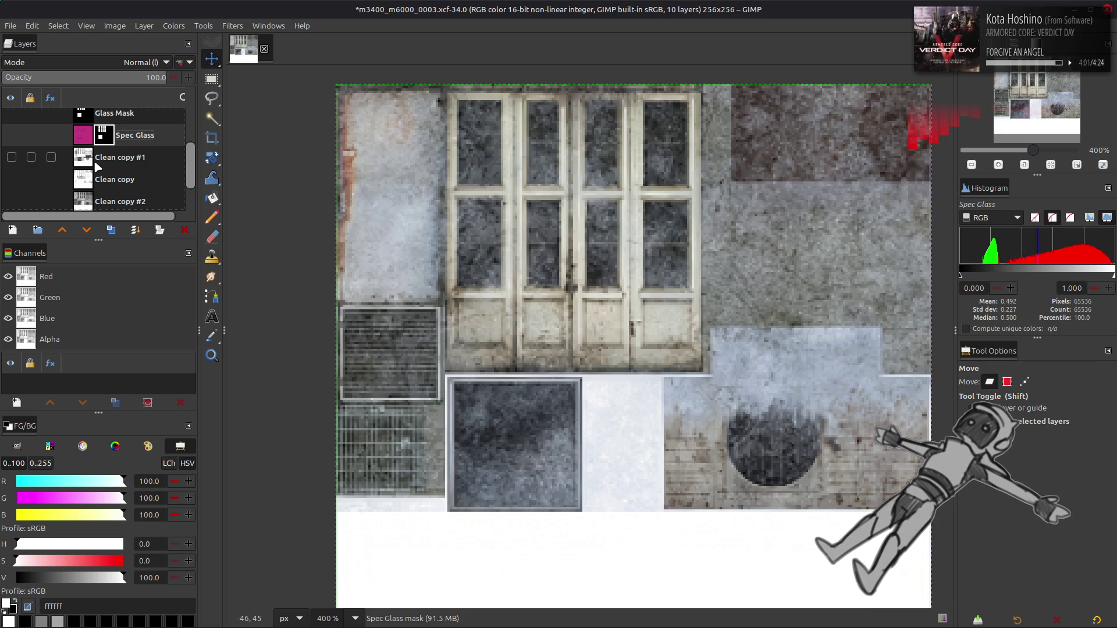
left_click(15, 159)
left_click(14, 158)
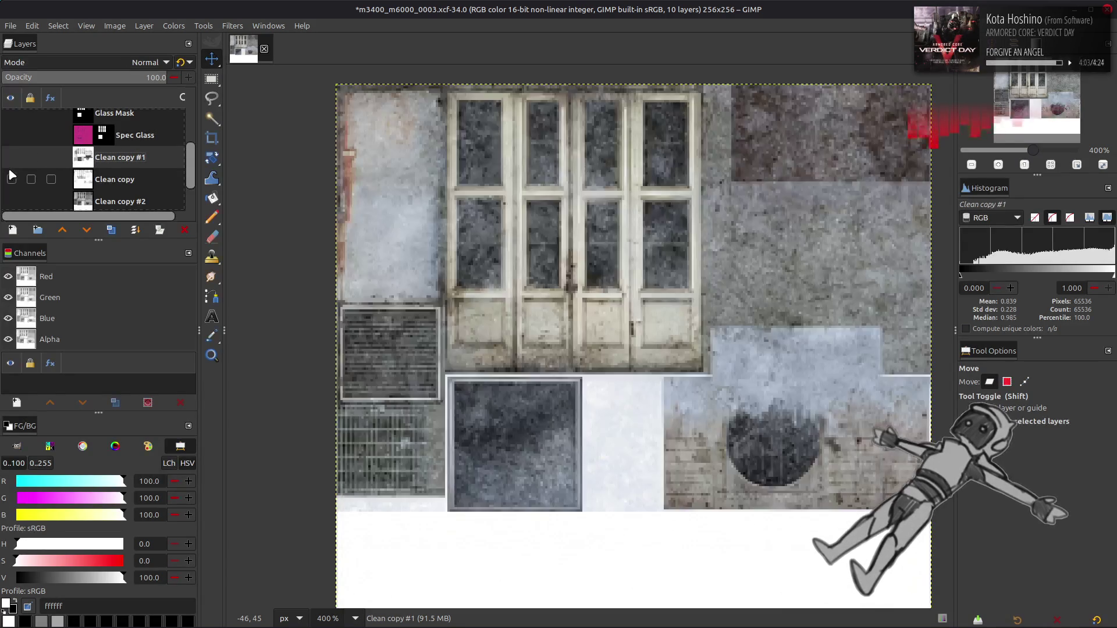
left_click(11, 176)
left_click(12, 176)
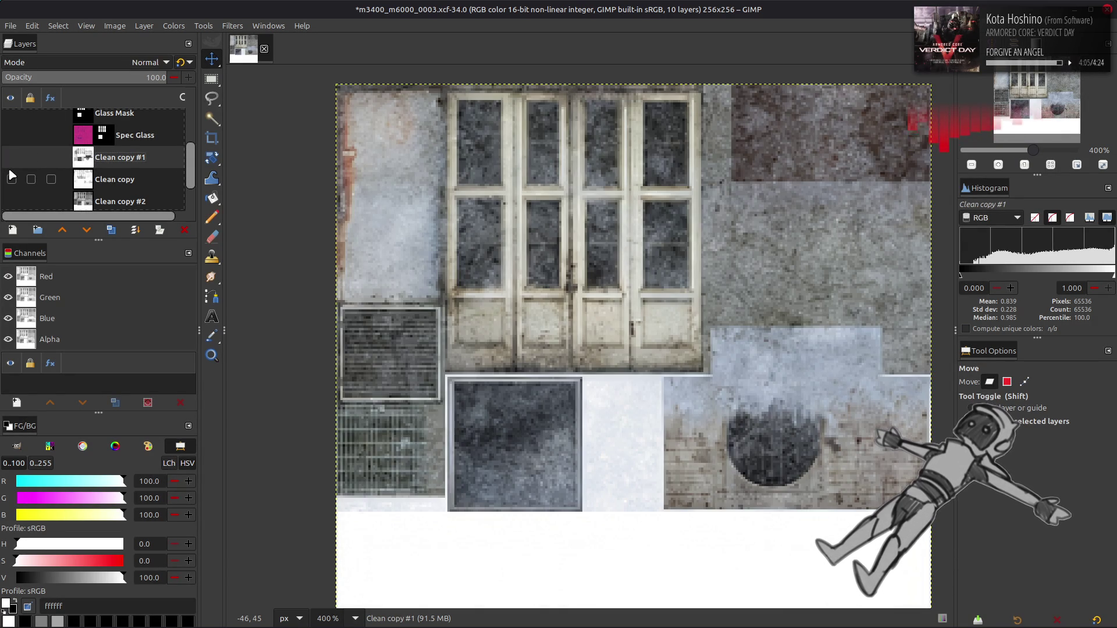
scroll(13, 176, "down", 2)
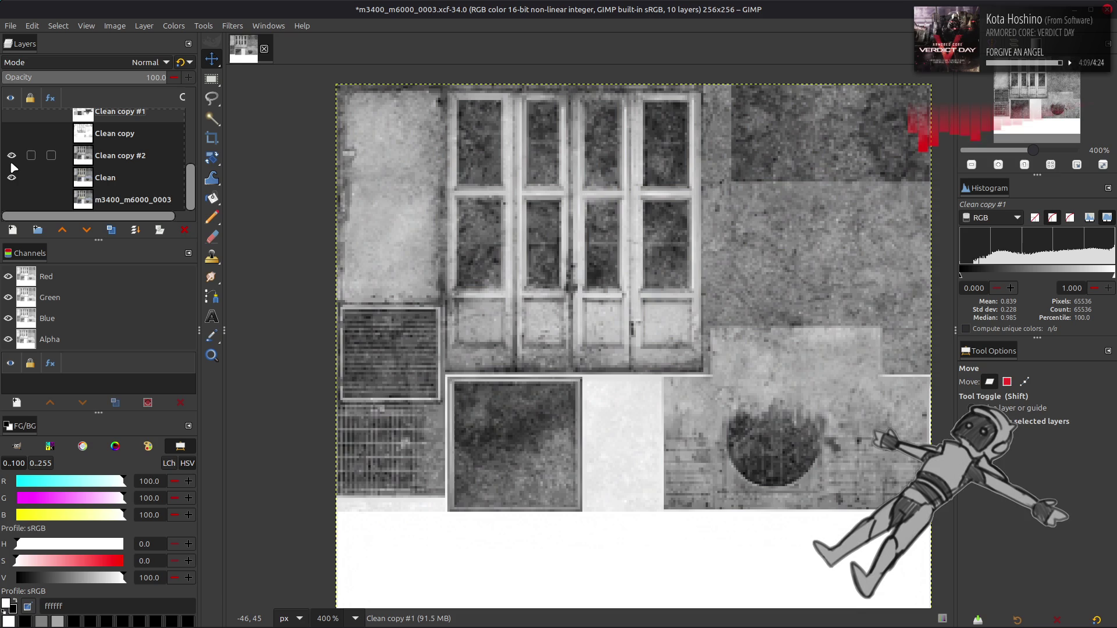
Duplicate Clean copy #2 and move the new copy just below Spec Glass.
left_click(93, 156)
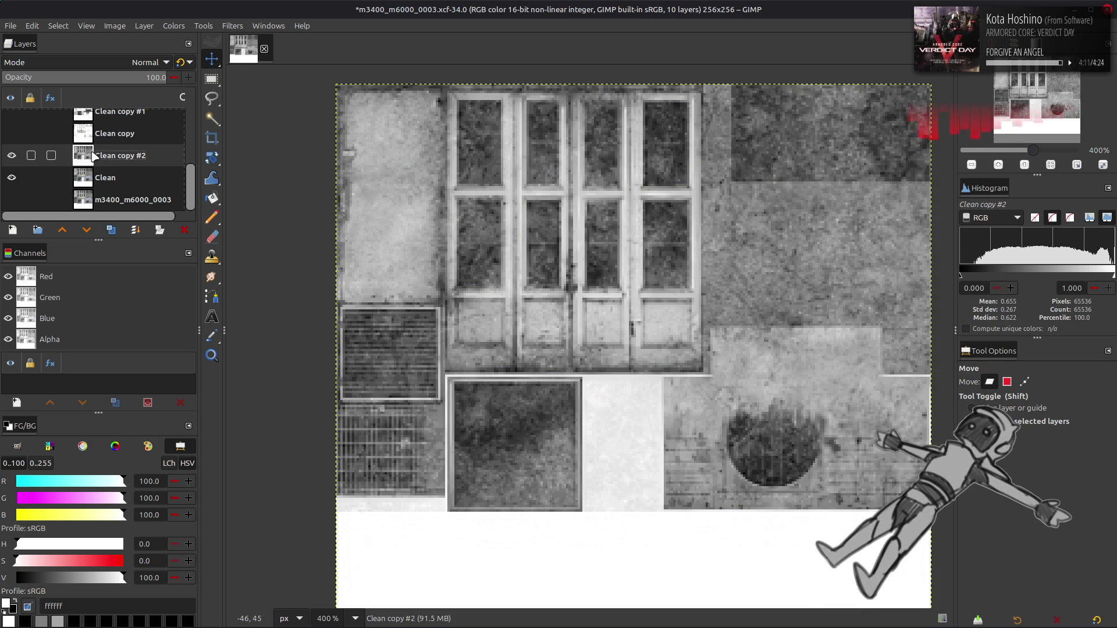
left_click(111, 230)
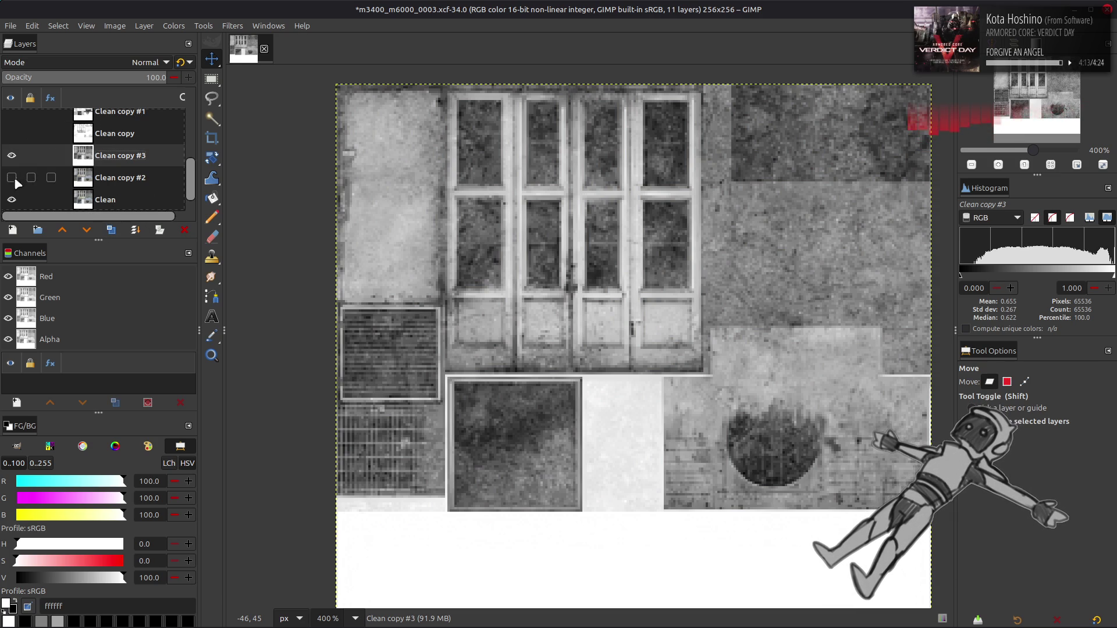
scroll(54, 163, "up", 1)
left_click(52, 160)
left_click(8, 153)
left_click(8, 153)
left_click_drag(105, 174, 114, 123)
Rename the new copy to Metal Spec.
double_click(120, 131)
type("Me")
type("ec")
key("Return")
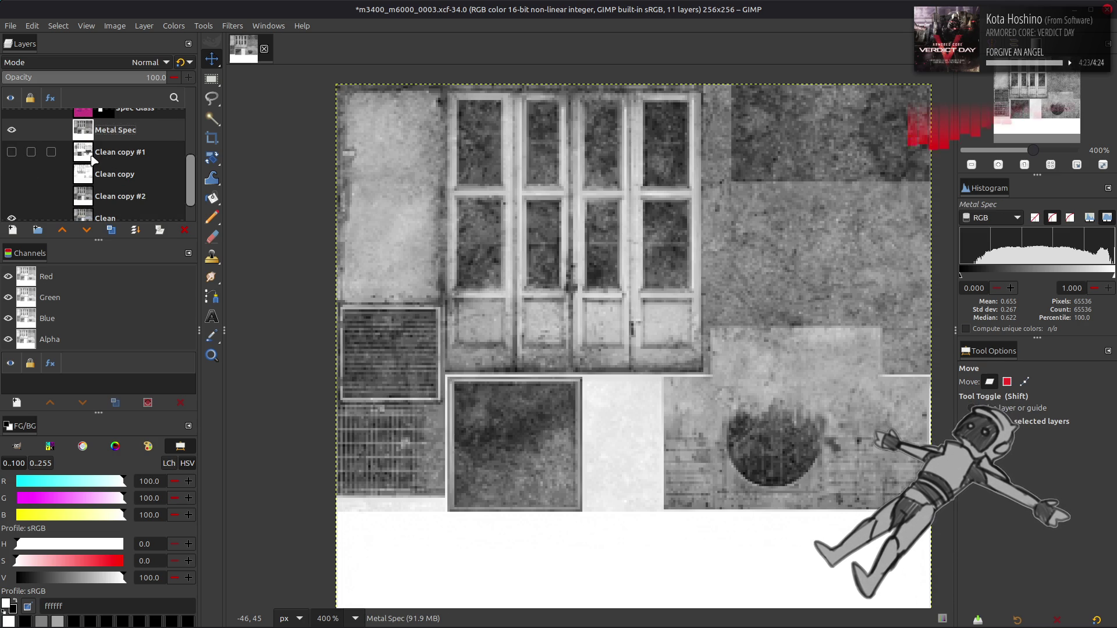
Hide Metal Spec and compare the Clean copy and Clean copy #1 layers.
left_click(25, 146)
left_click(11, 130)
left_click(11, 152)
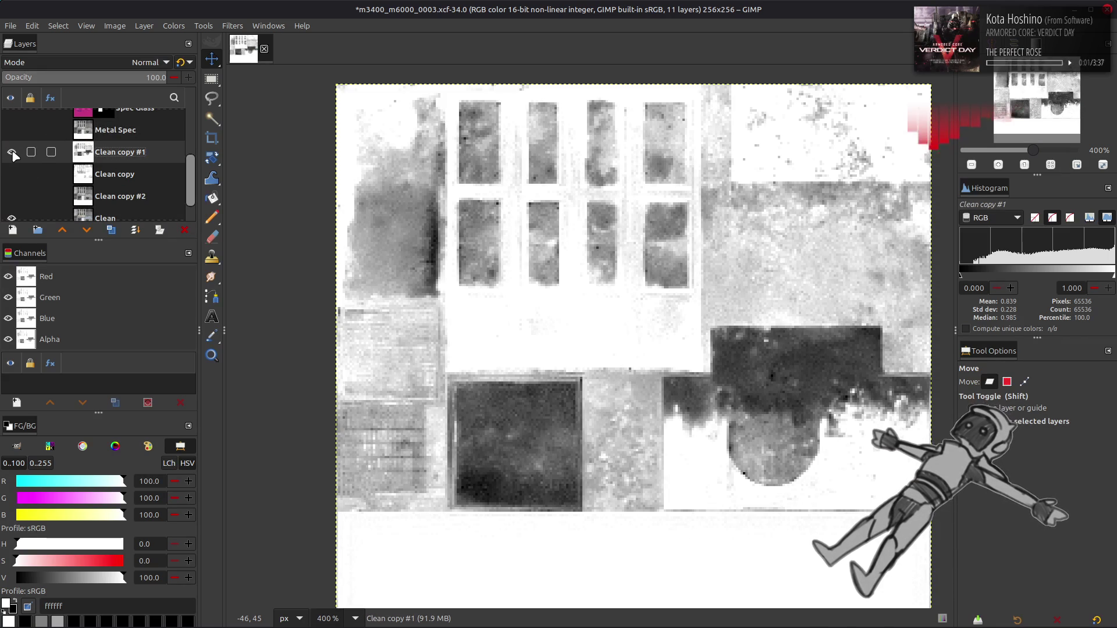
left_click(11, 152)
left_click(27, 175)
left_click(11, 174)
left_click(11, 174)
Duplicate Clean copy above Metal Spec as Clean copy #3 in Multiply mode, left hidden.
left_click(111, 230)
mouse_move(84, 174)
left_mouse_down()
mouse_move(110, 125)
mouse_move(88, 123)
left_mouse_up()
left_click(11, 129)
left_click(122, 62)
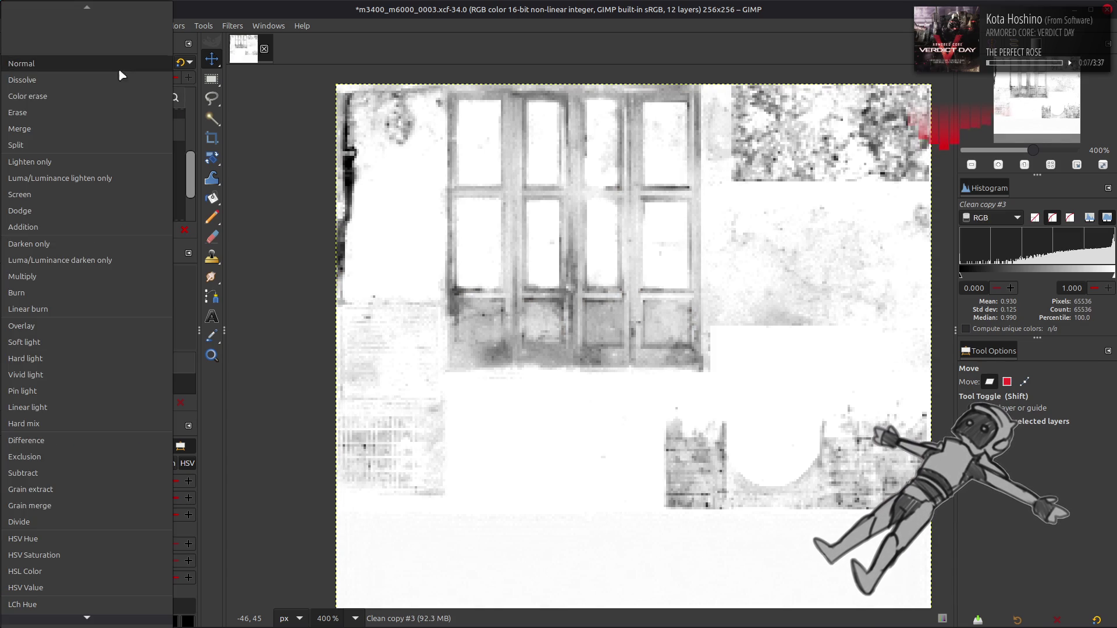
left_click(73, 277)
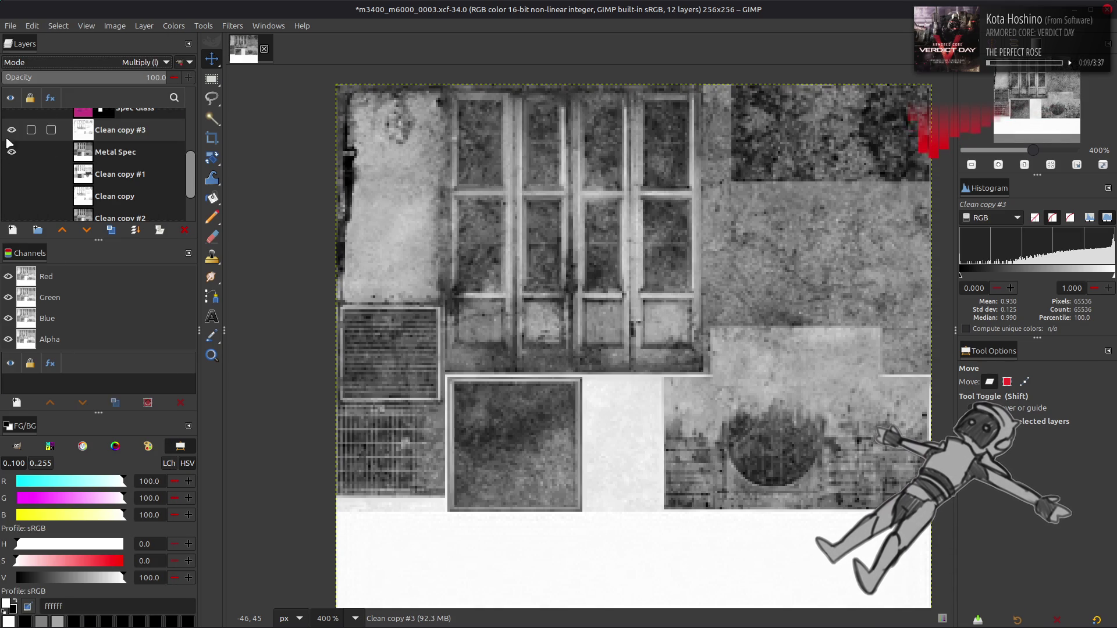
left_click(11, 131)
left_click(11, 130)
left_click(11, 129)
left_click(11, 129)
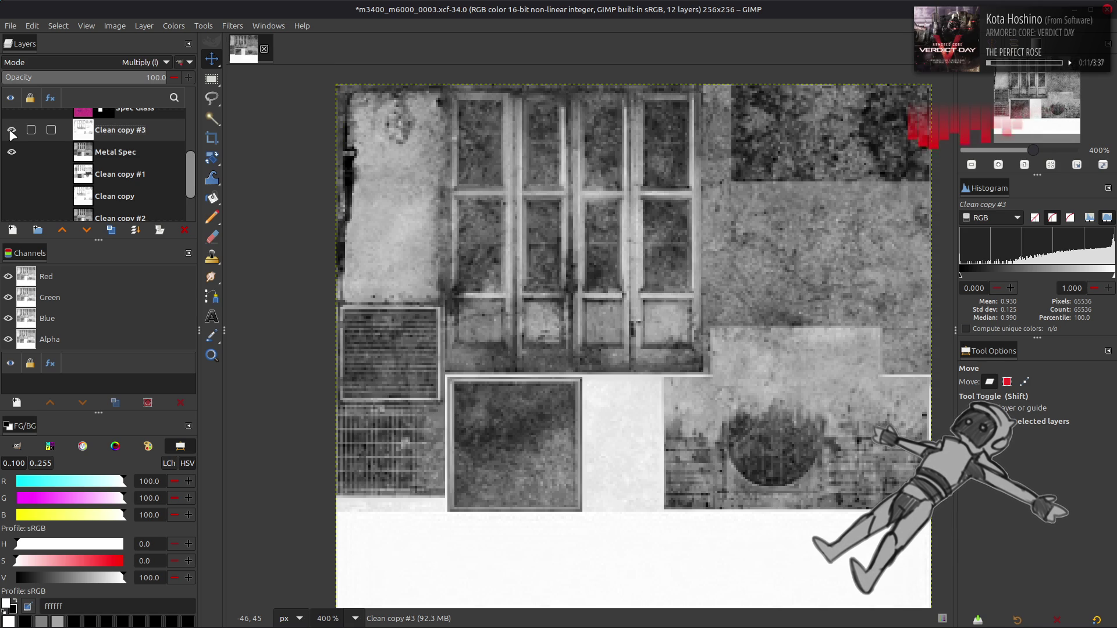
left_click(11, 130)
left_click(11, 130)
left_click(11, 130)
Duplicate Clean copy #1 as a visible Clean copy #4 above Metal Spec in normal mode.
left_click(114, 173)
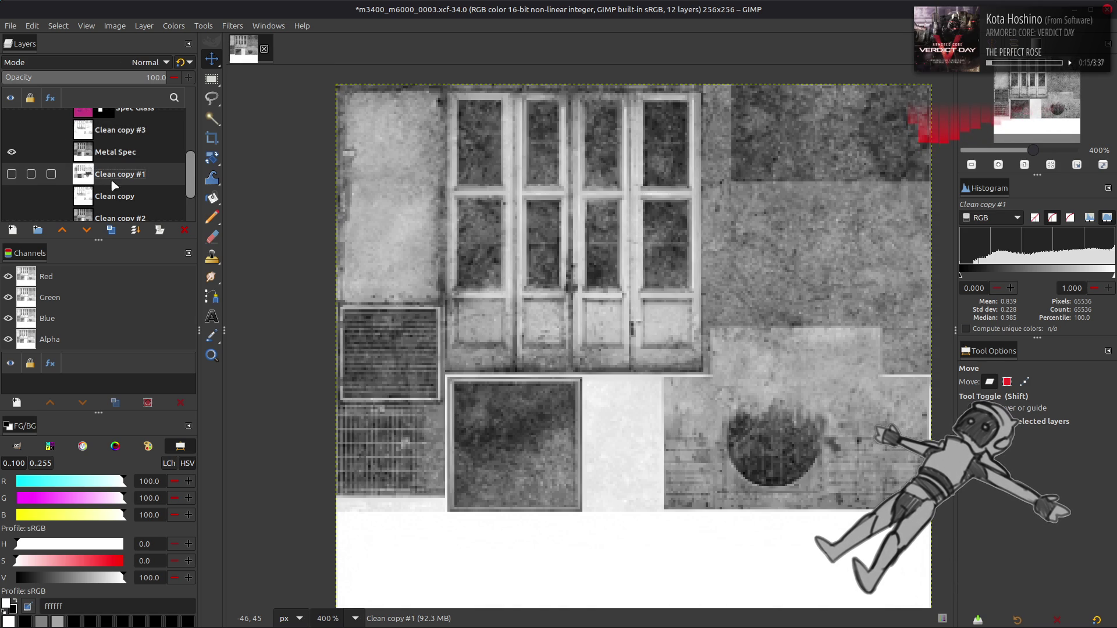
left_click(111, 230)
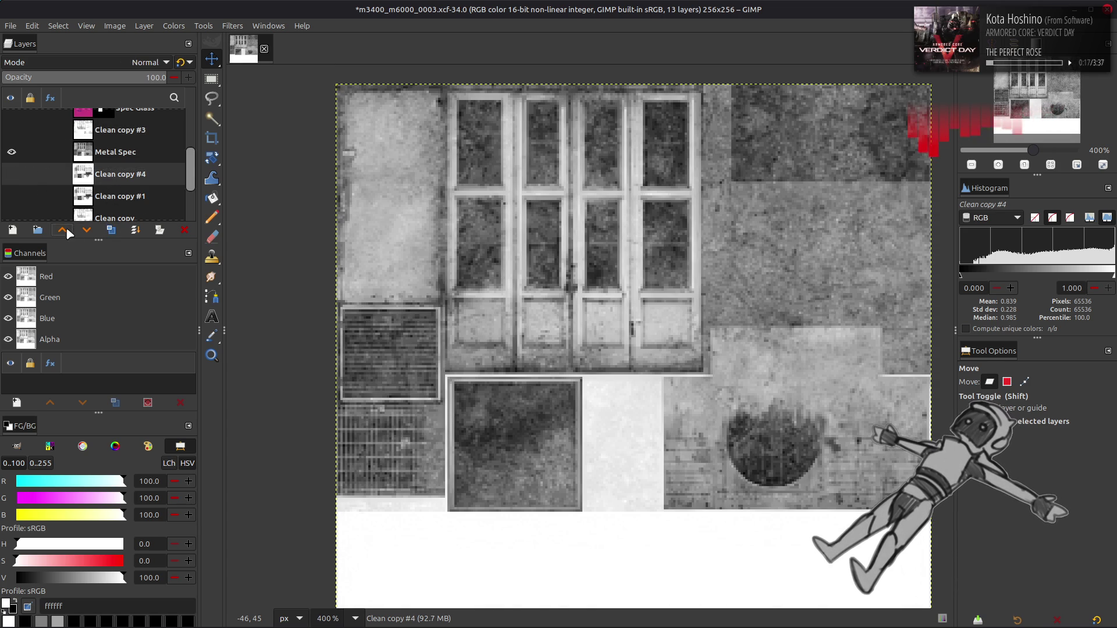
left_click(62, 229)
left_click(11, 151)
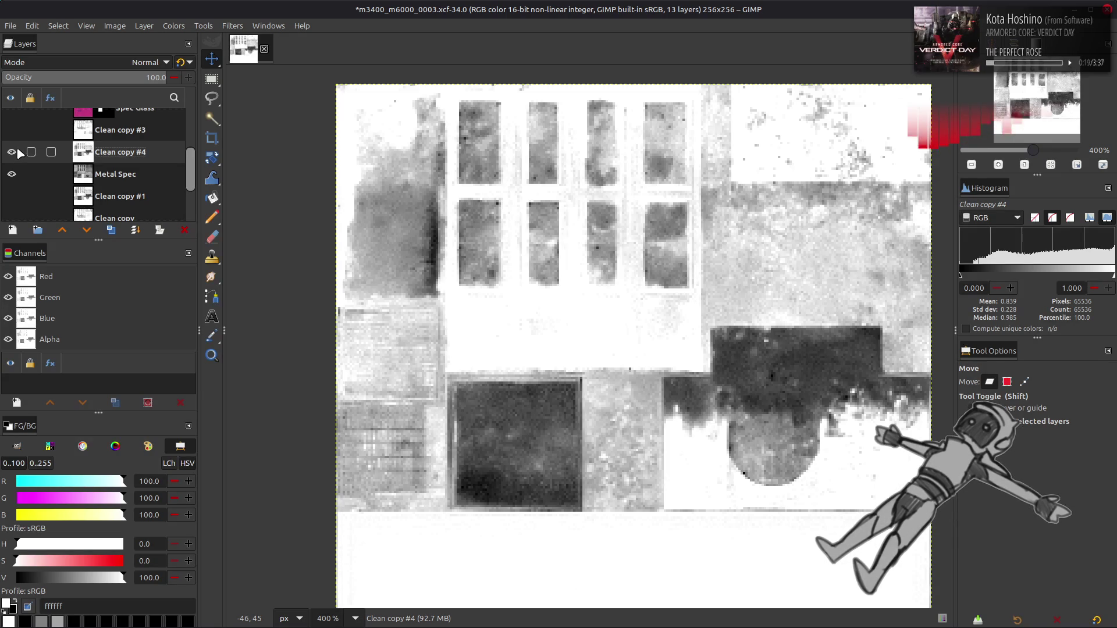
left_click(110, 69)
left_click(72, 275)
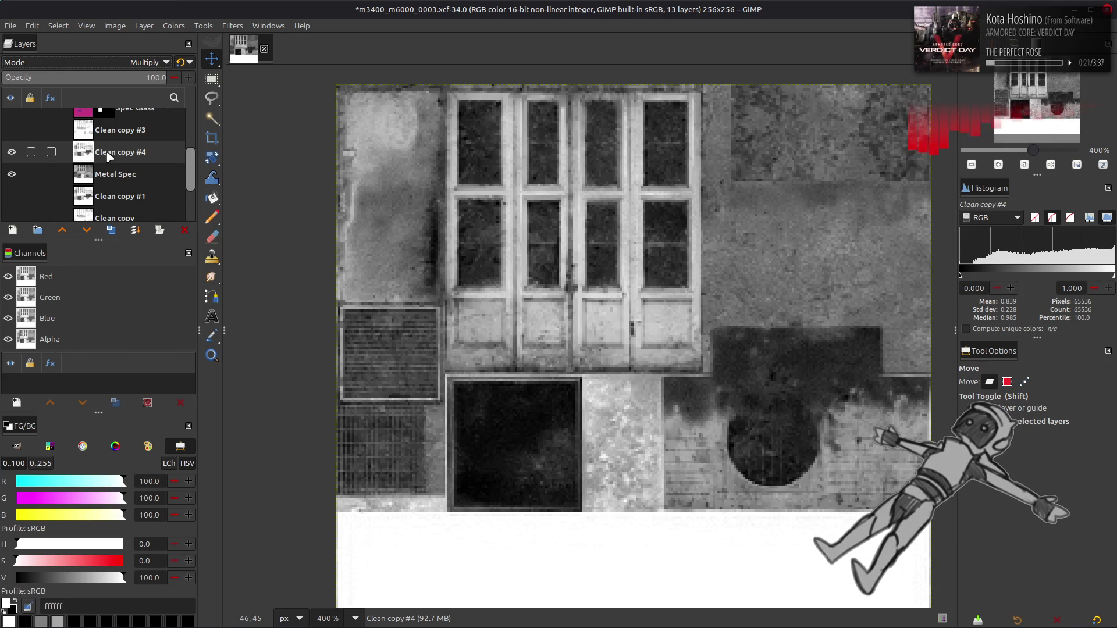
key("ctrl+z")
left_click(174, 25)
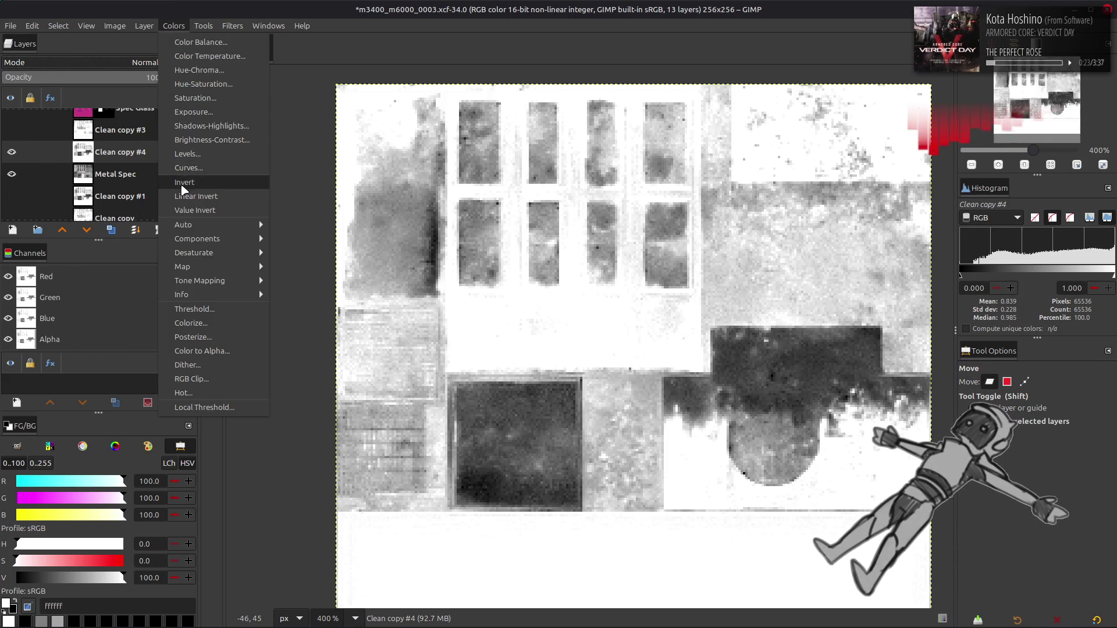
Invert Clean copy #4 and set it to legacy Subtract at 100% opacity.
left_click(186, 182)
left_click(114, 58)
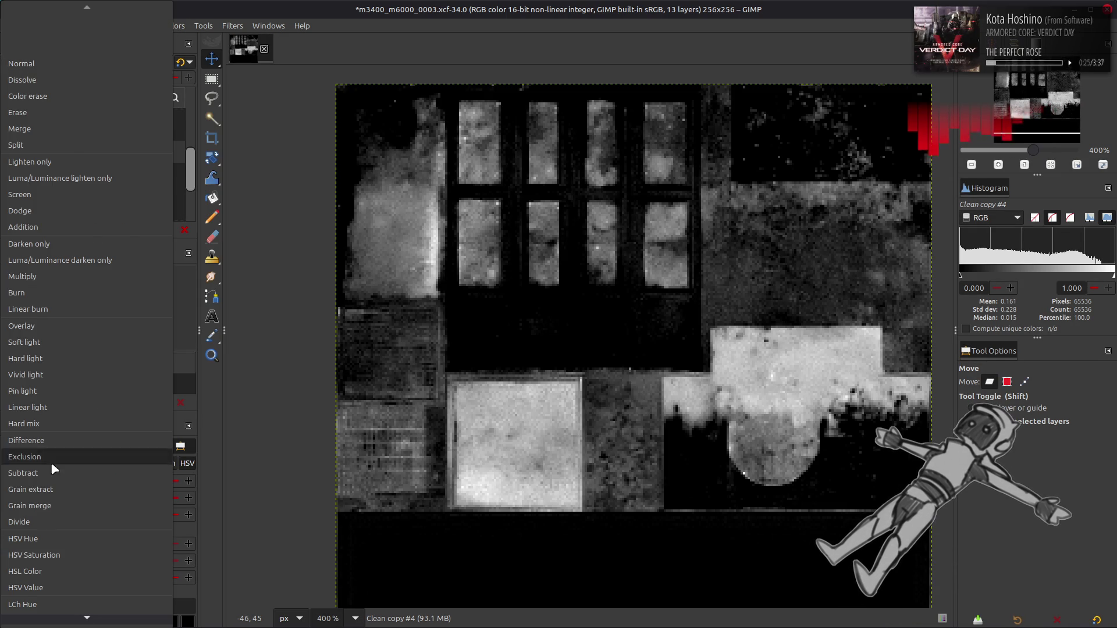
left_click(51, 455)
left_click(181, 62)
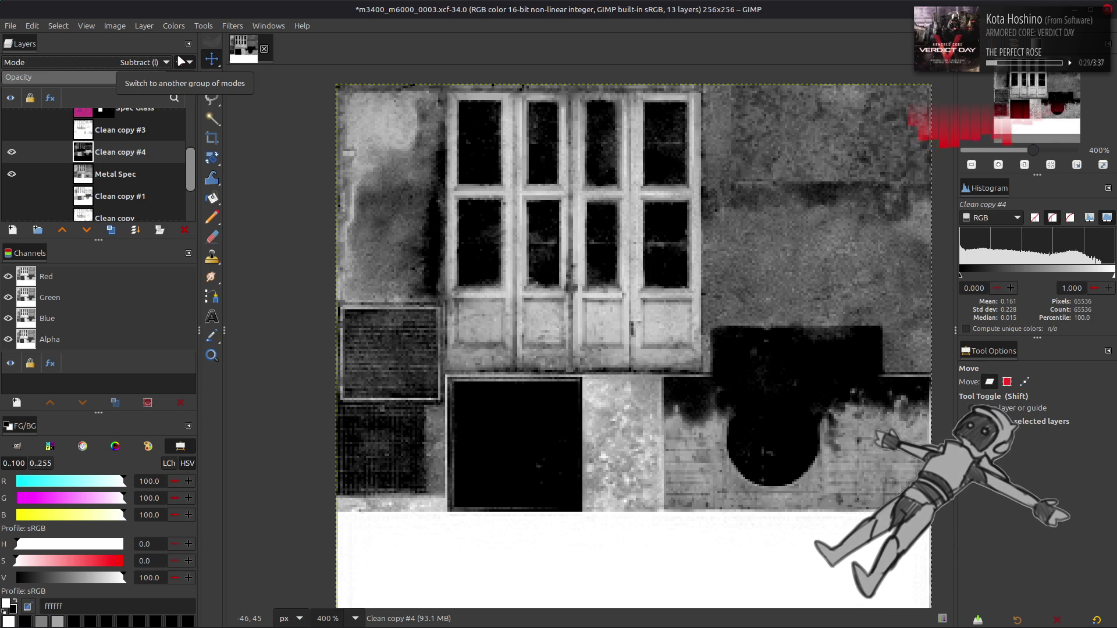
left_click(112, 74)
mouse_move(113, 73)
left_mouse_down()
mouse_move(79, 76)
mouse_move(247, 70)
left_mouse_up()
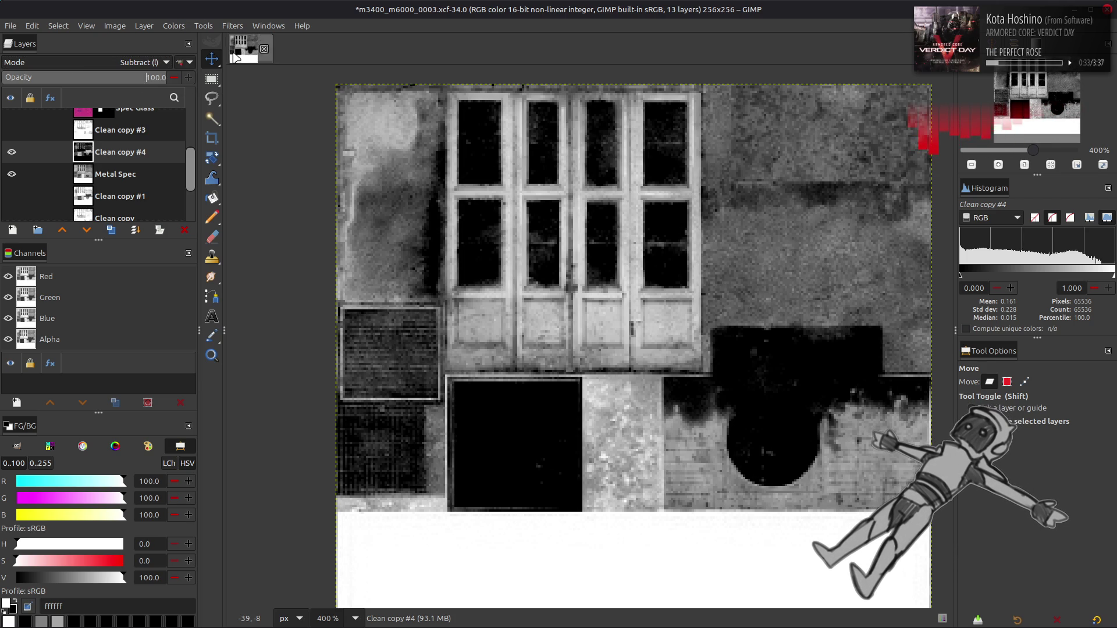
Apply Levels to Clean copy #4 with output white at 50, then hide the layer.
left_click(173, 26)
left_click(192, 154)
mouse_move(421, 370)
left_mouse_down()
mouse_move(237, 364)
mouse_move(369, 368)
mouse_move(327, 371)
left_mouse_up()
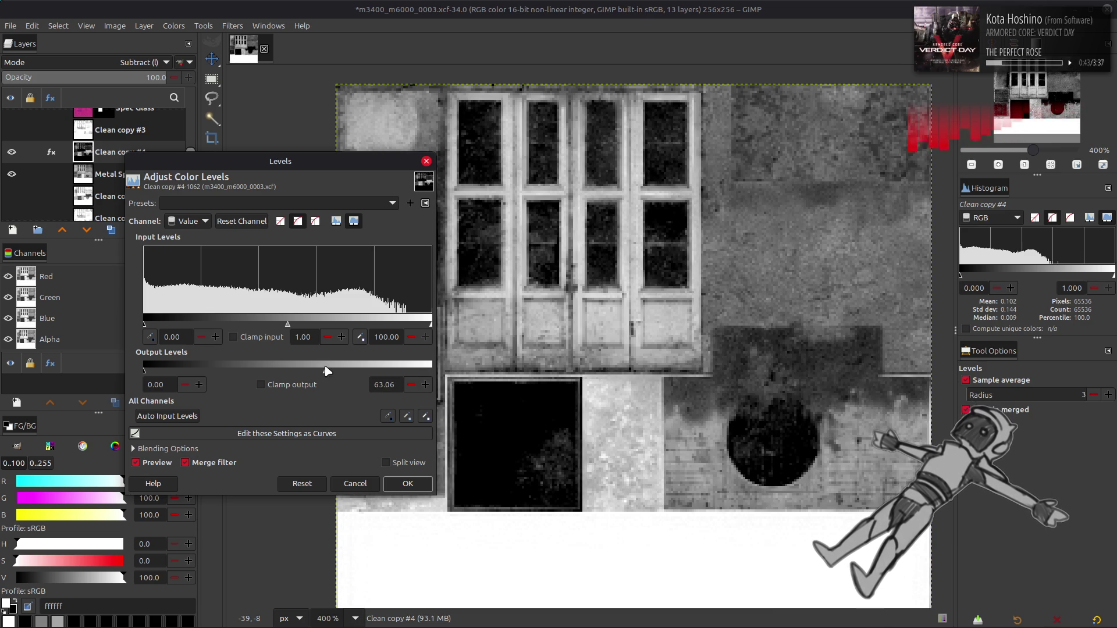
mouse_move(310, 165)
left_mouse_down()
mouse_move(189, 267)
mouse_move(190, 229)
left_mouse_up()
mouse_move(208, 436)
left_mouse_down()
mouse_move(245, 437)
mouse_move(161, 436)
left_mouse_up()
double_click(269, 453)
type("50")
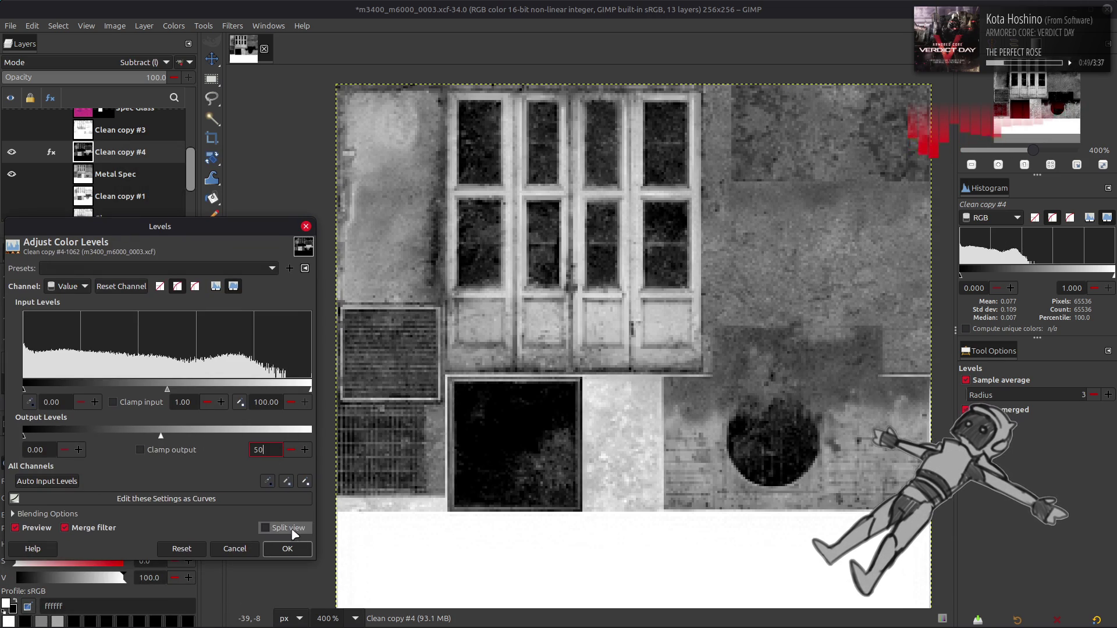
left_click(287, 549)
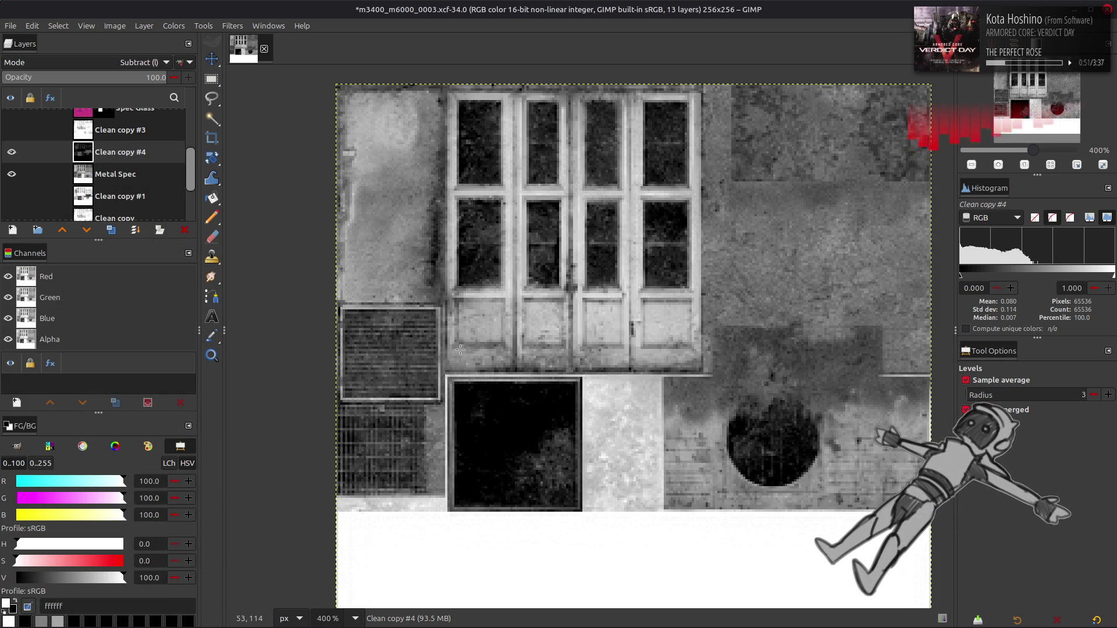
left_click(13, 152)
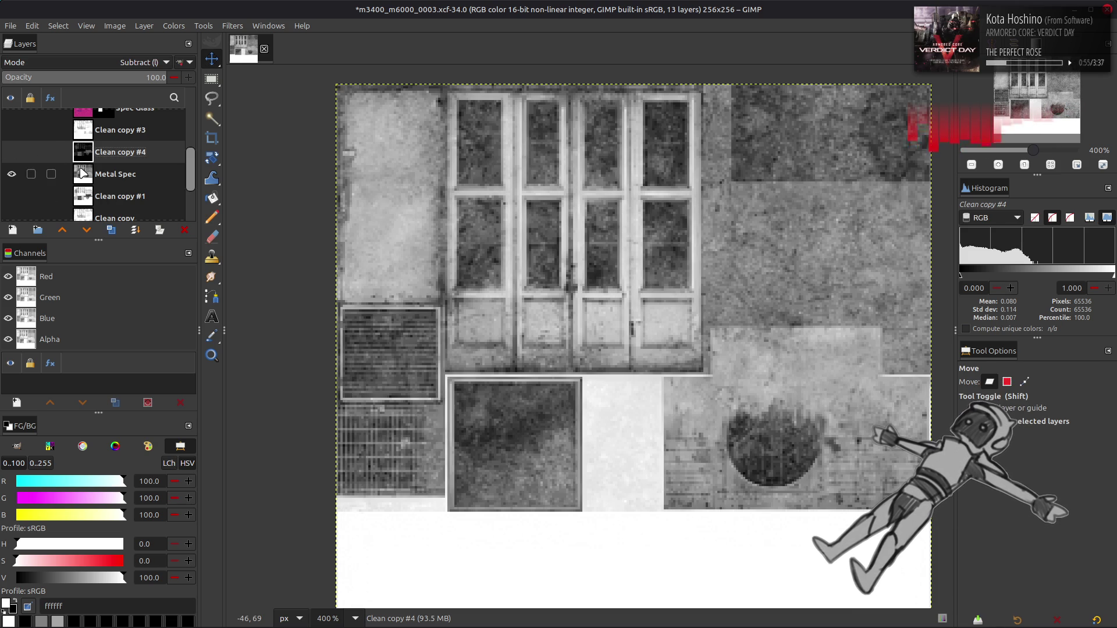
Show Clean copy #3 and try inverting Metal Spec, then undo the invert.
left_click(83, 173)
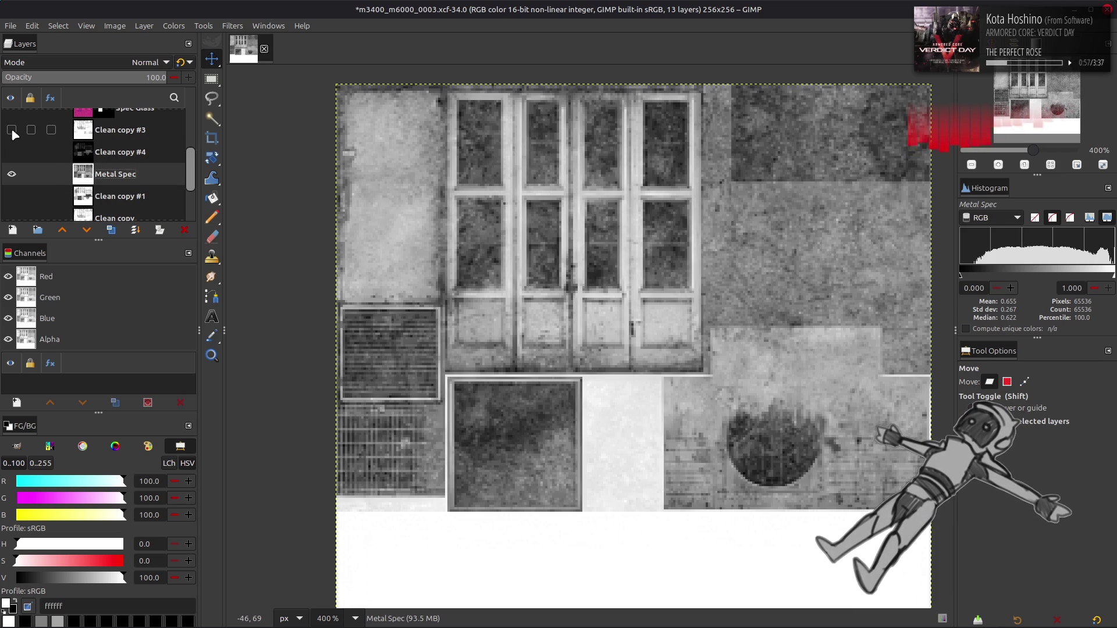
left_click(12, 131)
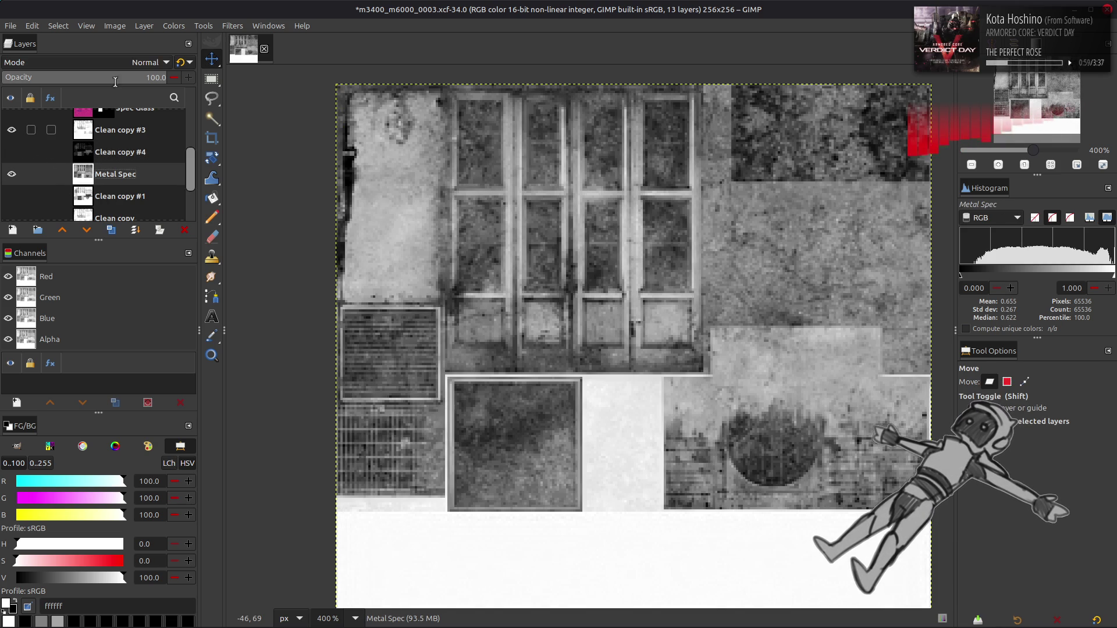
left_click(174, 26)
left_click(207, 194)
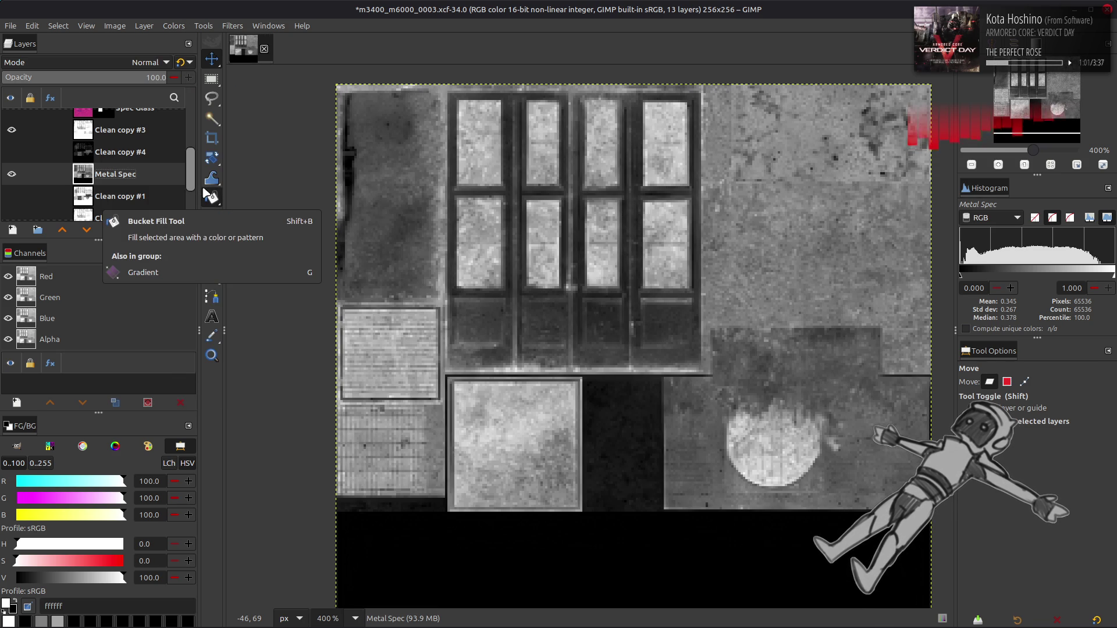
key("ctrl+z")
Duplicate Metal Spec, invert the copy and set it to Multiply mode.
key("shift+ctrl+d")
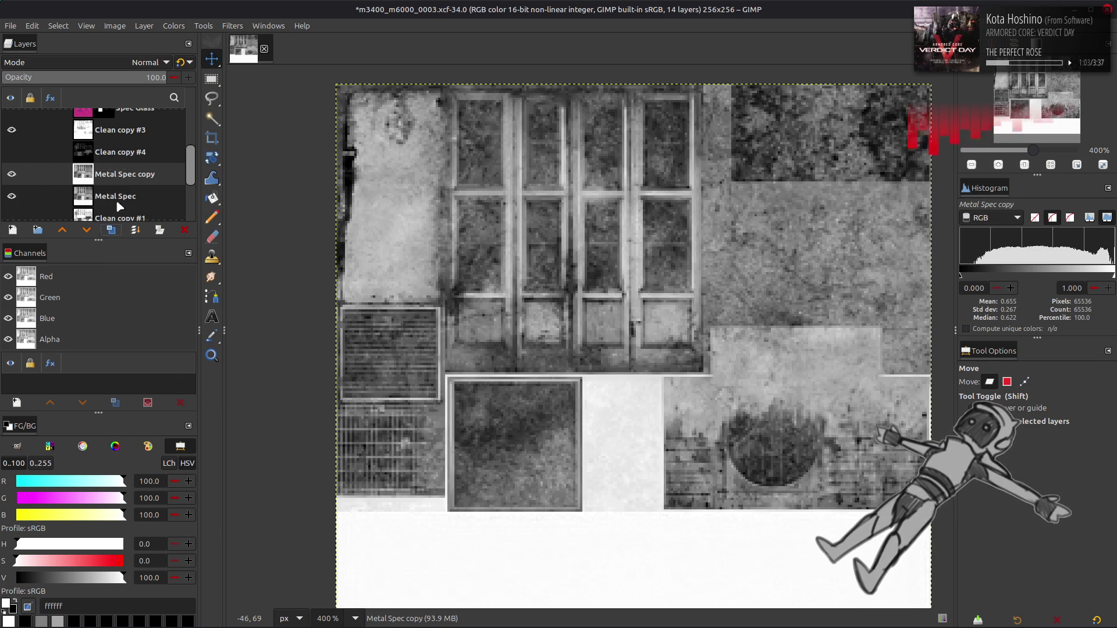
left_click(174, 25)
left_click(207, 189)
left_click(150, 62)
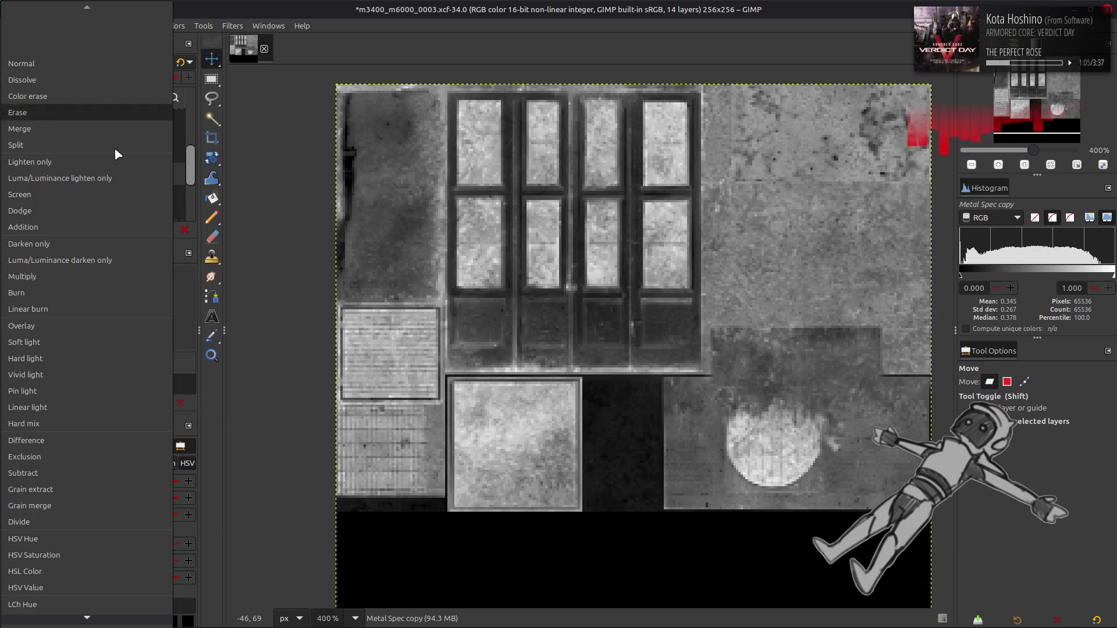
left_click(73, 278)
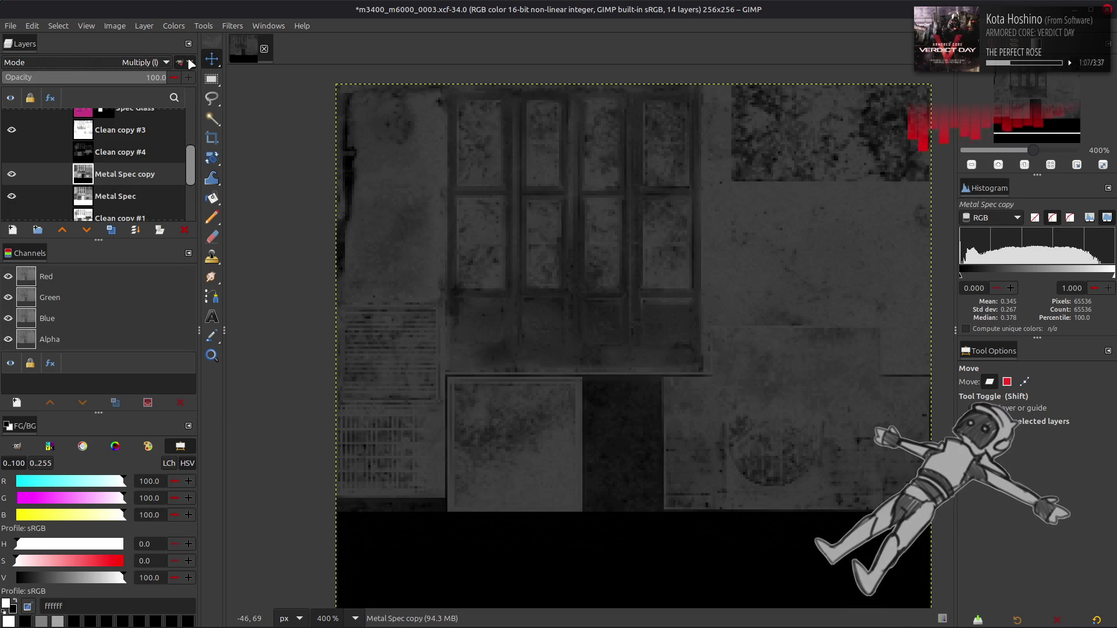
left_click(116, 196)
left_click(177, 26)
left_click(185, 183)
left_click(116, 174)
left_click(174, 26)
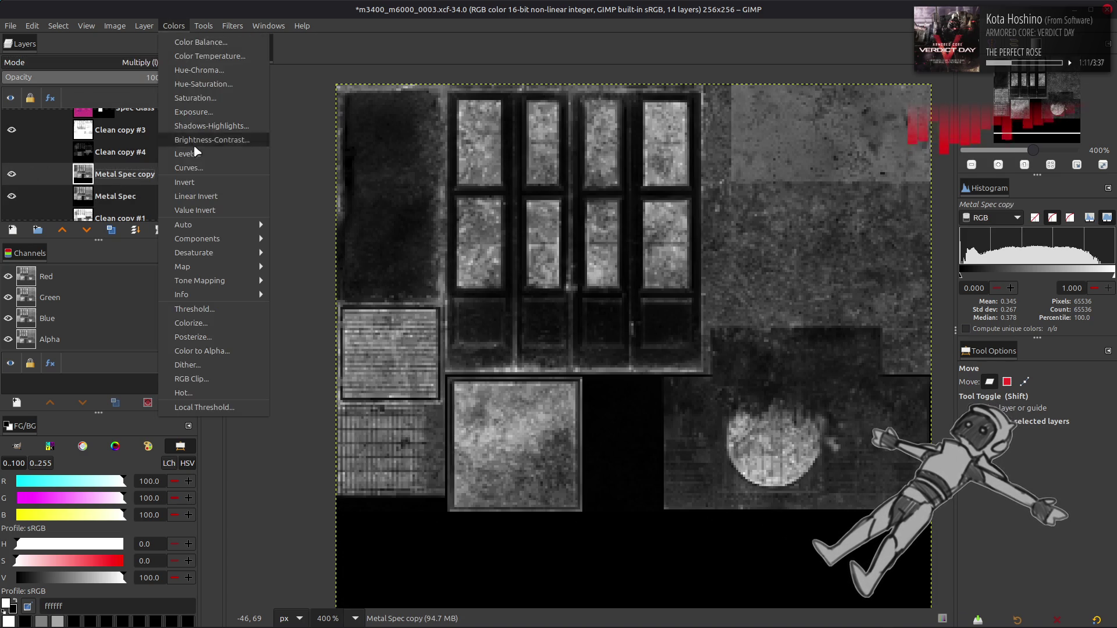
left_click(185, 183)
Set Metal Spec copy's opacity to 50, then 75, and switch to standard Multiply.
triple_click(152, 77)
type("50")
key("Return")
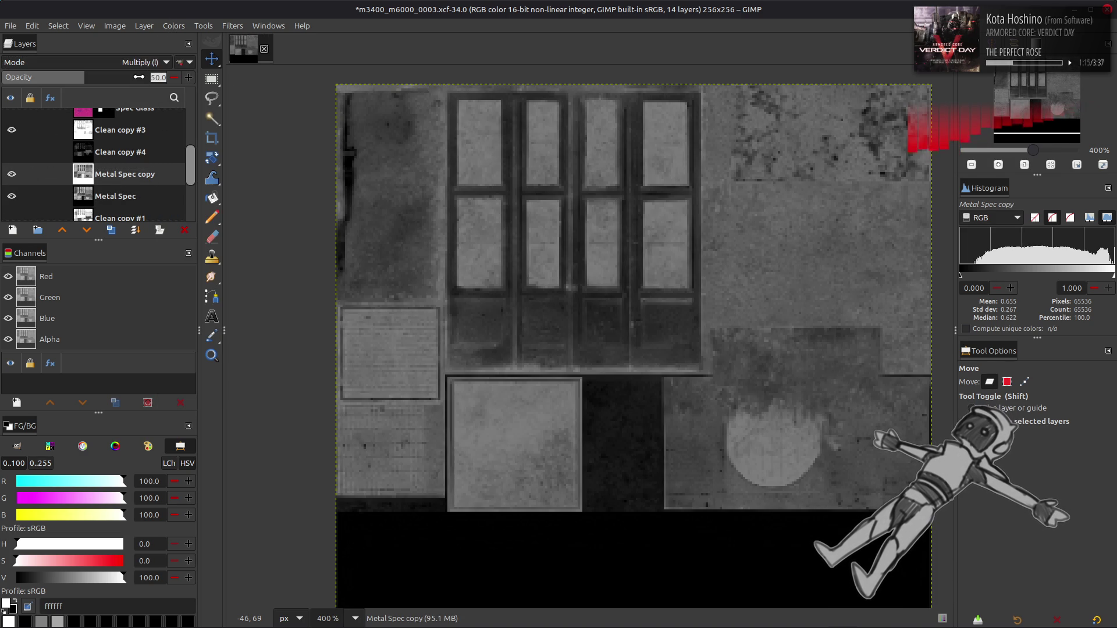
left_click_drag(139, 77, 162, 77)
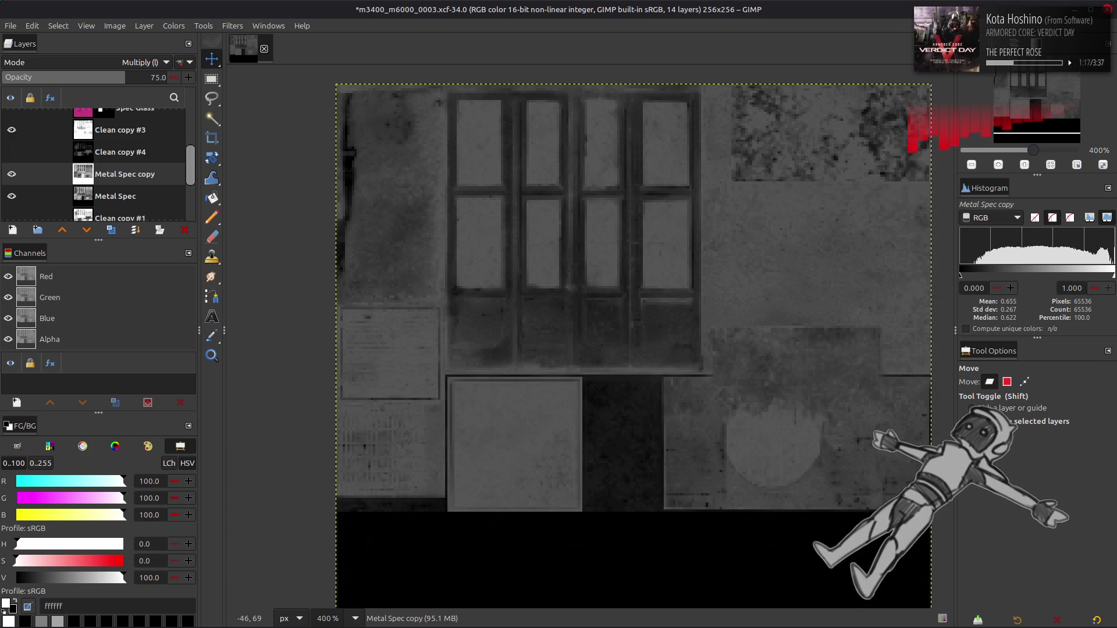
left_click(12, 130)
left_click(12, 174)
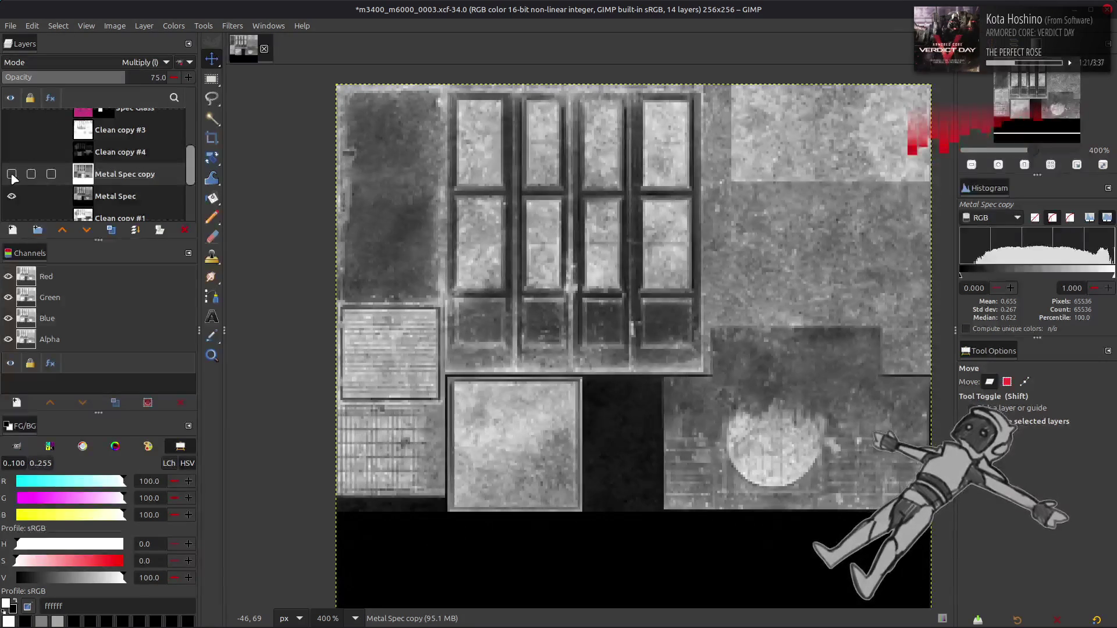
left_click(11, 174)
mouse_move(141, 77)
left_mouse_down()
mouse_move(152, 78)
mouse_move(124, 77)
left_mouse_up()
left_click(180, 62)
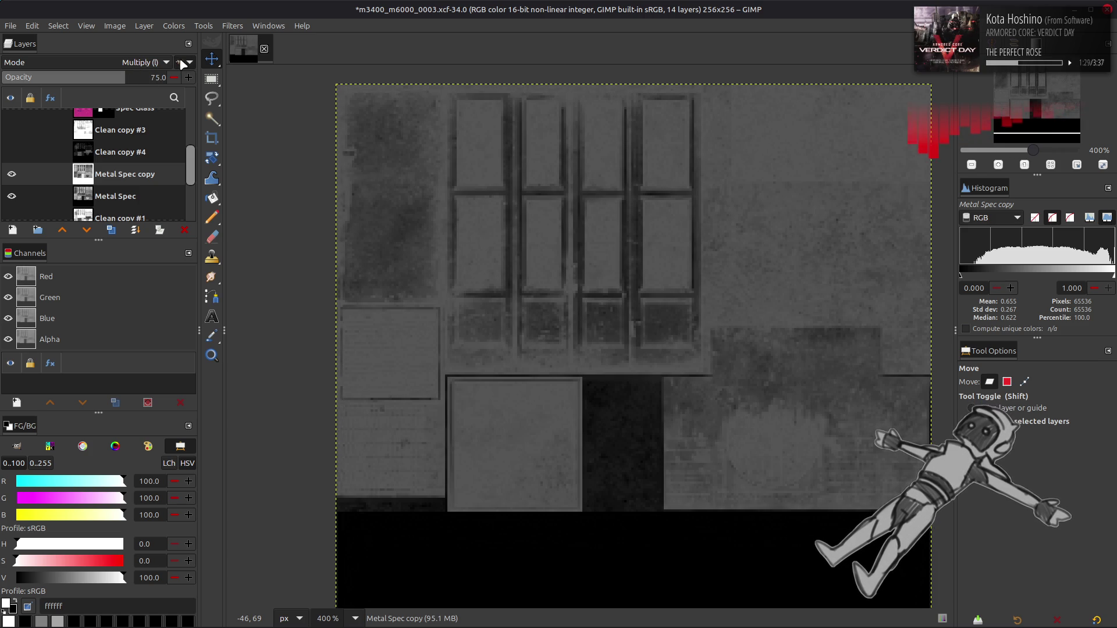
Set Metal Spec copy's opacity to 90 and compare it against Clean copy #3 and Metal Spec.
type("90")
key("Return")
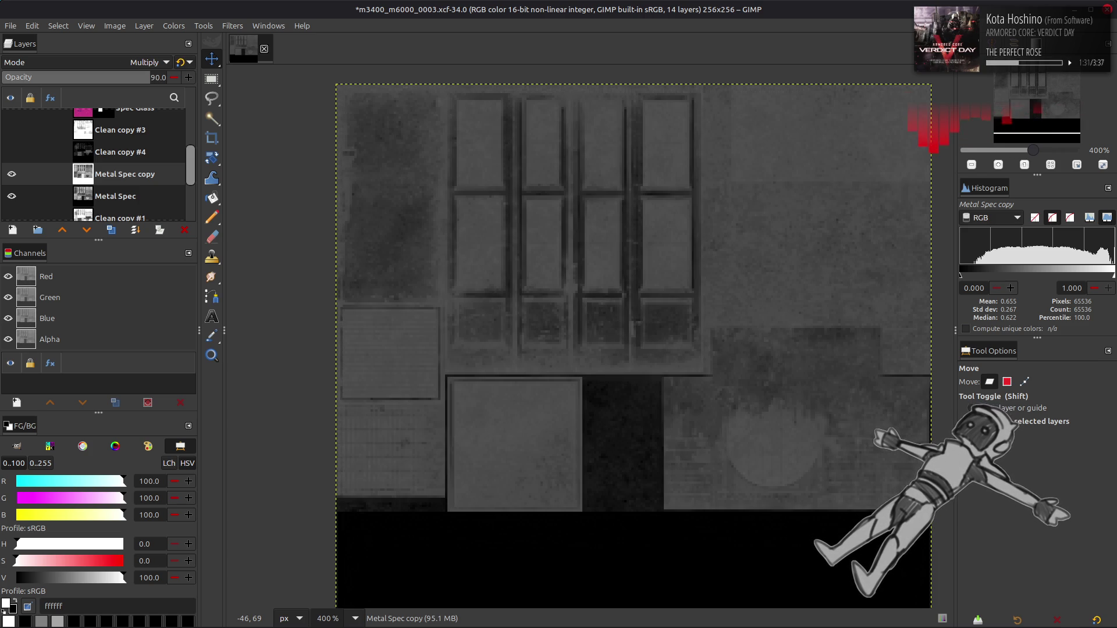
left_click(11, 130)
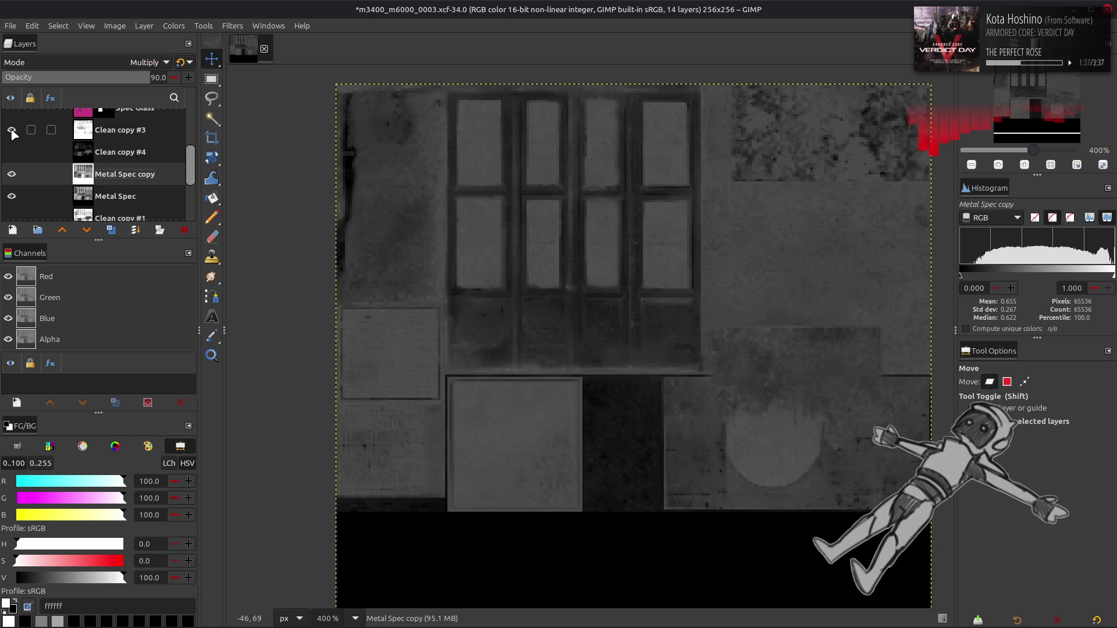
left_click(12, 131)
left_click(11, 174)
left_click(11, 196)
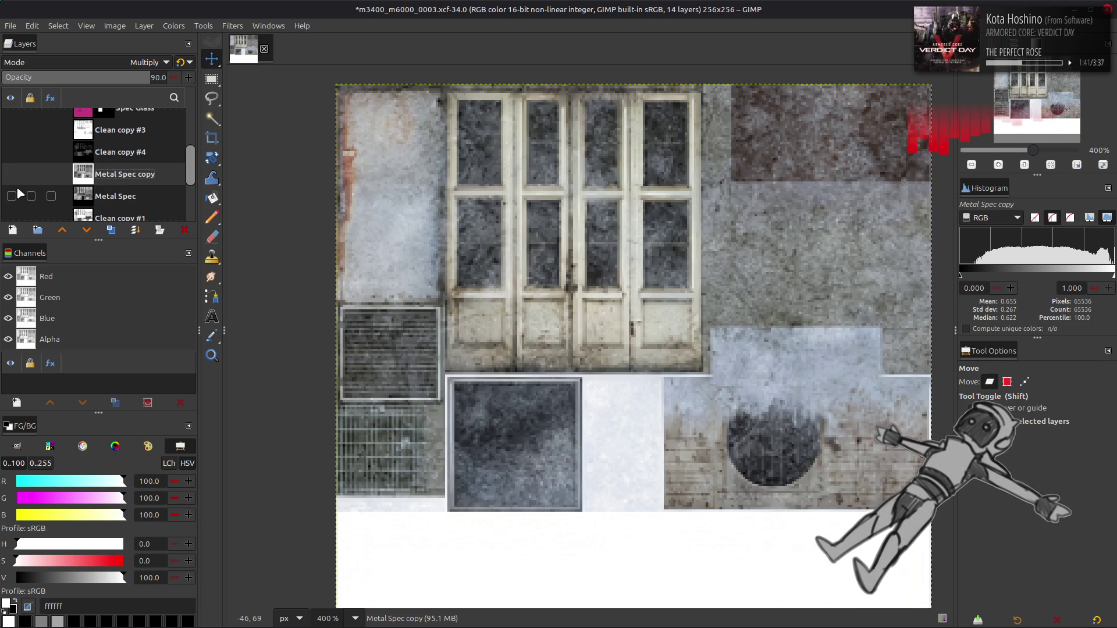
left_click(12, 196)
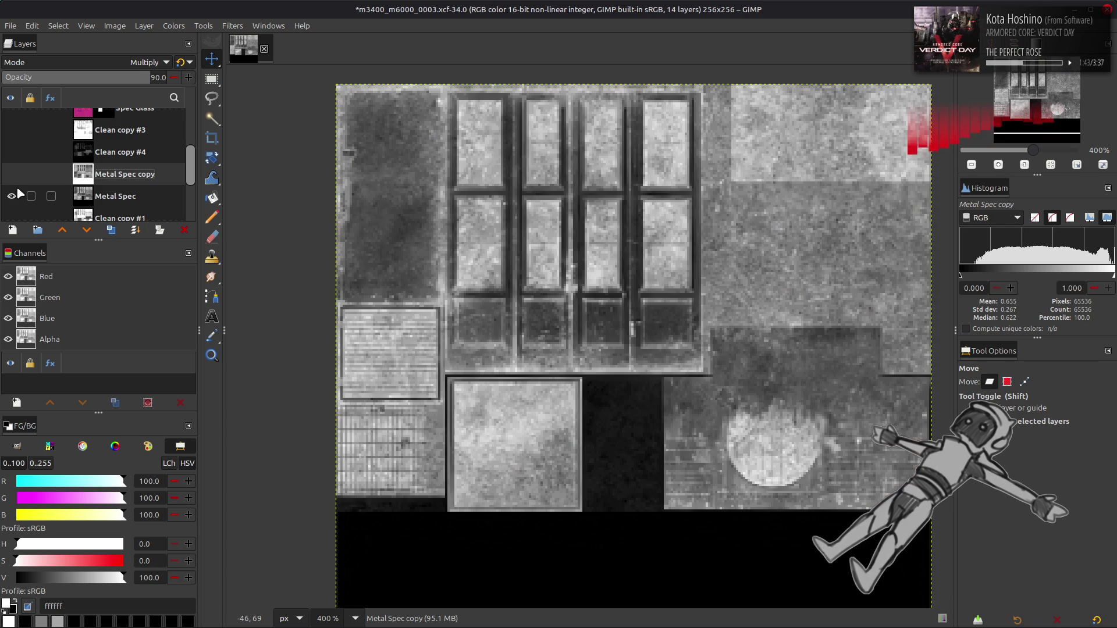
left_click(12, 174)
left_click(12, 130)
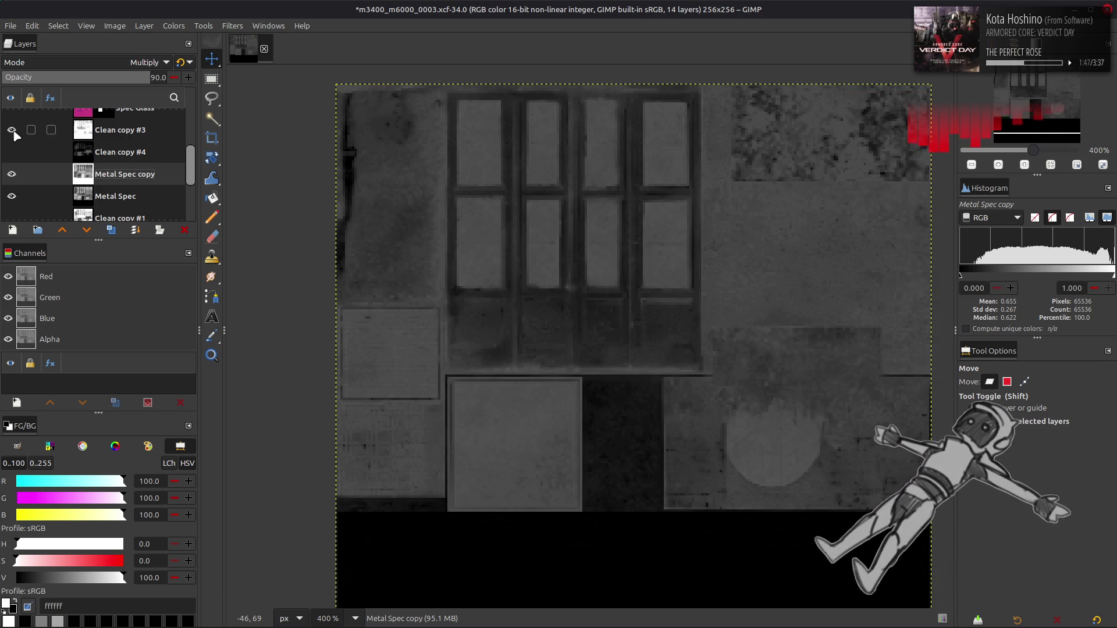
left_click(12, 174)
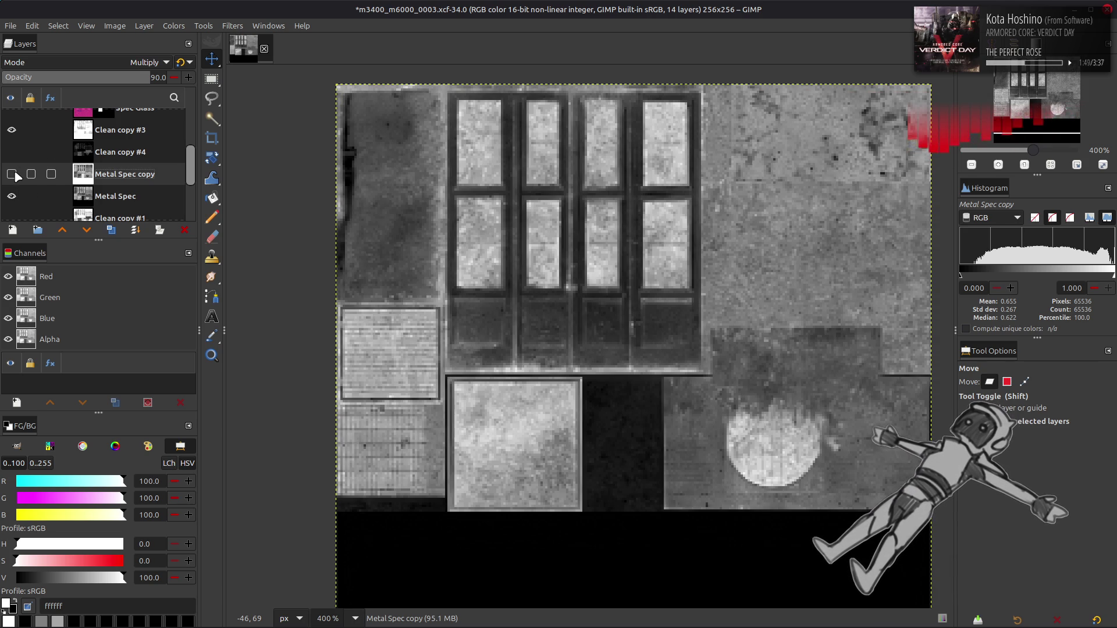
left_click(12, 174)
Raise Metal Spec copy's opacity to 100 and toggle layers to compare the result.
left_click_drag(149, 78, 198, 78)
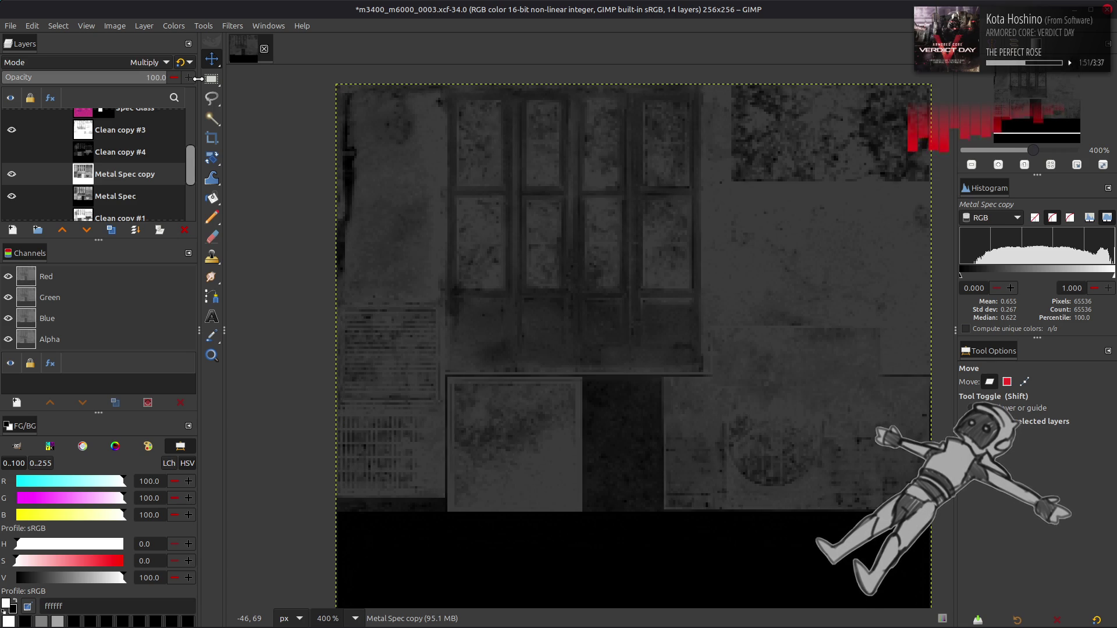
left_click(12, 130)
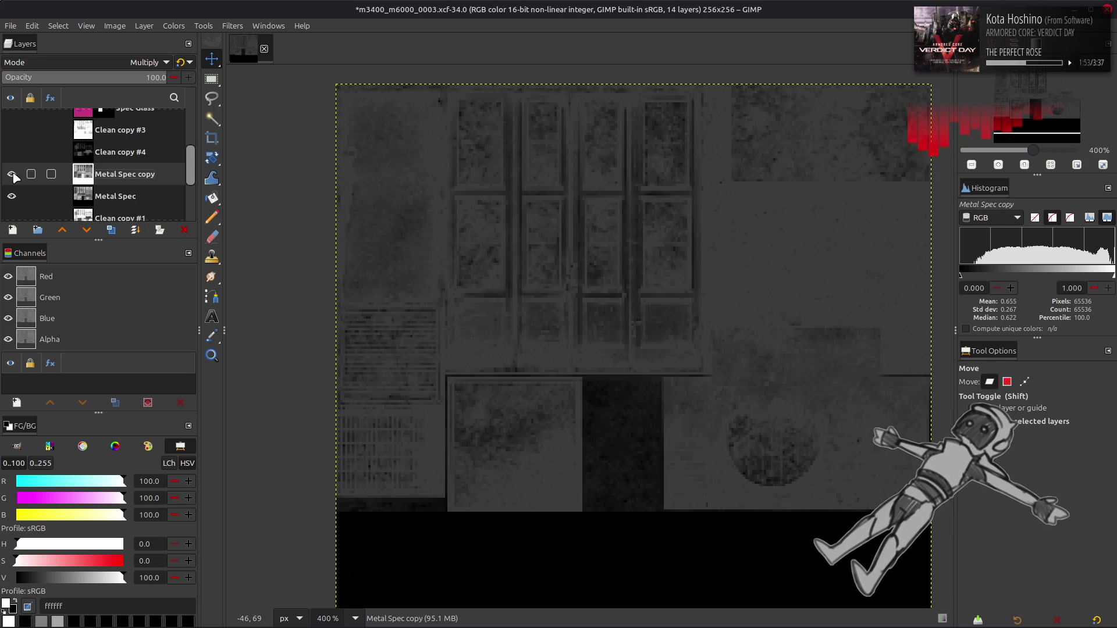
left_click(12, 174)
left_click(12, 196)
left_click(12, 196)
left_click(12, 174)
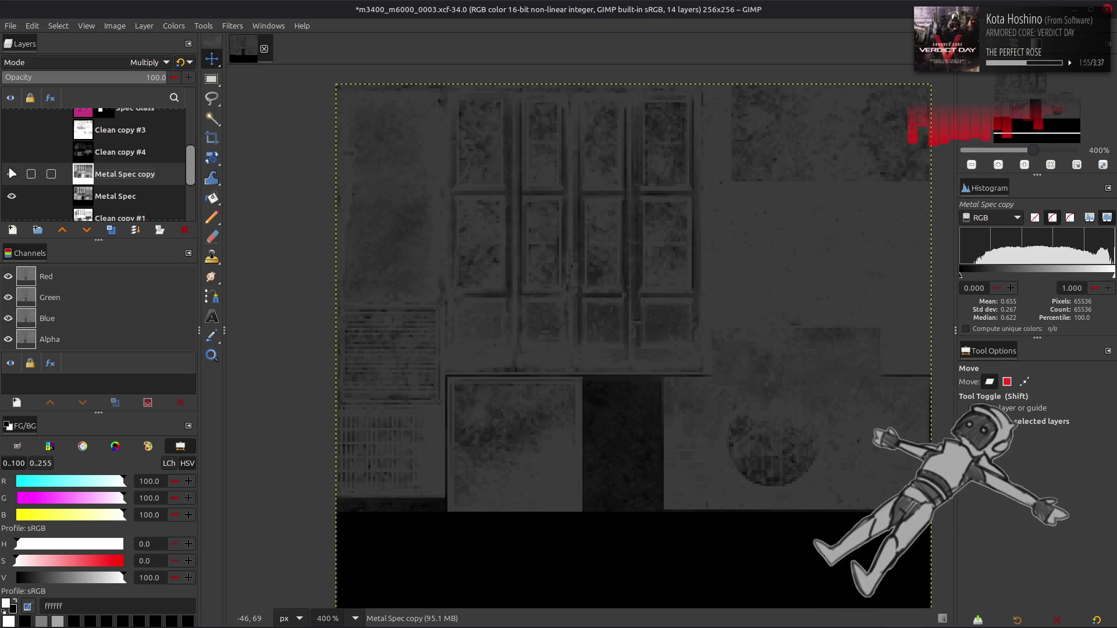
left_click(12, 174)
left_click(11, 174)
left_click(12, 174)
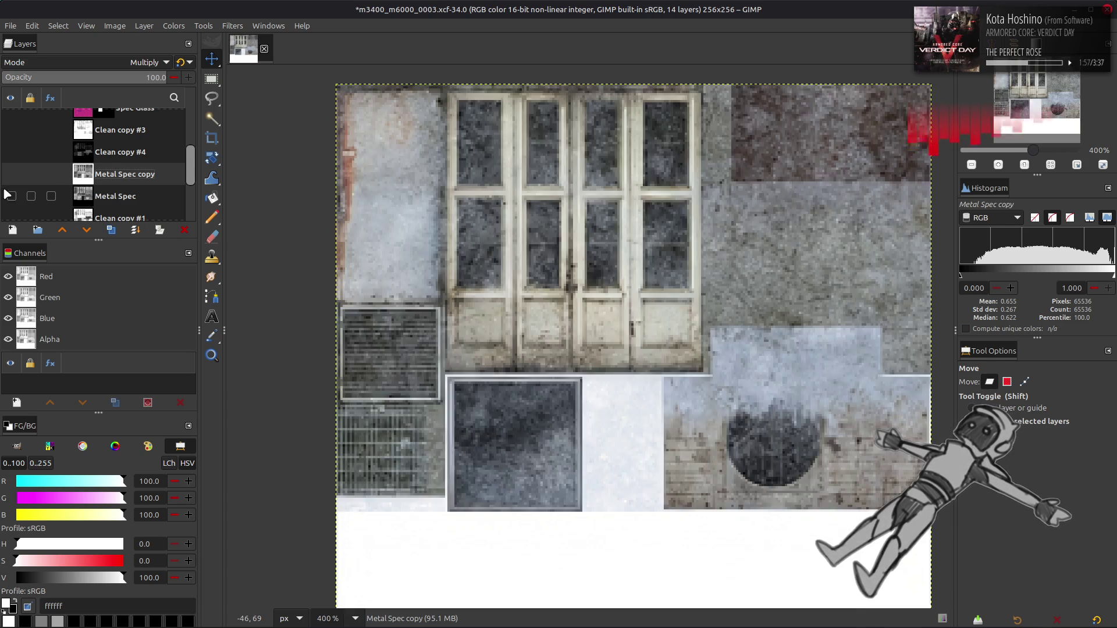
left_click(10, 174)
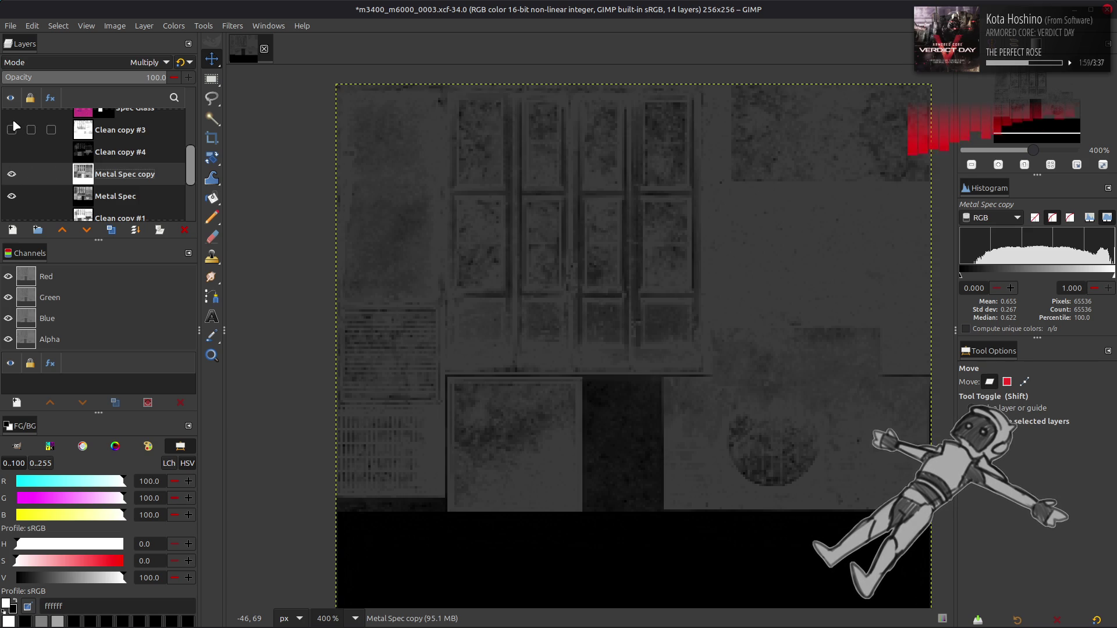
Try opacities 90, 95 and 99, settling on standard Multiply at 99%.
type("90")
key("Return")
type("95")
key("Return")
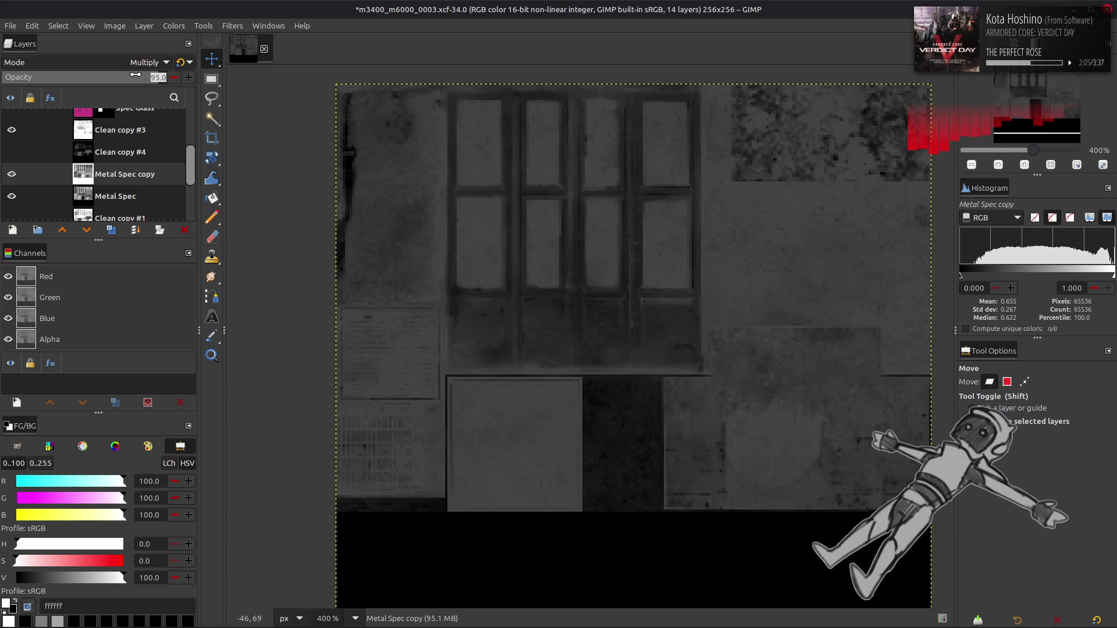
type("99")
key("Return")
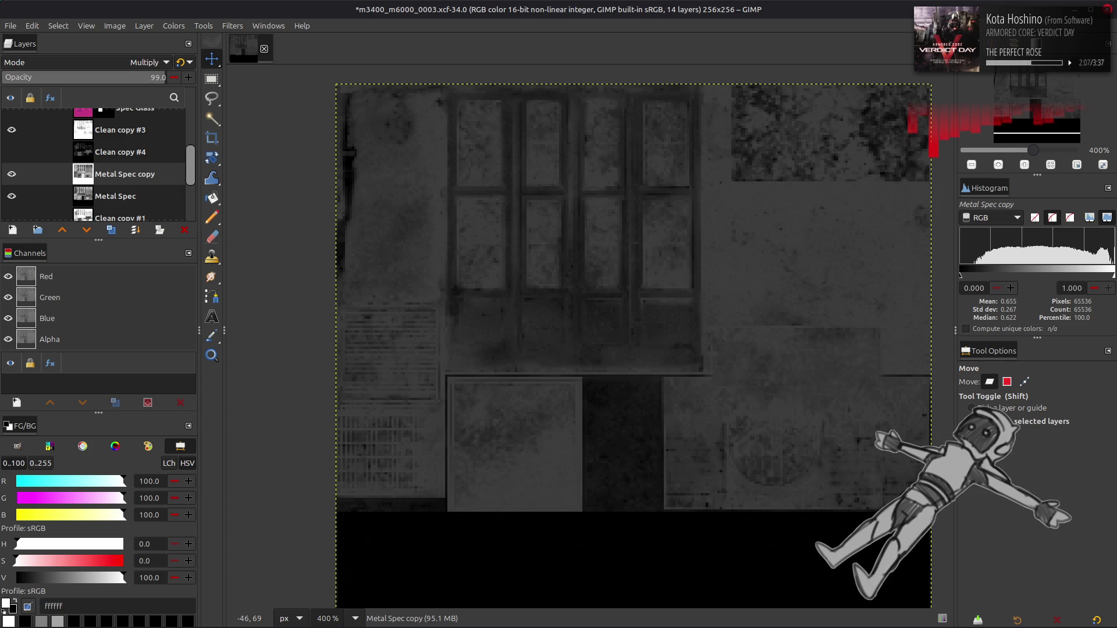
type("100")
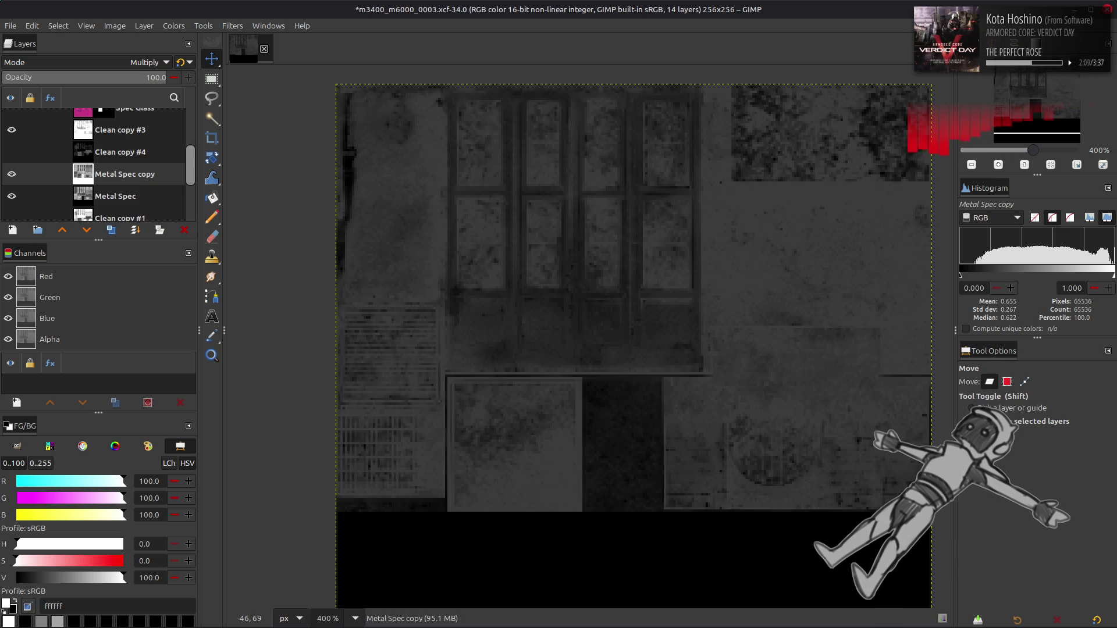
left_click(184, 61)
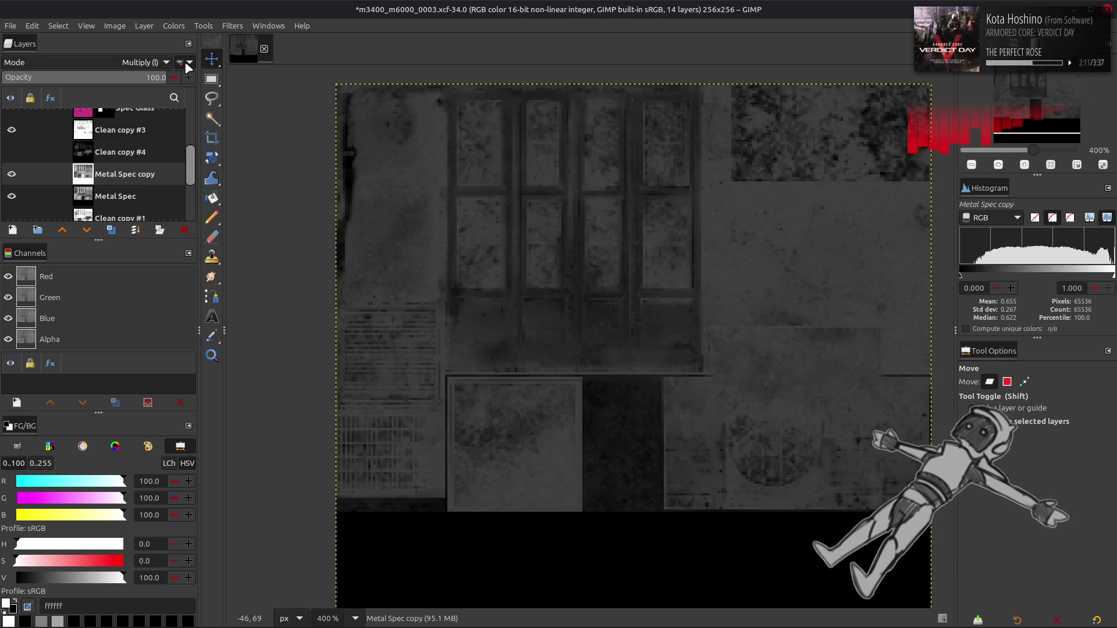
left_click(142, 76)
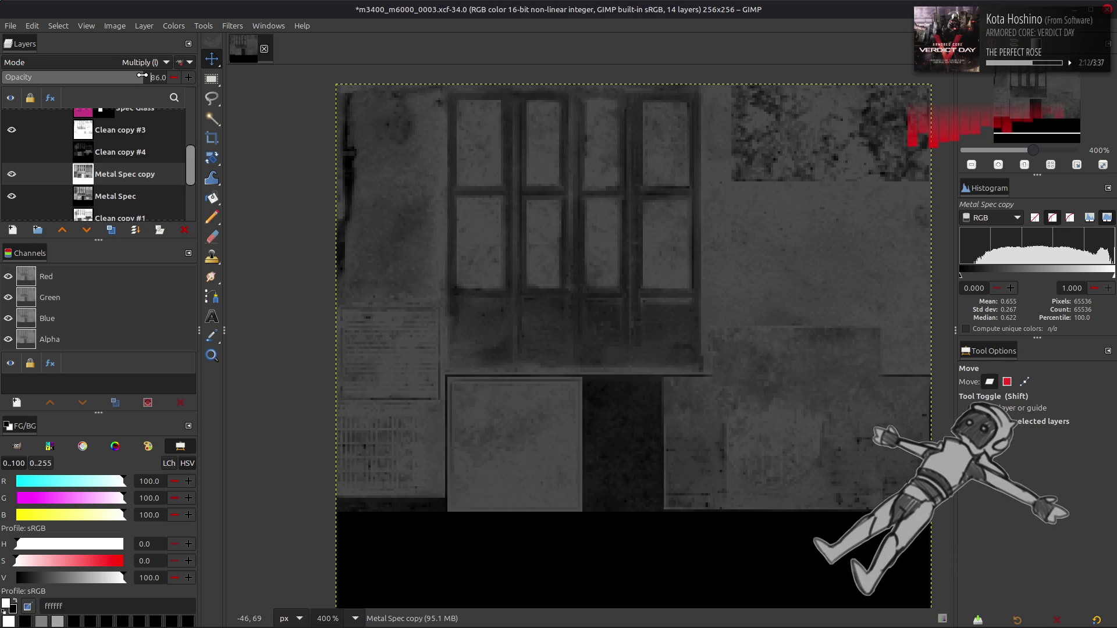
left_click(181, 62)
left_click_drag(150, 77, 164, 77)
type("98")
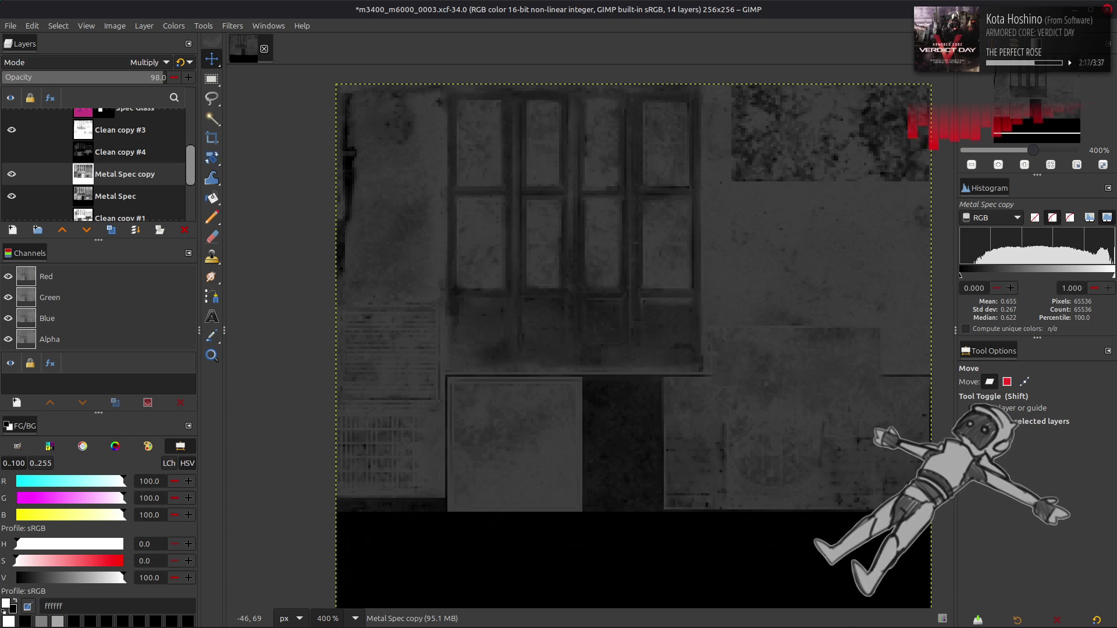
left_click(157, 77)
type("99")
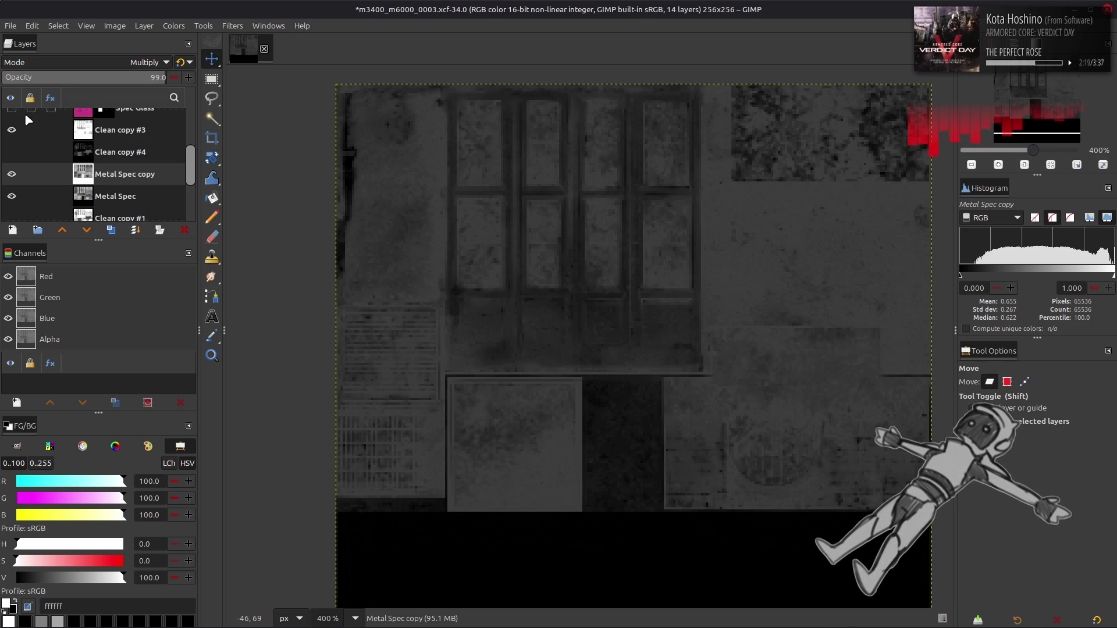
Hide Clean copy #3 and show Clean copy #4 instead.
left_click(12, 129)
left_click(11, 130)
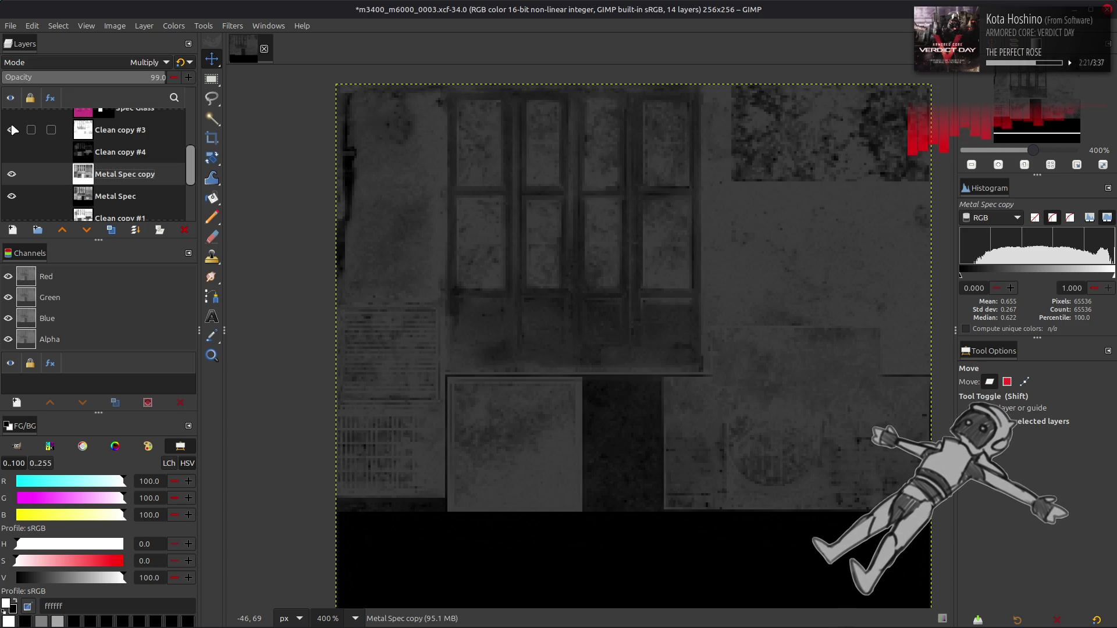
left_click(11, 130)
left_click(11, 152)
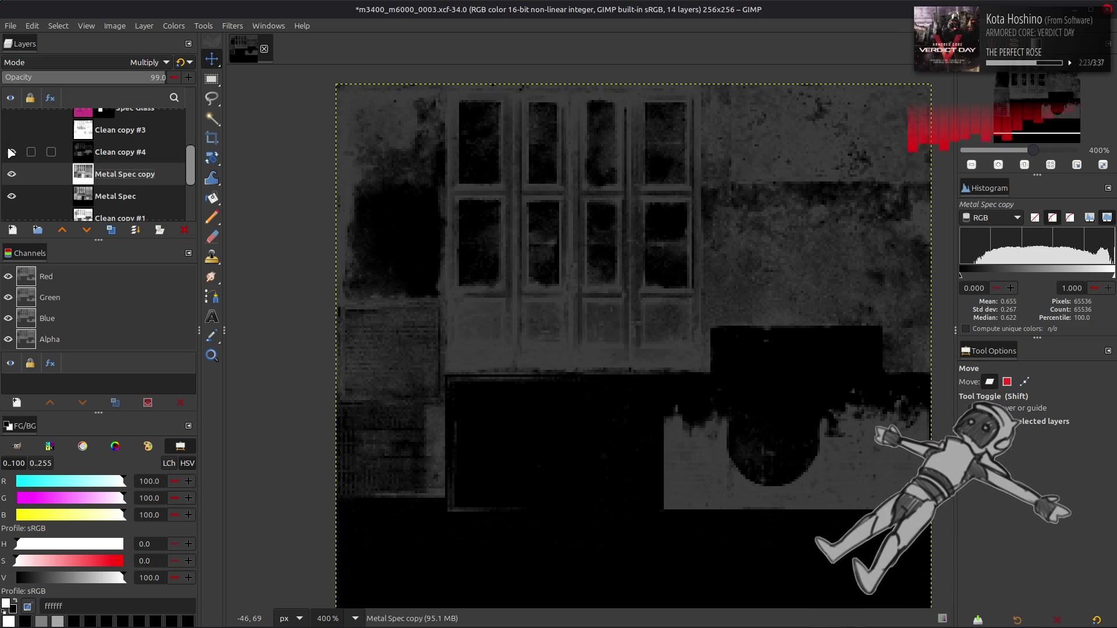
Select Clean copy #4 and toggle its visibility repeatedly to compare its effect.
left_click(87, 153)
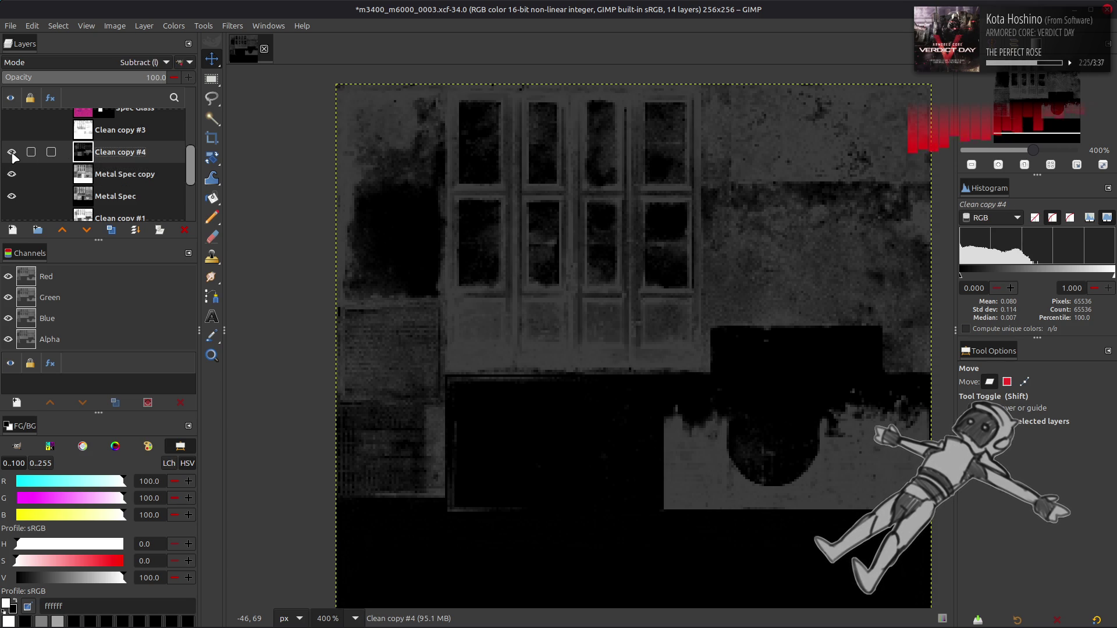
left_click(12, 153)
left_click(11, 174)
left_click(11, 153)
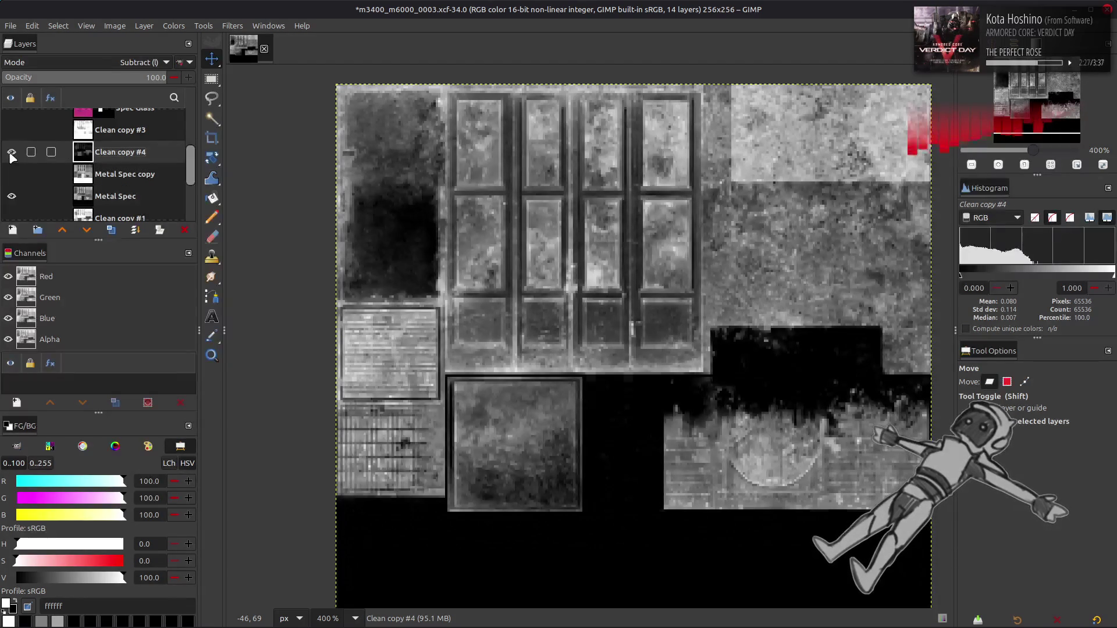
left_click(11, 153)
left_click(11, 153)
left_click(12, 153)
left_click(12, 153)
left_click(12, 153)
left_click(11, 153)
left_click(11, 153)
left_click(12, 153)
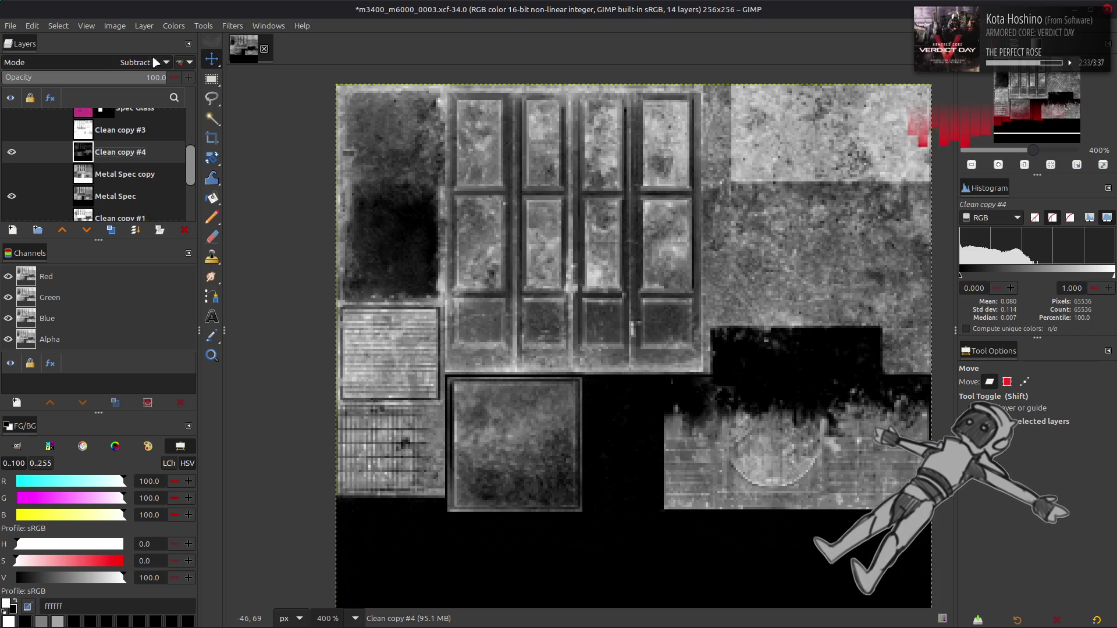
Apply Levels to Clean copy #4 with the high input level set to 50.
left_click(178, 26)
left_click(188, 154)
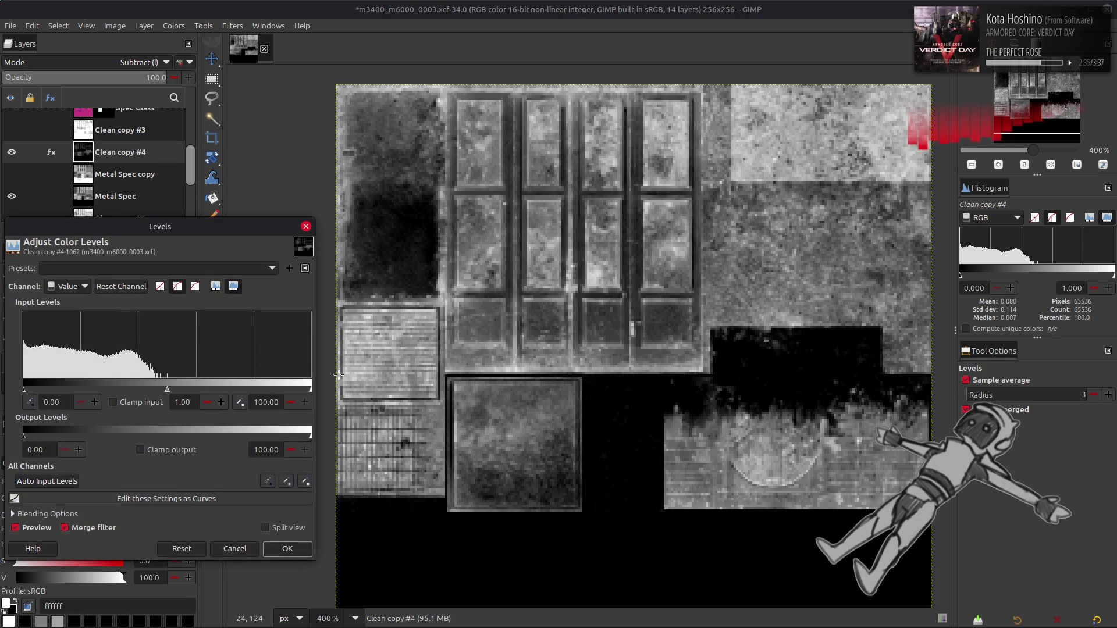
triple_click(273, 401)
type("50")
left_click(287, 549)
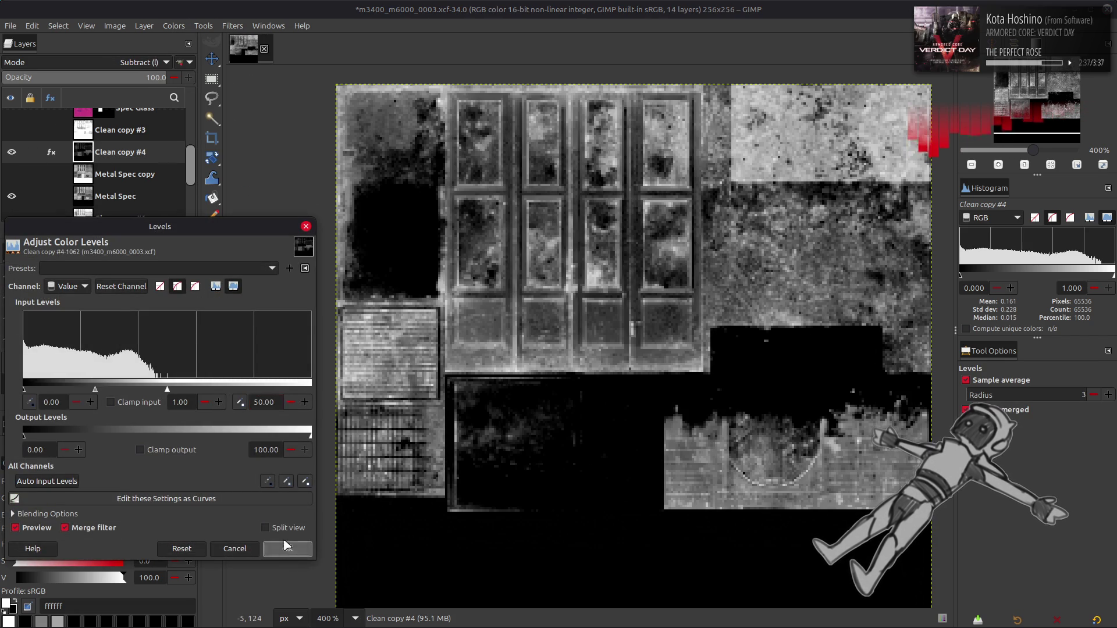
Invert Clean copy #4 and set its blend mode to legacy Multiply.
left_click(174, 185)
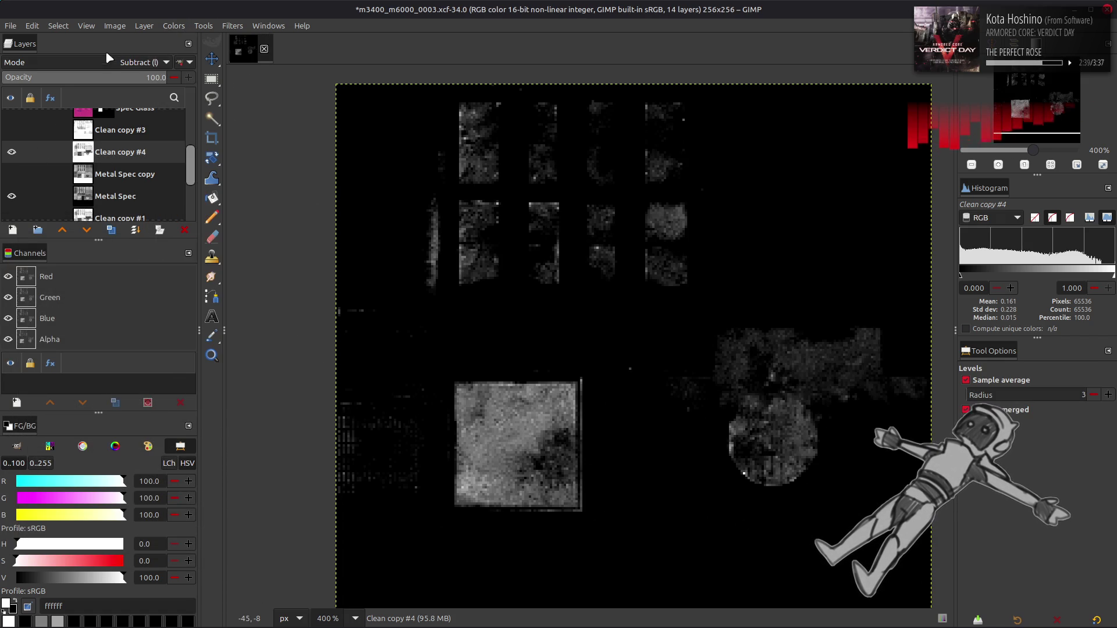
left_click(106, 61)
scroll(107, 65, "up", 2)
scroll(107, 65, "up", 2)
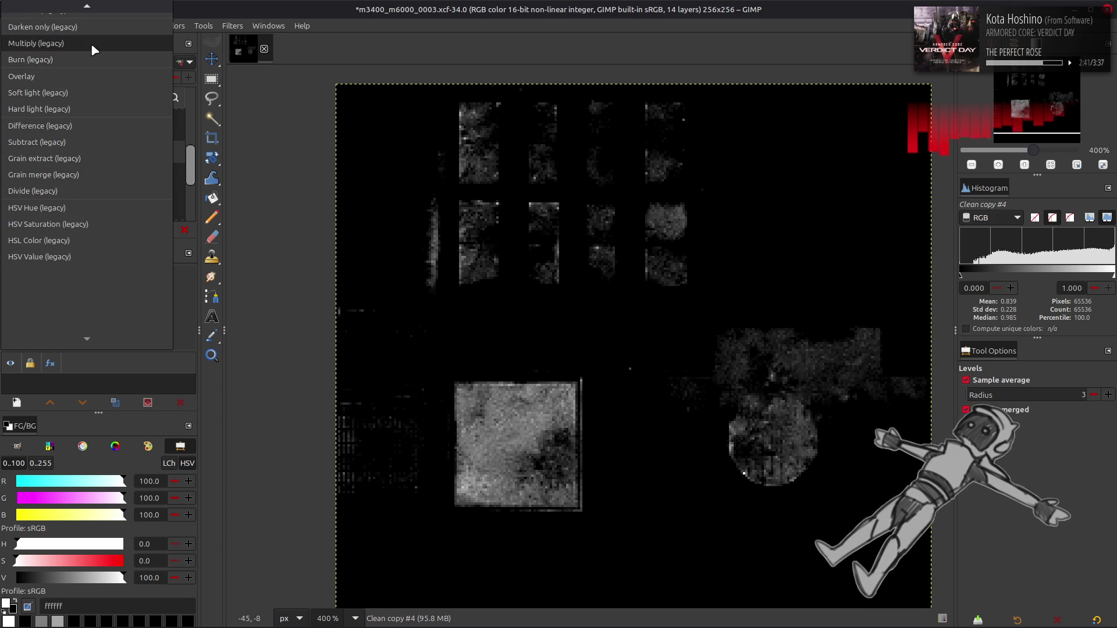
left_click(91, 43)
Toggle Clean copy #4 and Metal Spec copy visibility to compare the Multiply result.
left_click(11, 153)
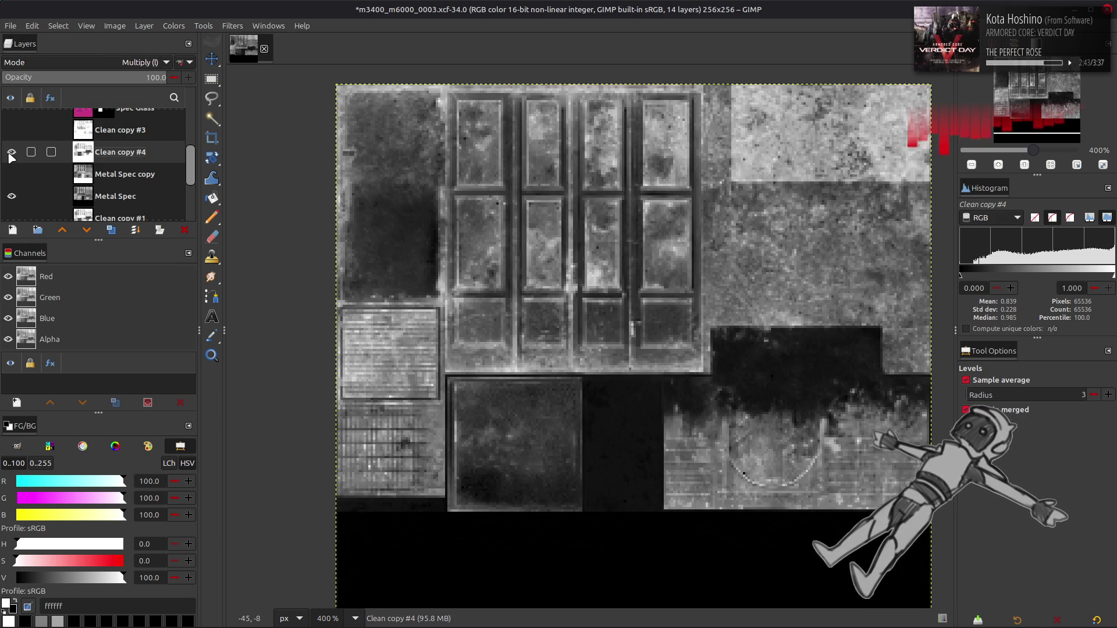
left_click(11, 153)
left_click(11, 153)
left_click(11, 153)
left_click(11, 153)
left_click(11, 153)
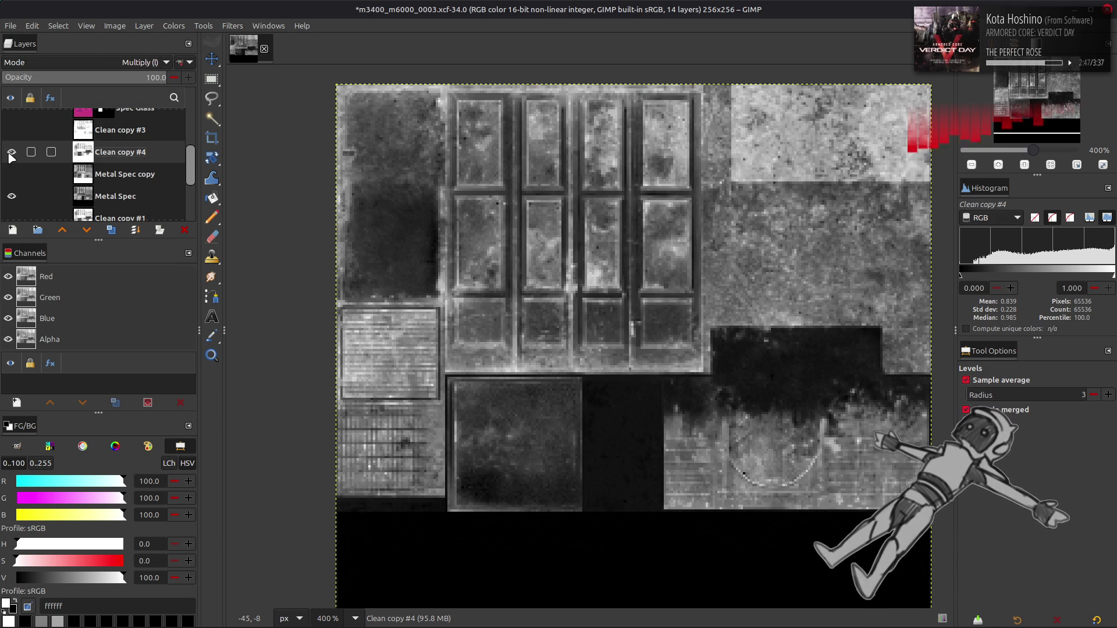
left_click(11, 153)
left_click(11, 175)
left_click(12, 174)
left_click(101, 173)
left_click(12, 175)
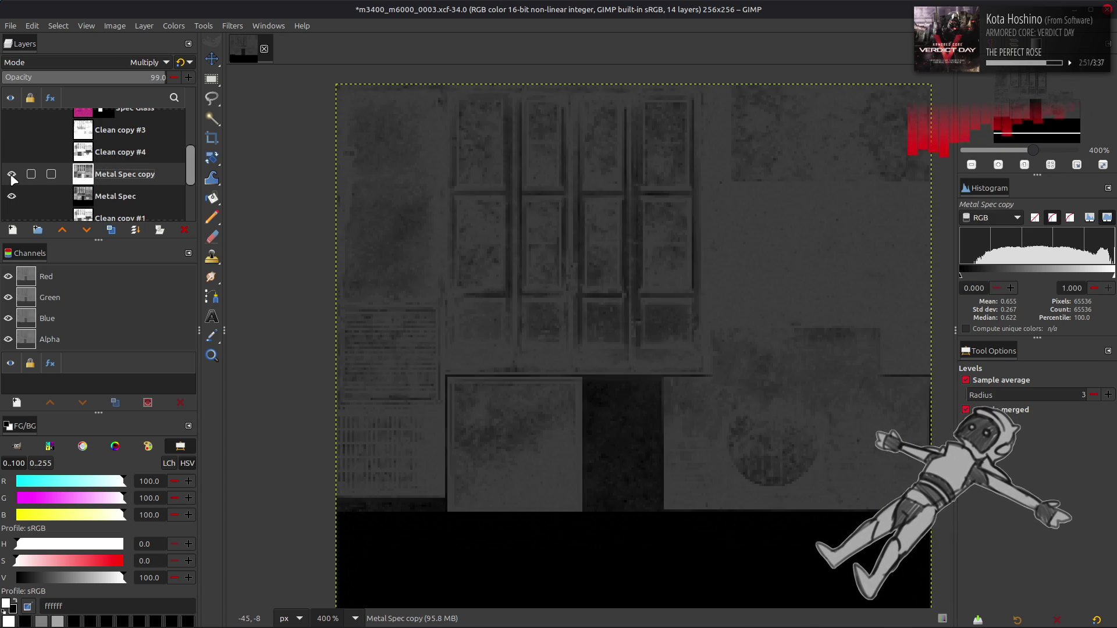
left_click(12, 153)
left_click(11, 153)
left_click(10, 154)
Compare layers again, showing Metal Spec copy and Clean copy #3, then reselect Clean copy #4.
left_click(104, 153)
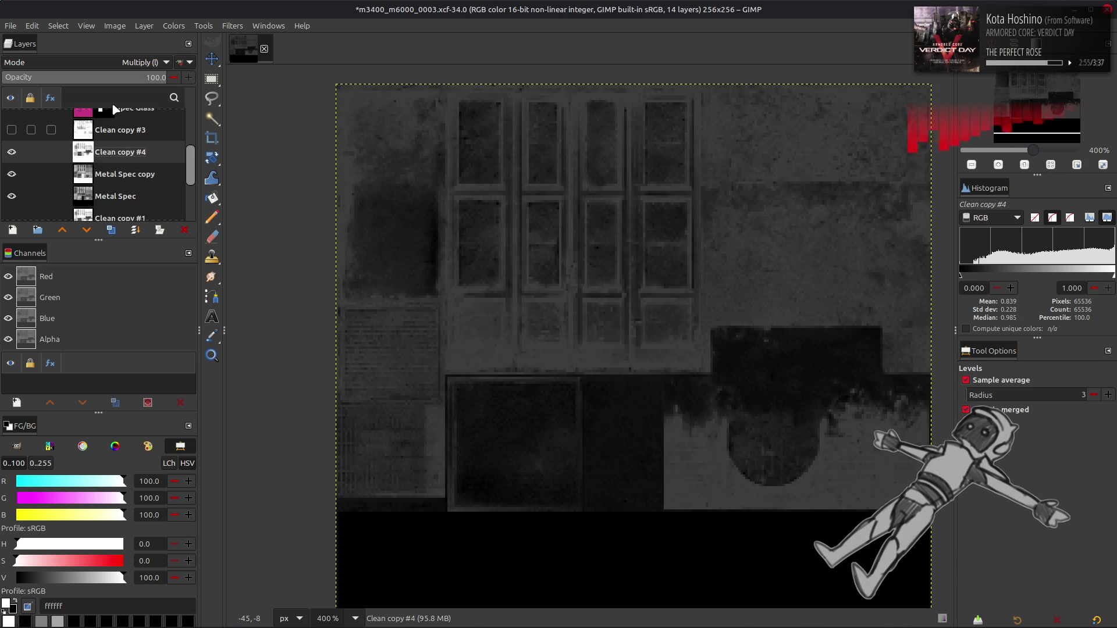
left_click(12, 152)
left_click(81, 174)
left_click(12, 175)
left_click(12, 153)
left_click(12, 175)
left_click(12, 175)
left_click(12, 174)
left_click(13, 131)
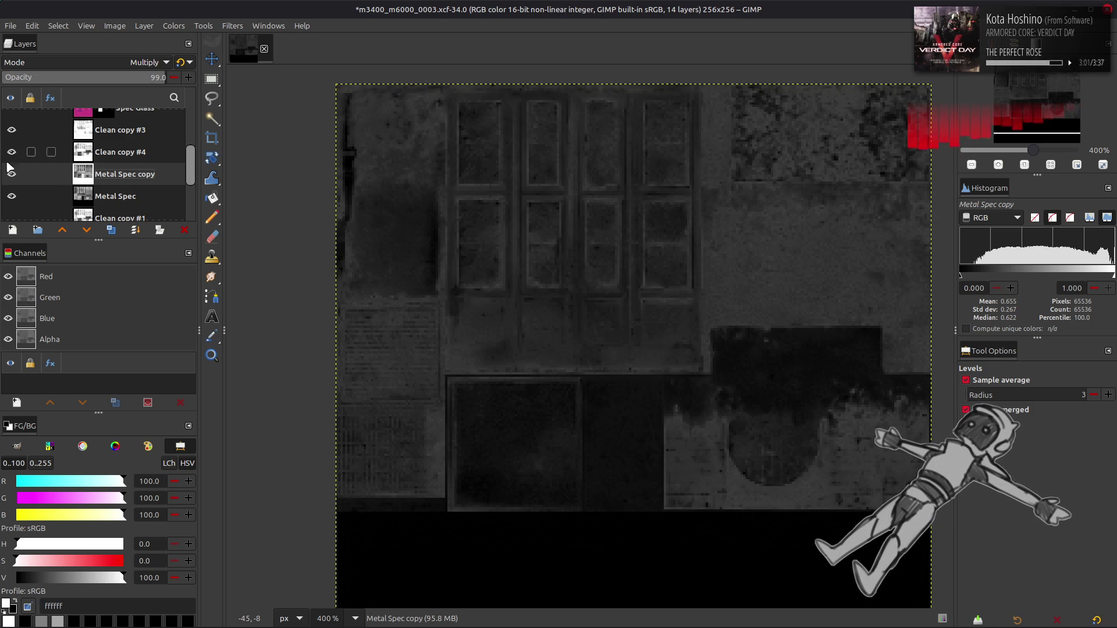
left_click(11, 153)
left_click(12, 152)
left_click(117, 153)
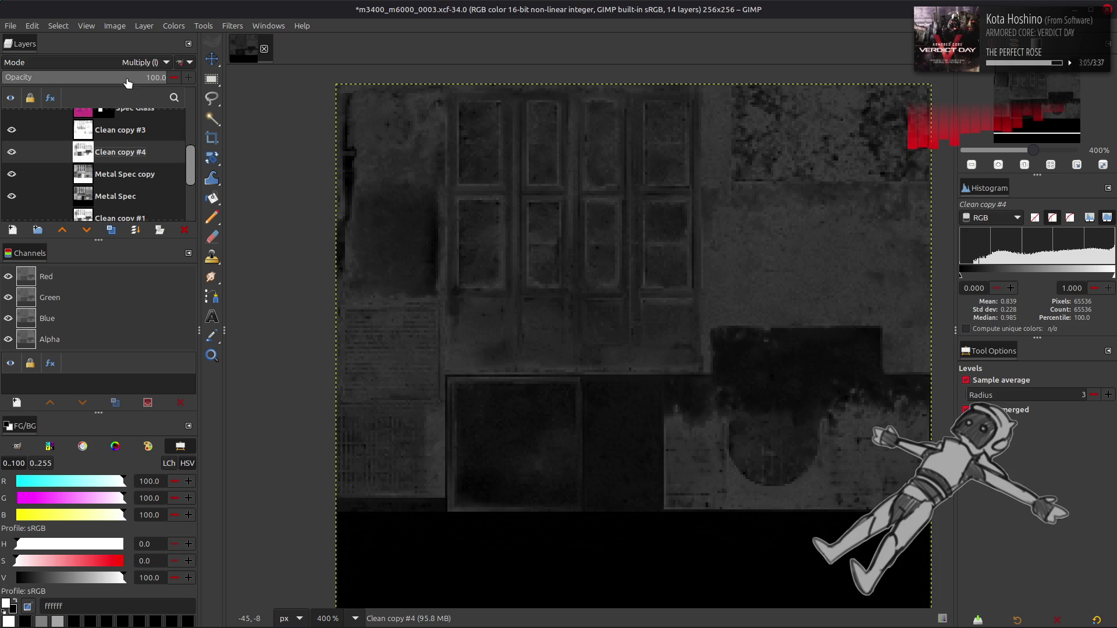
Set Clean copy #4's opacity to 50 and invert its tones again.
mouse_move(128, 82)
left_mouse_down()
mouse_move(93, 77)
mouse_move(244, 85)
left_mouse_up()
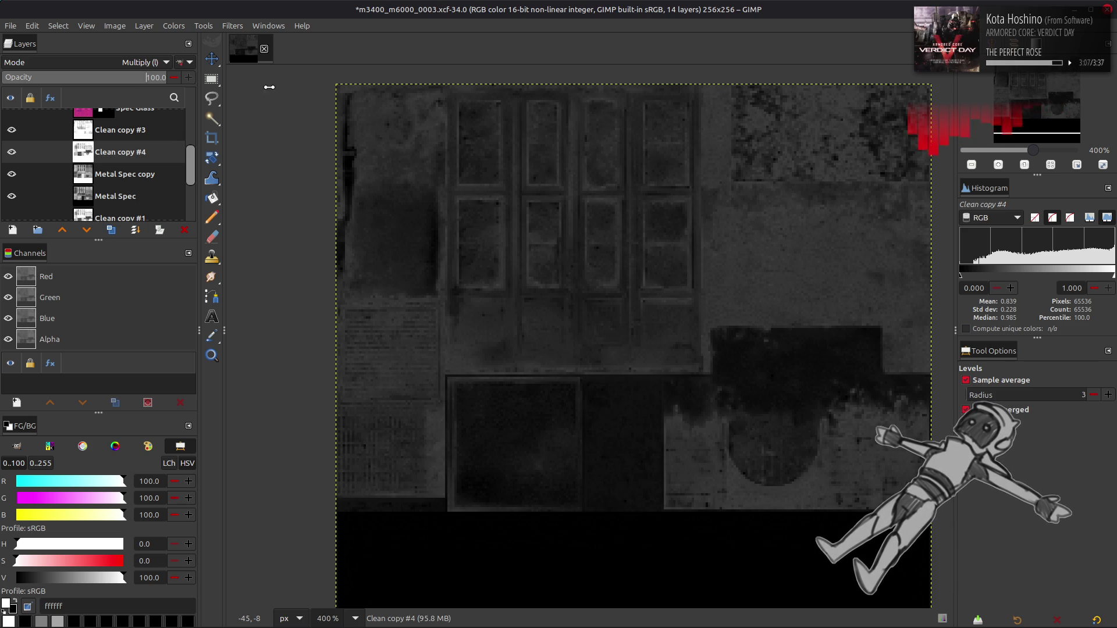
left_click_drag(145, 81, 84, 80)
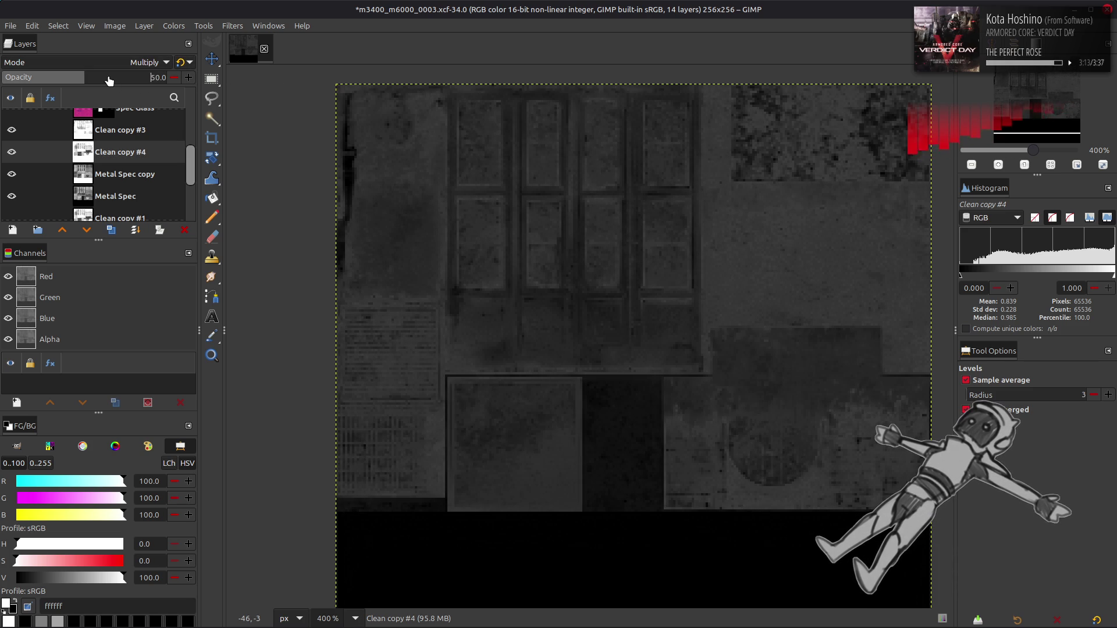
left_click(174, 26)
left_click(192, 181)
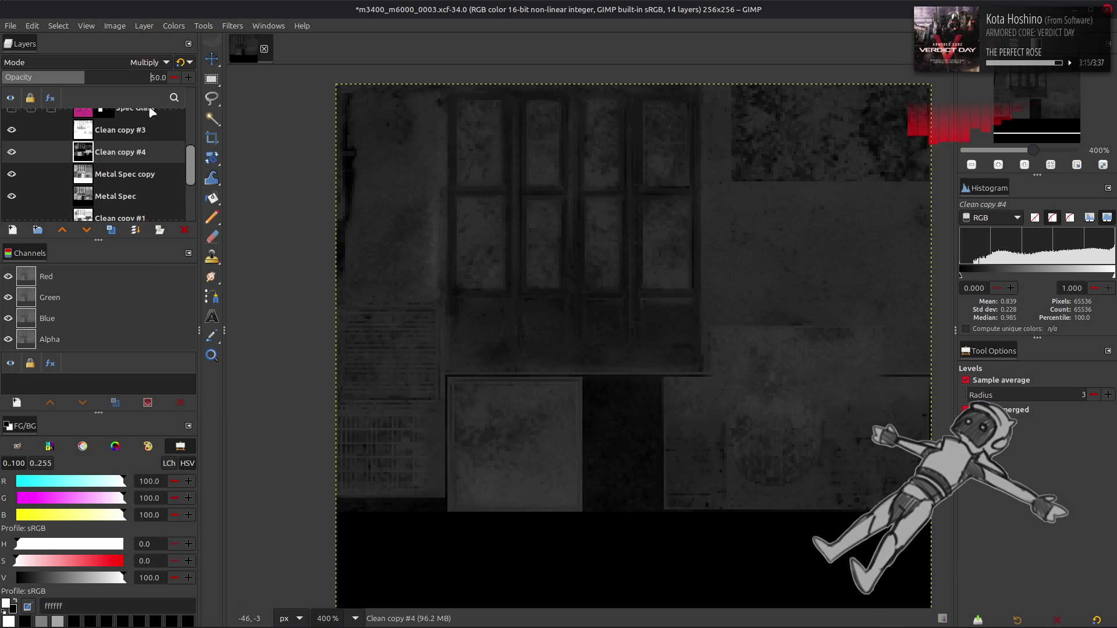
left_click(132, 64)
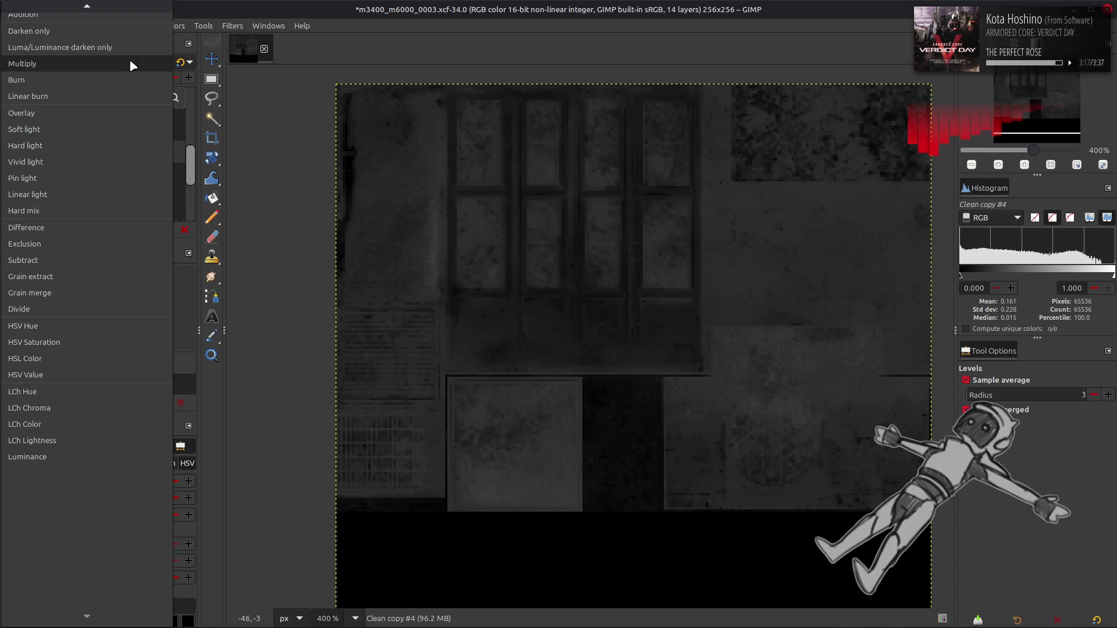
Set Clean copy #4 to legacy Subtract mode at 100% opacity.
left_click(89, 257)
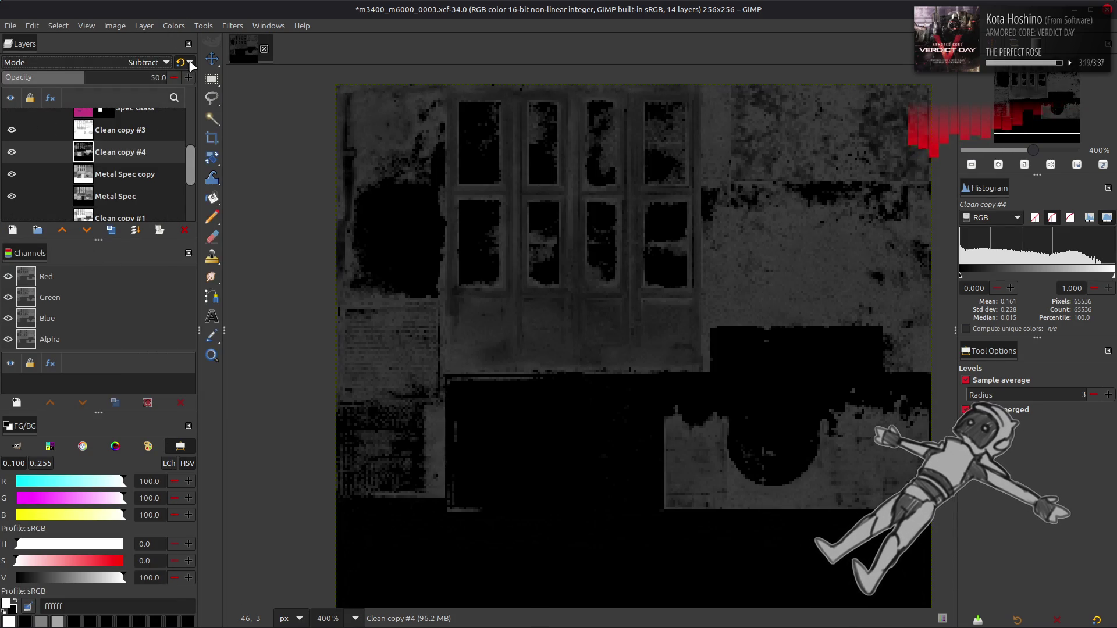
left_click(180, 63)
left_click_drag(120, 80, 294, 77)
Apply Levels to Clean copy #4 with the output high level set to 25.
left_click(174, 25)
left_click(205, 154)
left_click_drag(311, 434, 59, 435)
triple_click(269, 456)
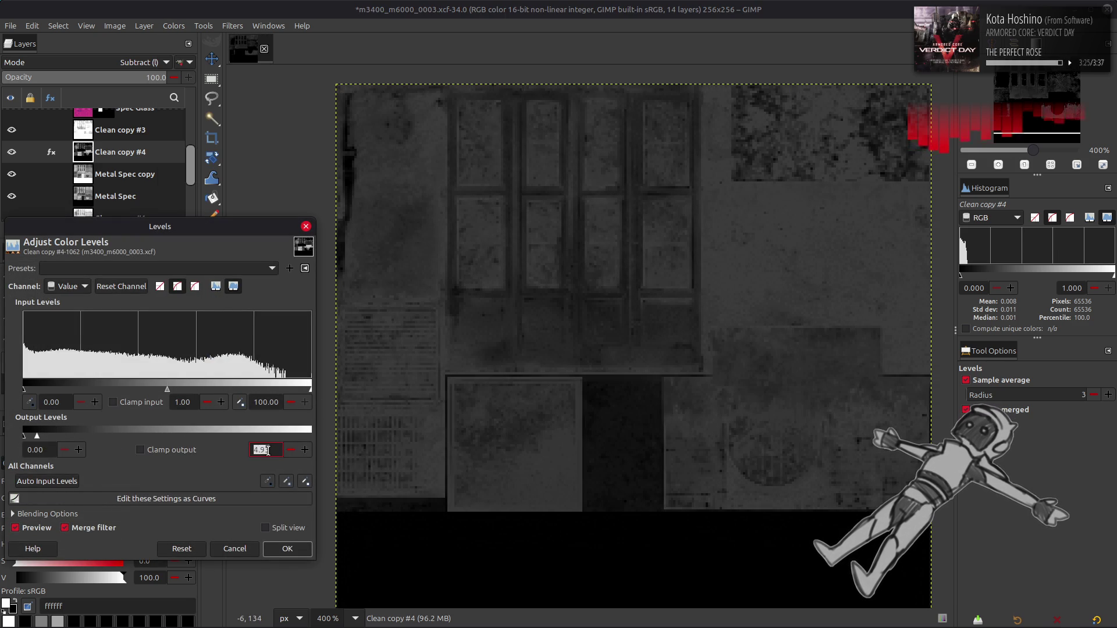
type("25")
key("Return")
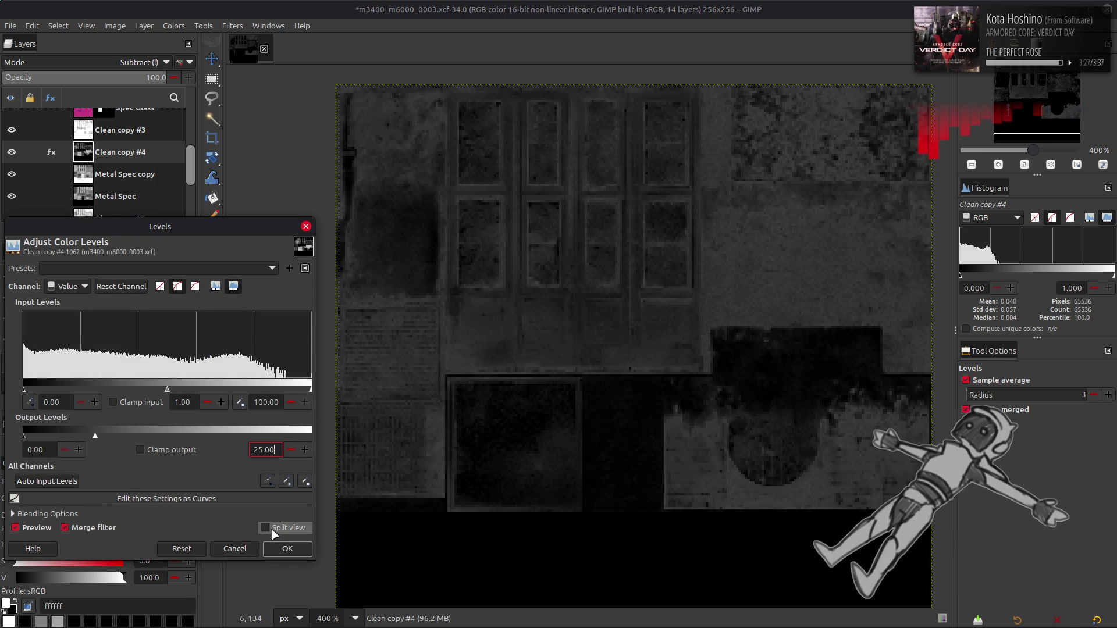
left_click(291, 549)
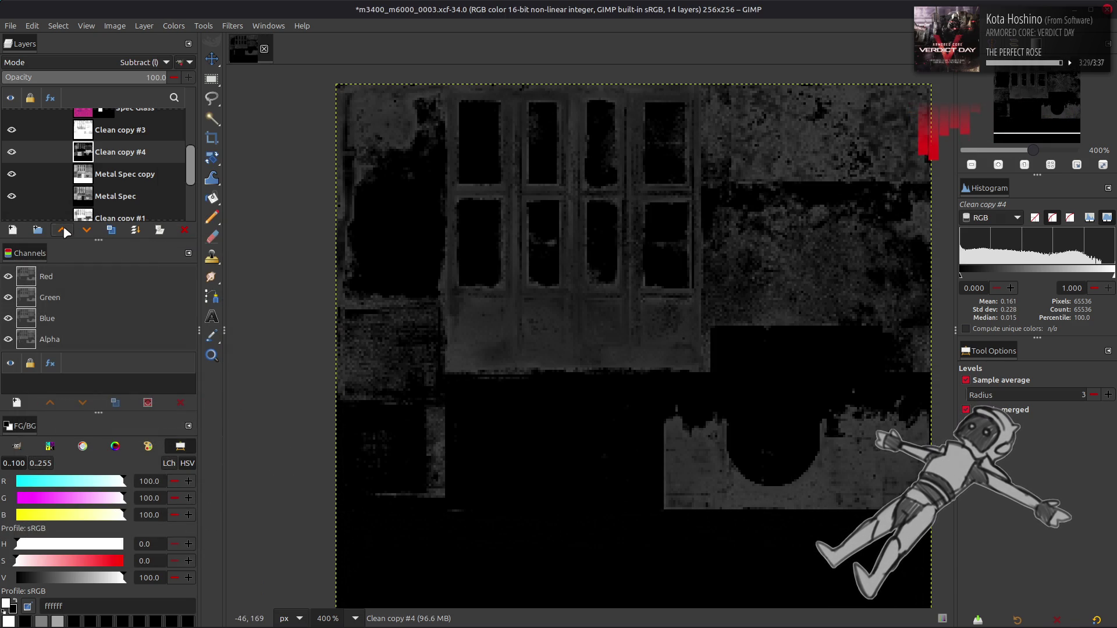
Move Clean copy #4 below Metal Spec copy, hide Clean copy #3, and compare visibility.
left_click(62, 230)
left_click(12, 130)
left_click(13, 130)
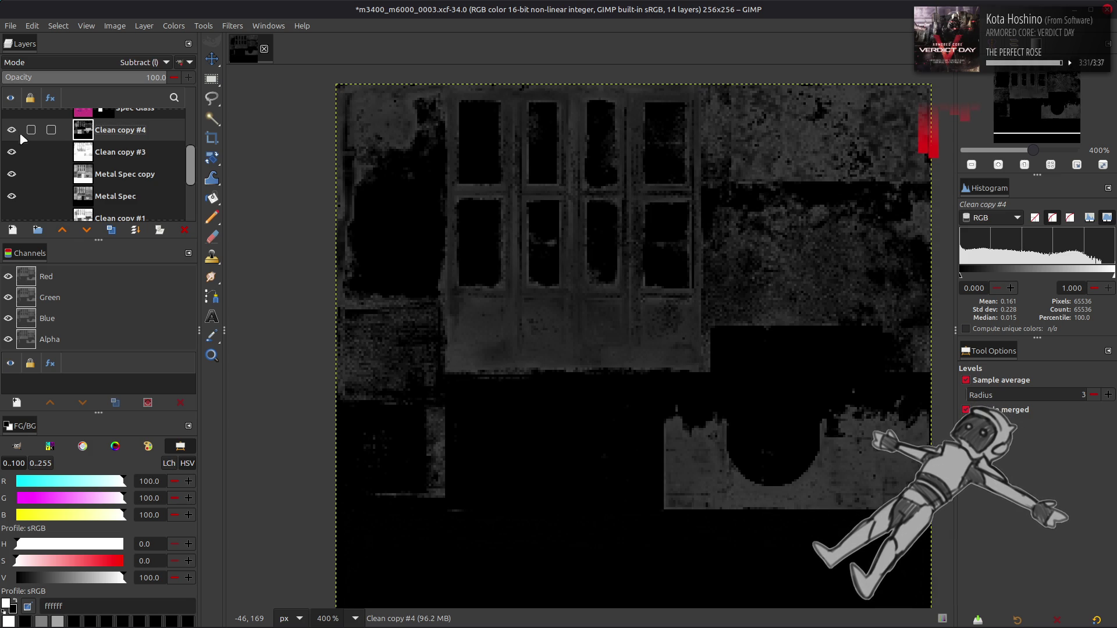
left_click(83, 229)
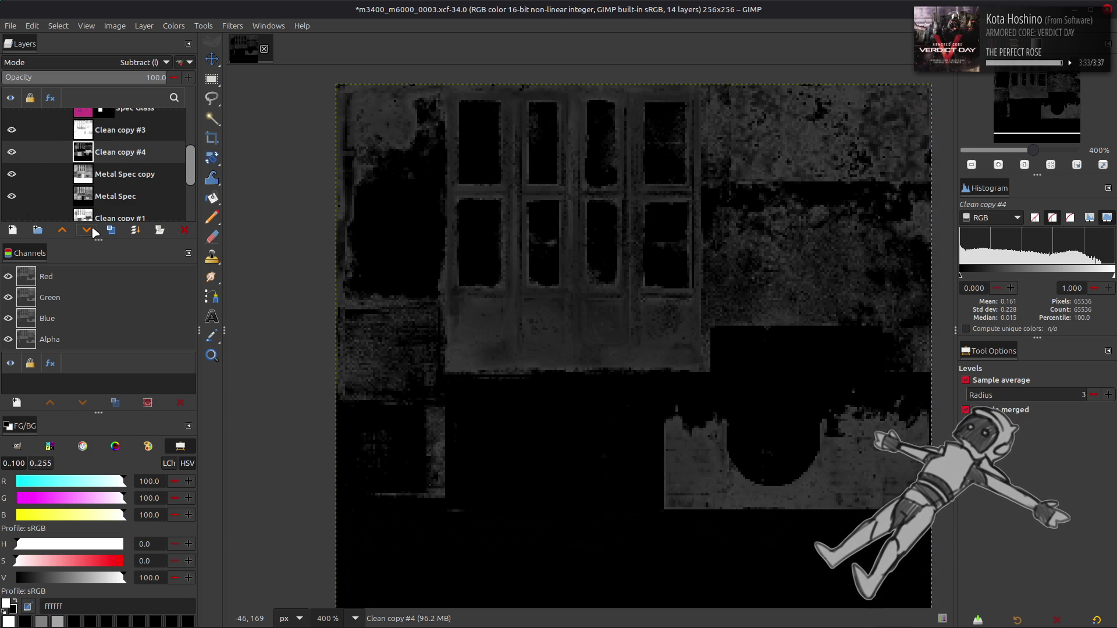
left_click(90, 231)
left_click(12, 129)
left_click(13, 169)
left_click(13, 169)
left_click(13, 170)
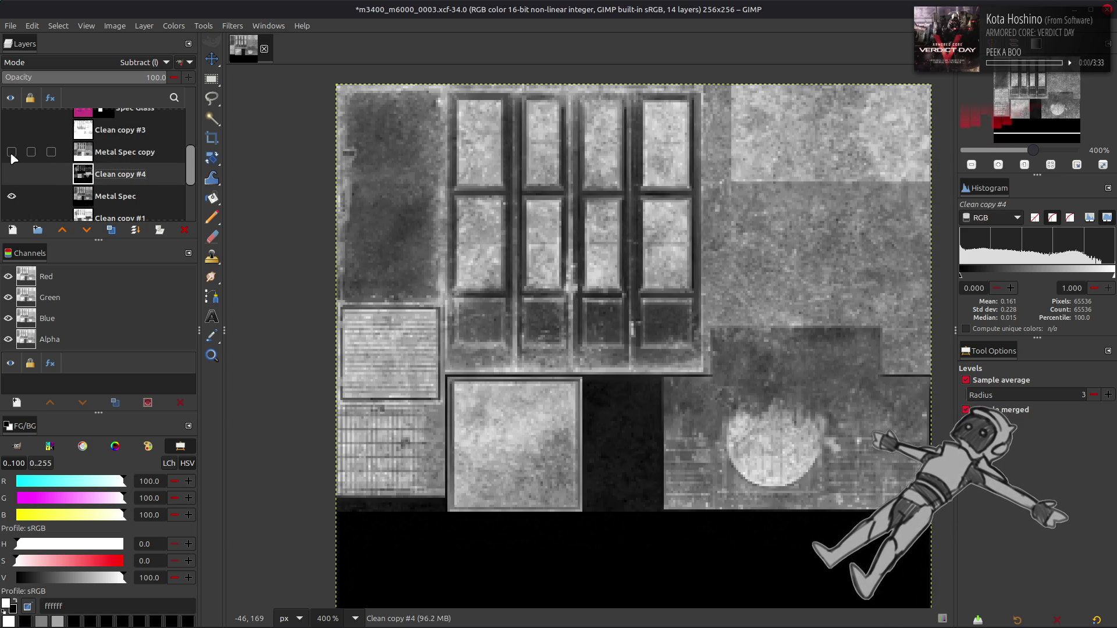
left_click(13, 174)
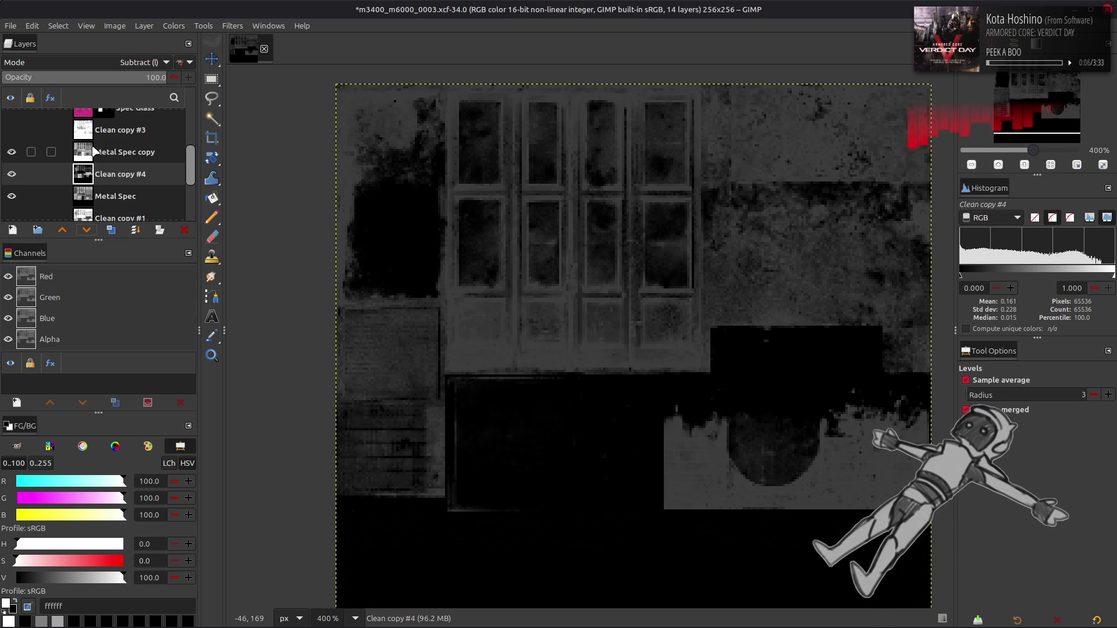
left_click(12, 152)
left_click(173, 25)
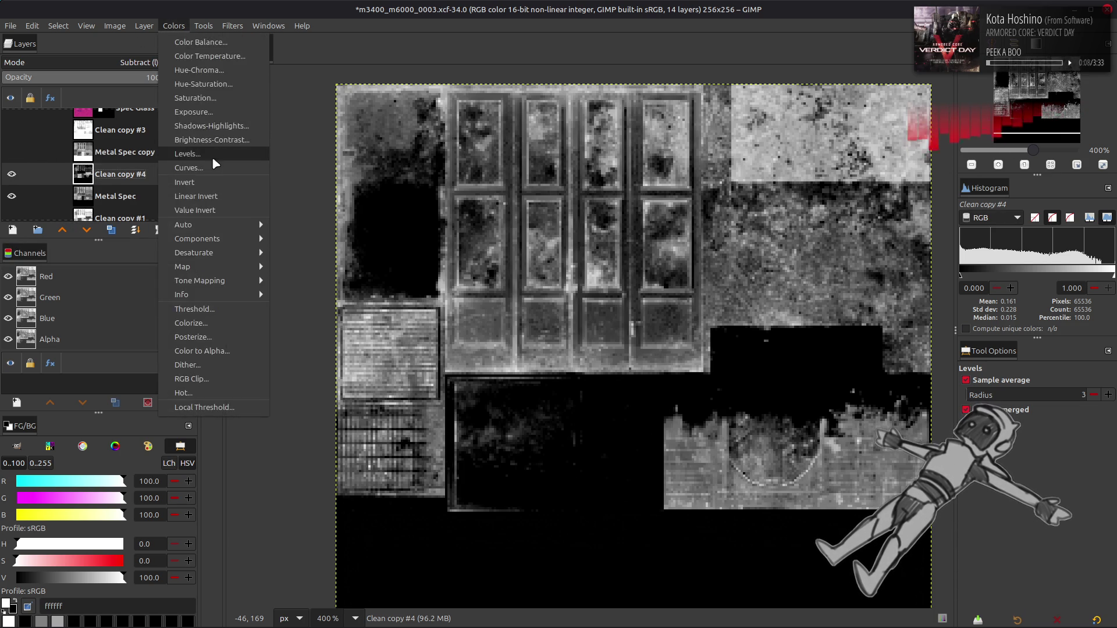
Apply another Levels pass, trying output high 50 before settling on 25.
left_click(212, 155)
type("50")
key("Return")
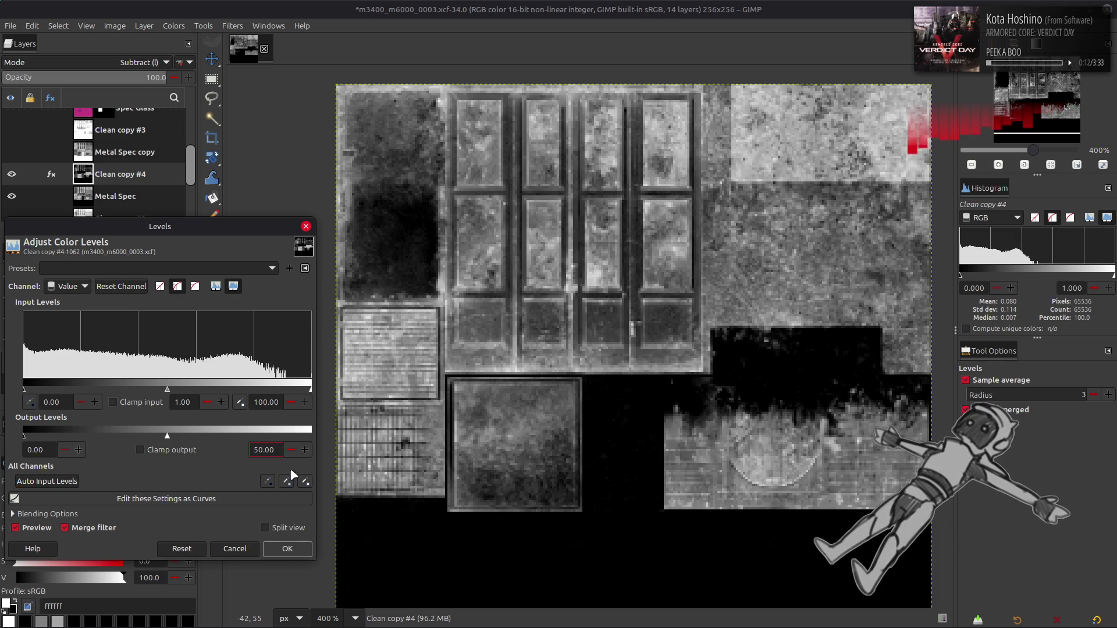
triple_click(265, 450)
type("25")
key("Return")
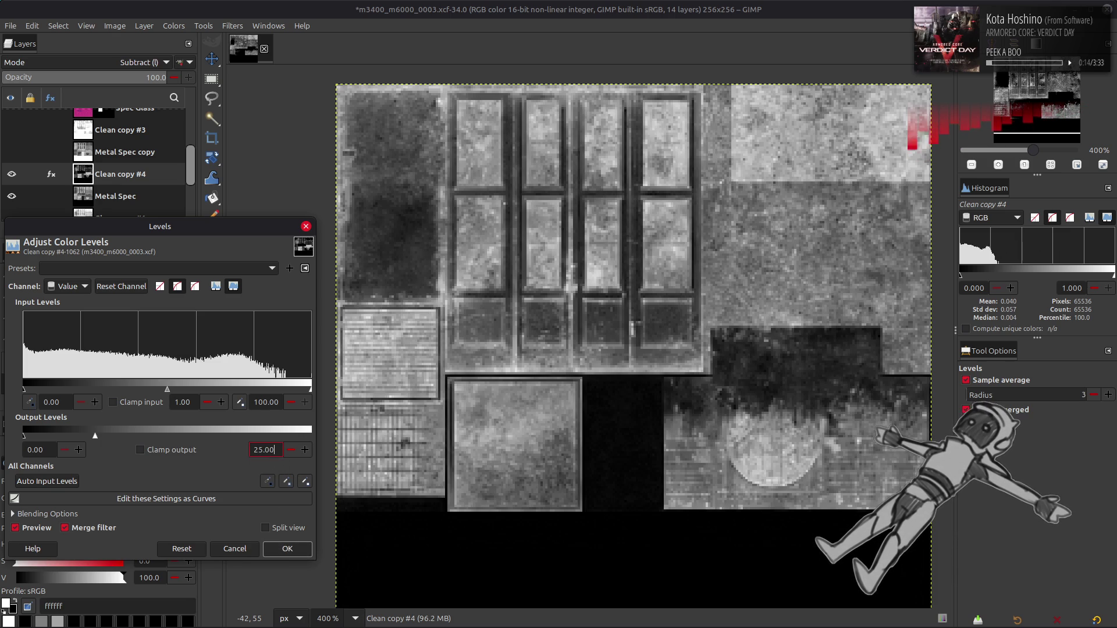
left_click(287, 549)
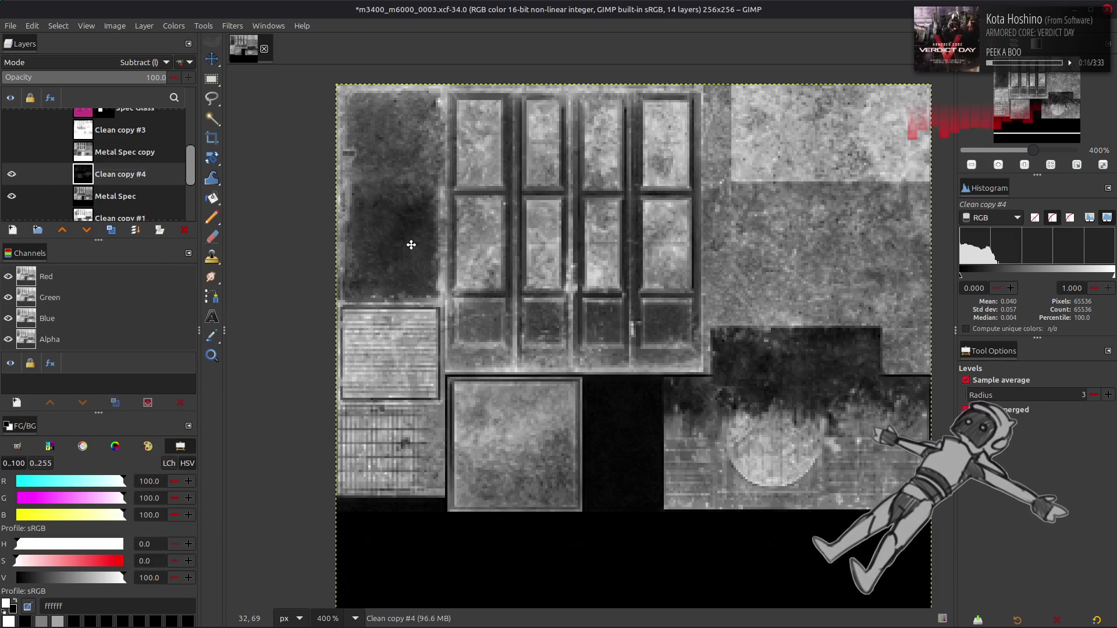
Toggle Clean copy #4, Metal Spec copy and Clean copy #3 to compare, leaving only Metal Spec visible.
left_click(11, 174)
left_click(11, 174)
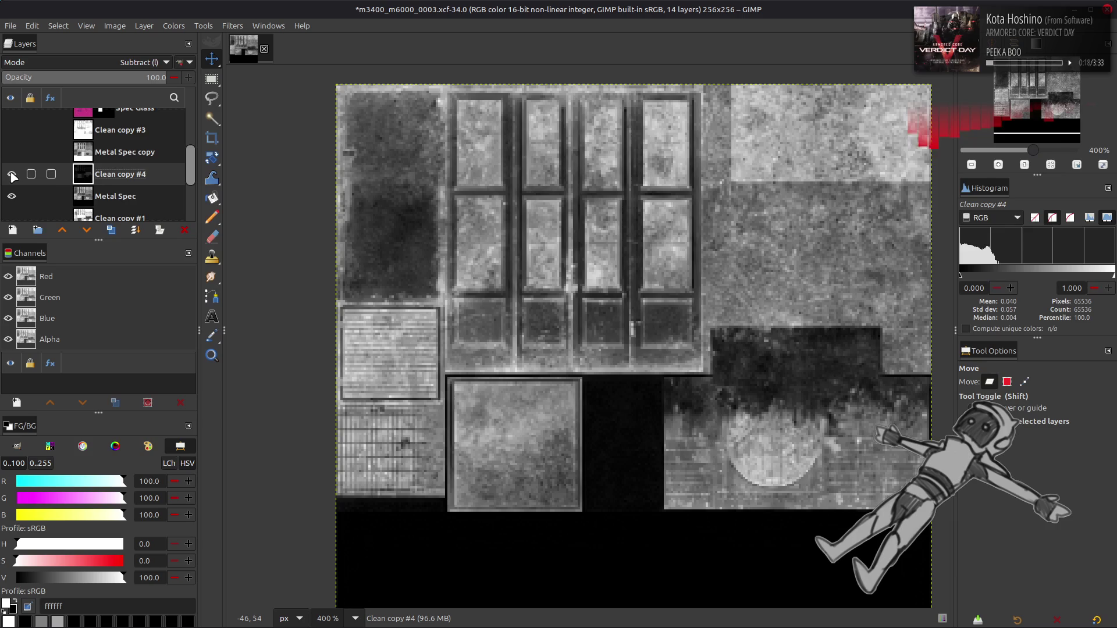
left_click(11, 152)
left_click(11, 130)
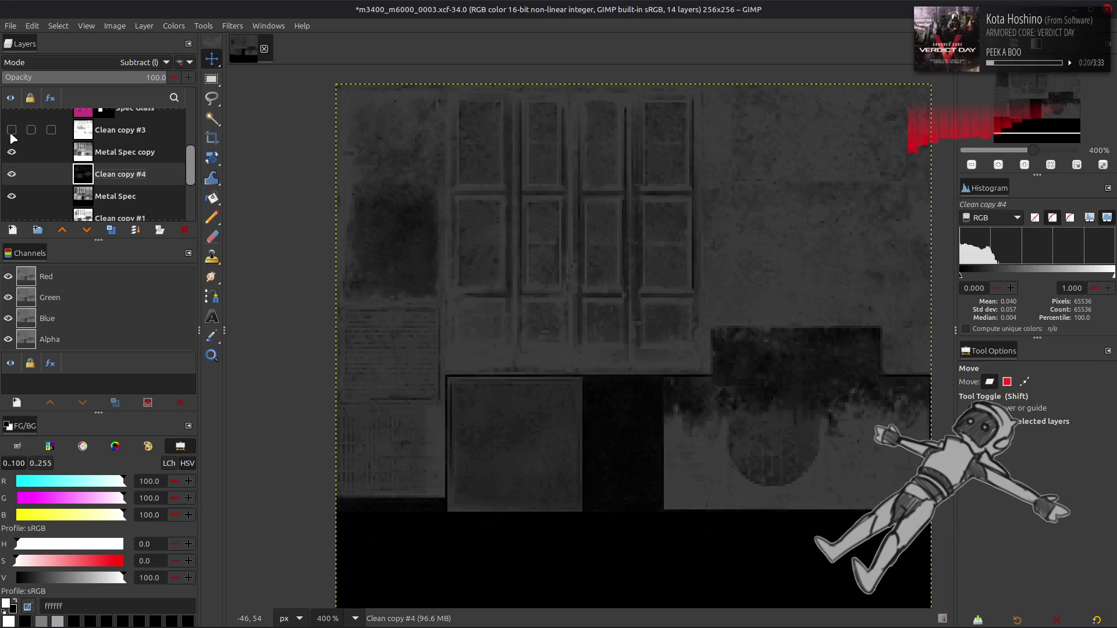
left_click(11, 132)
left_click(11, 133)
left_click(11, 133)
left_click(11, 133)
left_click(11, 134)
left_click(12, 134)
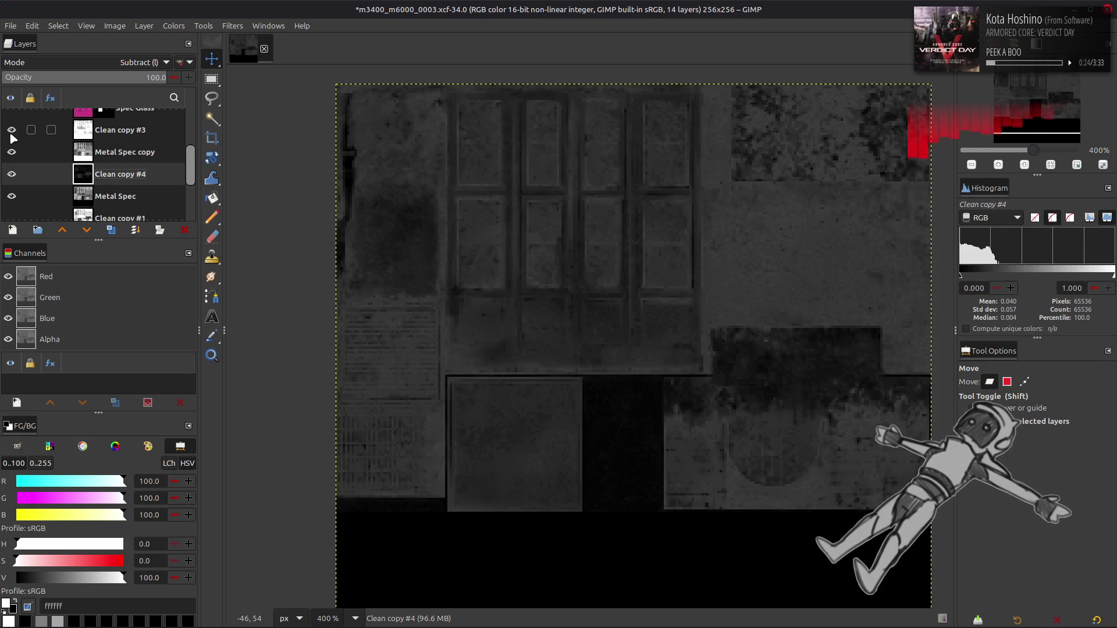
left_click_drag(11, 135, 11, 194)
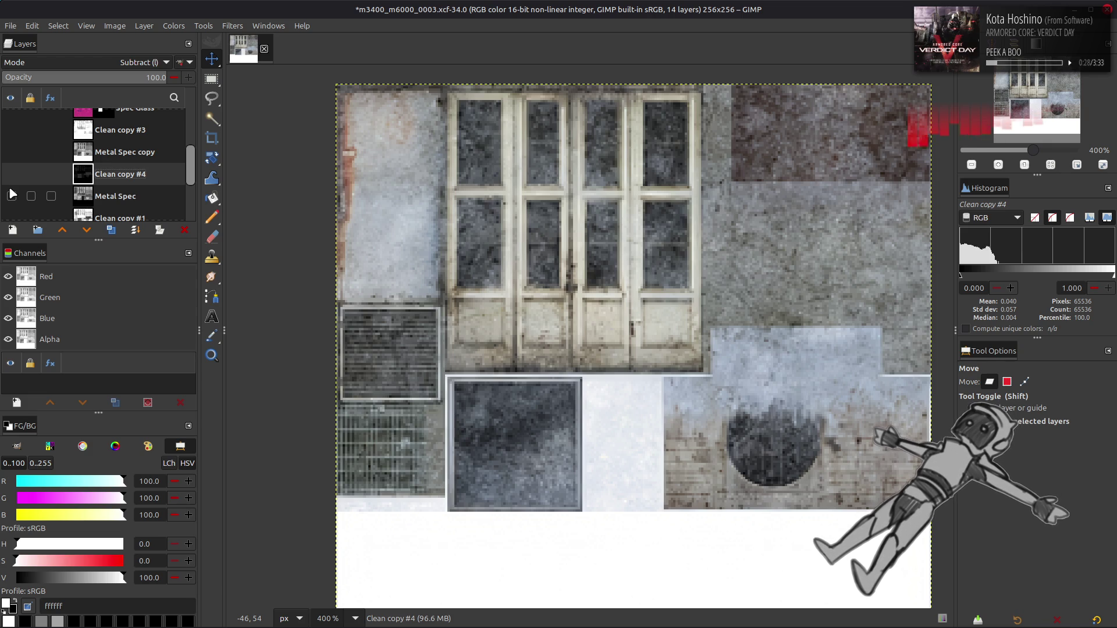
left_click(12, 195)
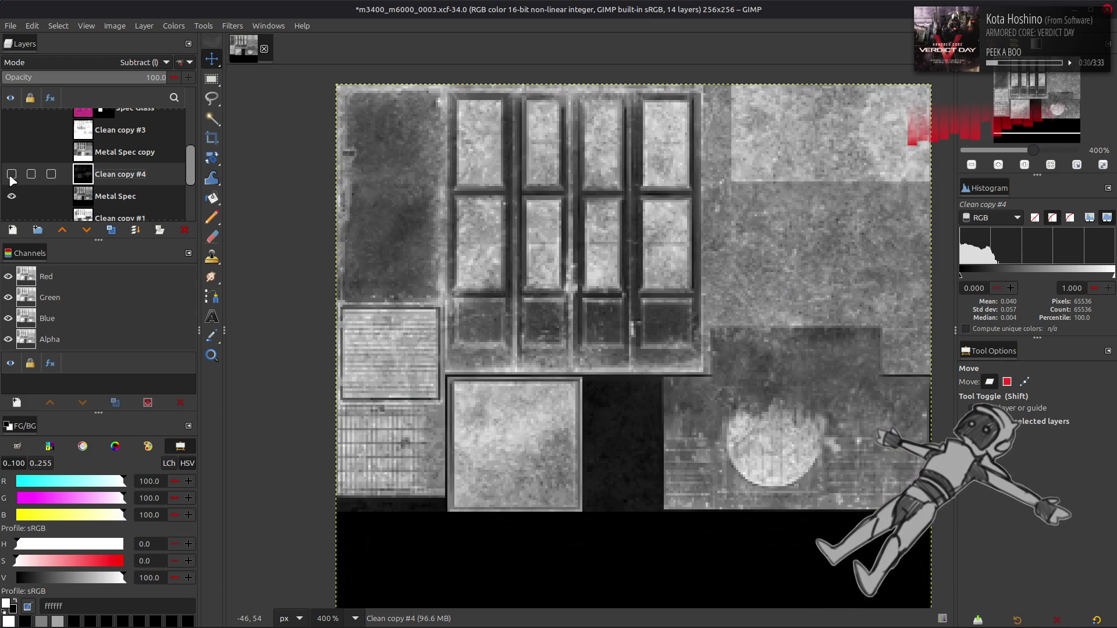
Set Metal Spec copy's opacity to 50, try other values, and show Clean copy #4 and #3.
left_click(12, 151)
left_click(111, 152)
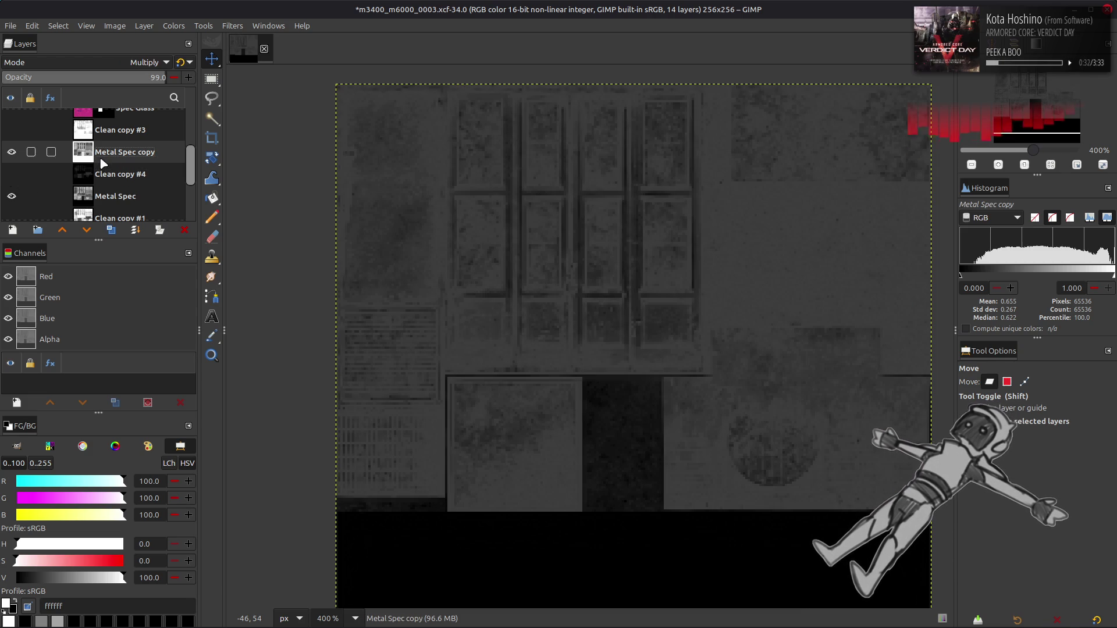
type("50")
key("Return")
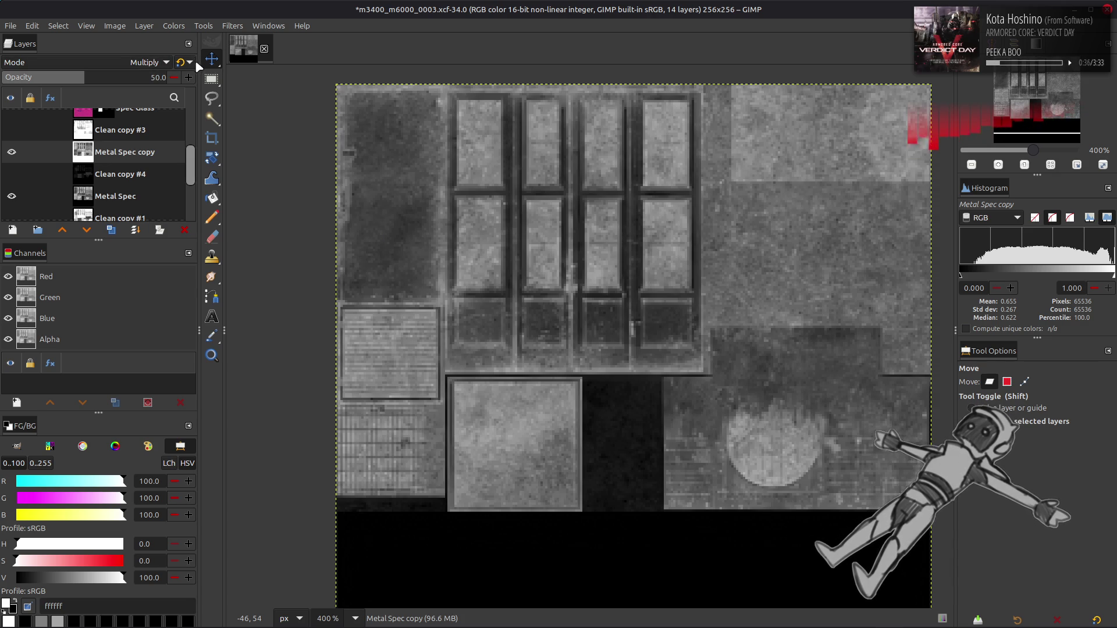
scroll(175, 59, "up", 5)
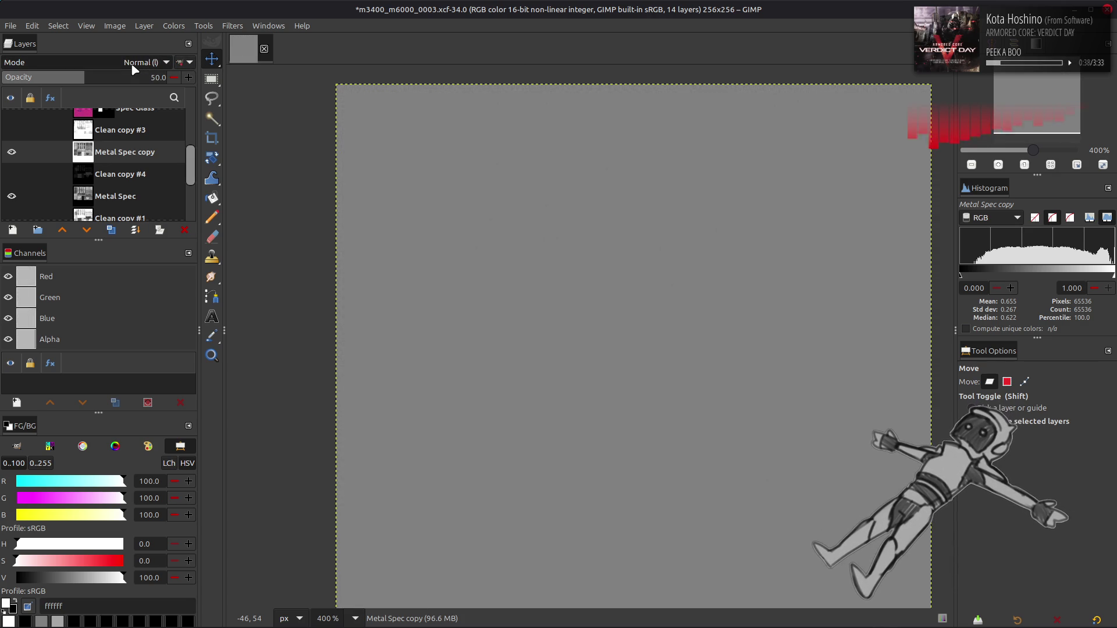
left_click(12, 174)
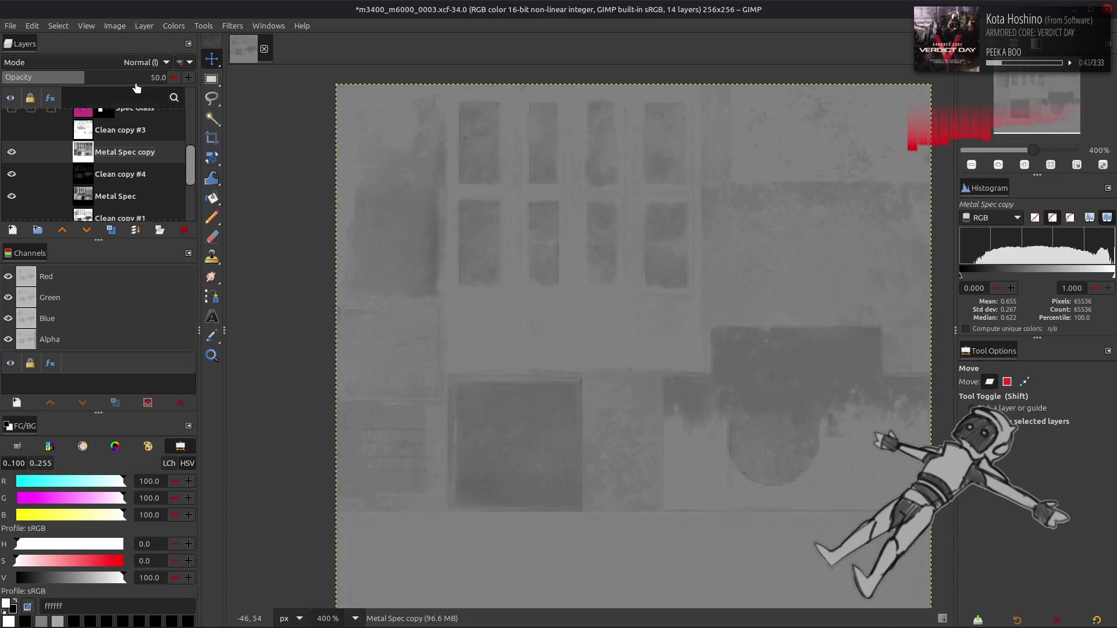
left_click(136, 76)
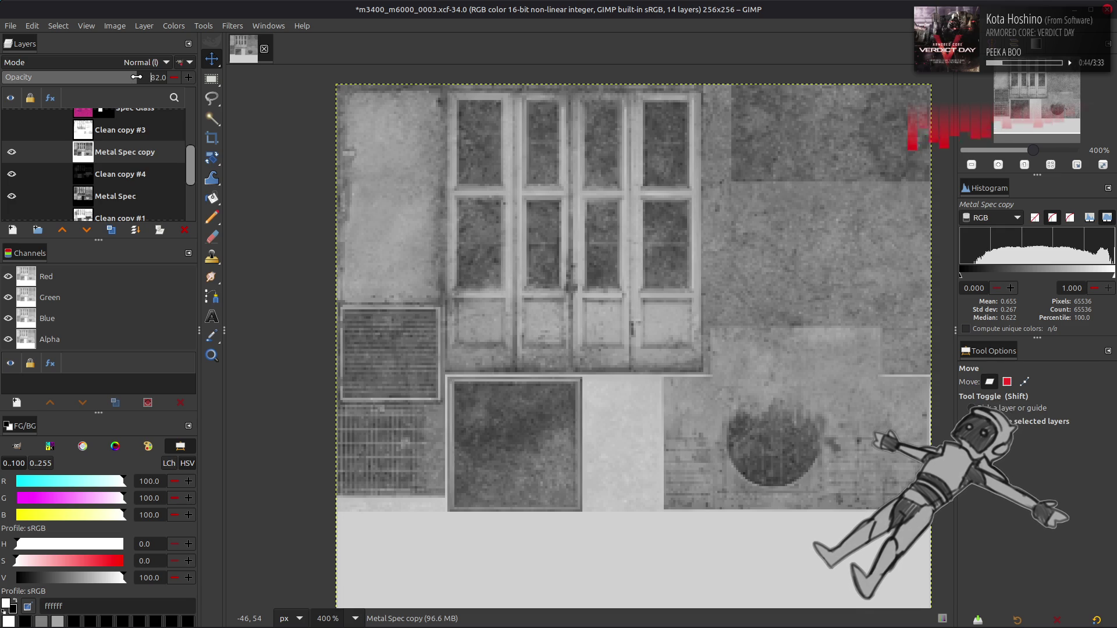
mouse_move(136, 76)
left_mouse_down()
mouse_move(44, 85)
mouse_move(153, 78)
mouse_move(67, 80)
mouse_move(123, 77)
left_mouse_up()
left_click(12, 130)
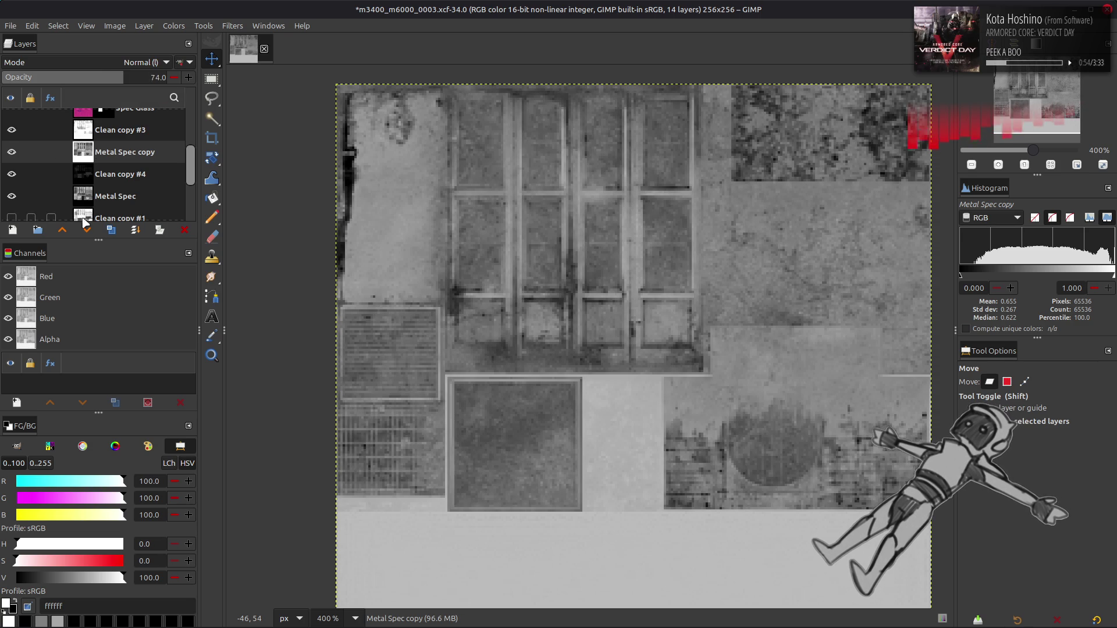
Move Metal Spec copy below Clean copy #4, undoing and redoing to compare.
left_click(62, 230)
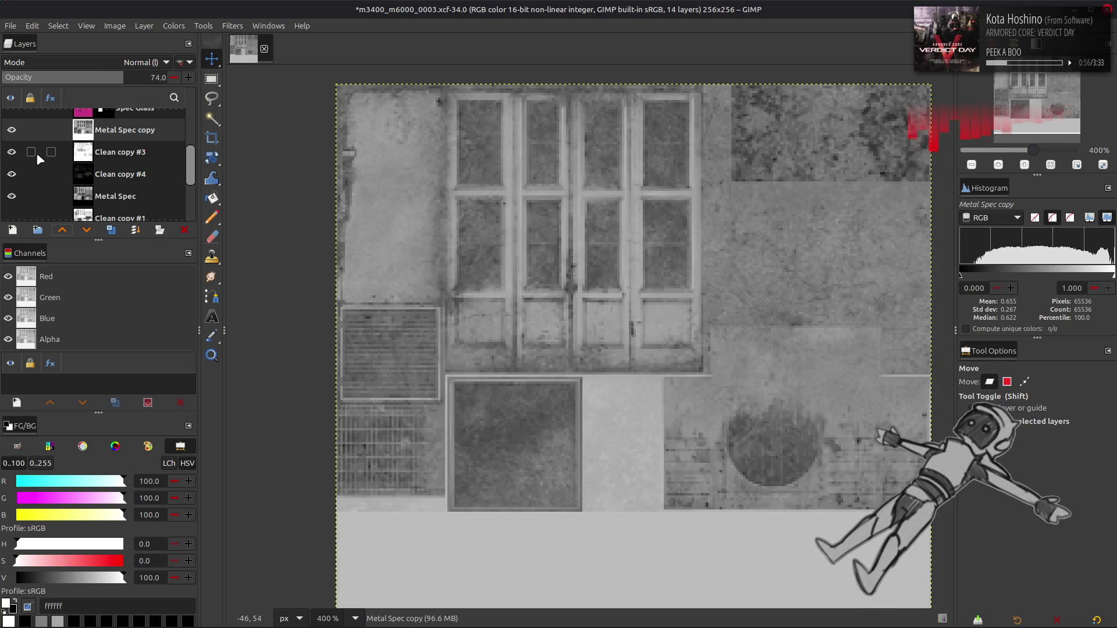
key("ctrl+z")
left_click(35, 174)
left_click(62, 230)
key("ctrl+z")
key("ctrl+y")
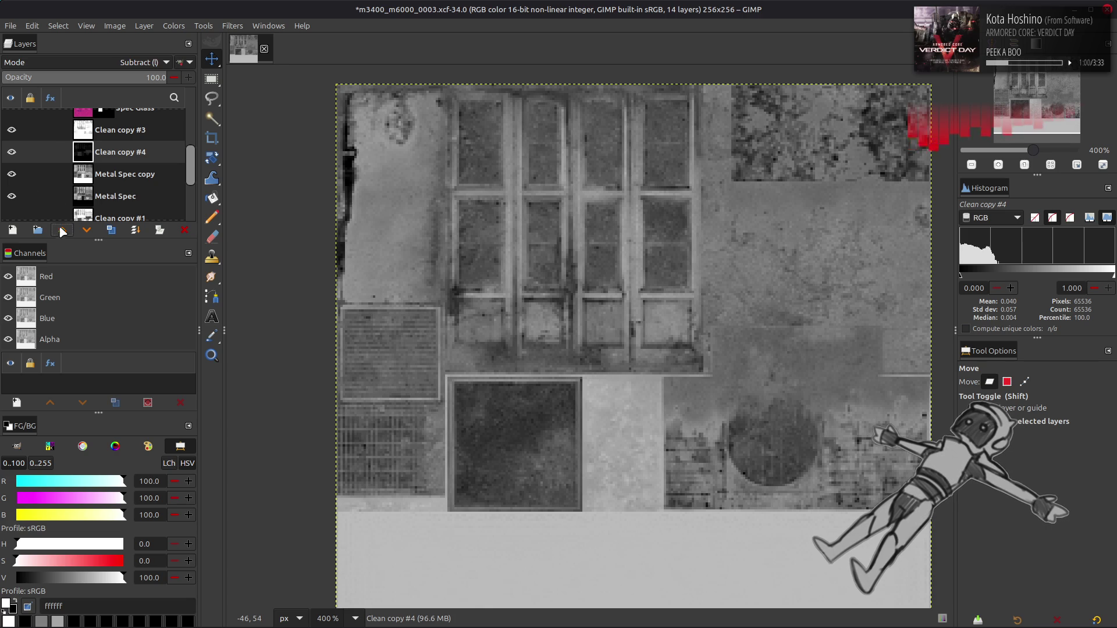
Toggle Clean copy #3 and Metal Spec copy on and off to compare the texture.
left_click(14, 132)
left_click(14, 133)
left_click(14, 133)
left_click(14, 133)
left_click(14, 133)
left_click(13, 152)
left_click(12, 174)
left_click(12, 174)
Raise Metal Spec copy's opacity to 87, show Clean copy #4, and select Clean copy #4.
left_click(70, 174)
mouse_move(118, 77)
left_mouse_down()
mouse_move(87, 78)
mouse_move(143, 82)
left_mouse_up()
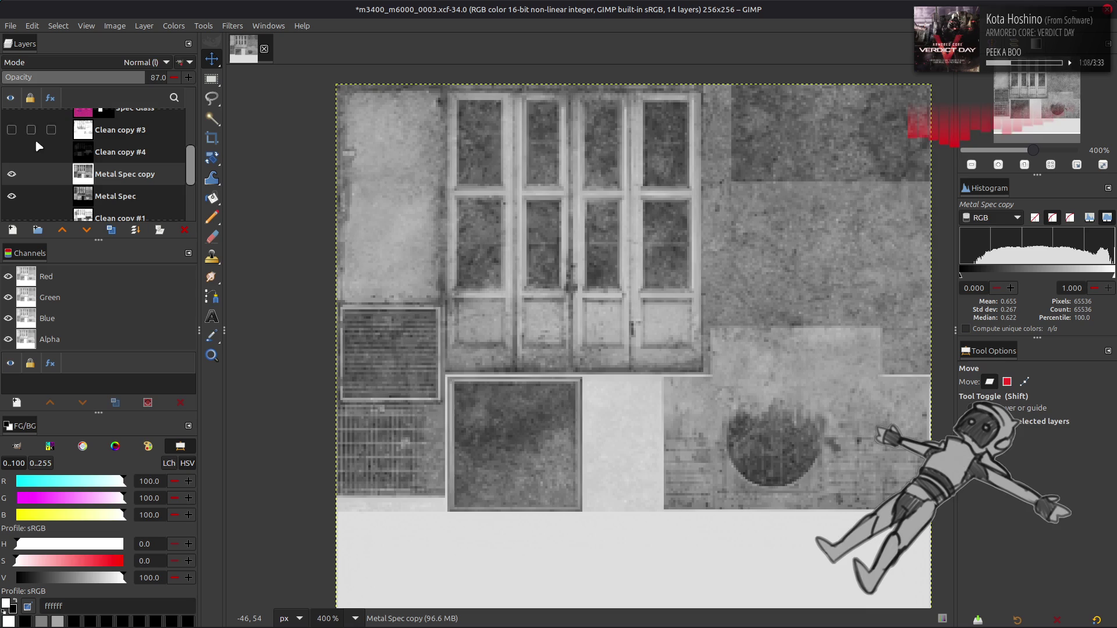
left_click(10, 153)
left_click(11, 174)
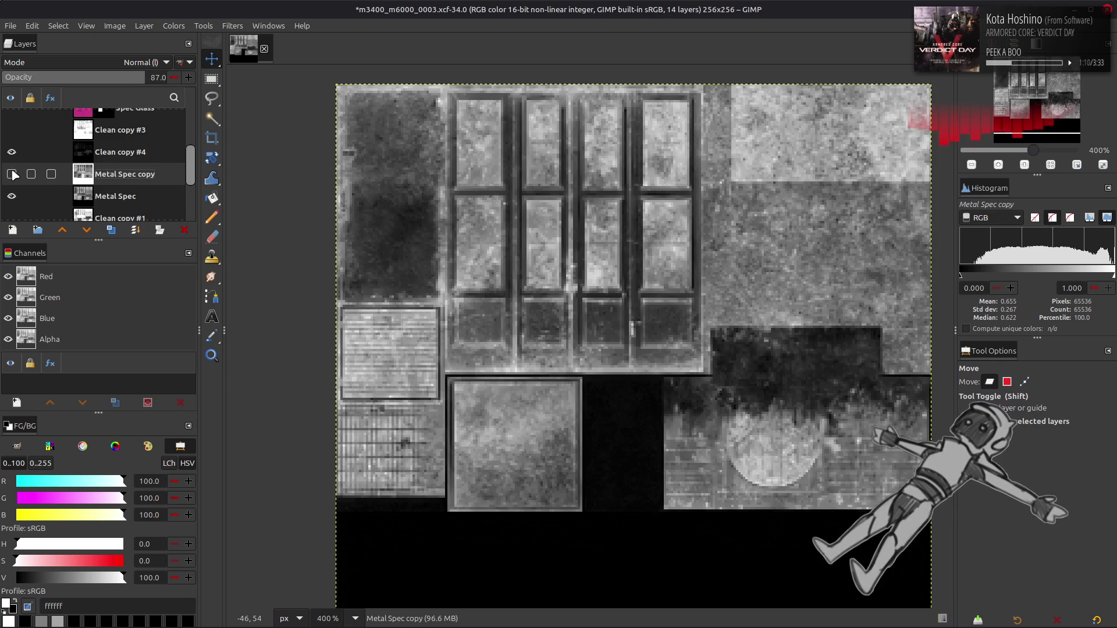
left_click(11, 174)
left_click(110, 152)
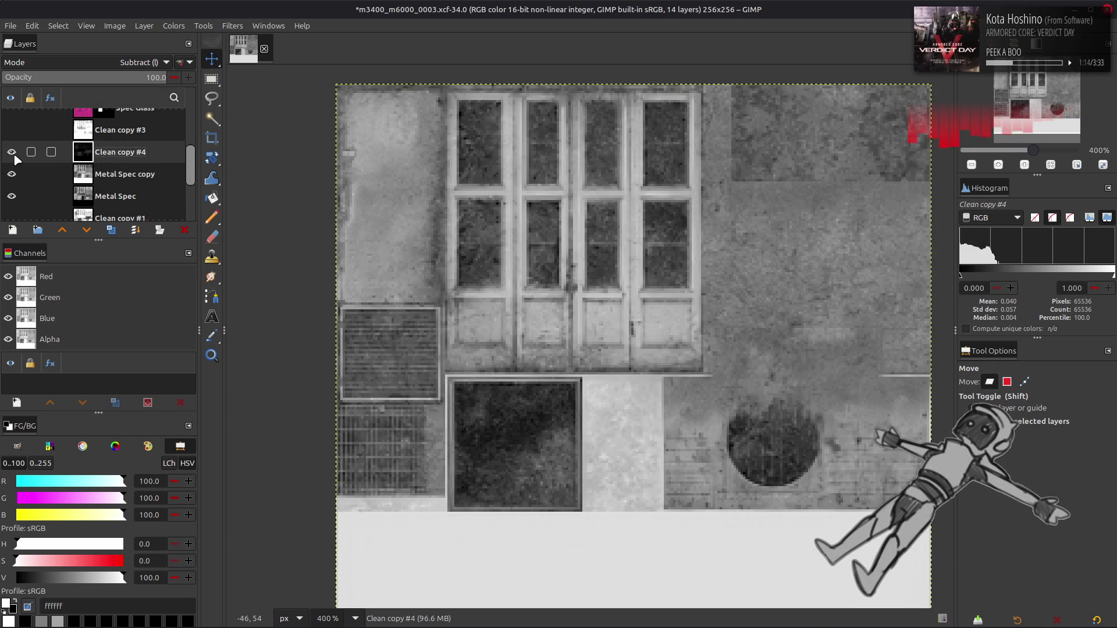
left_click(174, 25)
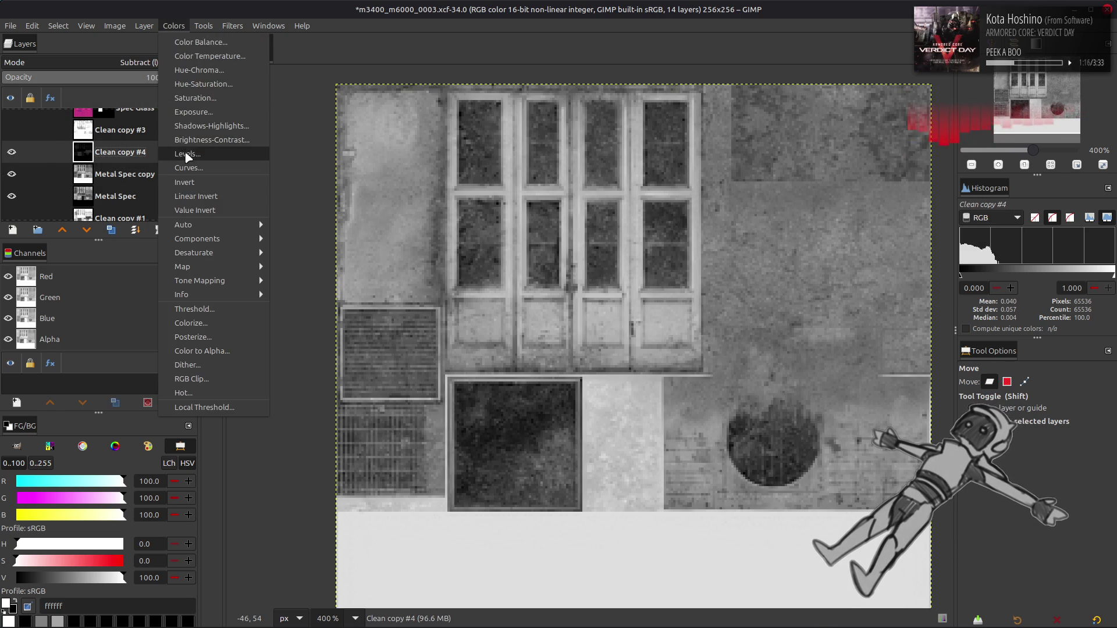
Try Levels high input values 50, 25 and 33.33 on Clean copy #4, settling on 50.
left_click(186, 151)
triple_click(268, 402)
type("50")
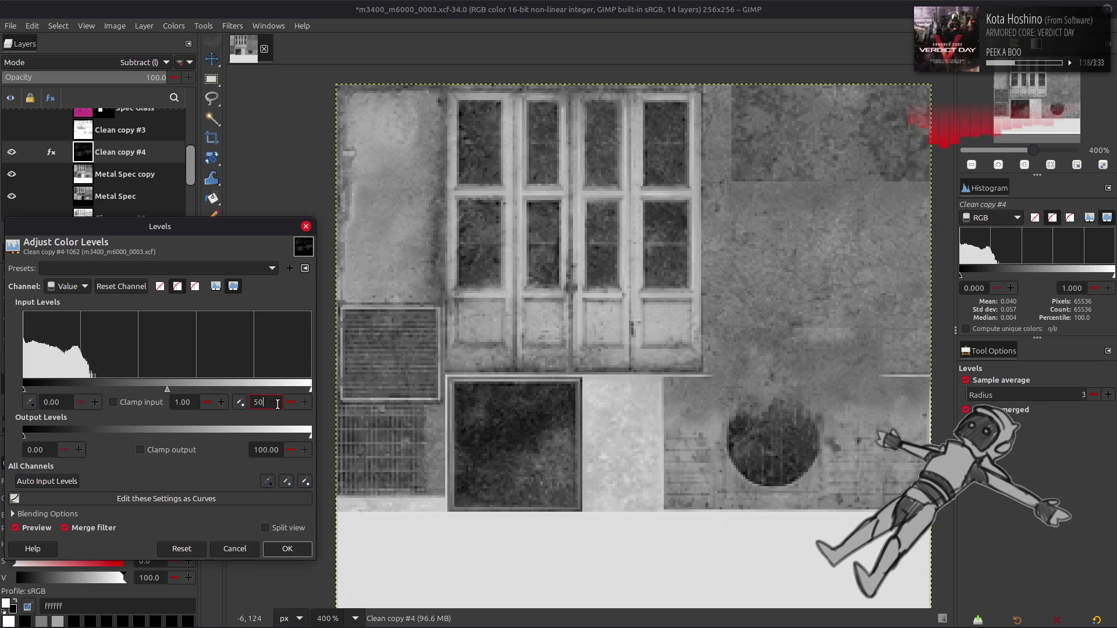
key("Return")
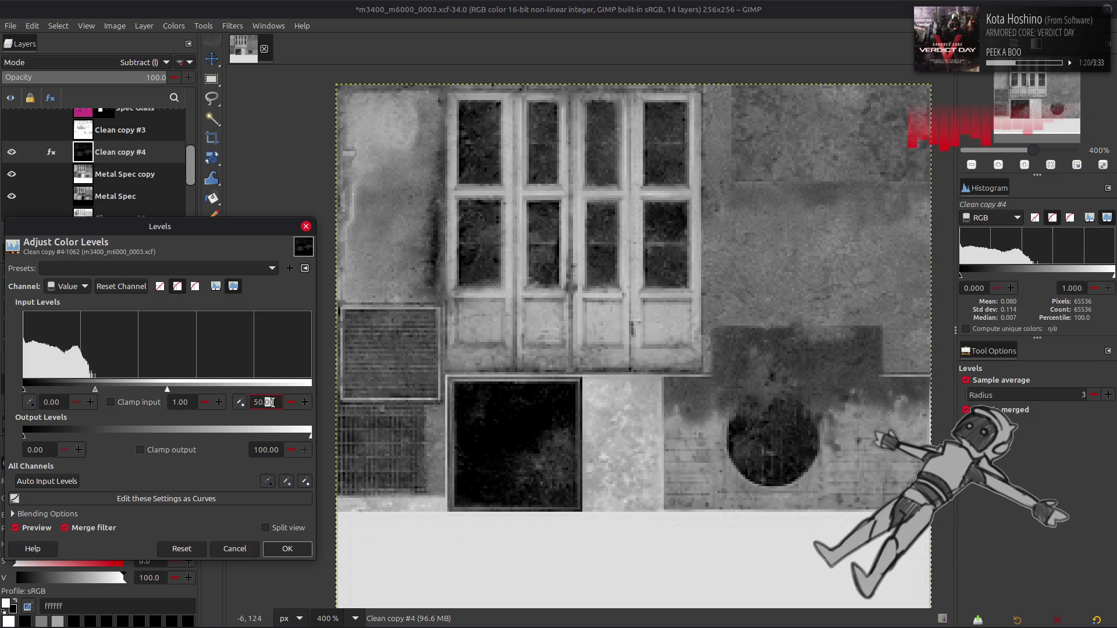
type("25")
key("Return")
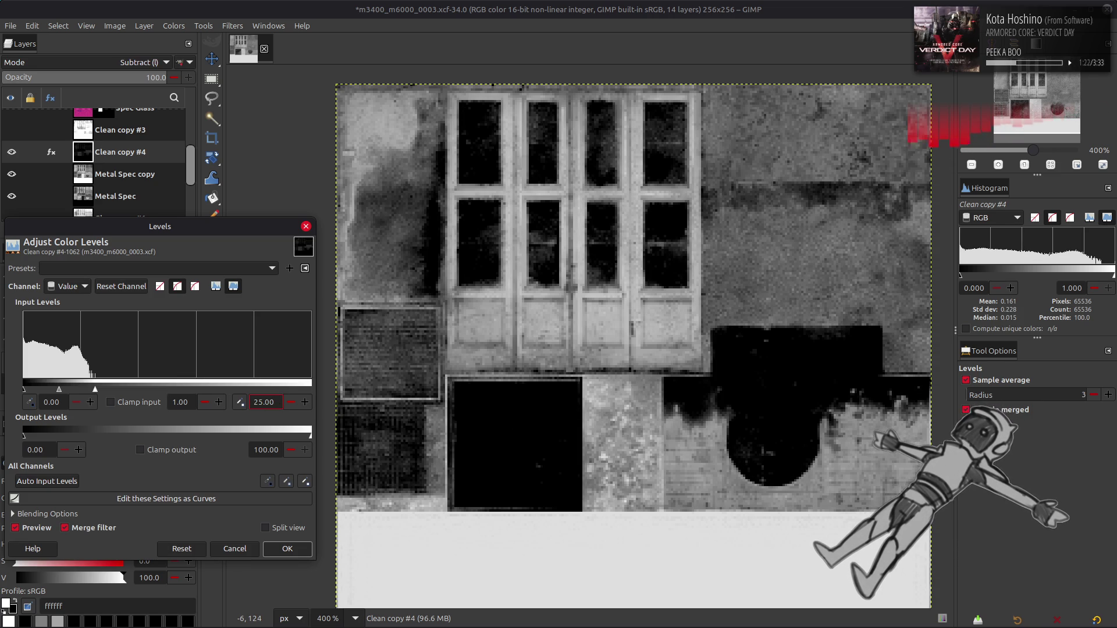
triple_click(268, 402)
type("33.33")
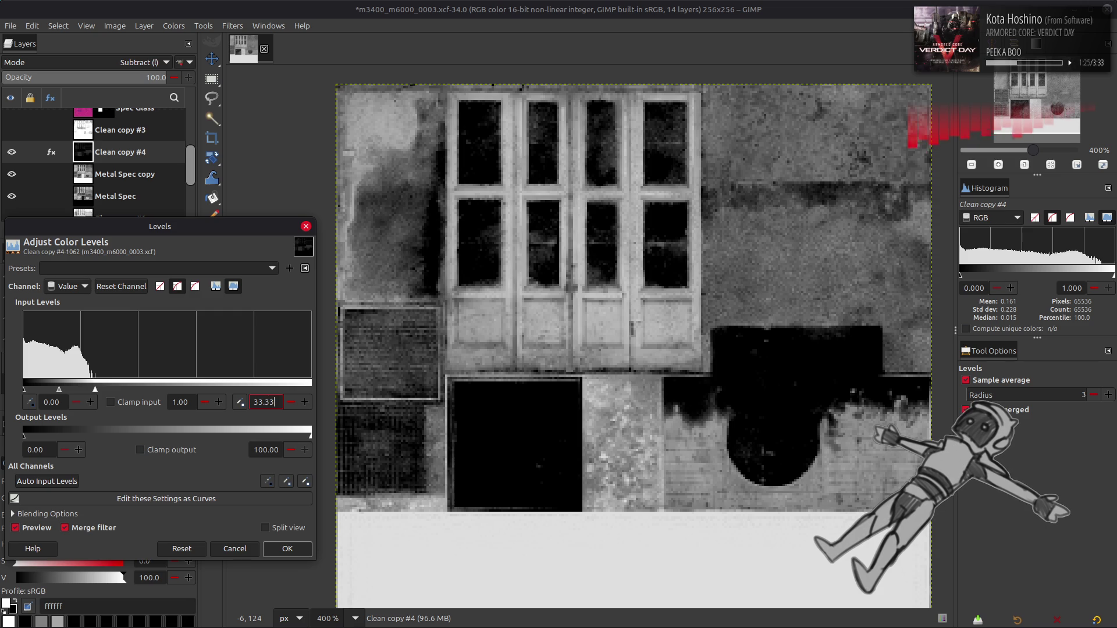
key("Return")
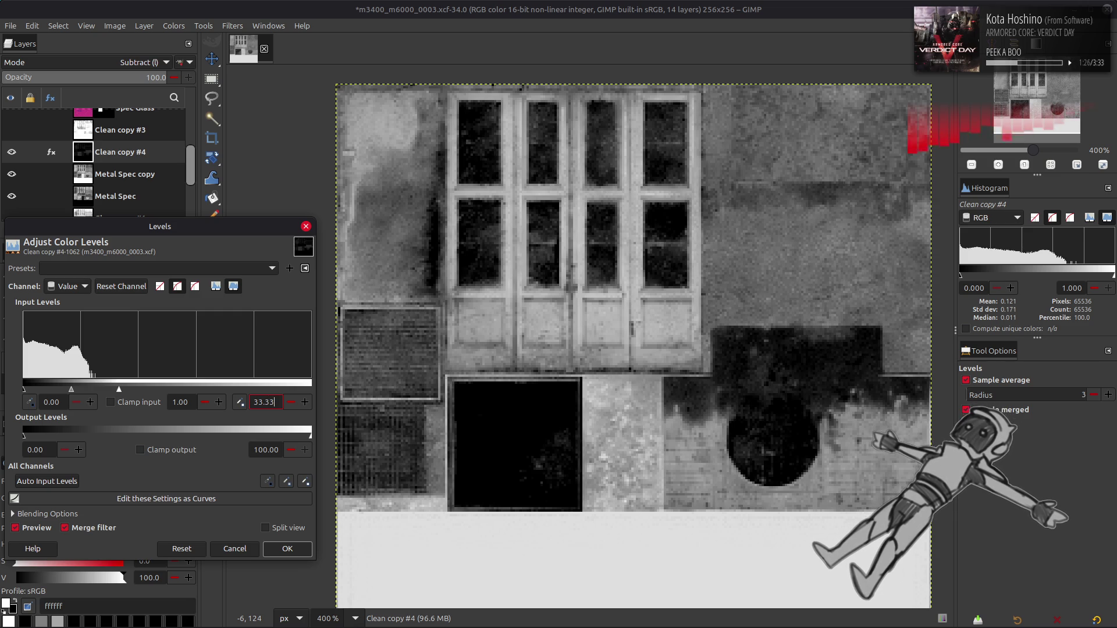
triple_click(268, 402)
type("50")
key("Return")
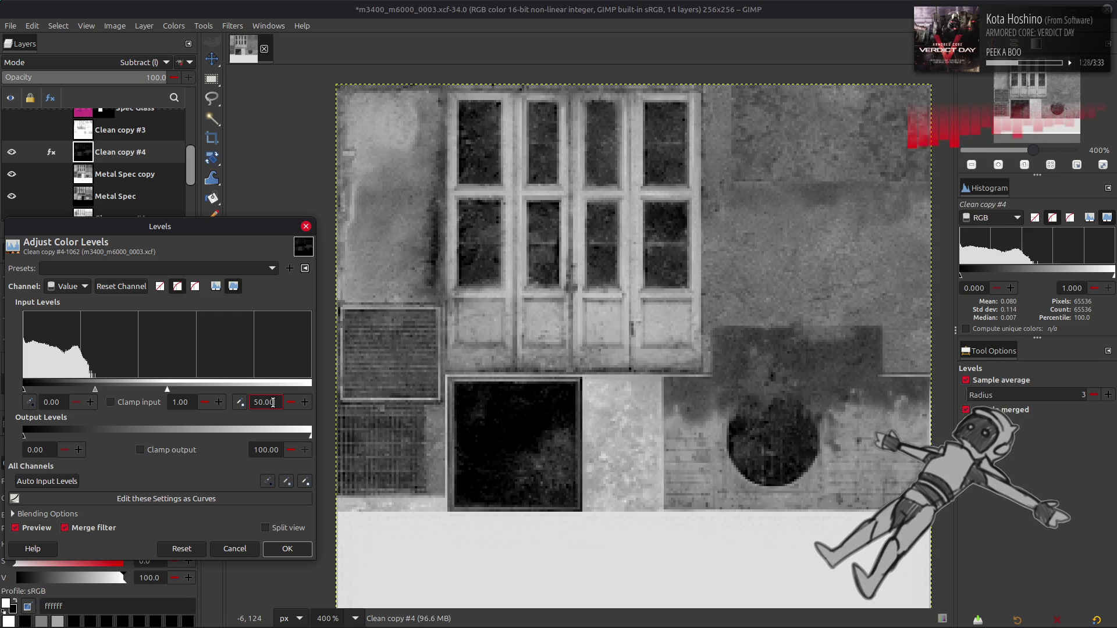
left_click(287, 549)
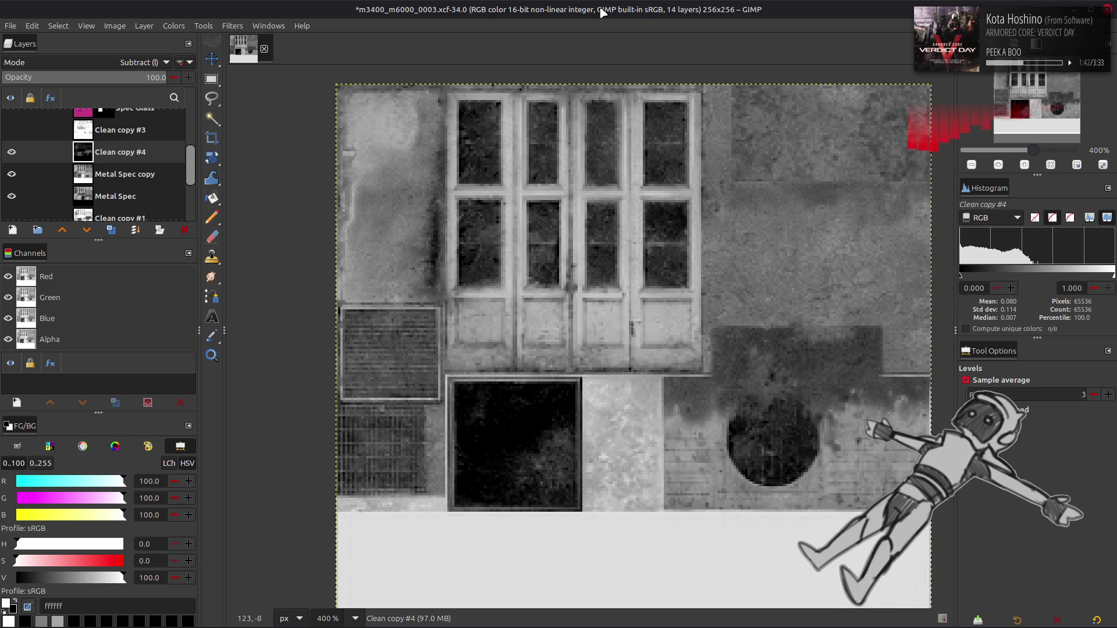
Check Metal Spec copy's visibility, try 73 and 100 opacity, and show Clean copy #3.
key("m")
scroll(477, 142, "down", 3)
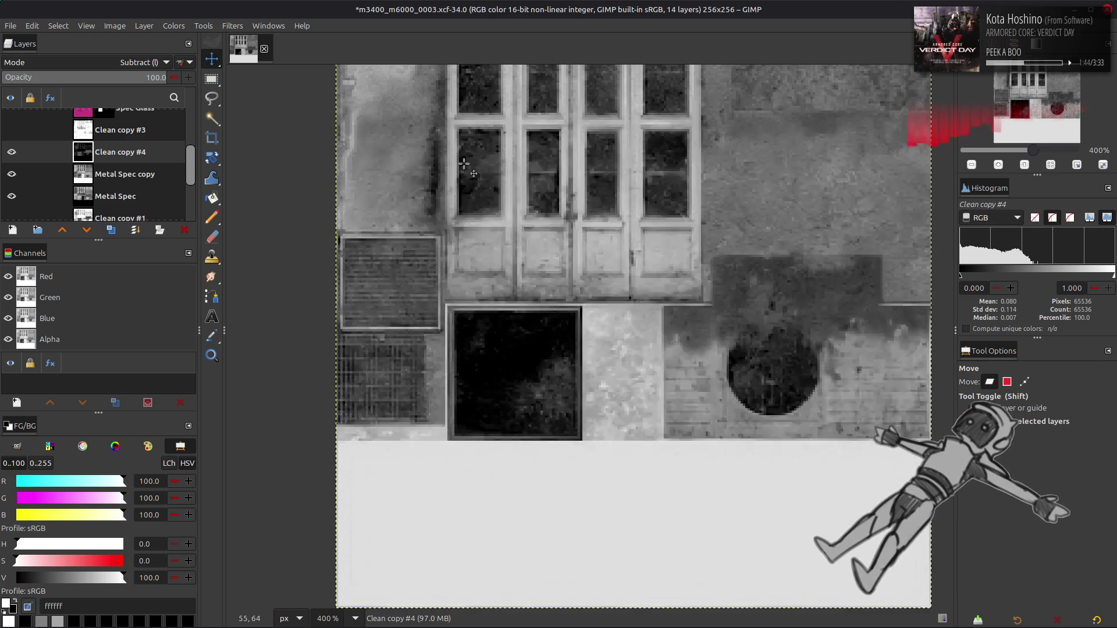
scroll(464, 164, "up", 2)
left_click(87, 174)
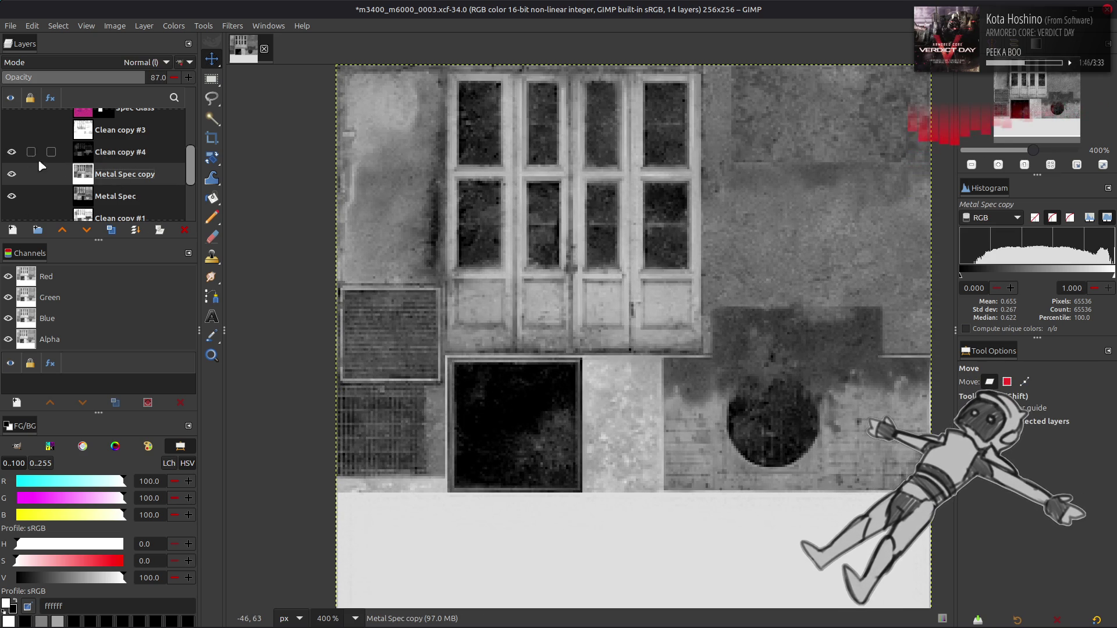
left_click(11, 174)
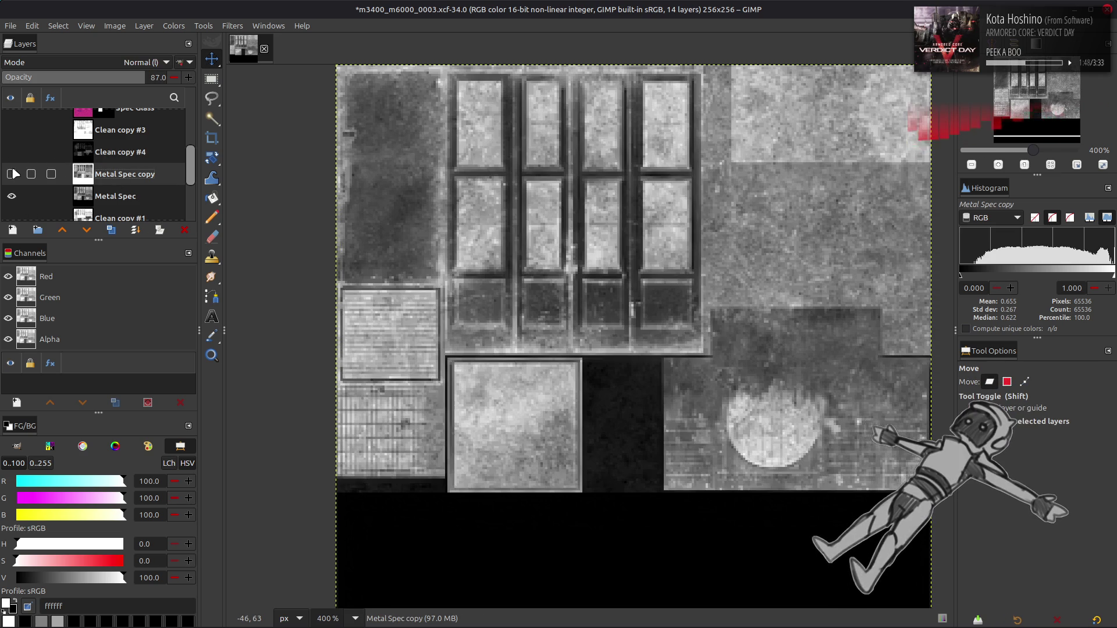
left_click(12, 174)
left_click(94, 155)
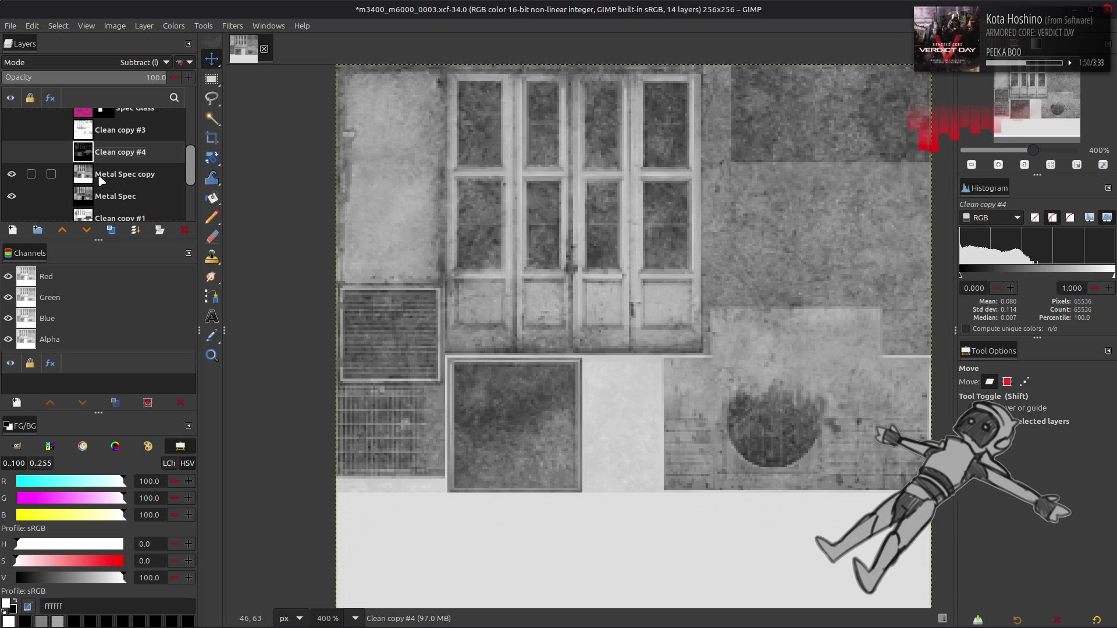
left_click(102, 179)
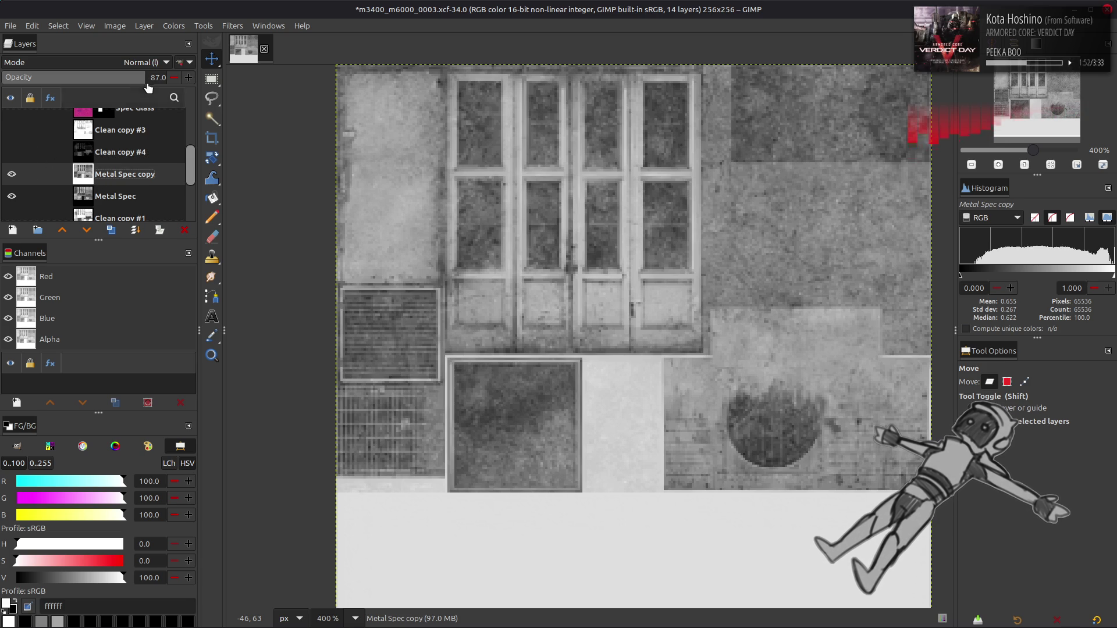
mouse_move(146, 82)
left_mouse_down()
mouse_move(129, 81)
mouse_move(168, 82)
mouse_move(117, 81)
mouse_move(174, 81)
mouse_move(116, 77)
mouse_move(172, 79)
mouse_move(139, 79)
left_mouse_up()
left_click(11, 152)
left_click(11, 130)
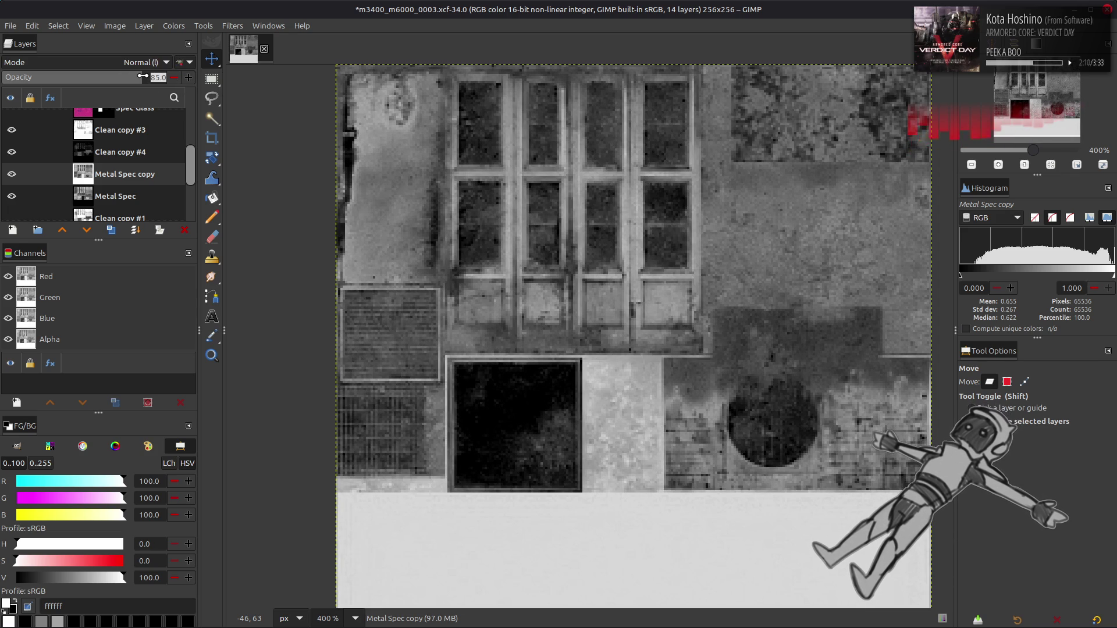
Compare Metal Spec copy at 80 and 100 opacity with undo/redo, keeping 80.
left_click_drag(143, 76, 134, 76)
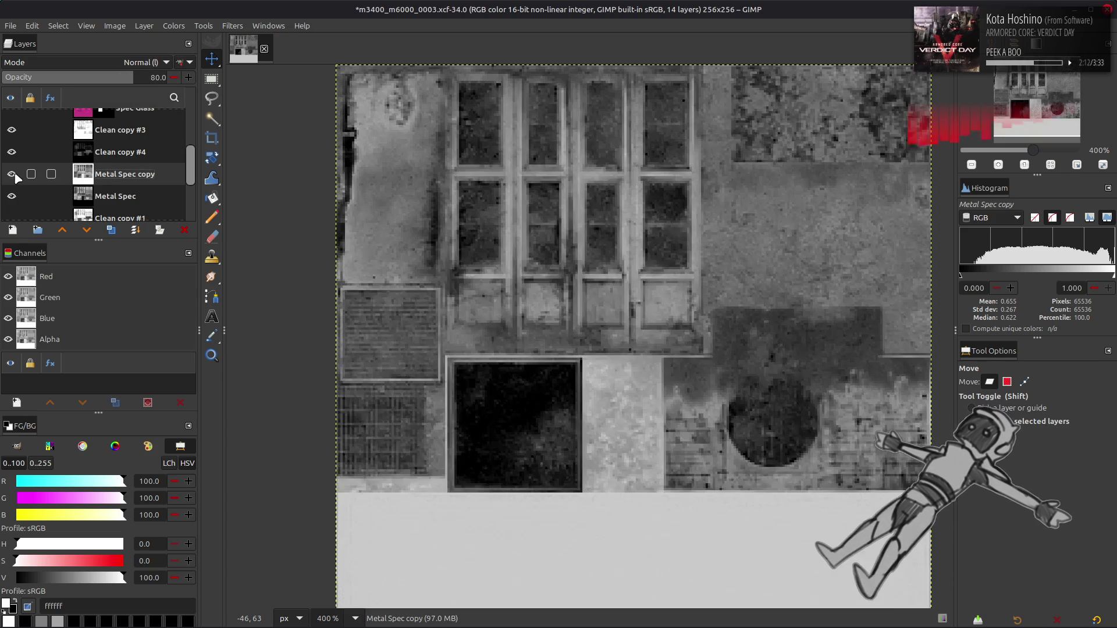
left_click_drag(132, 77, 291, 80)
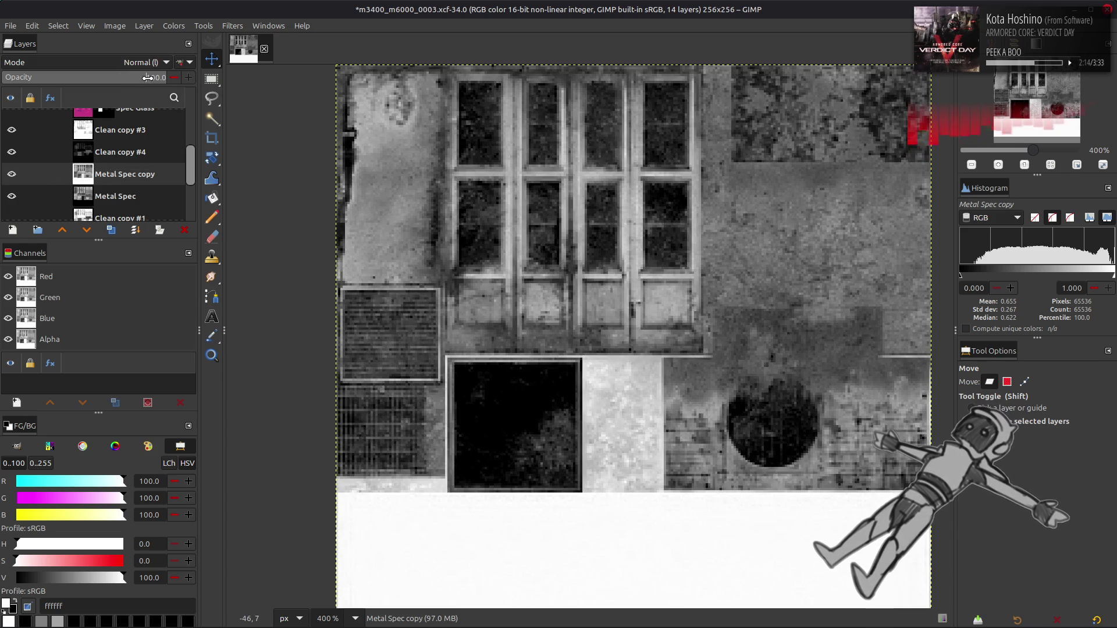
key("ctrl+z")
key("ctrl+y")
key("ctrl+z")
key("ctrl+y")
key("ctrl+z")
key("ctrl+y")
key("ctrl+z")
key("ctrl+y")
key("ctrl+z")
key("ctrl+y")
key("ctrl+z")
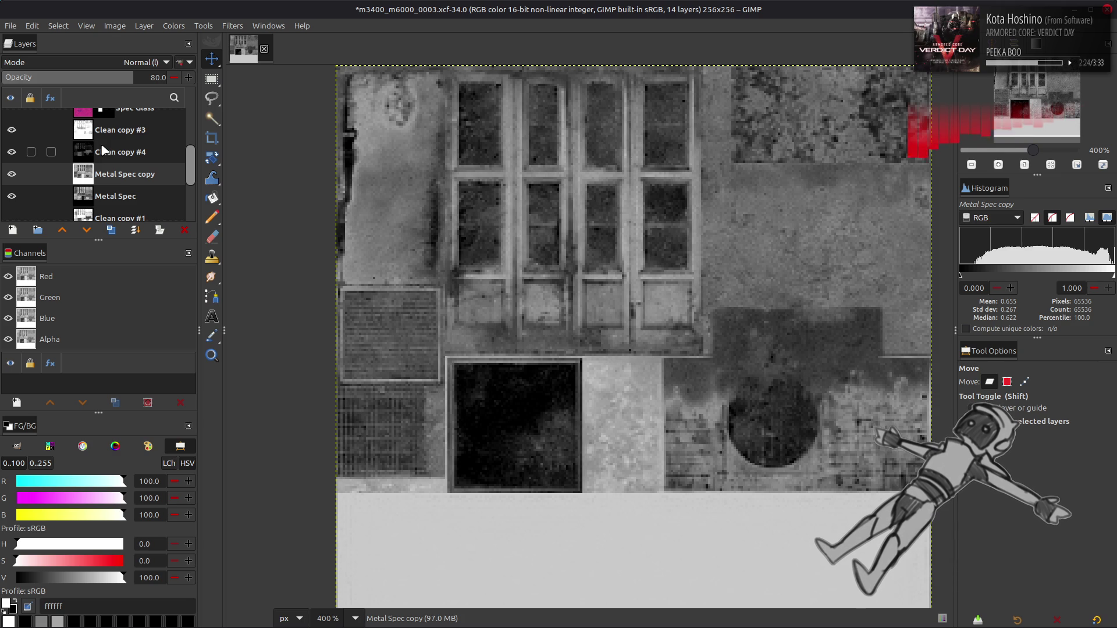
left_click(102, 197)
Apply Levels to Metal Spec with gamma 0.50 after first trying 2.00.
left_click(167, 26)
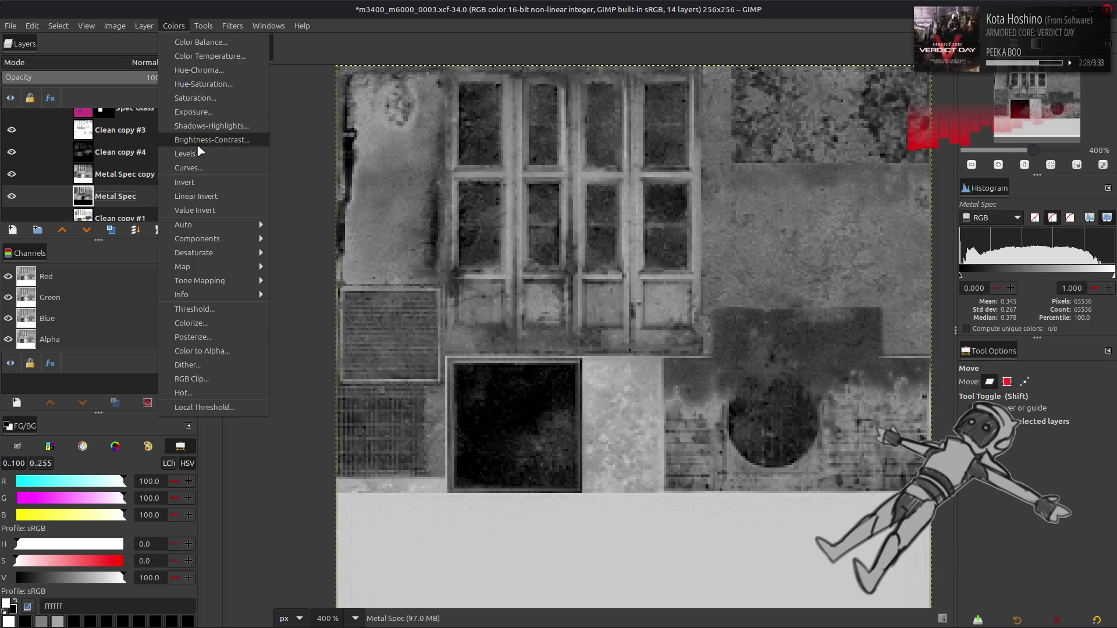
left_click(192, 144)
type("2")
key("Return")
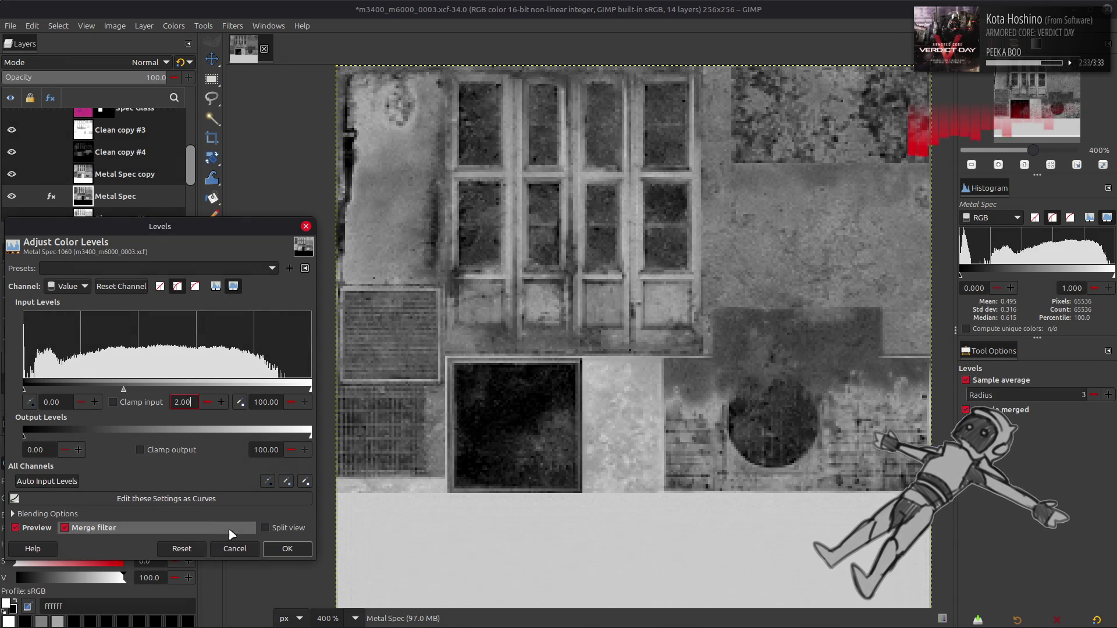
left_click(181, 549)
triple_click(183, 402)
type("0.5")
key("Return")
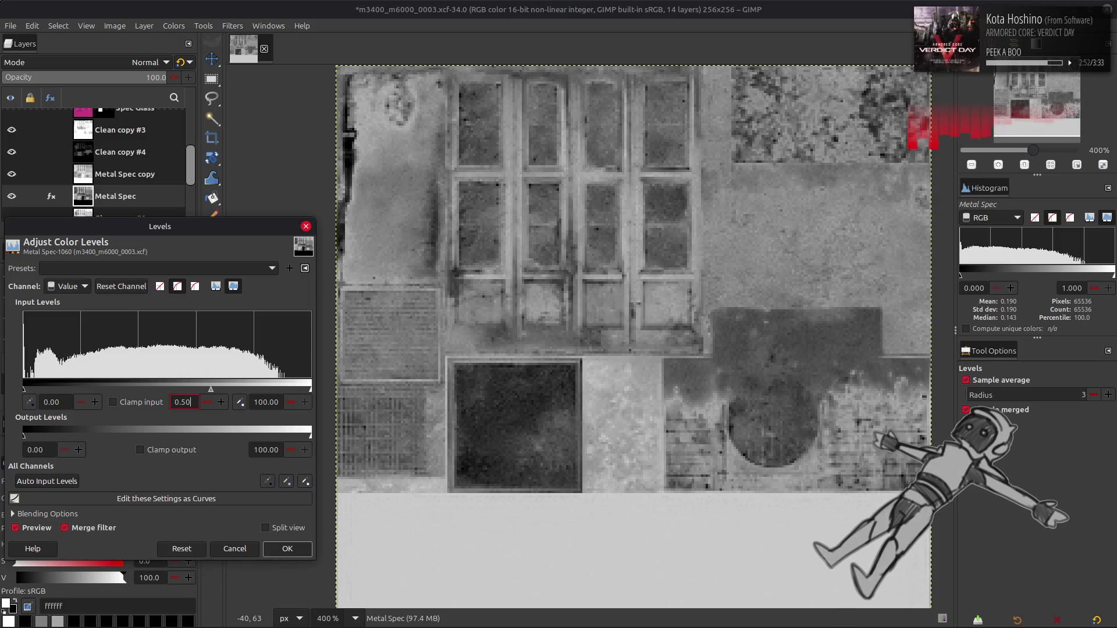
left_click(288, 549)
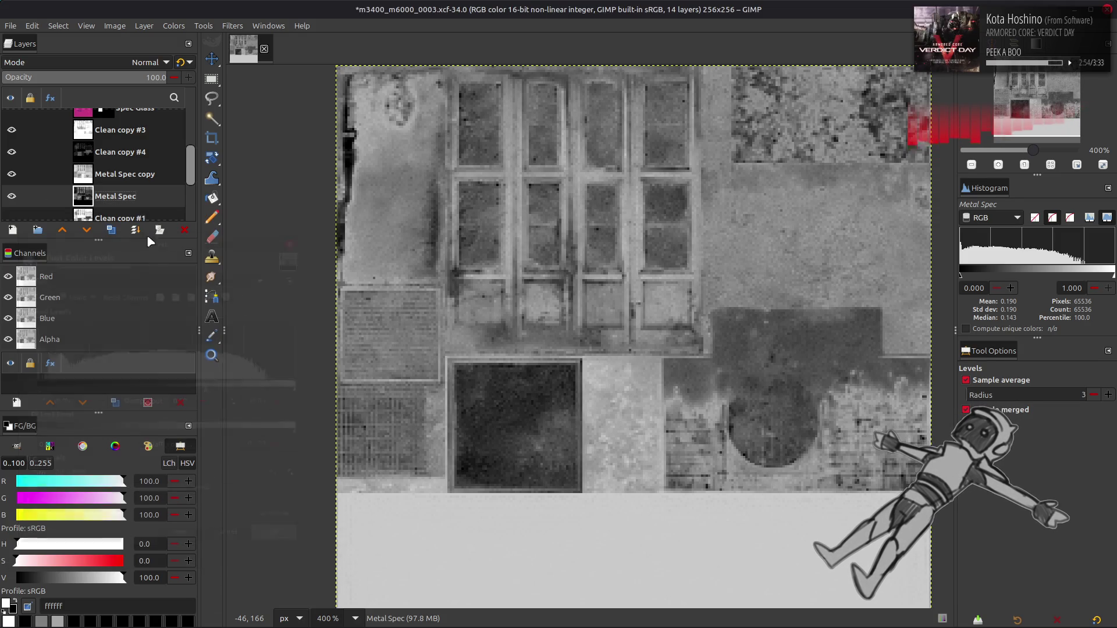
Set Metal Spec copy's opacity to 80 after trying 59, about 85 and 100.
left_click(140, 174)
left_click(98, 73)
mouse_move(98, 74)
left_mouse_down()
mouse_move(153, 71)
mouse_move(70, 73)
mouse_move(219, 79)
left_mouse_up()
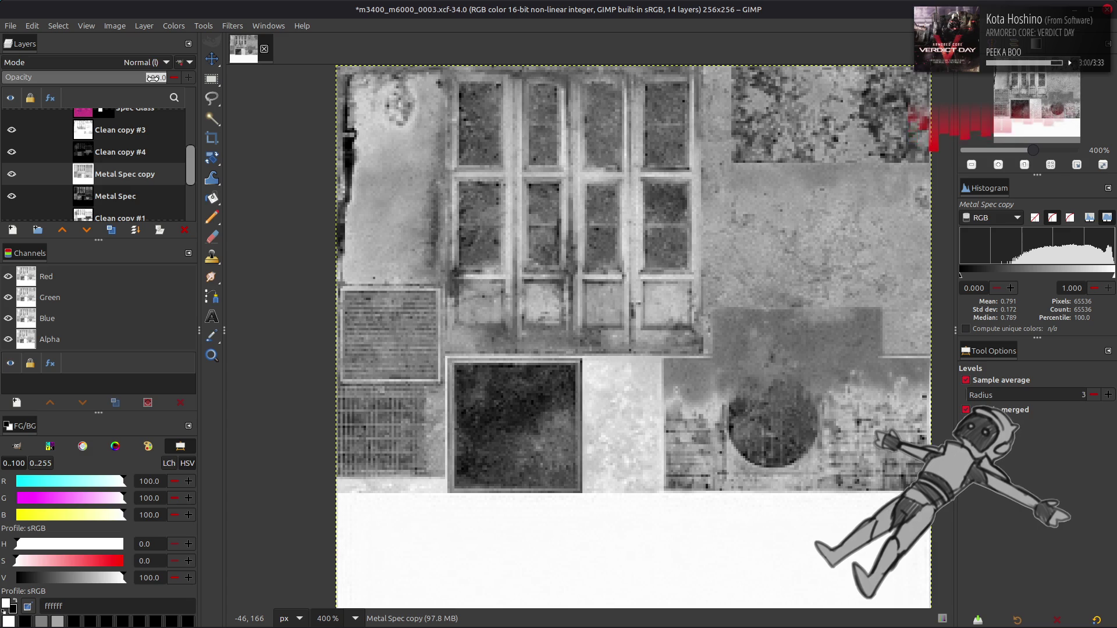
type("80")
key("Return")
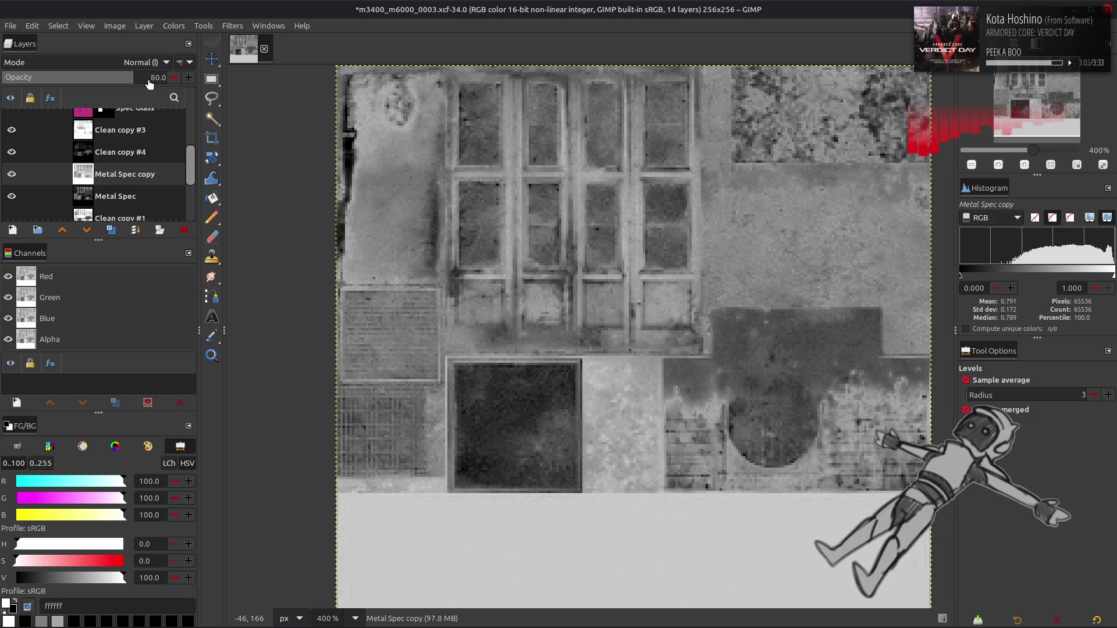
left_click_drag(136, 77, 227, 76)
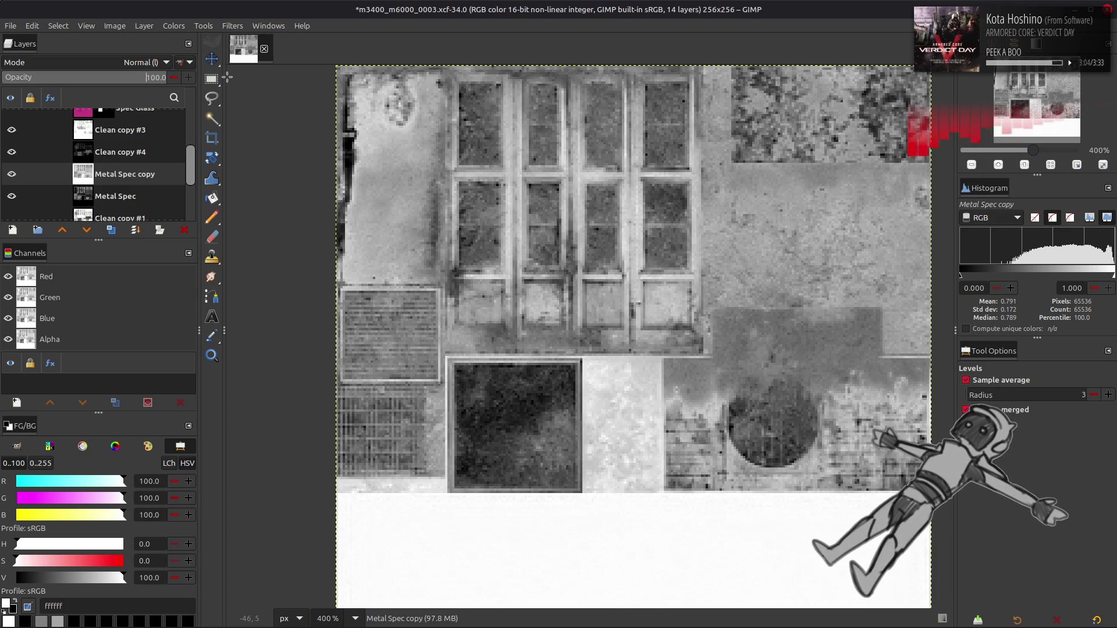
left_click(132, 77)
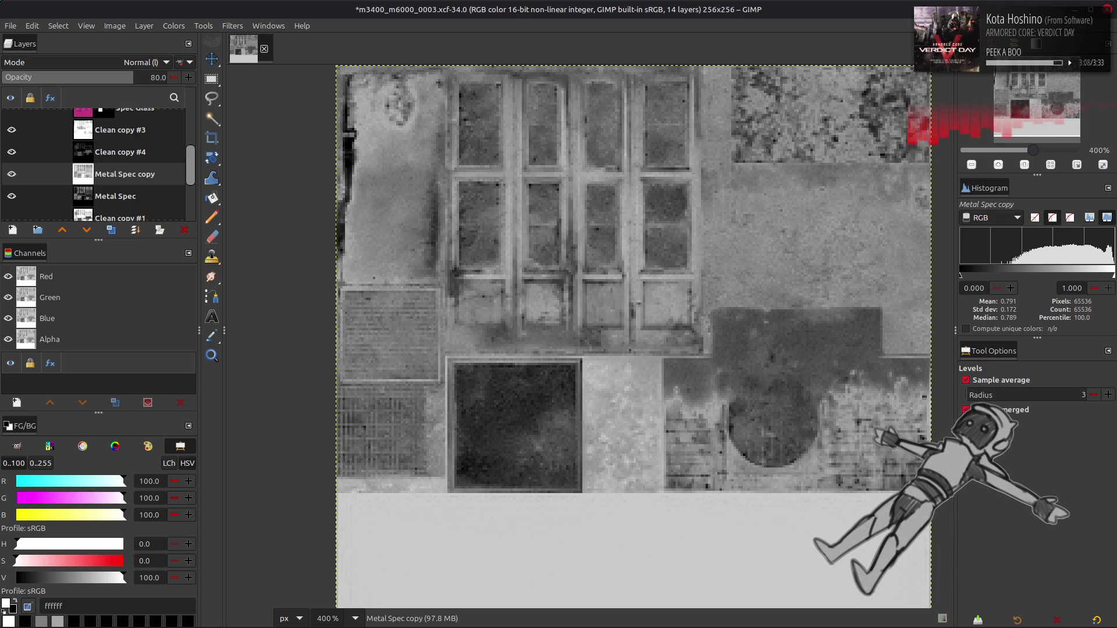
left_click(81, 132)
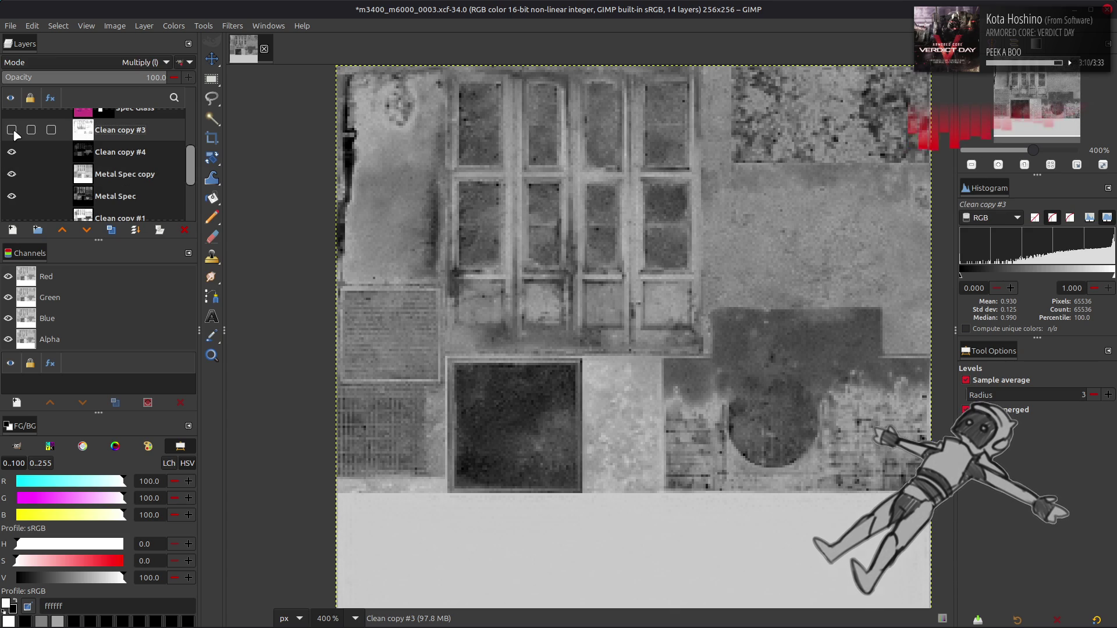
double_click(12, 153)
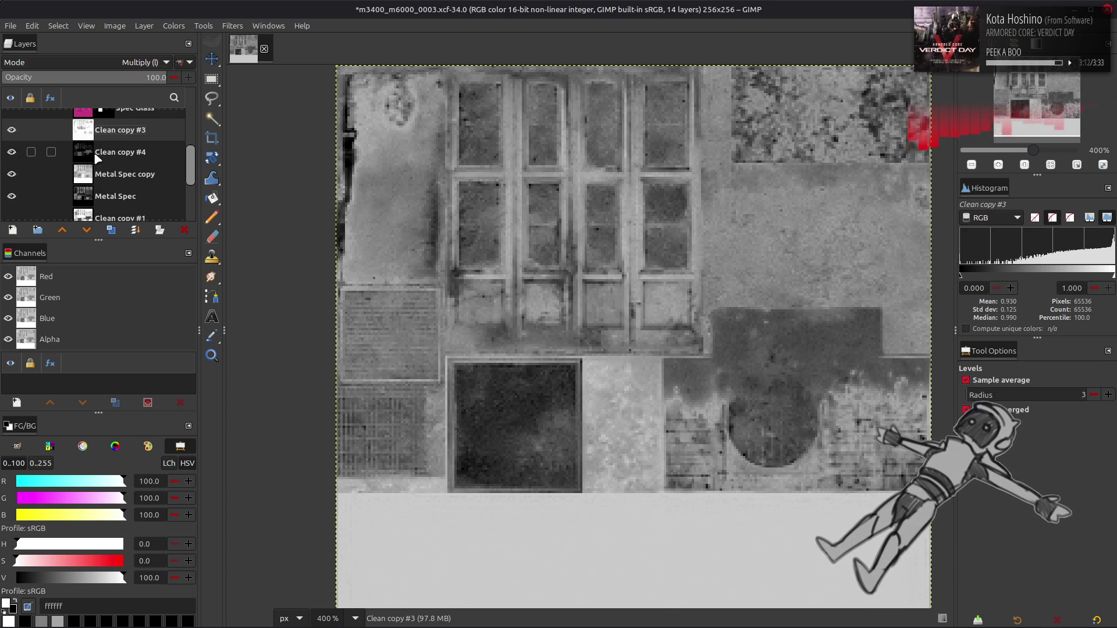
left_click(96, 152)
left_click(173, 26)
left_click(209, 192)
left_click(177, 27)
left_click(208, 183)
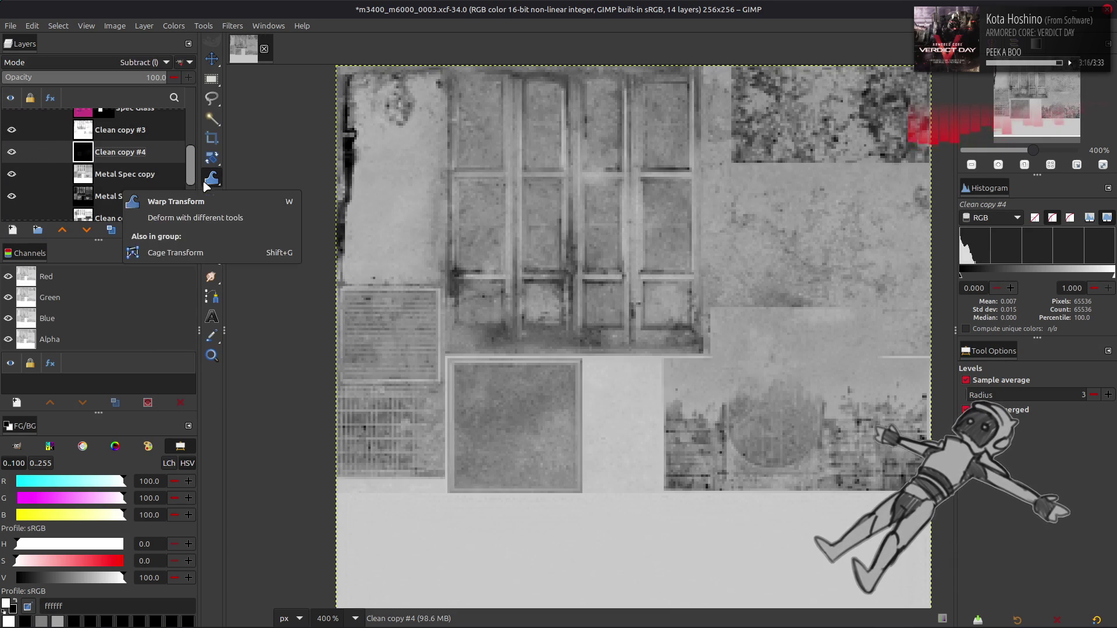
left_click(12, 152)
left_click(12, 152)
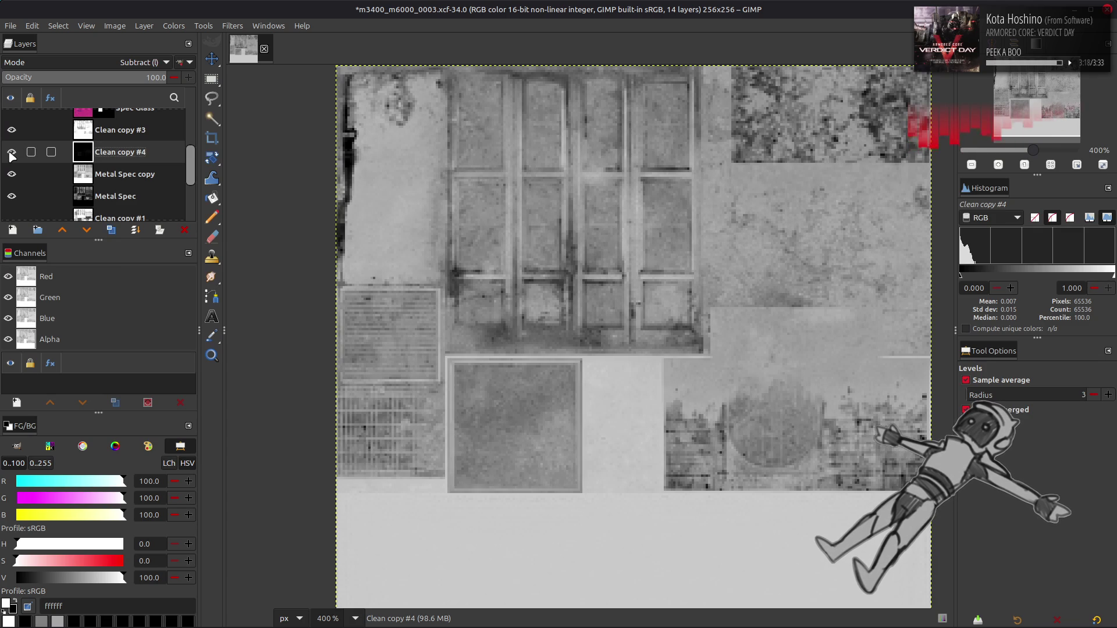
key("ctrl+z")
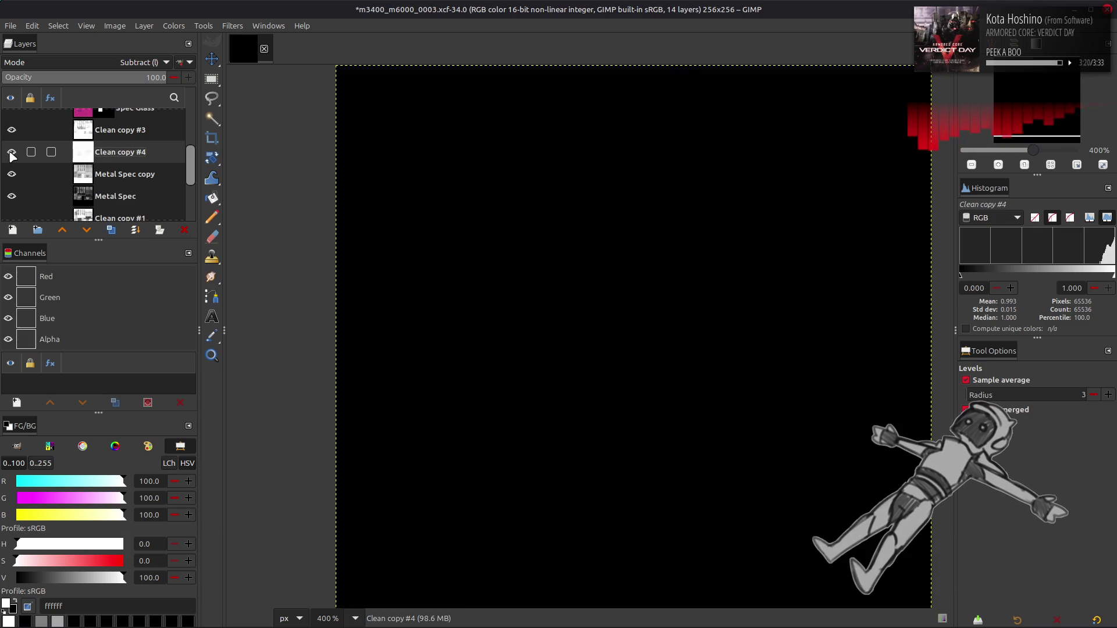
left_click(173, 26)
left_click(208, 196)
key("alt+c")
left_click(211, 210)
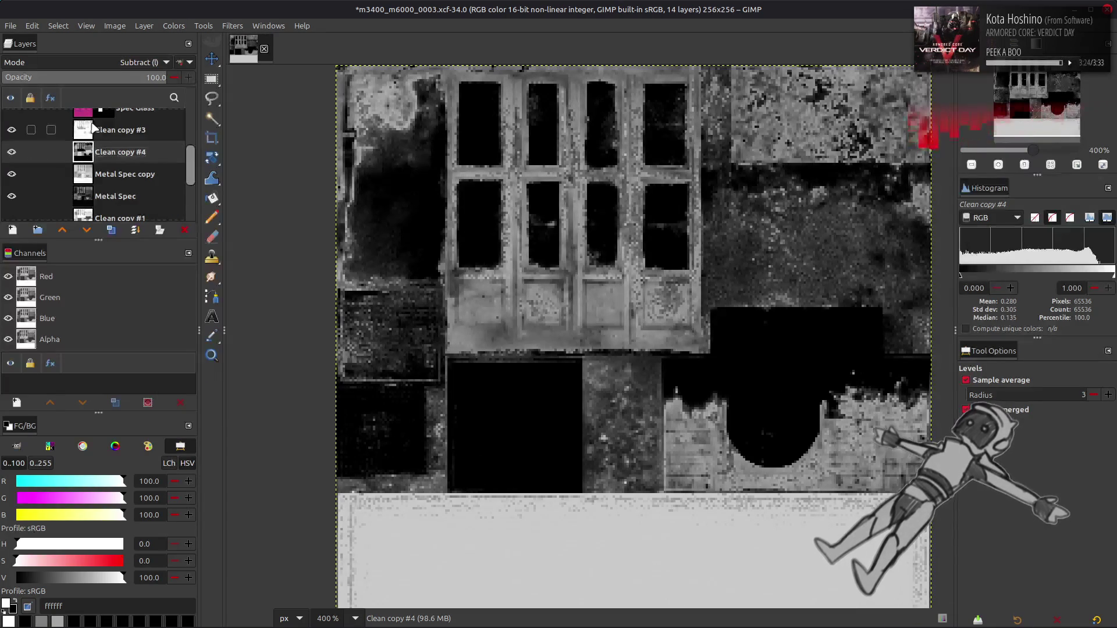
left_click(174, 25)
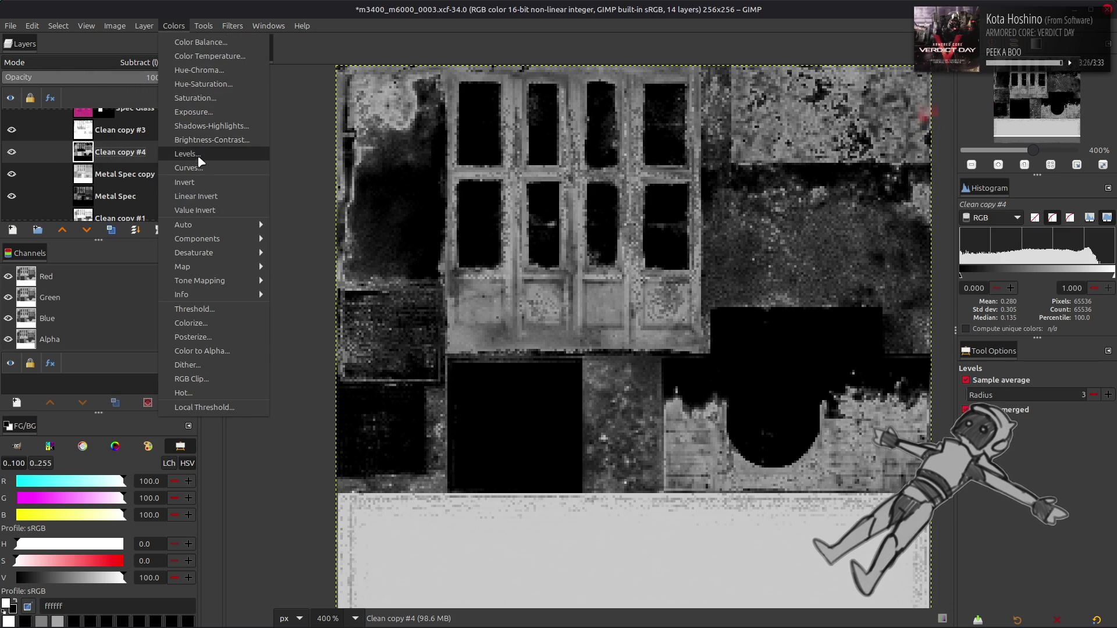
left_click(197, 144)
left_click_drag(307, 435, 66, 429)
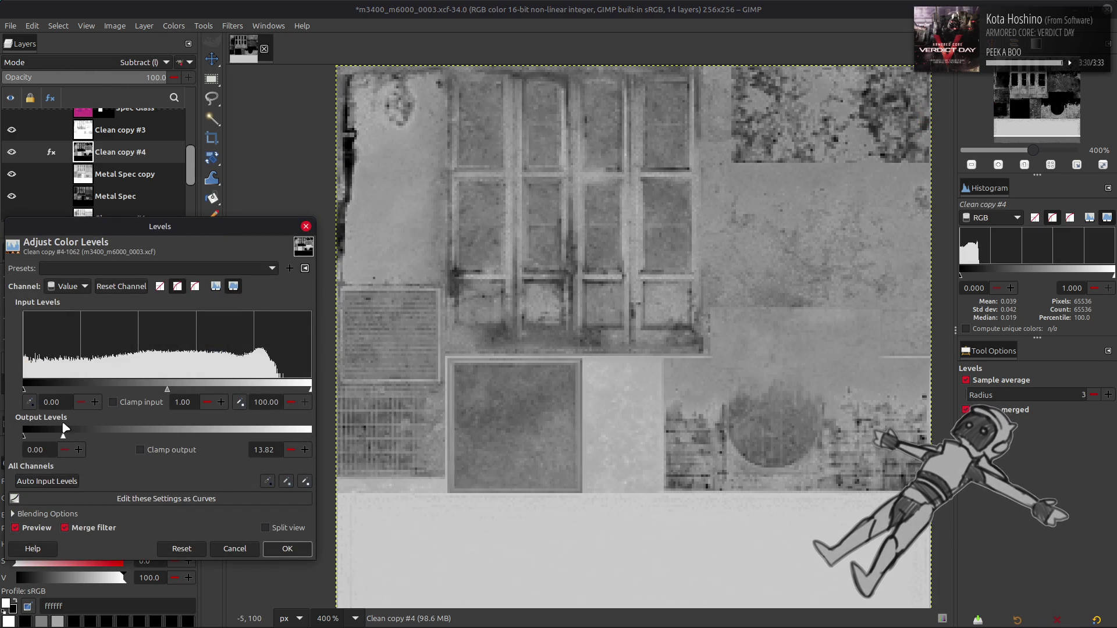
left_click(234, 549)
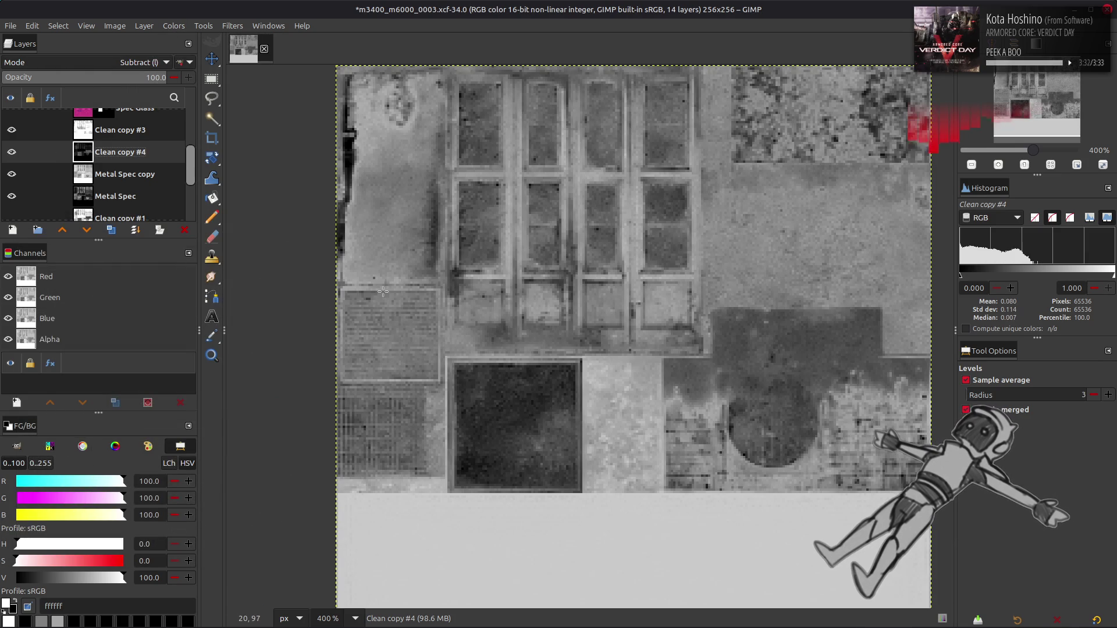
key("m")
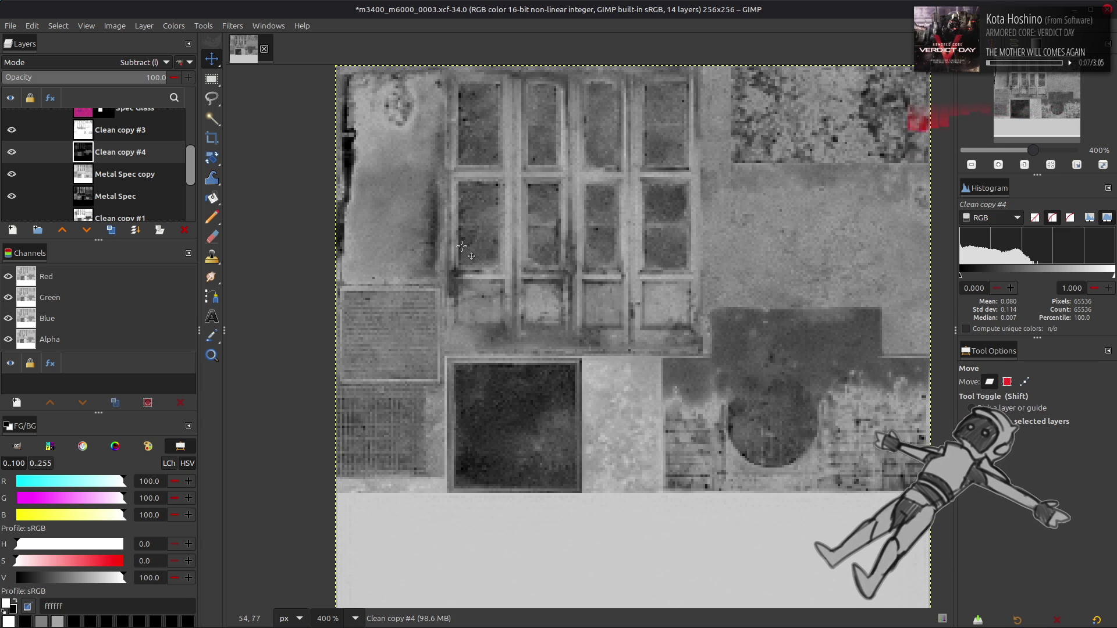
scroll(462, 246, "down", 2)
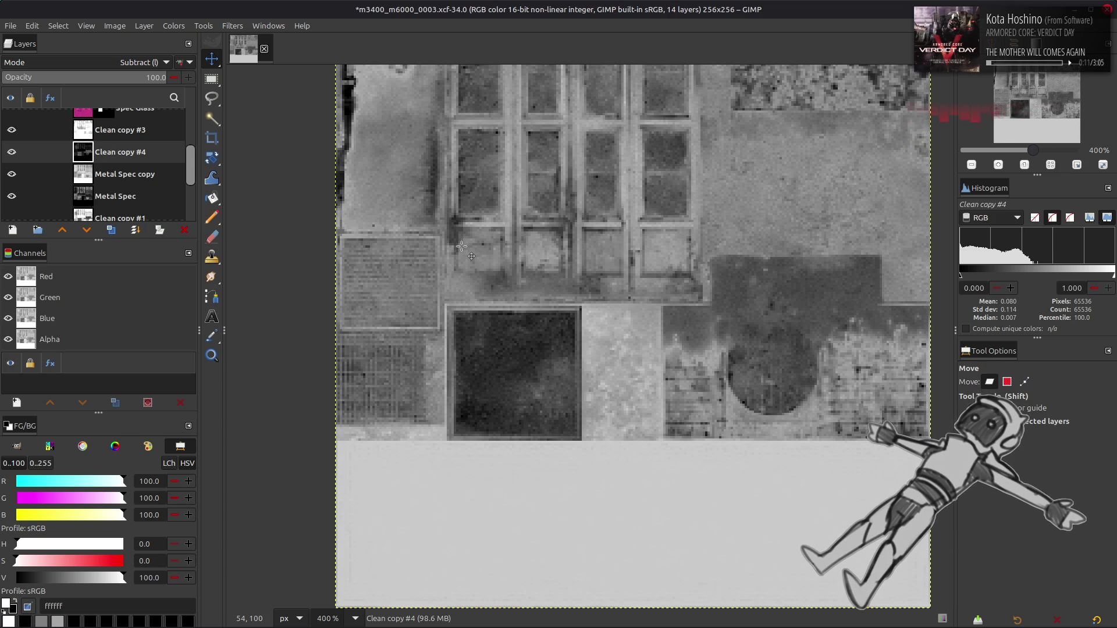
scroll(476, 255, "up", 2)
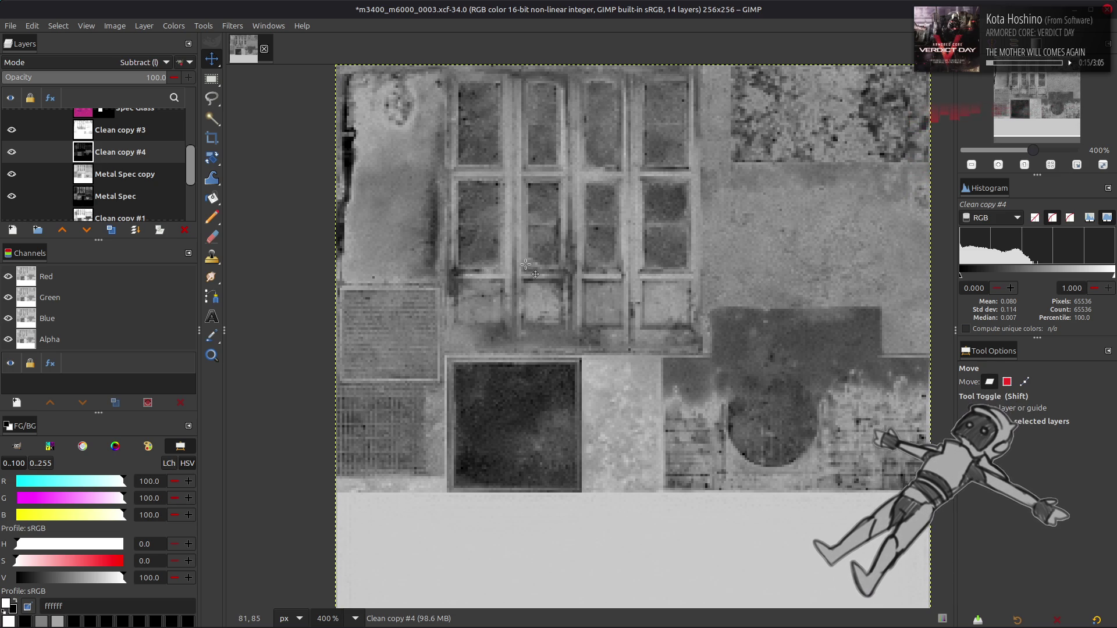
scroll(477, 262, "right", 3)
scroll(475, 264, "left", 2)
scroll(476, 265, "down", 2)
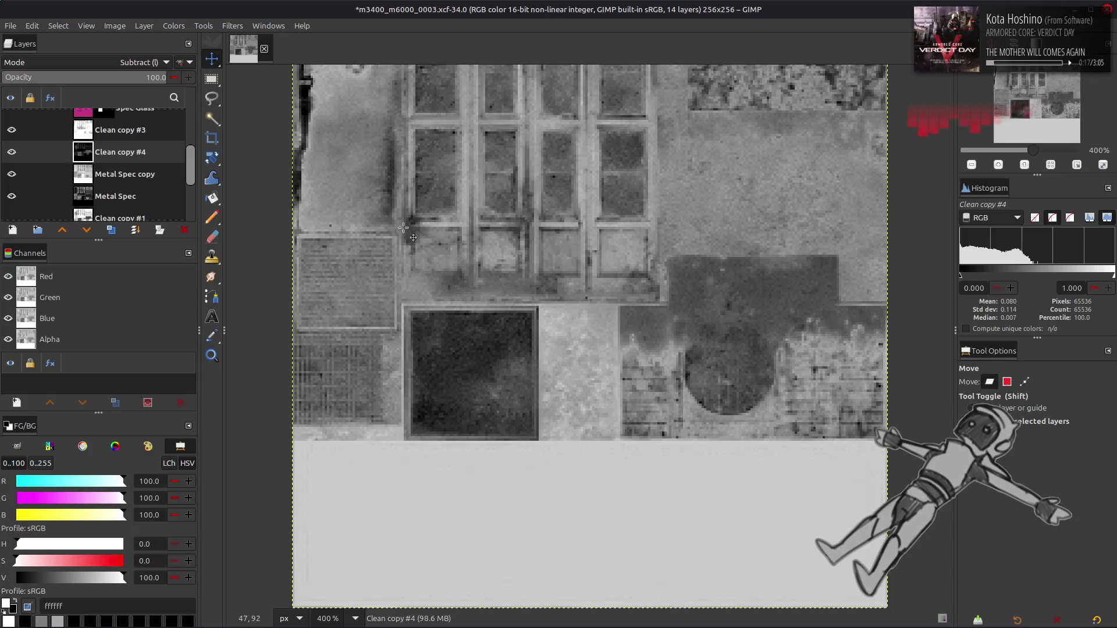
scroll(82, 170, "up", 1)
scroll(82, 170, "down", 1)
left_click(16, 136)
left_click(16, 135)
left_click(16, 135)
left_click(16, 135)
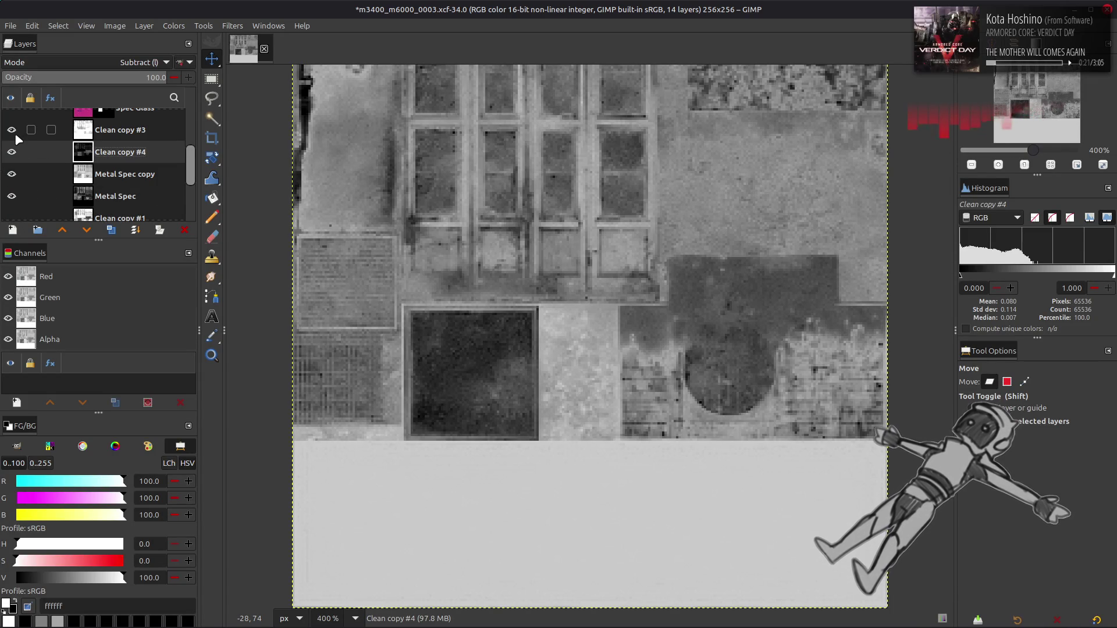
left_click(103, 137)
left_click_drag(131, 81, 119, 81)
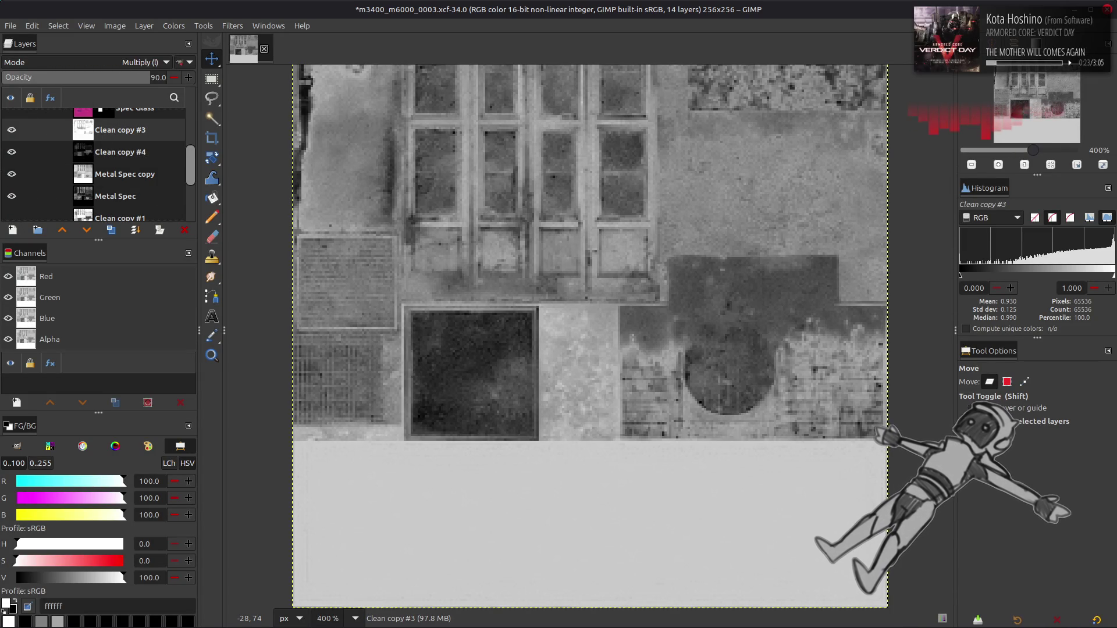
key("ctrl+z")
key("ctrl+z")
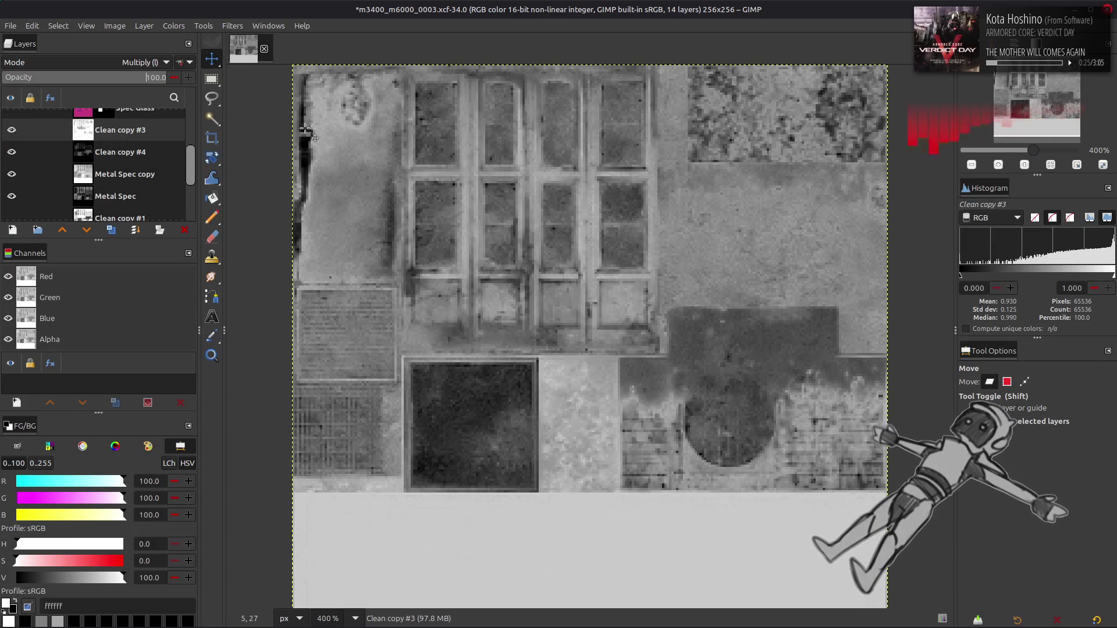
left_click(11, 152)
left_click(12, 152)
left_click(12, 152)
left_click(11, 152)
left_click(11, 152)
left_click(12, 151)
left_click(12, 152)
left_click(11, 151)
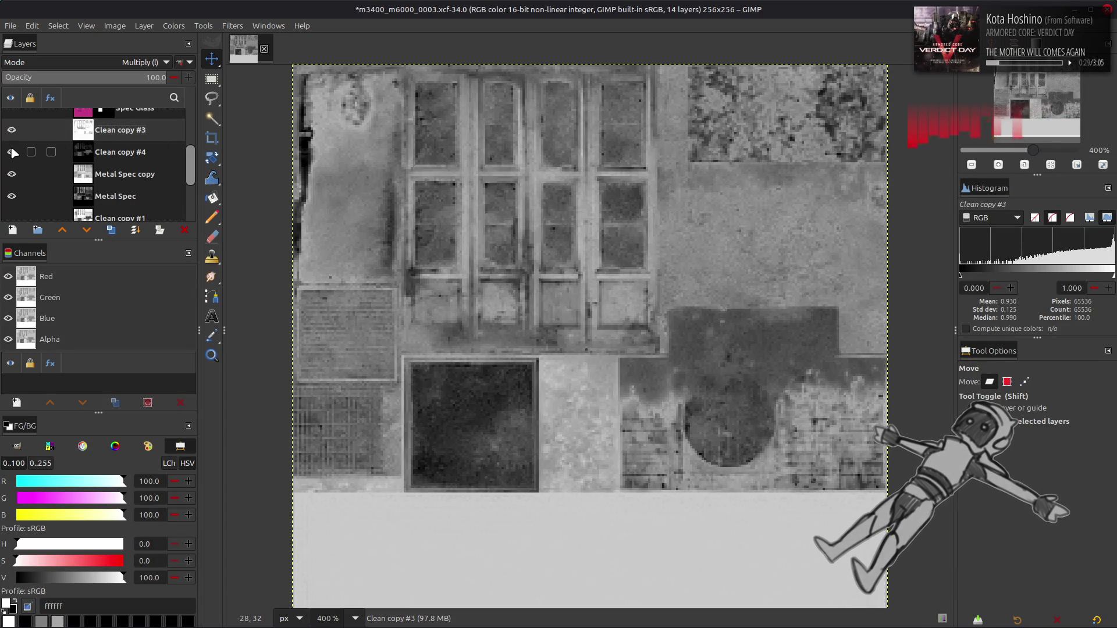
left_click(11, 152)
left_click(11, 152)
left_click(87, 152)
left_click(173, 26)
left_click(187, 153)
Apply Levels to Clean copy #4 with an input white point of 50.
left_click(272, 403)
type("50")
left_click(288, 549)
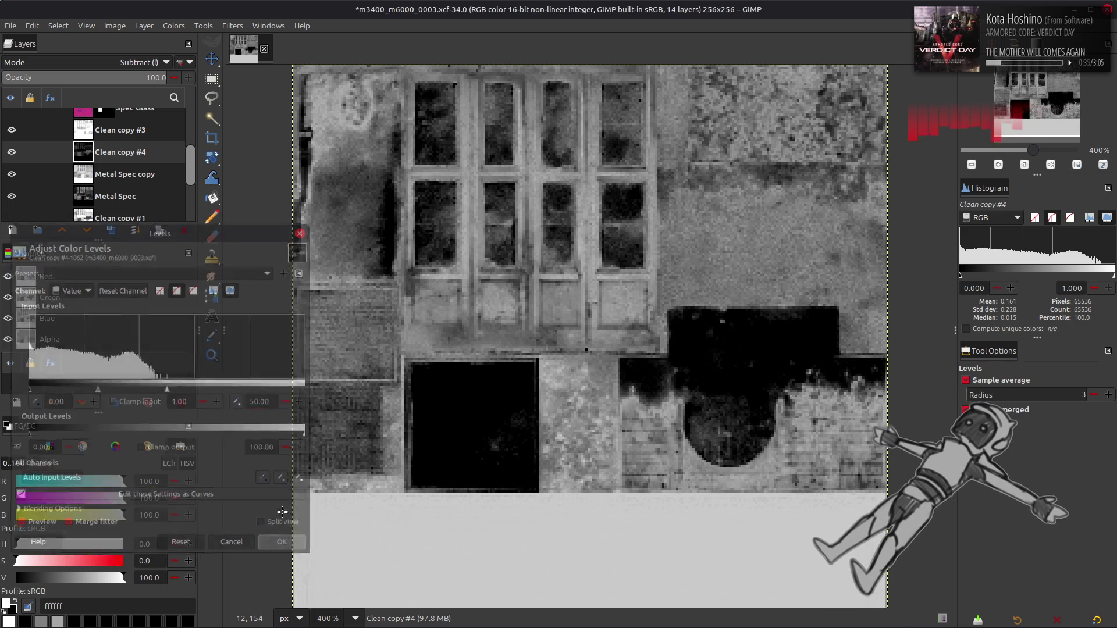
Apply a second Levels adjustment to Clean copy #4 with gamma 2.00.
left_click(174, 26)
left_click(201, 155)
left_click(190, 403)
type("2")
key("Return")
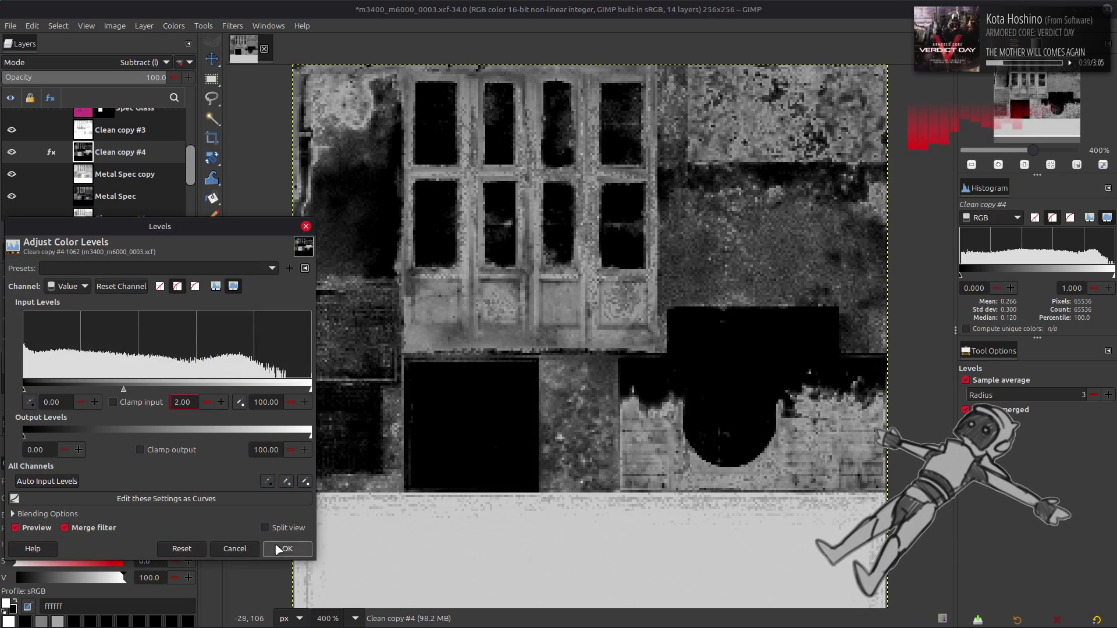
left_click(283, 549)
Try Levels output high values 50, 25, 33.33 and 50, then cancel the dialog.
left_click(173, 25)
left_click(201, 156)
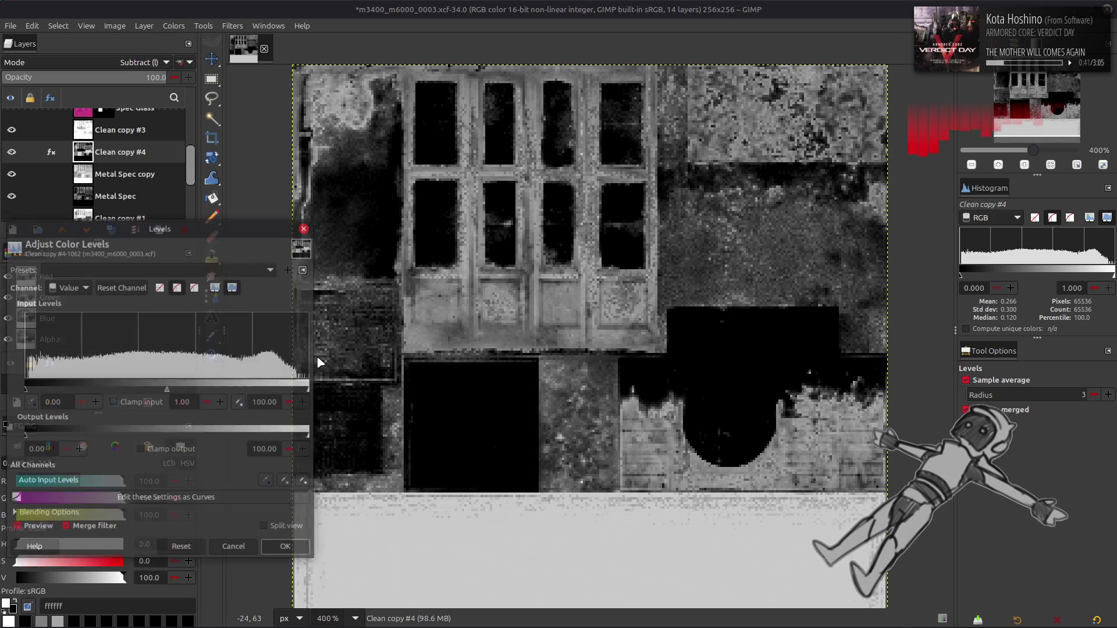
left_click(266, 450)
type("50")
key("Return")
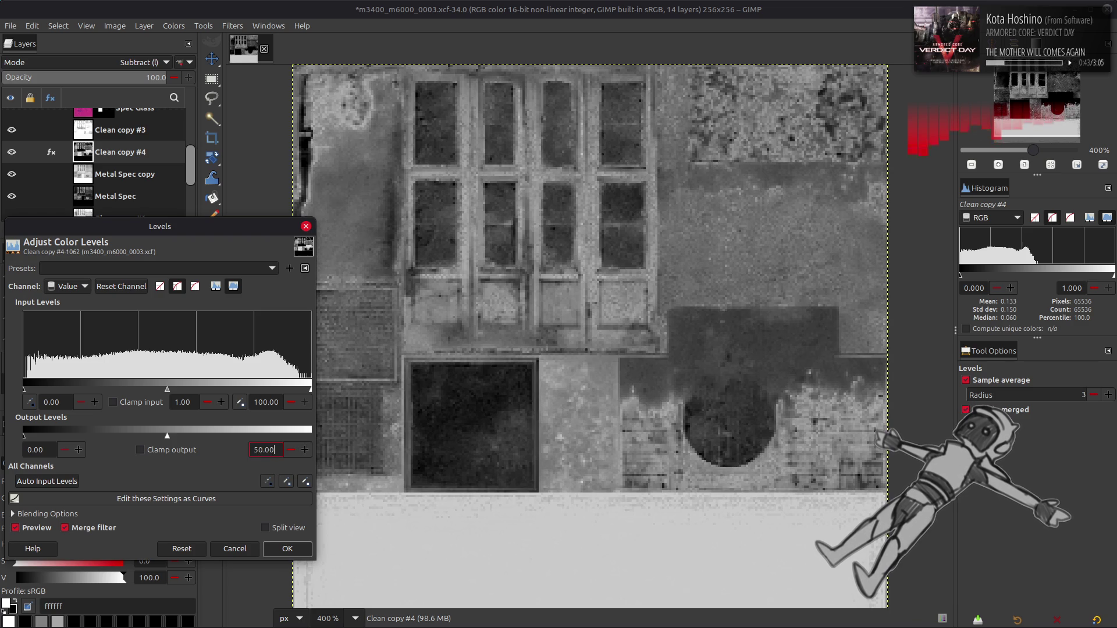
type("25")
key("Return")
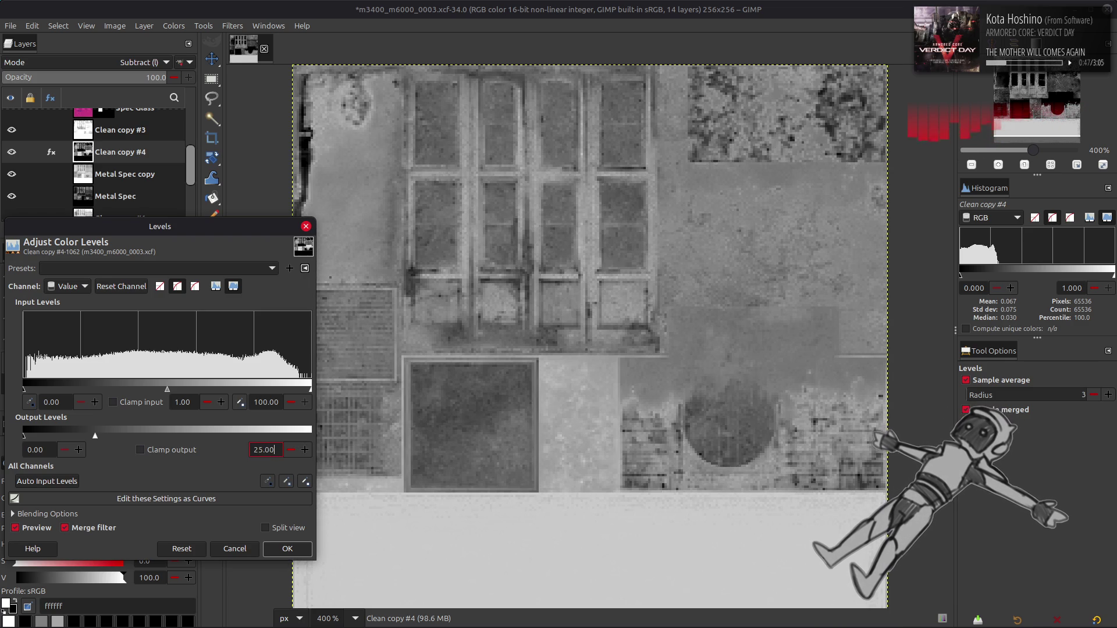
type("33.33")
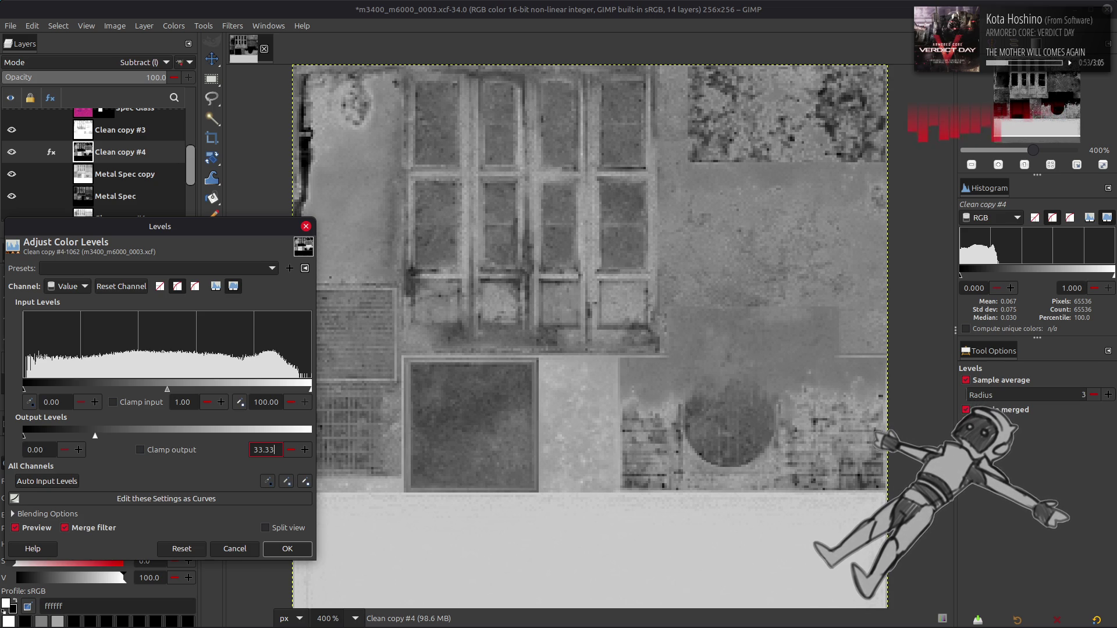
key("Return")
key("BackSpace")
key("BackSpace")
key("BackSpace")
type("50")
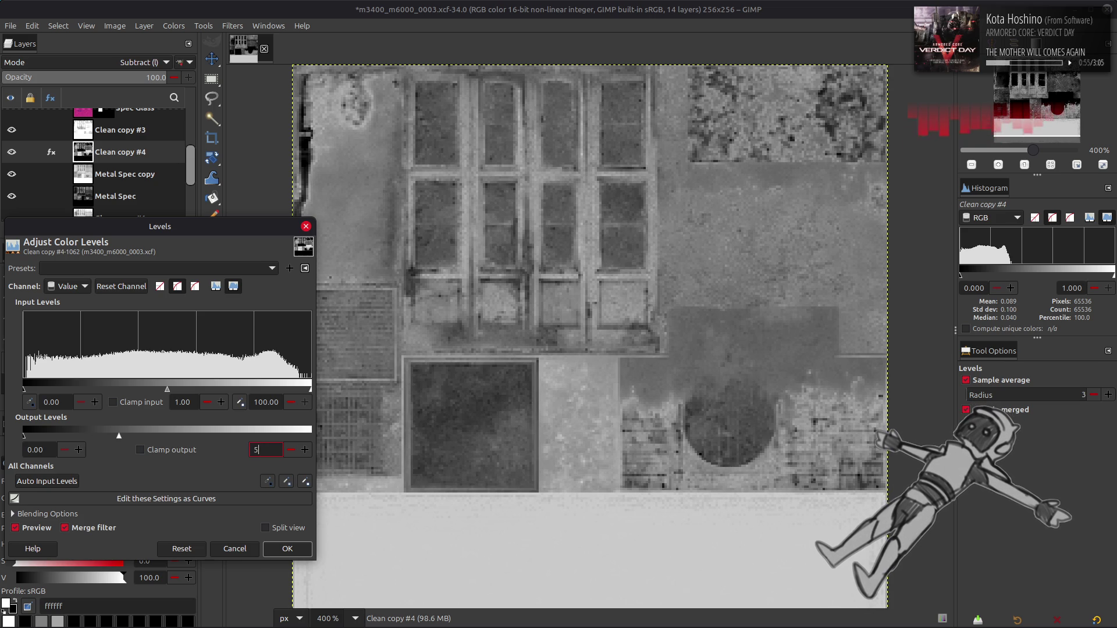
key("Return")
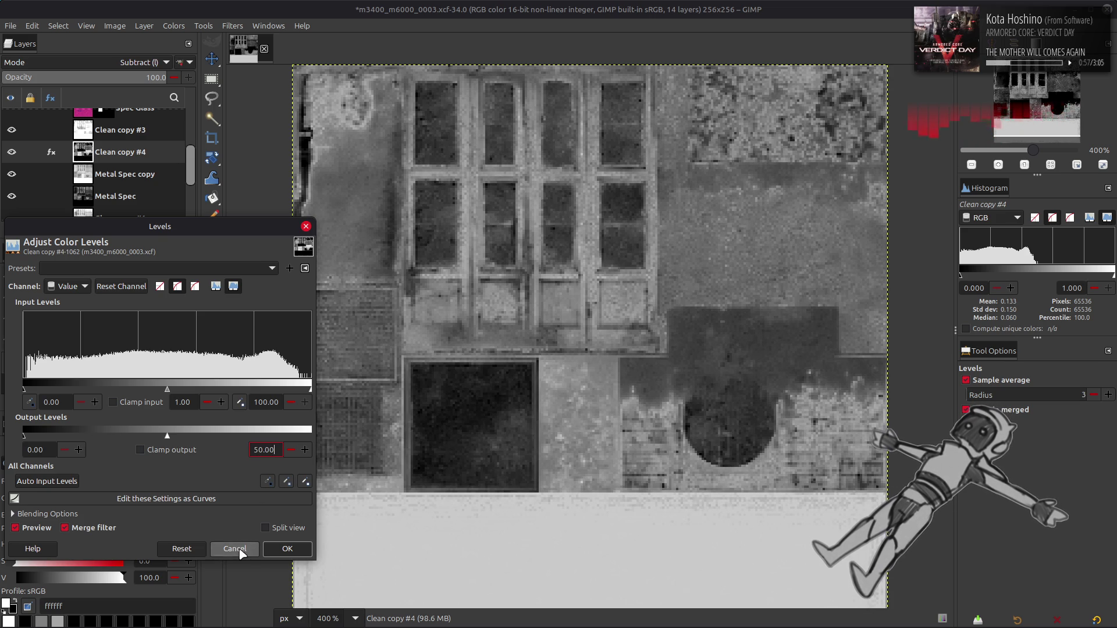
left_click(238, 549)
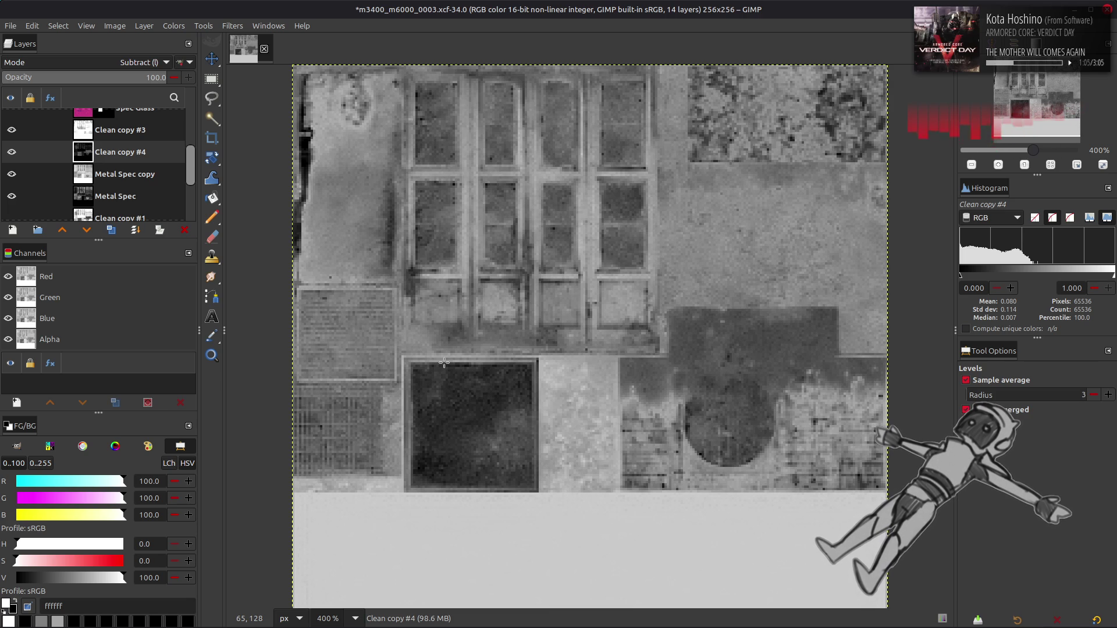
Activate the Move tool with the M shortcut.
key("m")
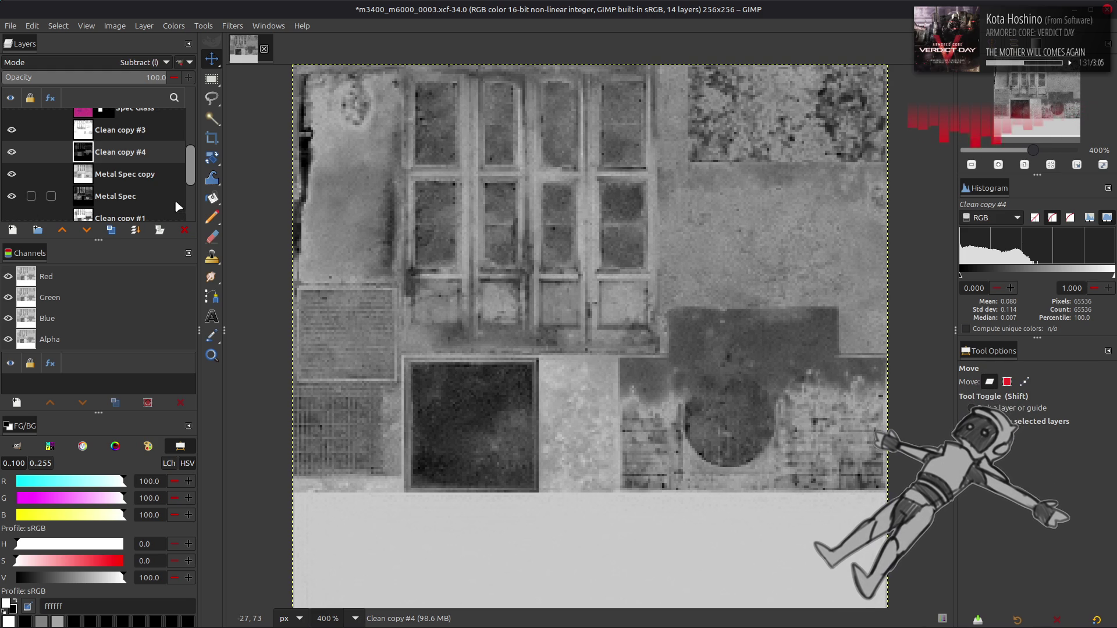
Merge Metal Spec copy and then Clean copy #3 down into Metal Spec.
left_click(140, 174)
right_click(139, 178)
left_click(178, 312)
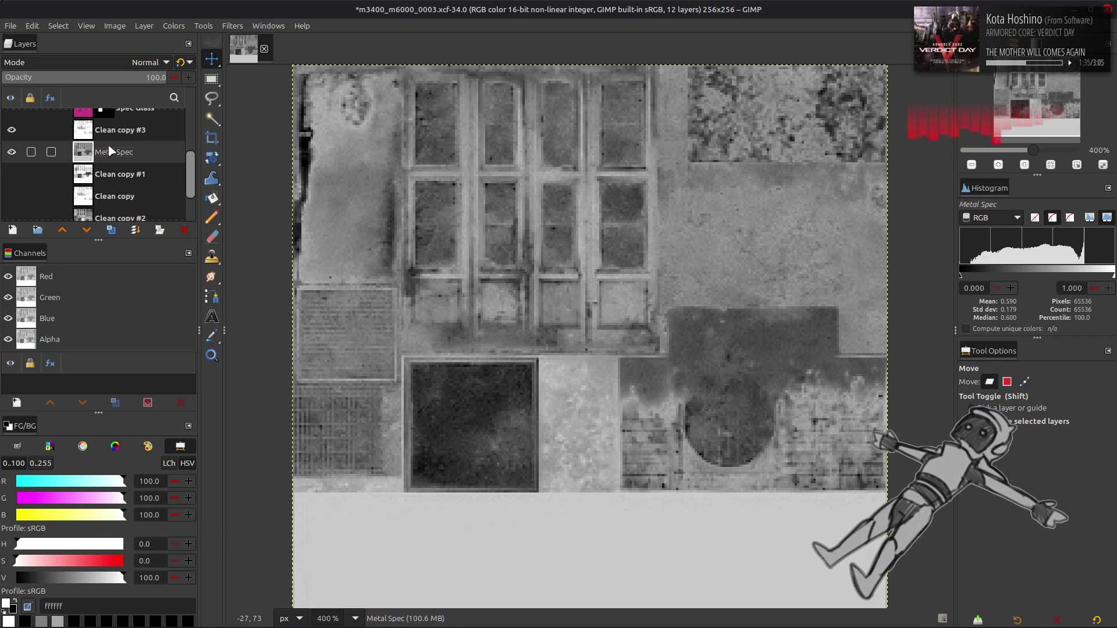
right_click(115, 131)
left_click(152, 266)
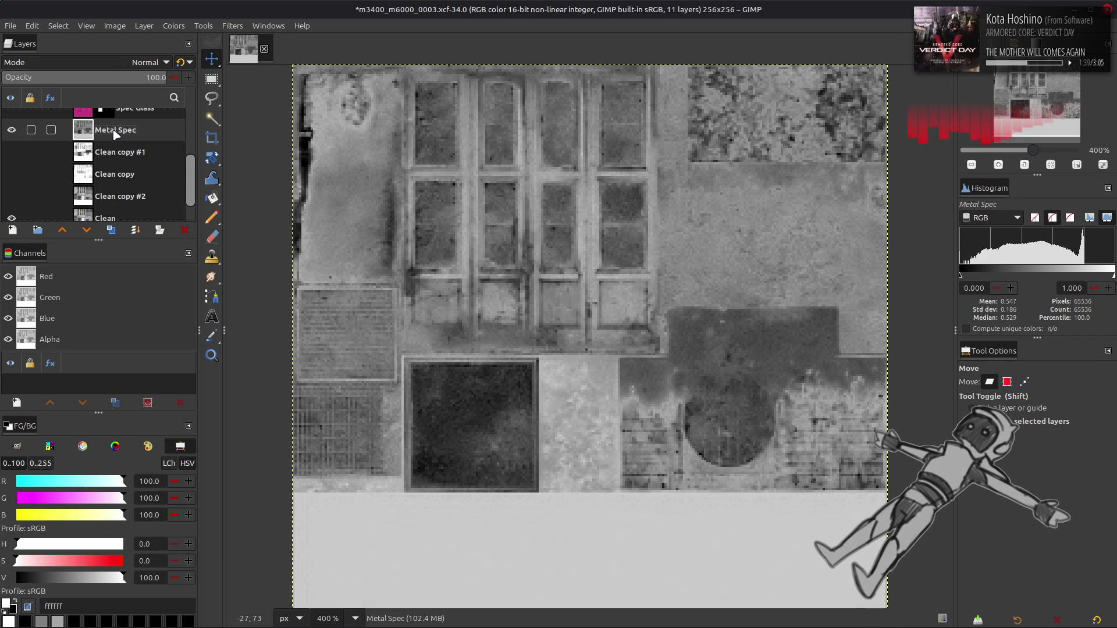
scroll(116, 133, "up", 1)
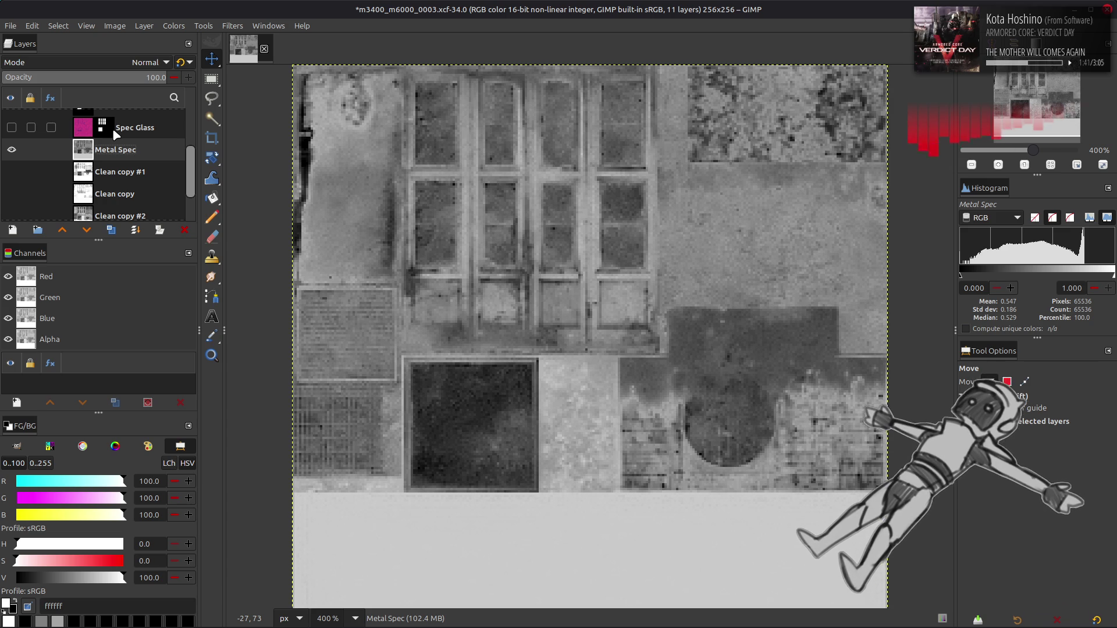
scroll(113, 131, "up", 1)
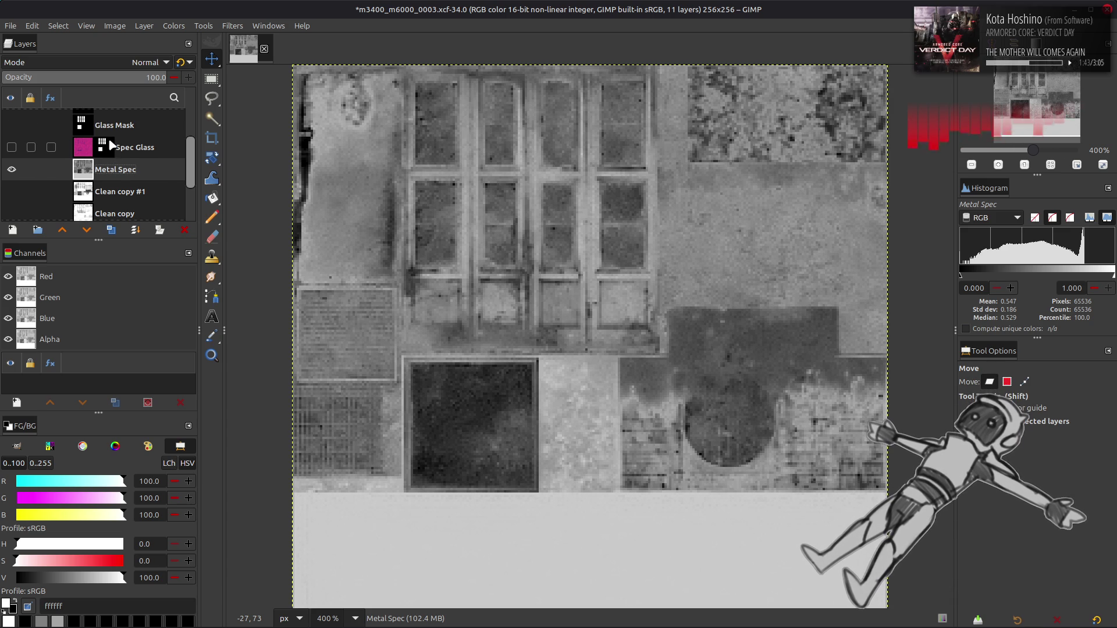
Rename the merged layer to Spec Metal.
double_click(127, 170)
type("Spe")
type("l")
key("Return")
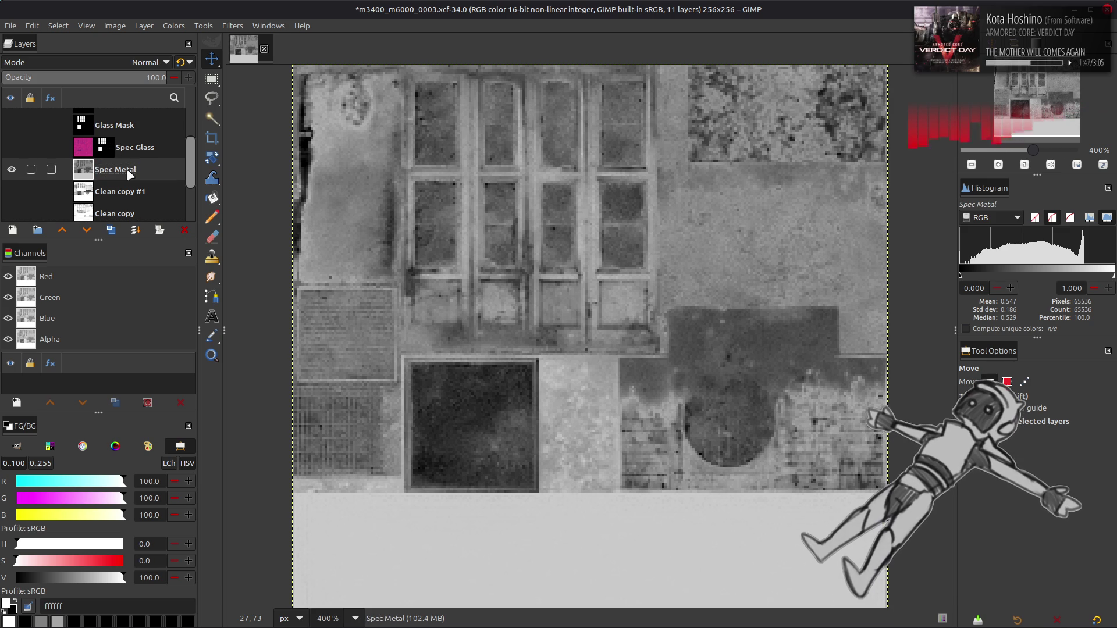
Apply Stretch Contrast with Non-linear components to Spec Metal, then hide it.
left_click(173, 25)
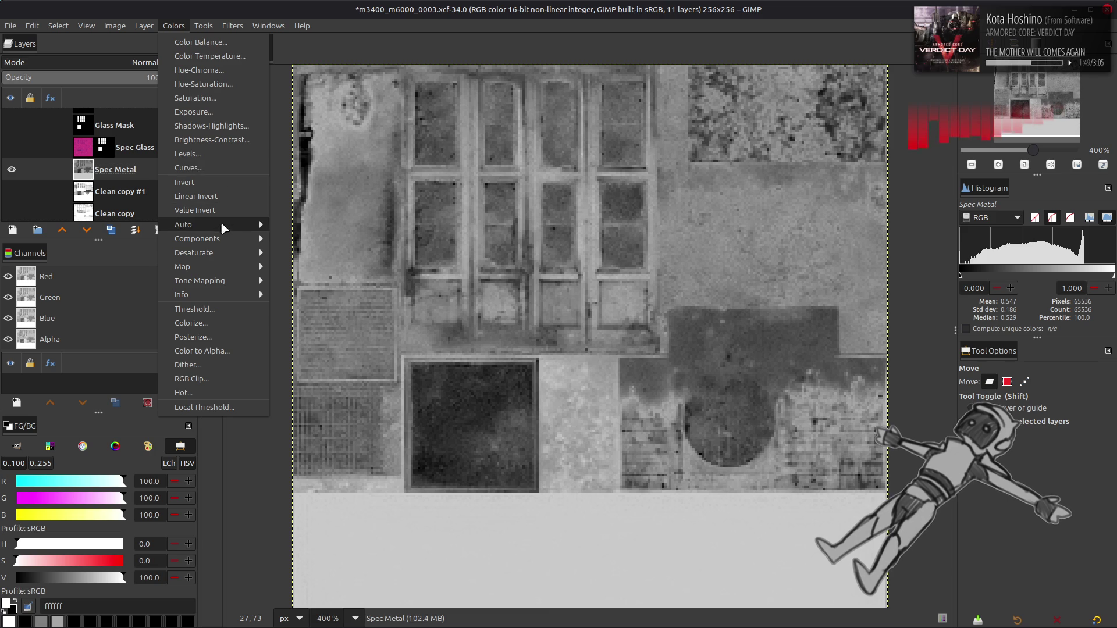
mouse_move(221, 224)
left_click(311, 253)
left_click(273, 434)
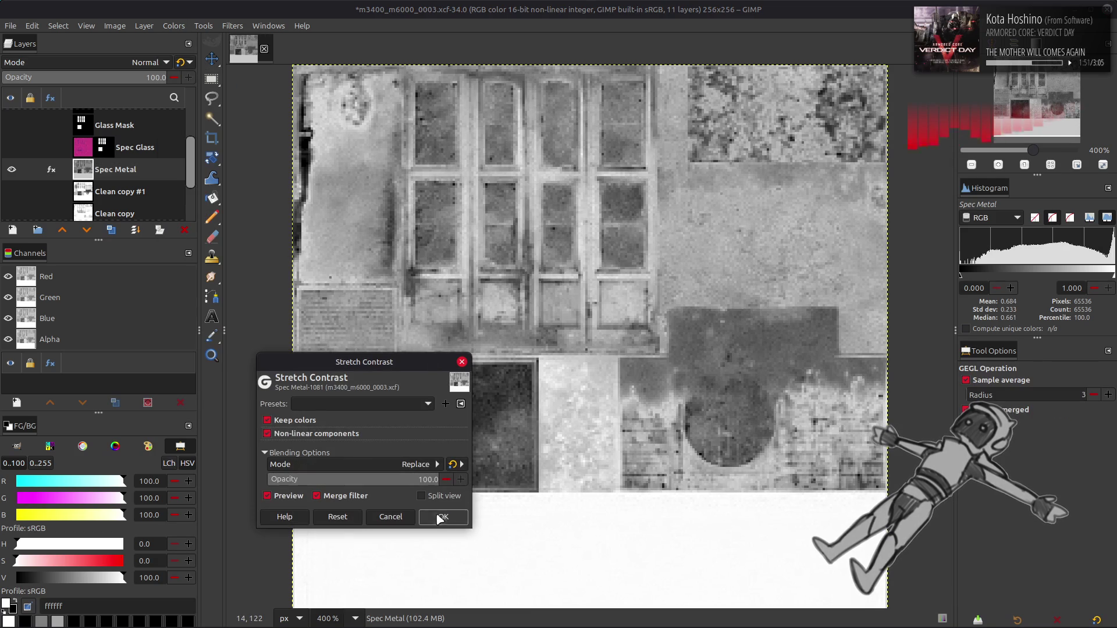
left_click(438, 512)
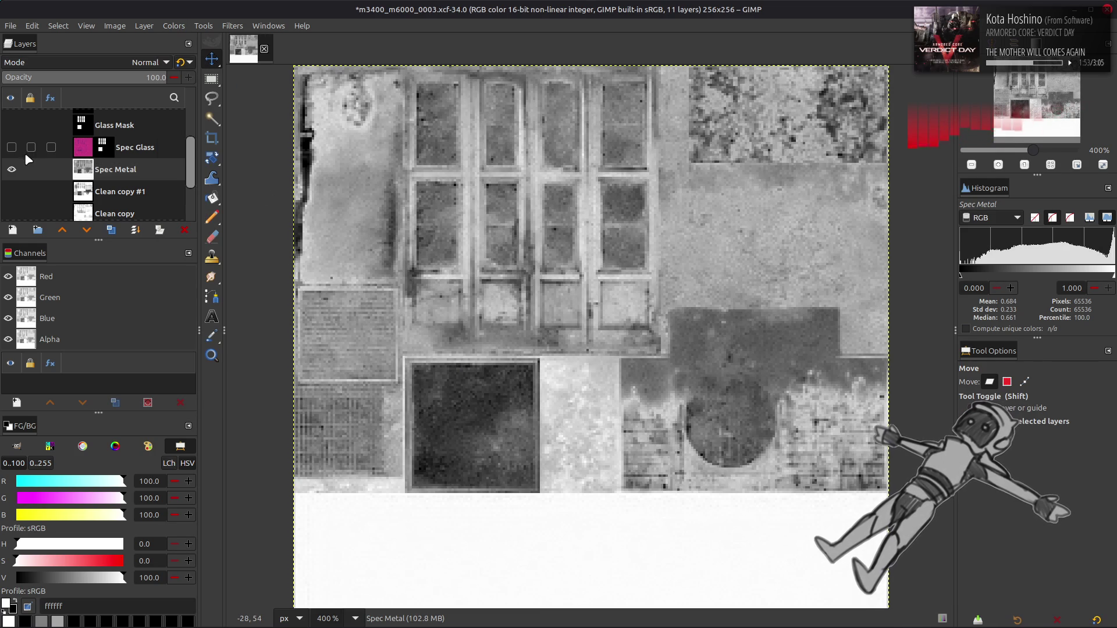
left_click(22, 168)
scroll(120, 187, "down", 2)
Duplicate Clean and extract the copy's Y'CbCr Y' component, after briefly choosing LAB L.
key("shift+ctrl+d")
left_click(174, 26)
mouse_move(224, 232)
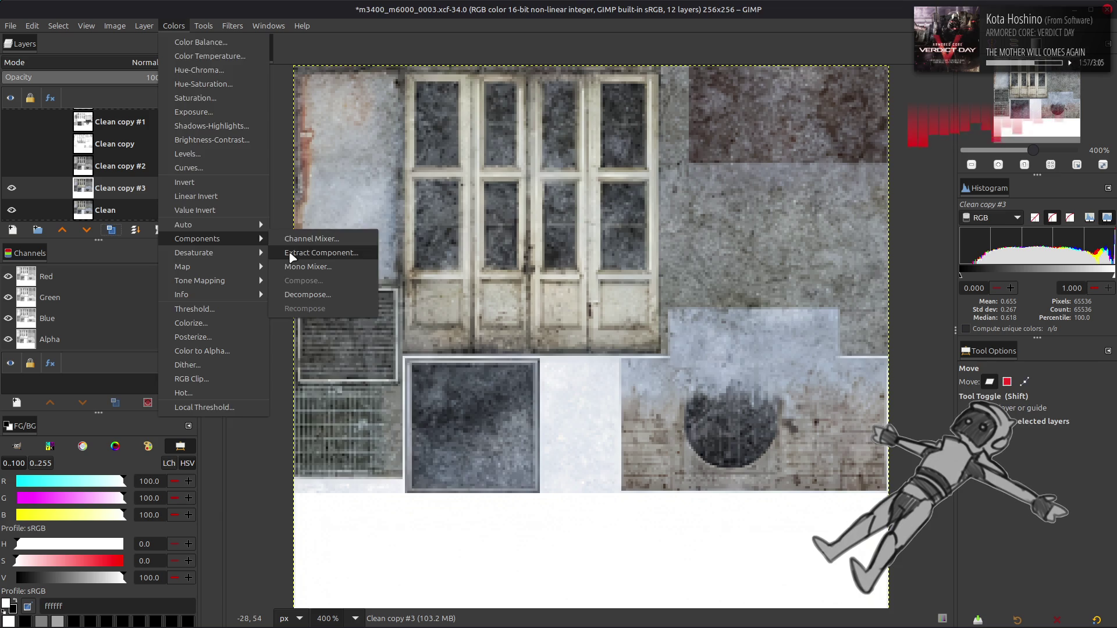
left_click(308, 254)
left_click(396, 422)
scroll(367, 554, "down", 3)
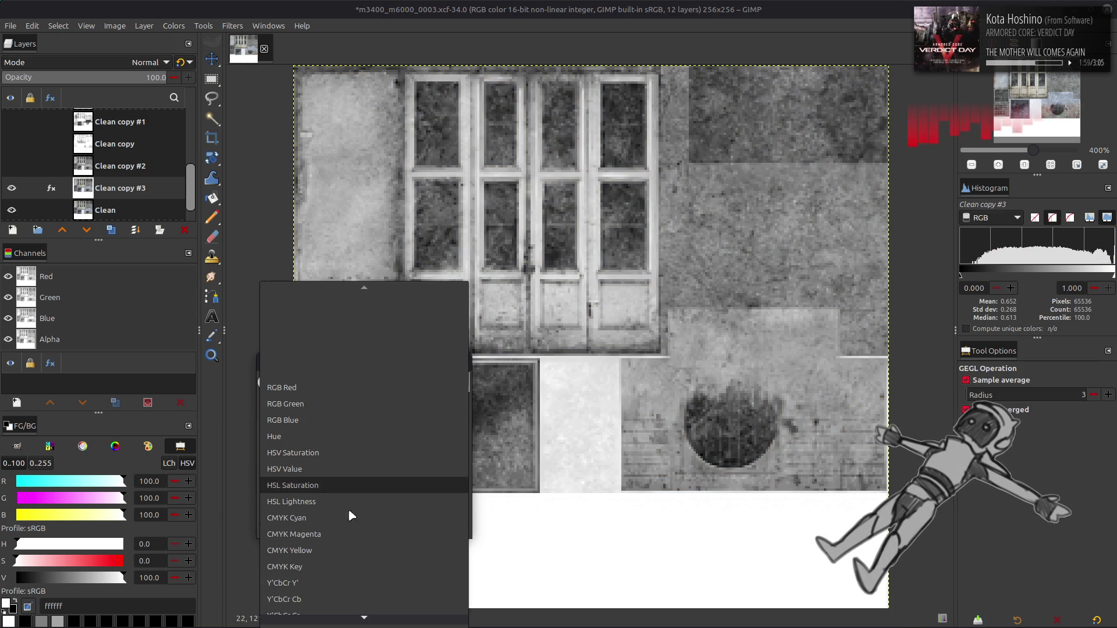
key("Escape")
scroll(389, 420, "down", 10)
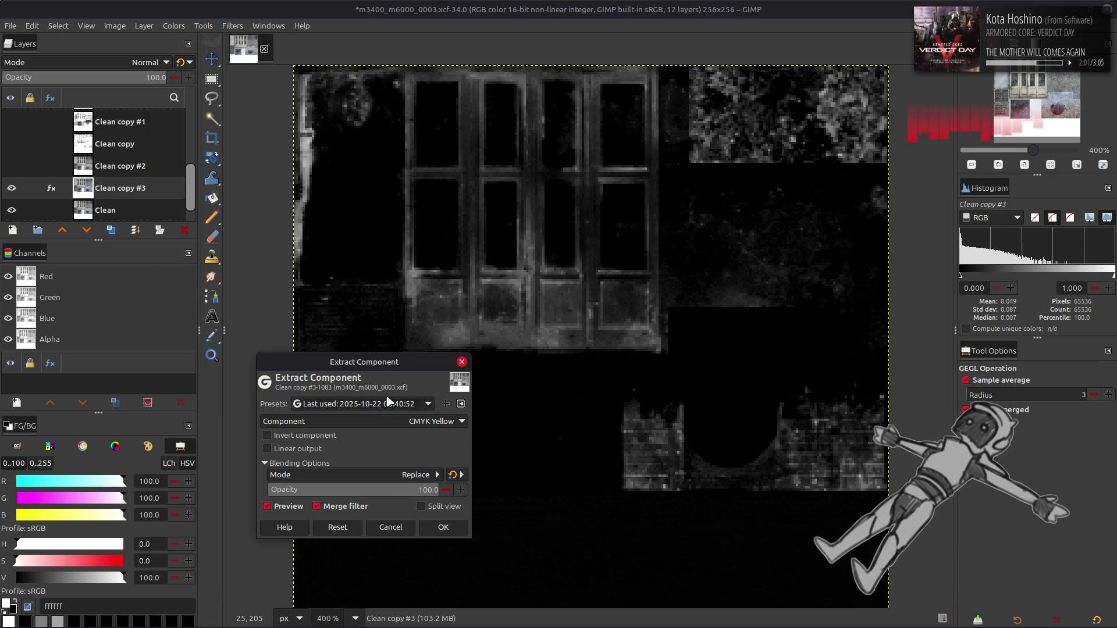
left_click(386, 414)
scroll(382, 423, "down", 1)
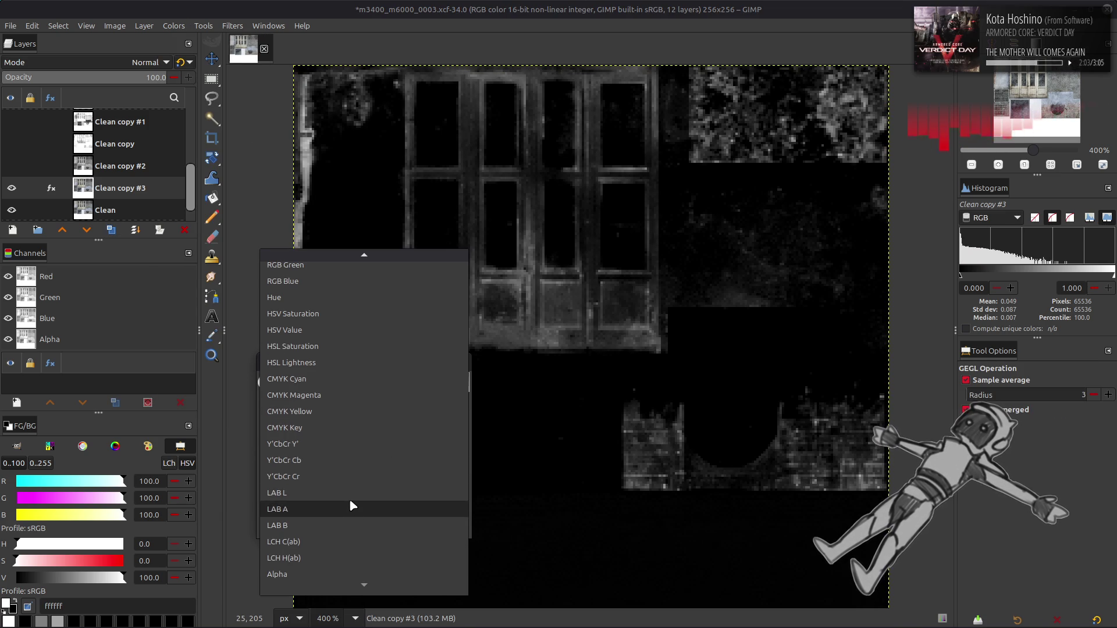
left_click(347, 502)
left_click(386, 423)
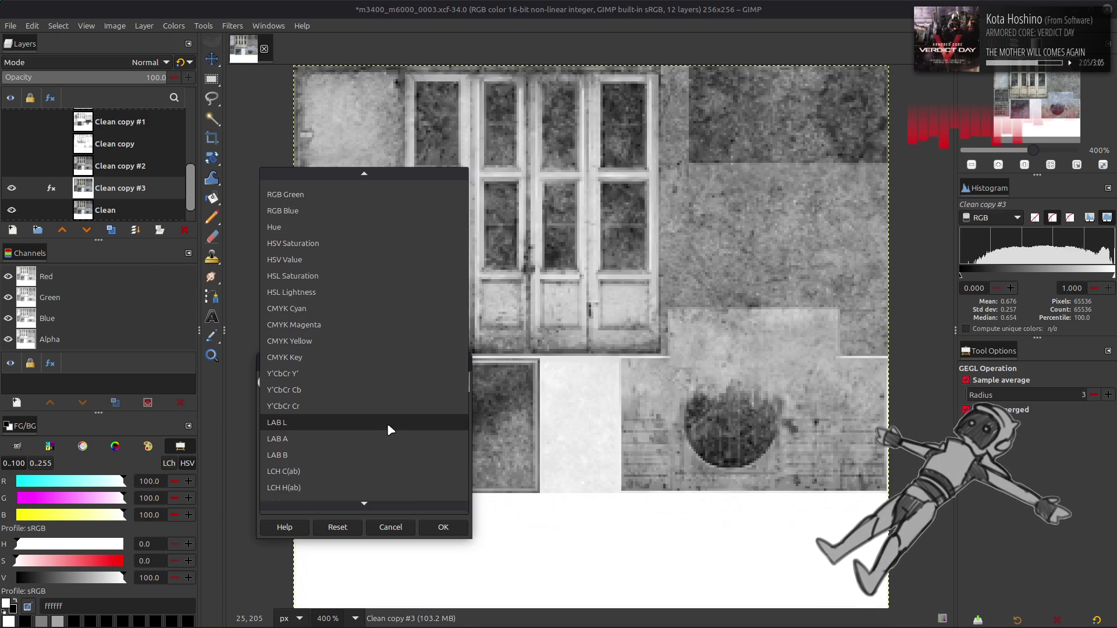
left_click(341, 374)
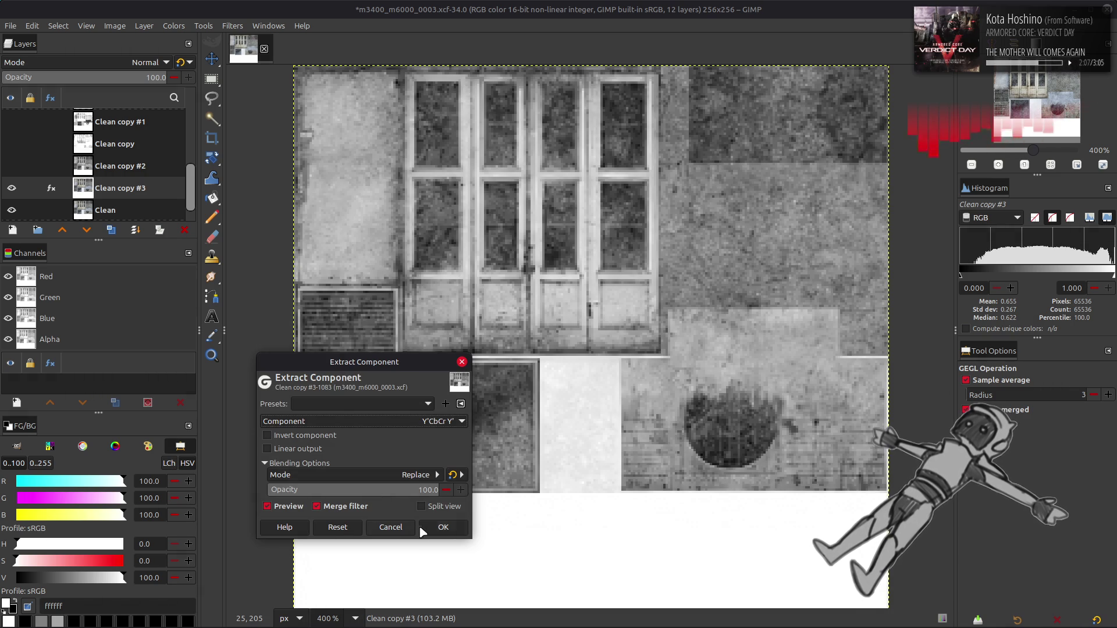
left_click(443, 527)
Duplicate the greyscale layer and invert the duplicate.
left_click(111, 229)
left_click(174, 25)
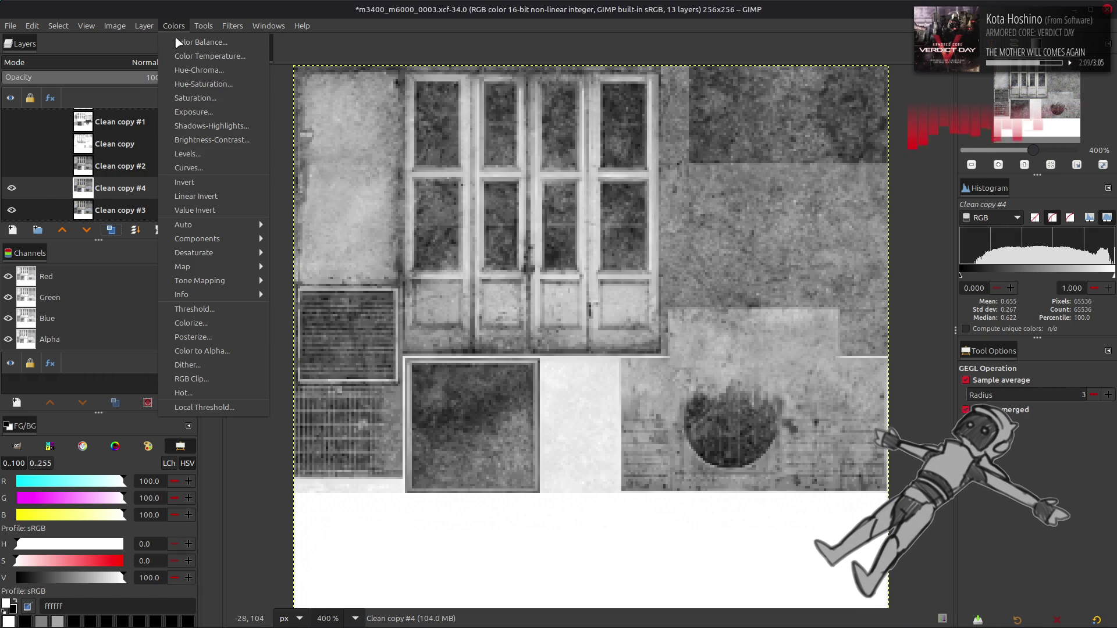
left_click(195, 184)
Set the inverted layer to Multiply (legacy) at 50 opacity, after trying 75.
left_click(145, 62)
left_click(90, 269)
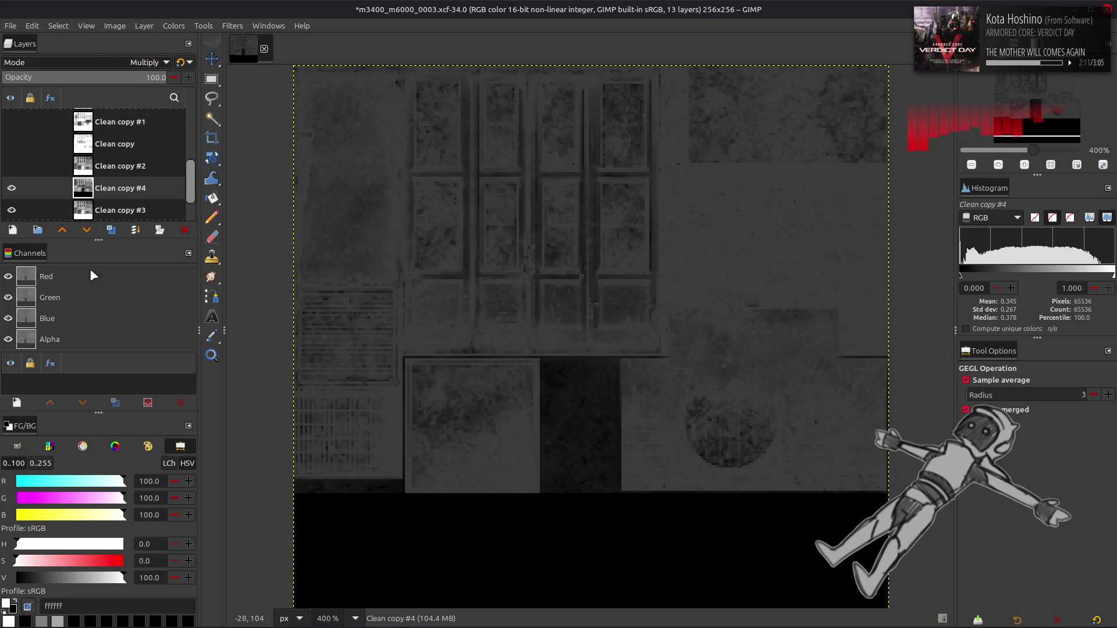
left_click(182, 62)
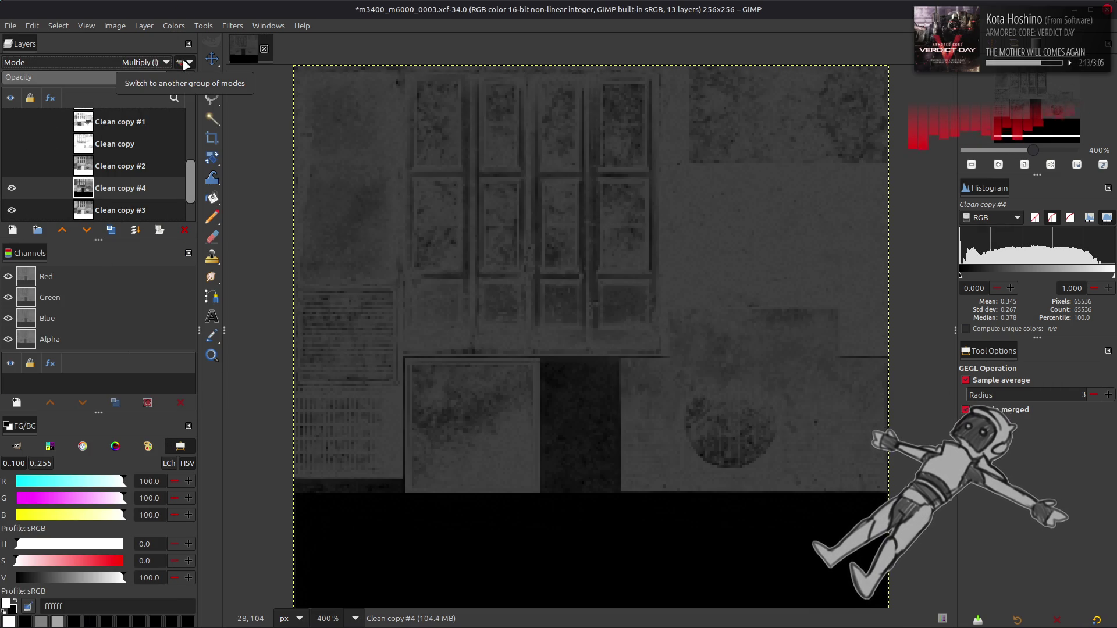
left_click(152, 77)
type("50")
key("Return")
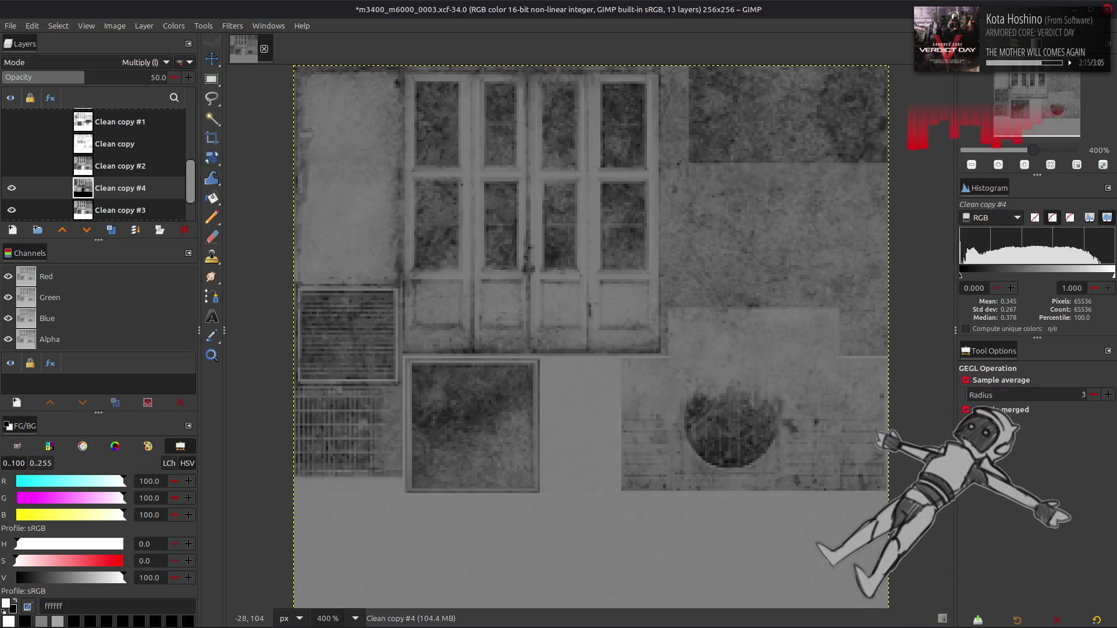
type("75")
key("Return")
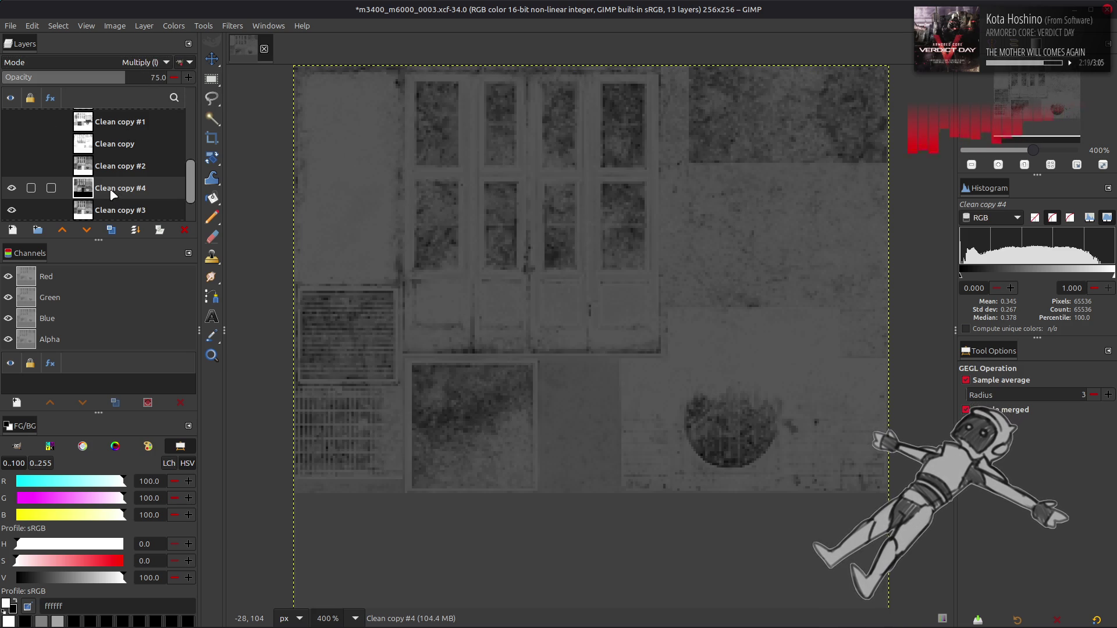
left_click(157, 78)
type("50")
key("Return")
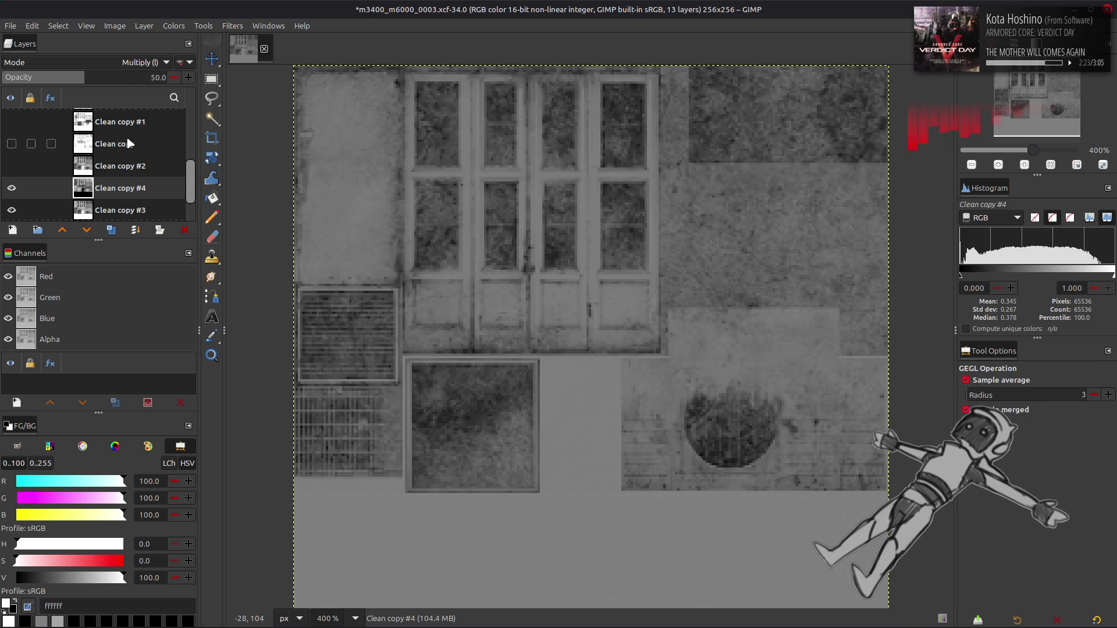
Merge the inverted Clean copy #4 down into Clean copy #3.
right_click(96, 188)
left_click(125, 345)
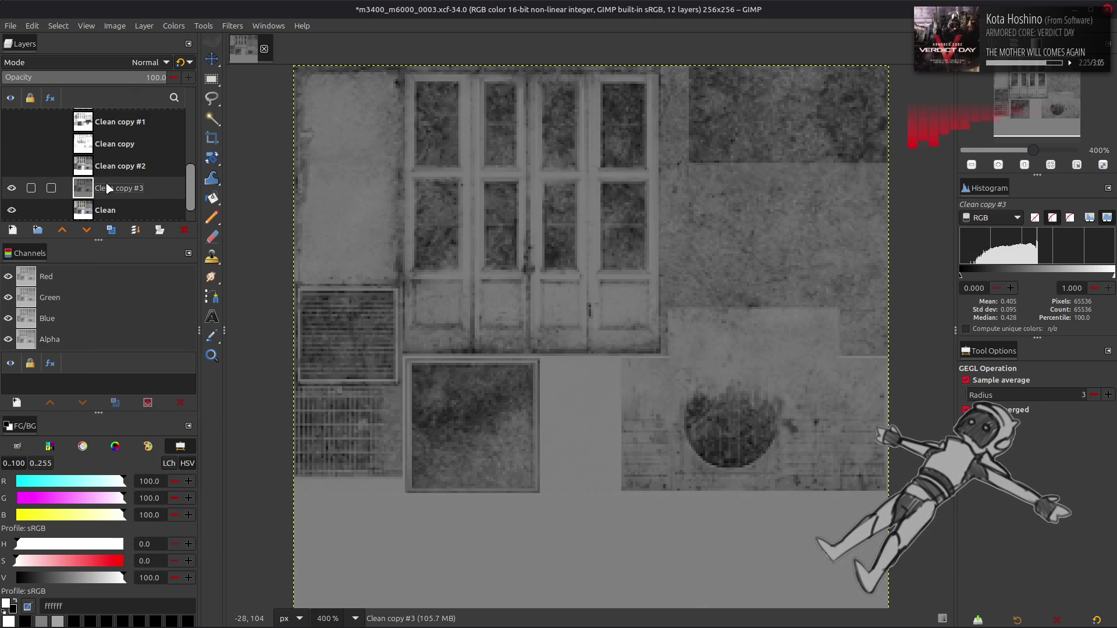
left_click(171, 27)
Apply Stretch Contrast with Non-linear components to Clean copy #3.
mouse_move(235, 221)
left_click(302, 252)
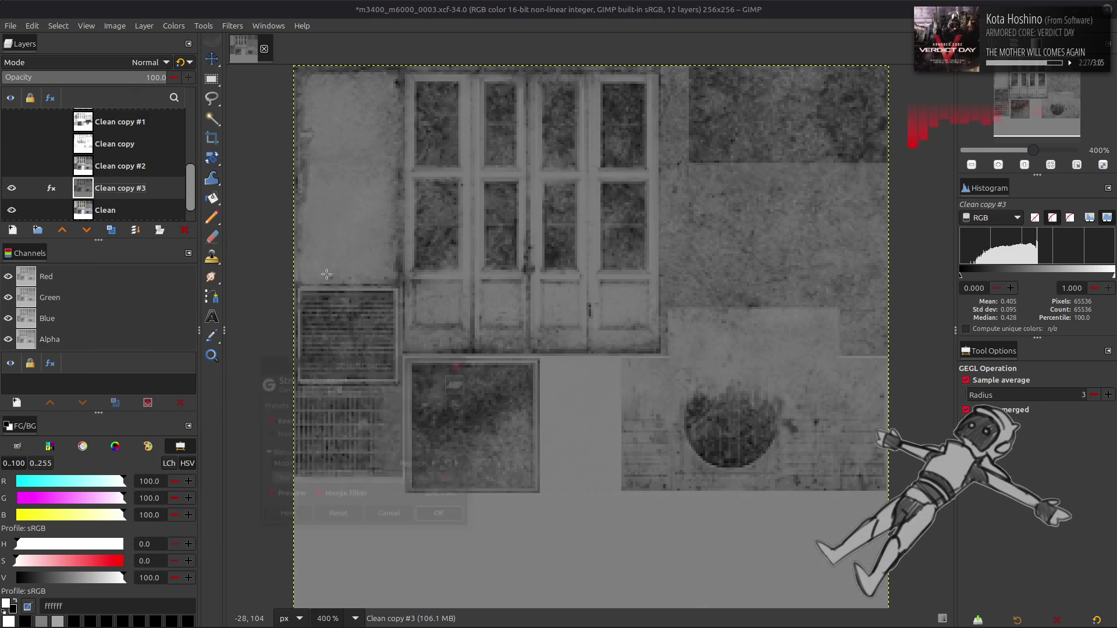
left_click(315, 433)
left_click(444, 517)
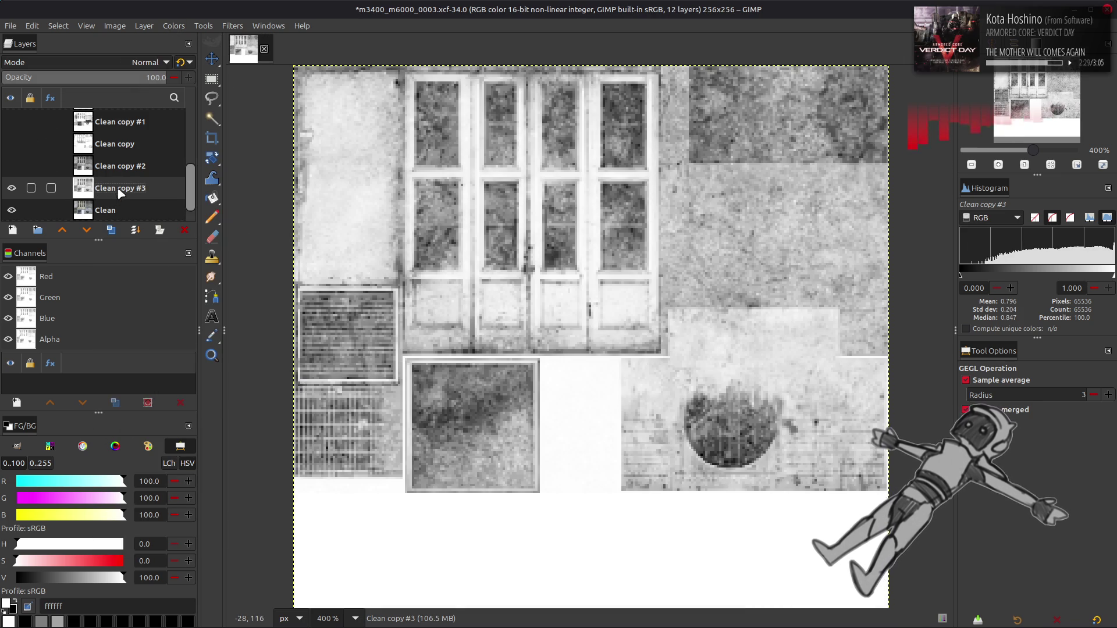
scroll(105, 189, "up", 5)
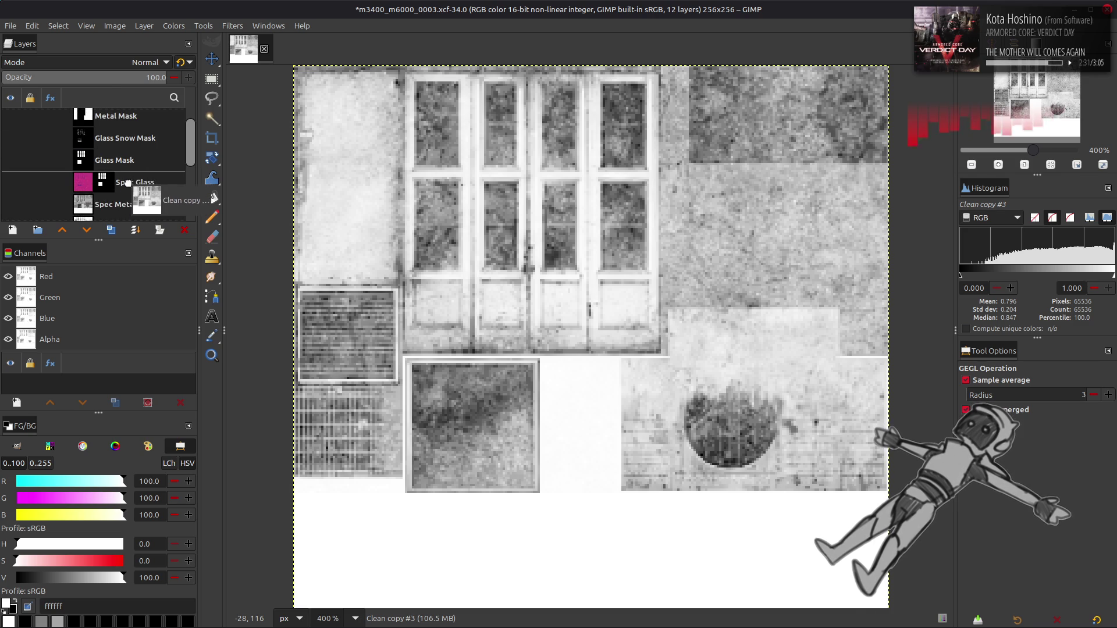
scroll(52, 192, "down", 1)
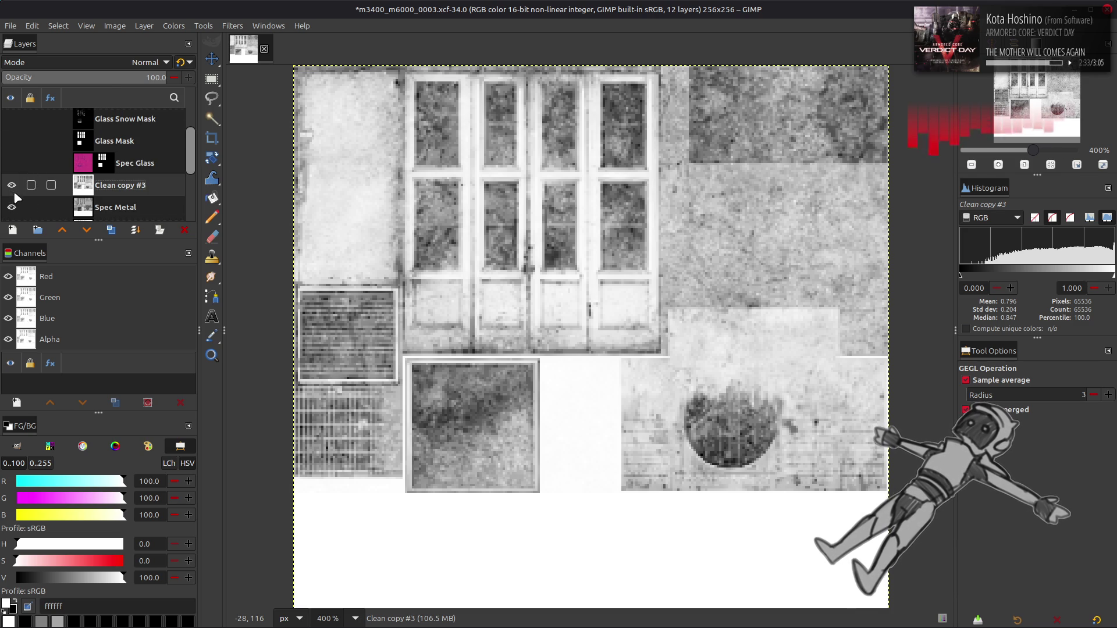
Toggle Clean copy #3's visibility repeatedly to compare it with the layers below.
left_click(12, 185)
left_click(12, 186)
left_click(11, 185)
left_click(11, 186)
left_click(12, 186)
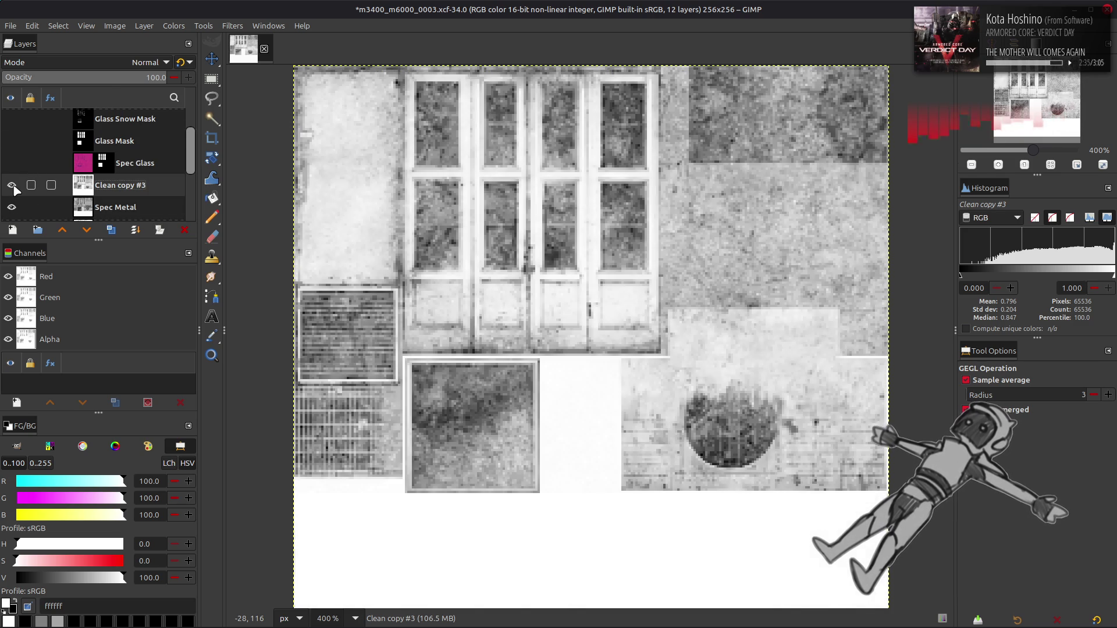
left_click(11, 185)
left_click(11, 185)
left_click(11, 185)
Set Clean copy #3 to 50 opacity in Multiply mode and merge it into Spec Metal.
triple_click(156, 77)
type("50")
key("Return")
left_click(182, 61)
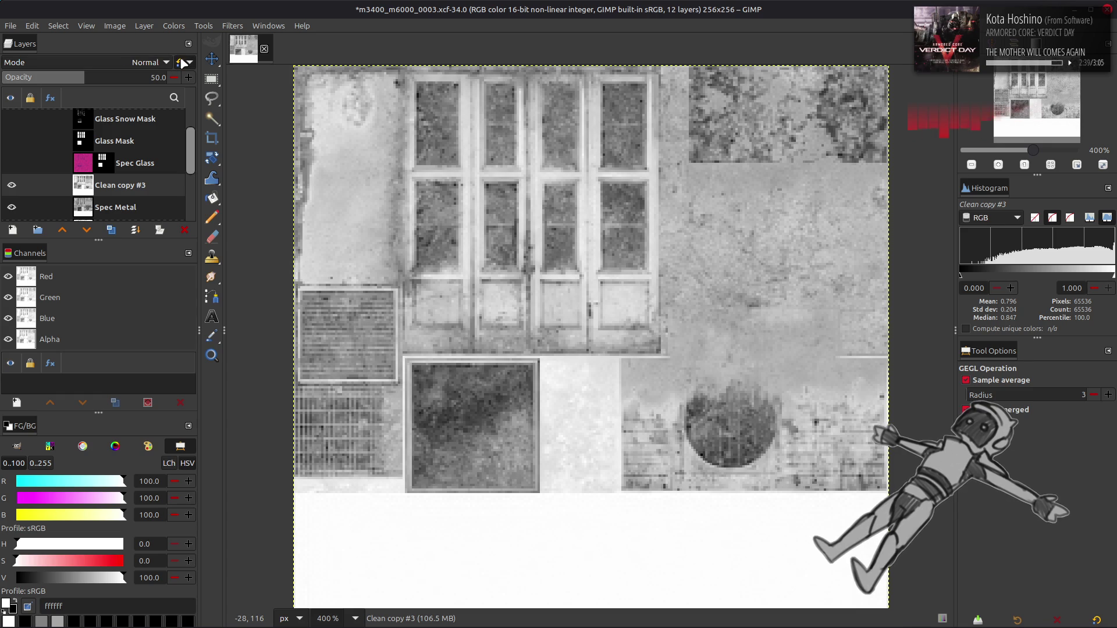
left_click(183, 63)
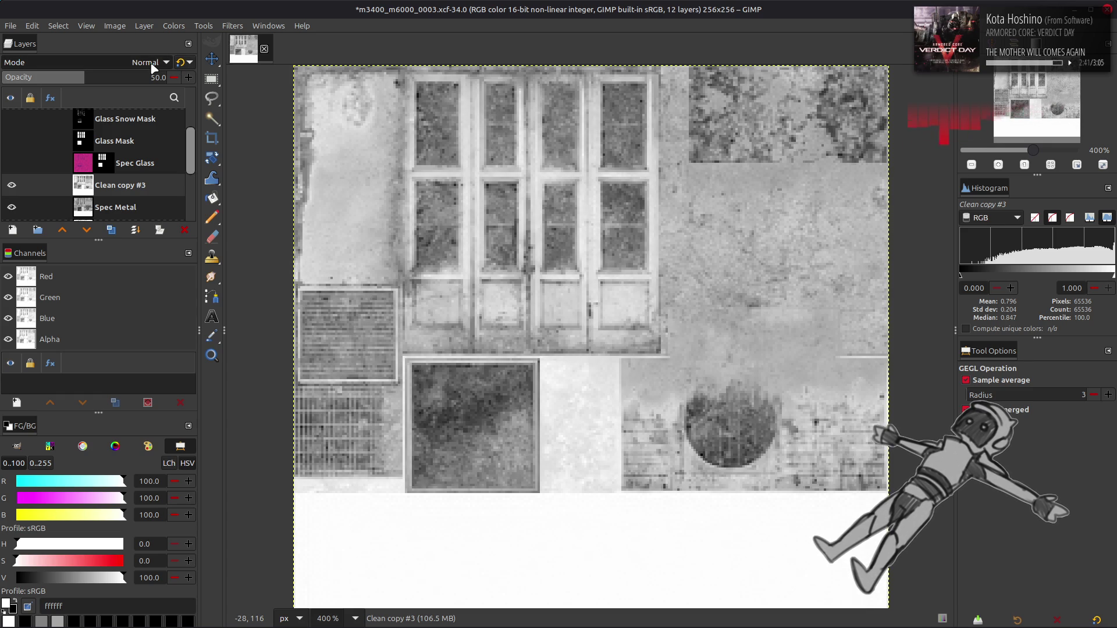
type("100")
left_click(150, 64)
left_click(35, 277)
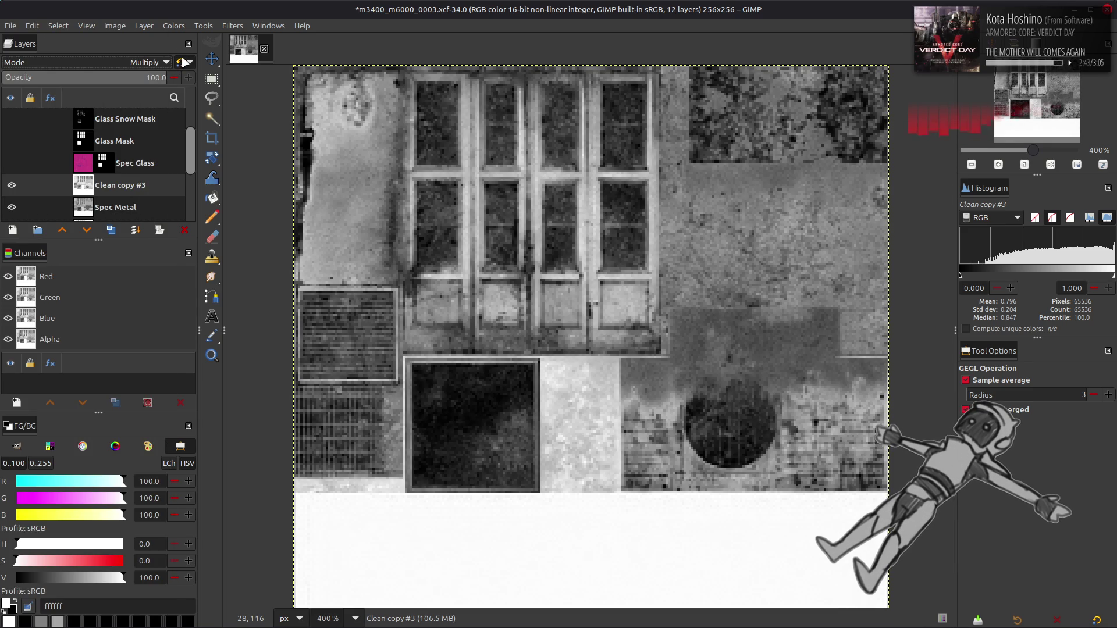
left_click(102, 205)
Duplicate Spec Metal and brighten the copy with Levels gamma 2.00.
left_click(107, 229)
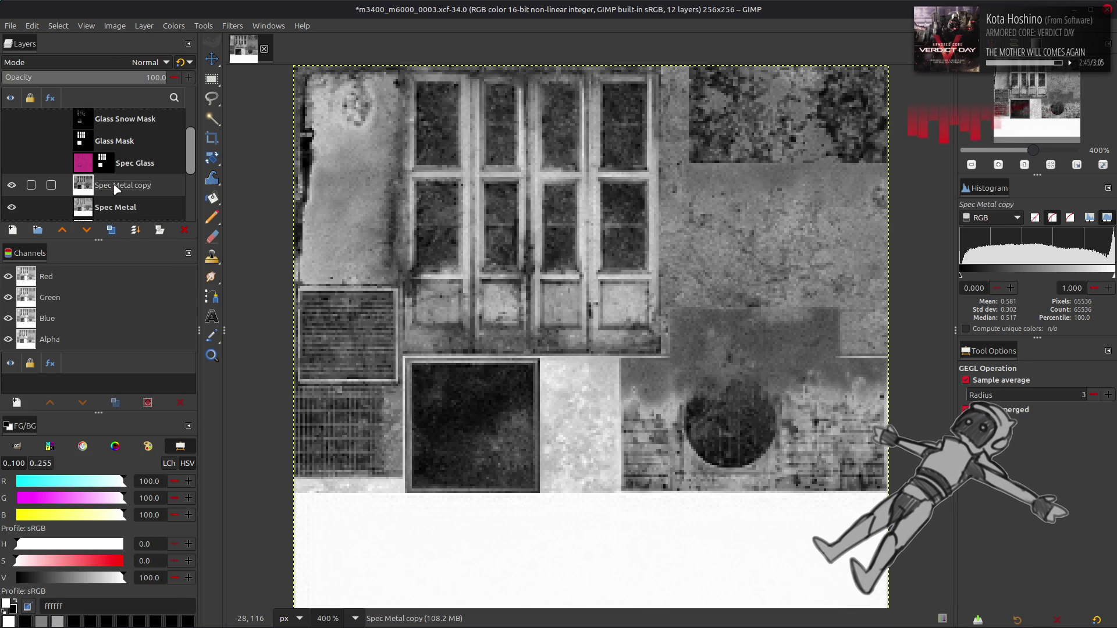
left_click(173, 26)
left_click(186, 154)
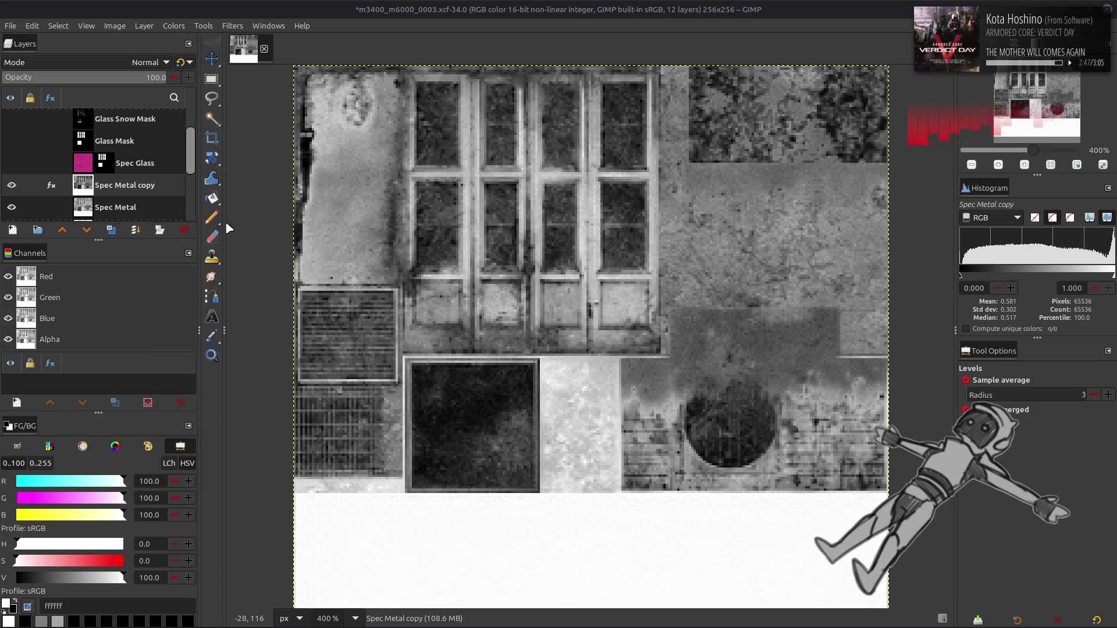
type("2")
key("Return")
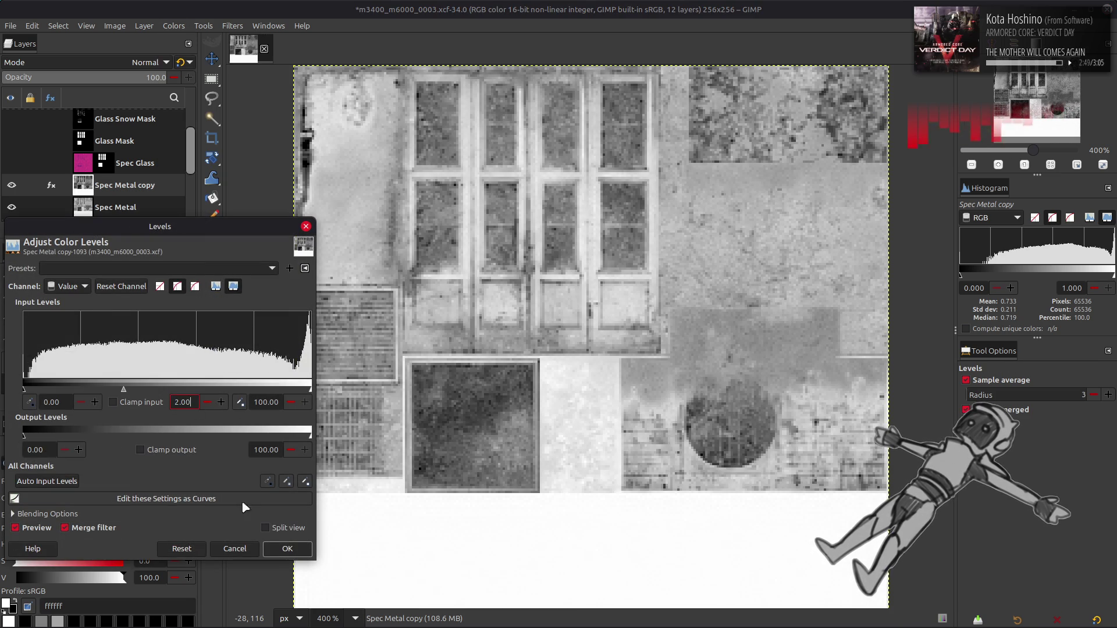
left_click(284, 550)
left_click(10, 186)
Compare the brightened Spec Metal copy on and off, then delete that layer.
left_click(10, 187)
left_click(10, 186)
left_click(10, 186)
left_click(10, 186)
left_click(10, 186)
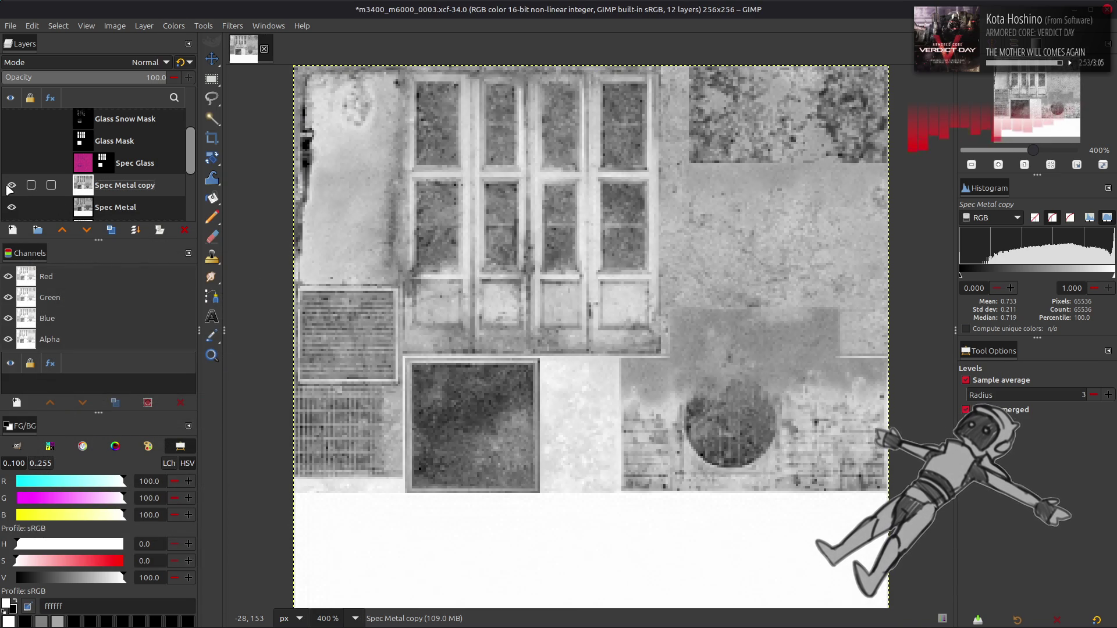
left_click(11, 186)
left_click(11, 186)
left_click(11, 186)
left_click(10, 186)
left_click(11, 186)
left_click(10, 186)
left_click(10, 186)
right_click(131, 184)
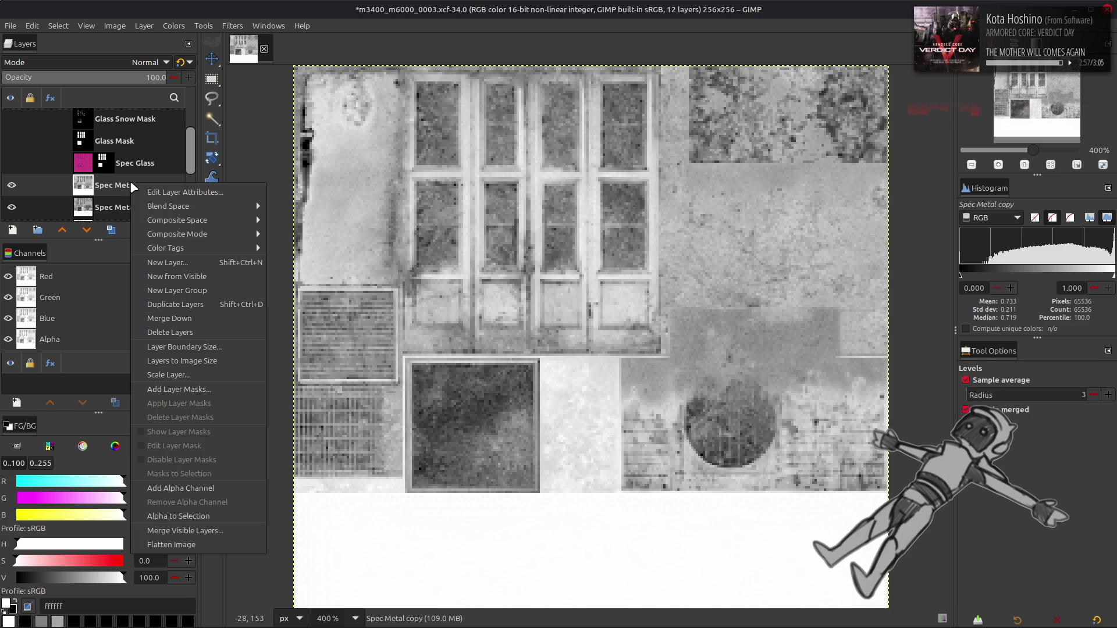
left_click(170, 332)
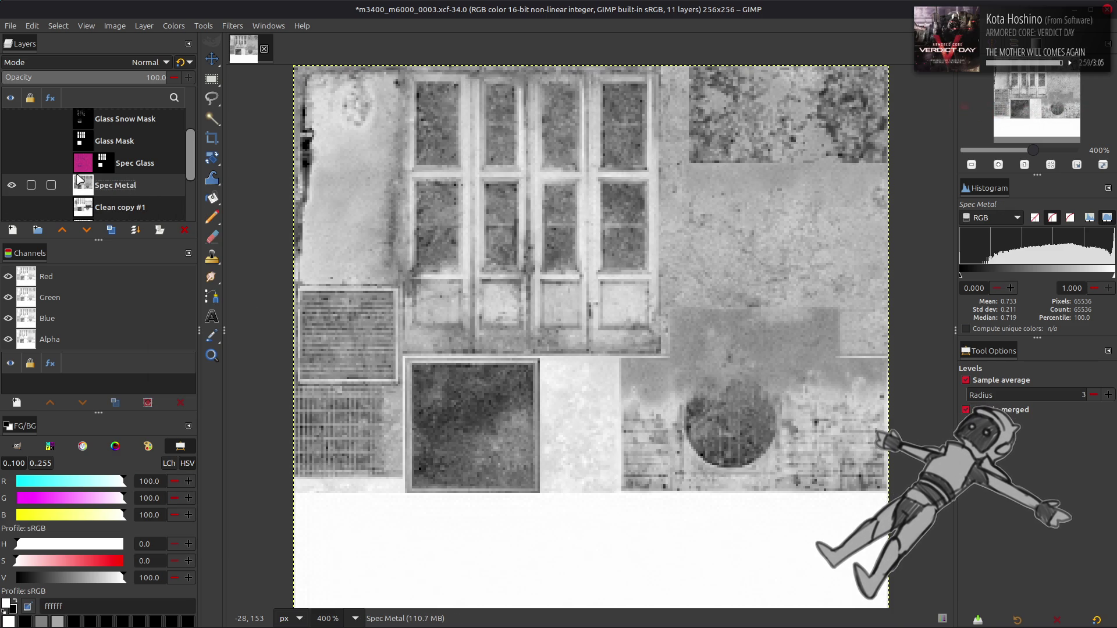
Hide Spec Metal and compare Clean copy against Clean copy #1.
left_click(18, 190)
scroll(17, 187, "down", 3)
left_click(17, 175)
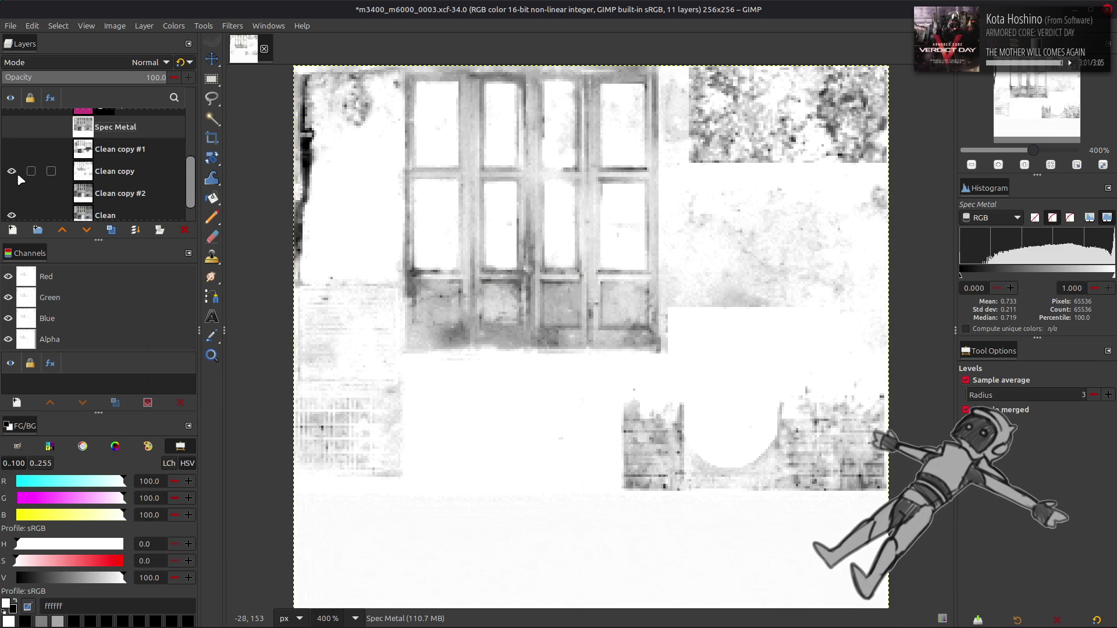
left_click(94, 173)
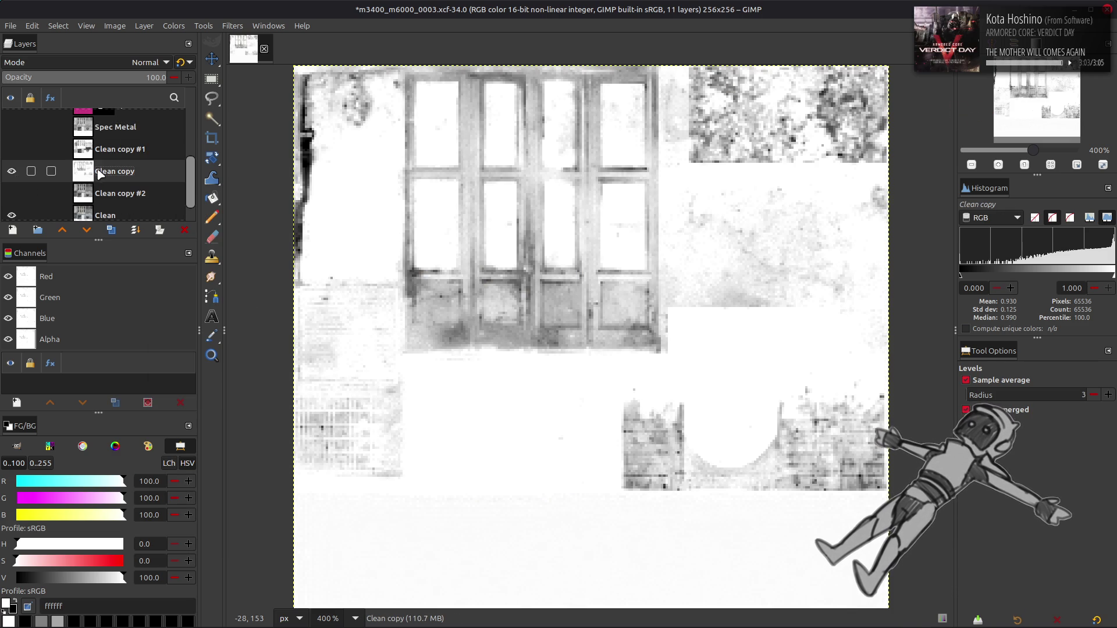
left_click(16, 174)
left_click(17, 149)
left_click(18, 149)
left_click(18, 149)
left_click(17, 149)
scroll(16, 146, "up", 1)
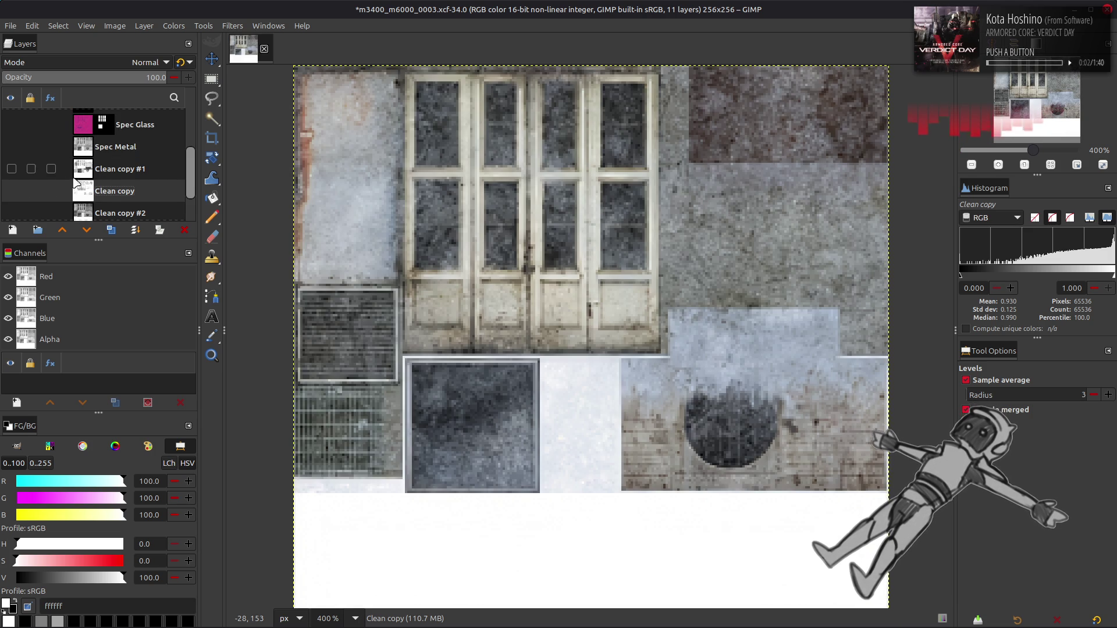
Select and show Clean copy #1, then duplicate it as Clean copy #3.
left_click(85, 170)
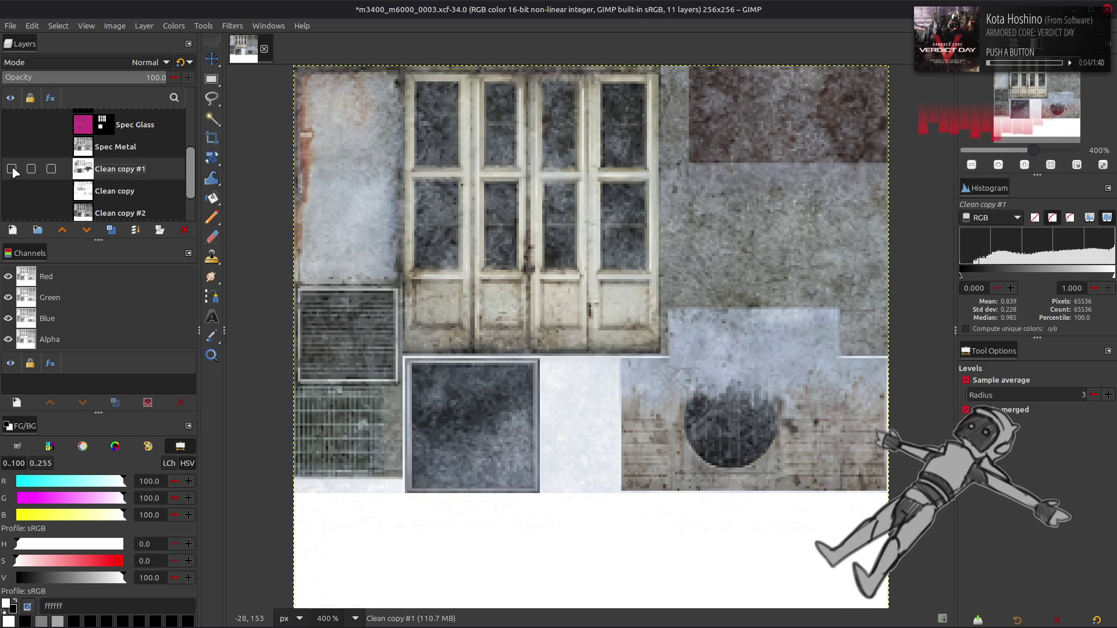
left_click(12, 169)
left_click(109, 231)
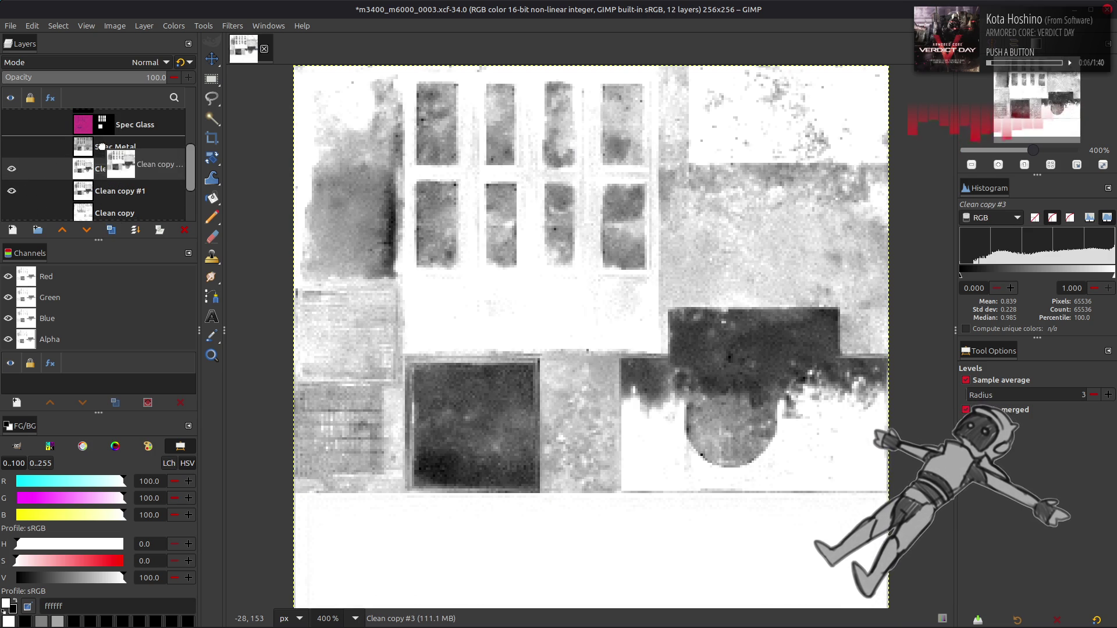
Toggle Clean copy #3 and Spec Metal visibility to compare, leaving Clean copy #3 hidden.
left_click(11, 147)
left_click(12, 147)
left_click(12, 148)
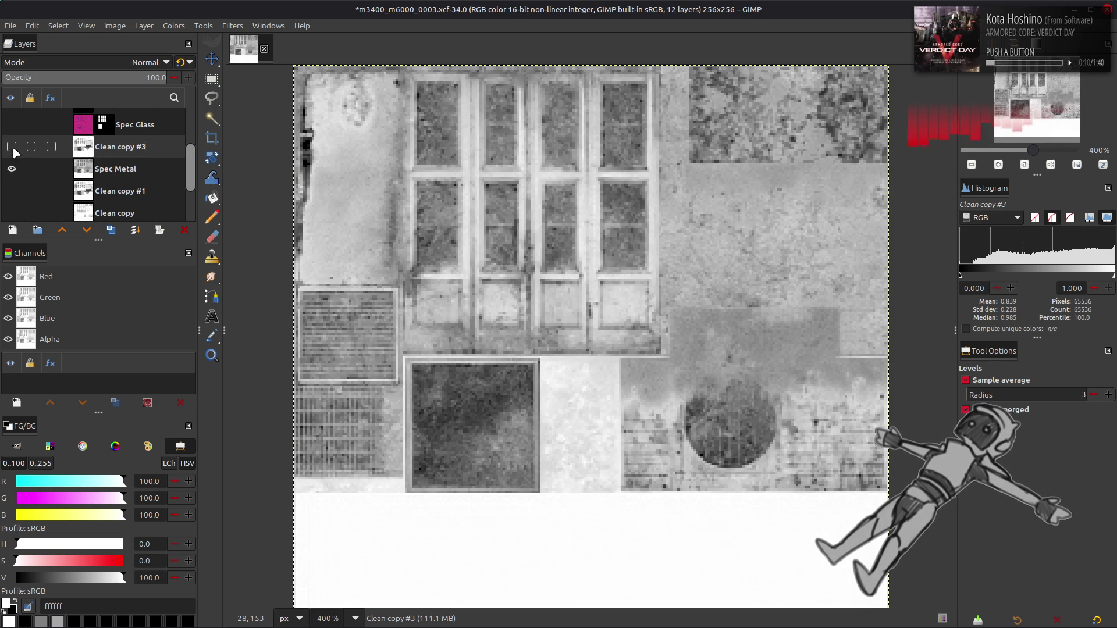
left_click(12, 168)
left_click(11, 169)
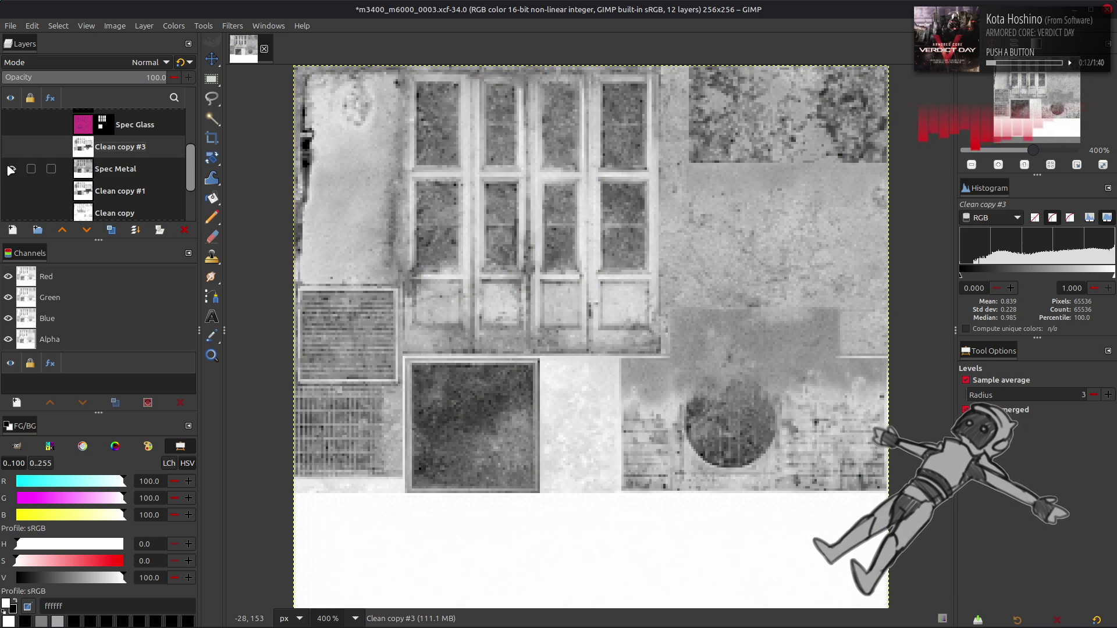
left_click(12, 169)
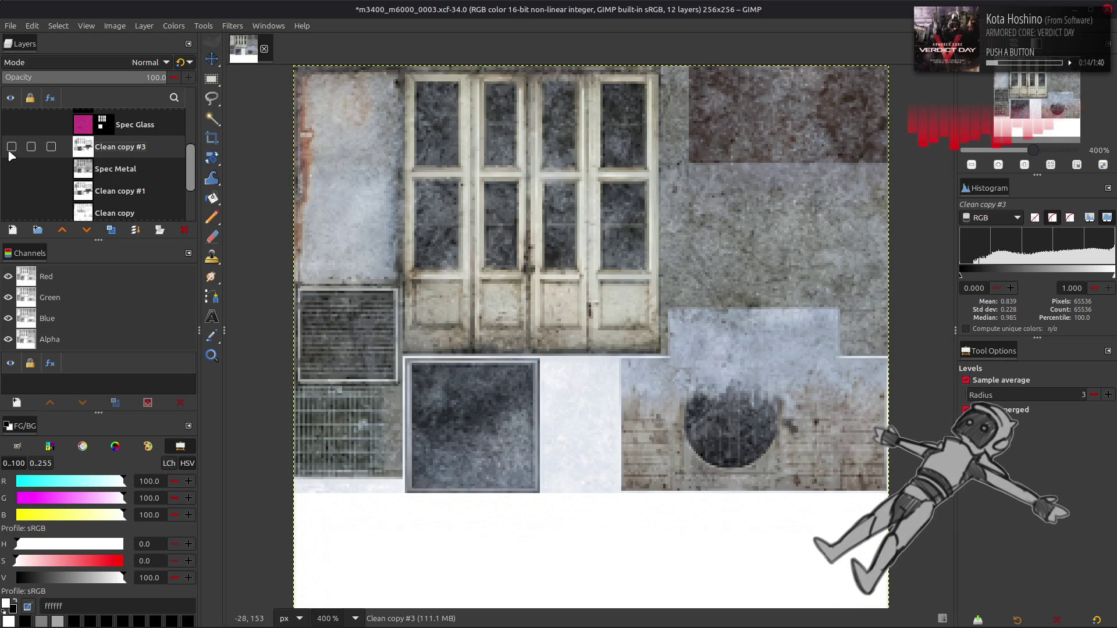
left_click(10, 153)
left_click(10, 152)
scroll(537, 315, "down", 2)
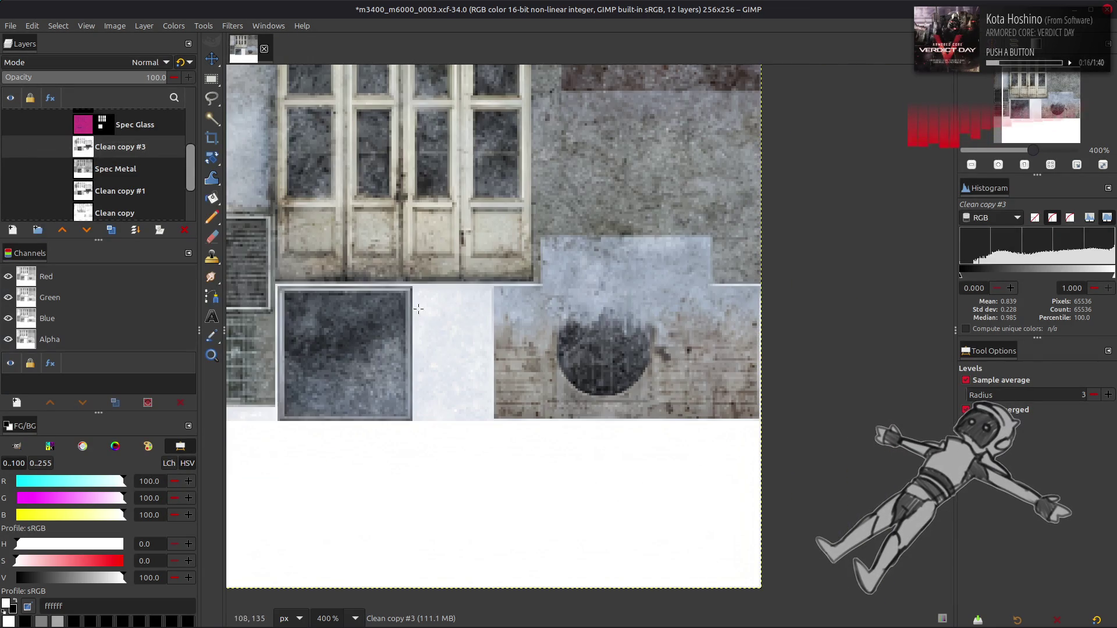
Draw a combined rectangular selection covering the circle area and the pale block above it.
scroll(538, 314, "up", 4)
key("r")
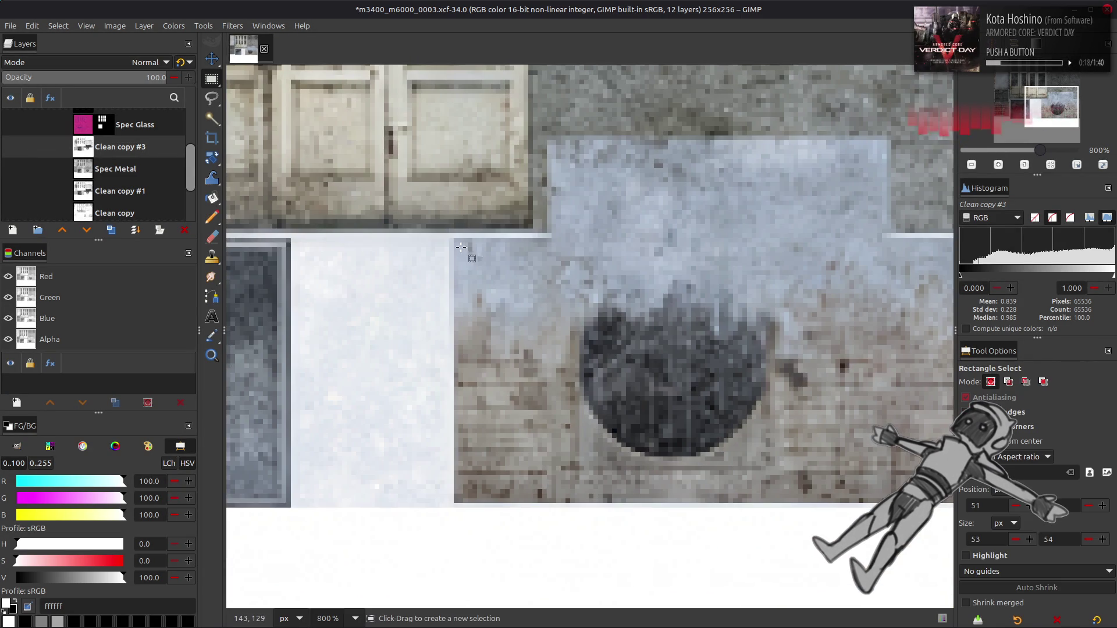
mouse_move(456, 240)
left_mouse_down()
mouse_move(888, 391)
mouse_move(953, 508)
left_mouse_up()
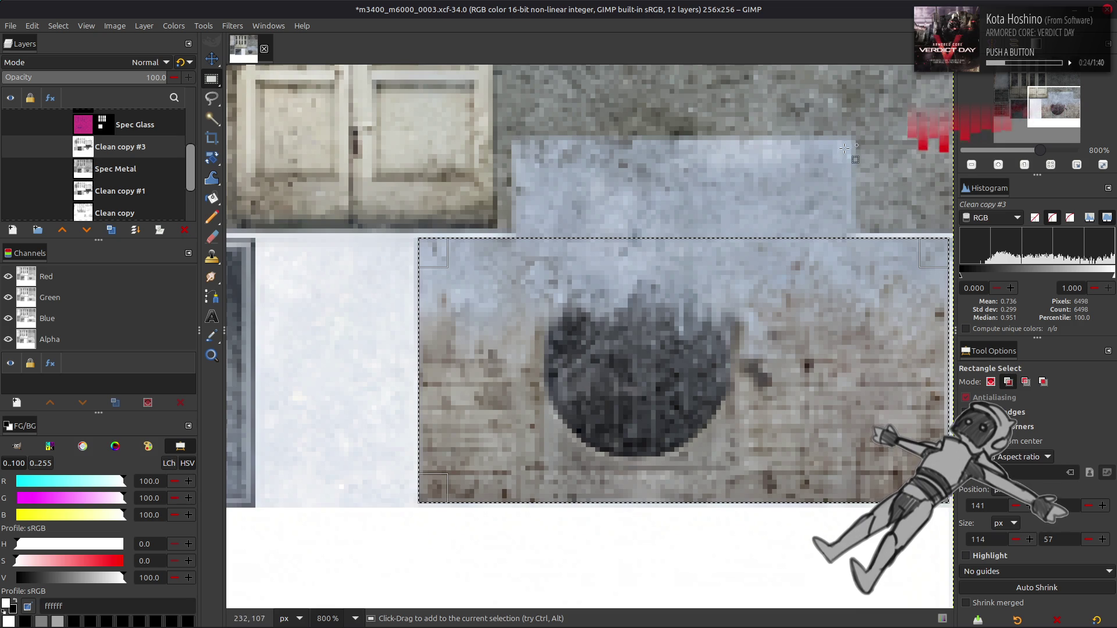
left_click_drag(850, 146, 843, 153)
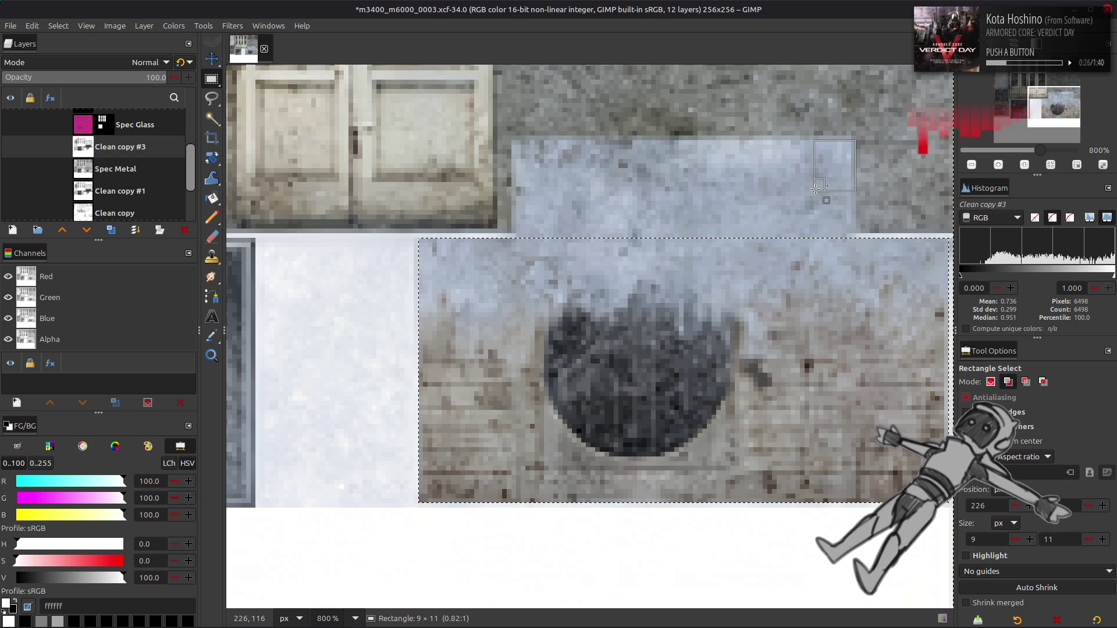
left_click_drag(810, 191, 512, 247)
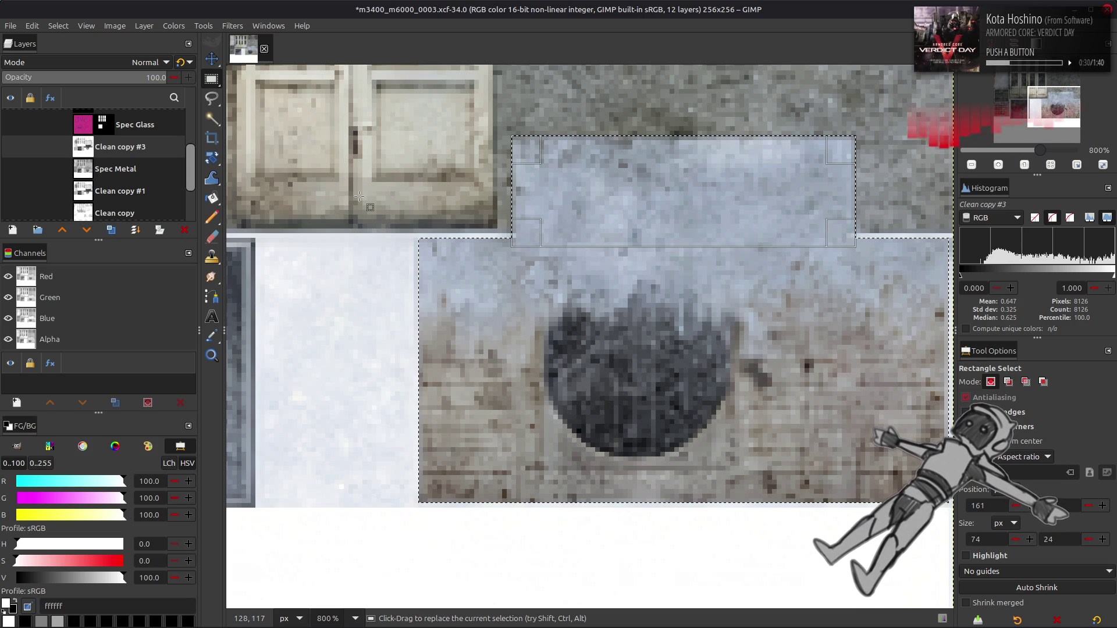
key("Return")
Show Spec Metal, invert the selection, and use Levels to turn everything outside white.
left_click(12, 169)
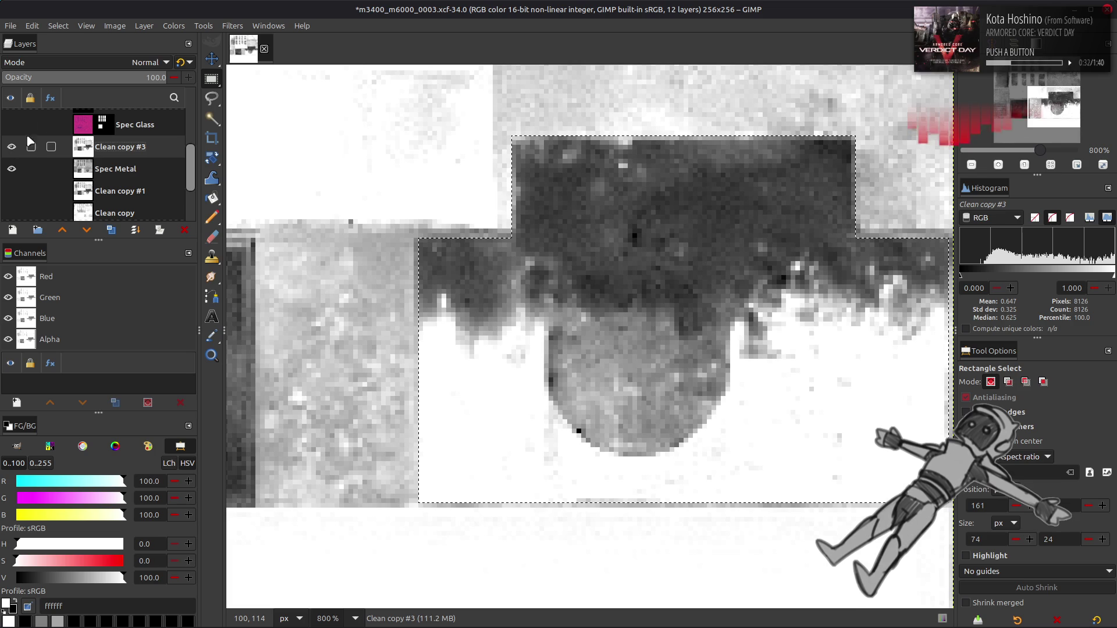
left_click(73, 26)
left_click(88, 65)
left_click(173, 26)
left_click(205, 158)
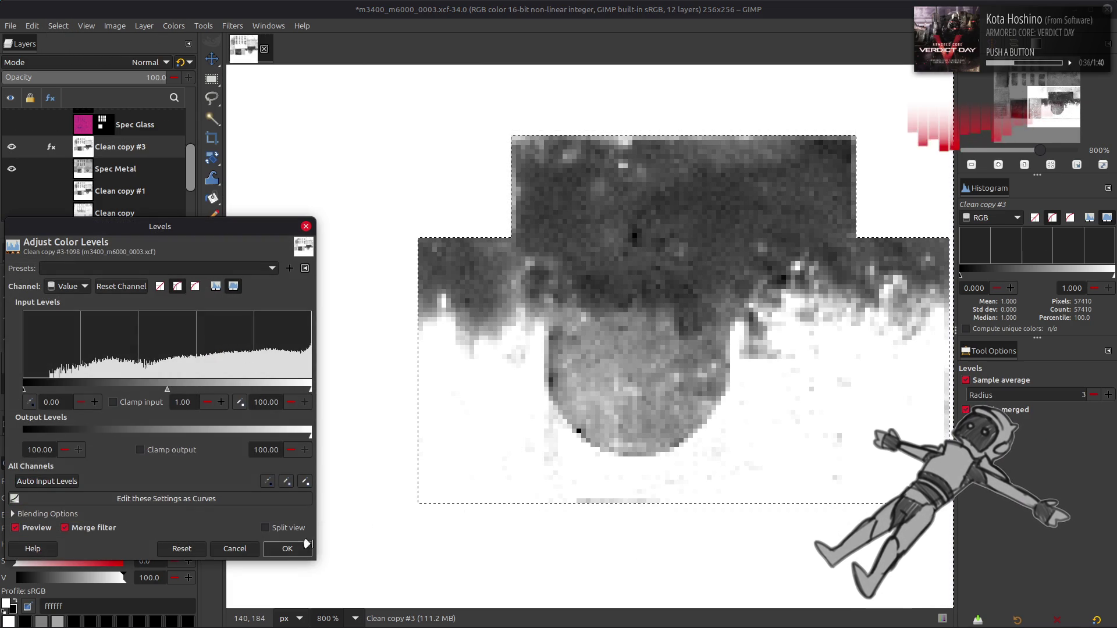
left_click(287, 549)
Set Clean copy #3 to Multiply blending and remove the selection.
left_click(150, 62)
left_click(67, 277)
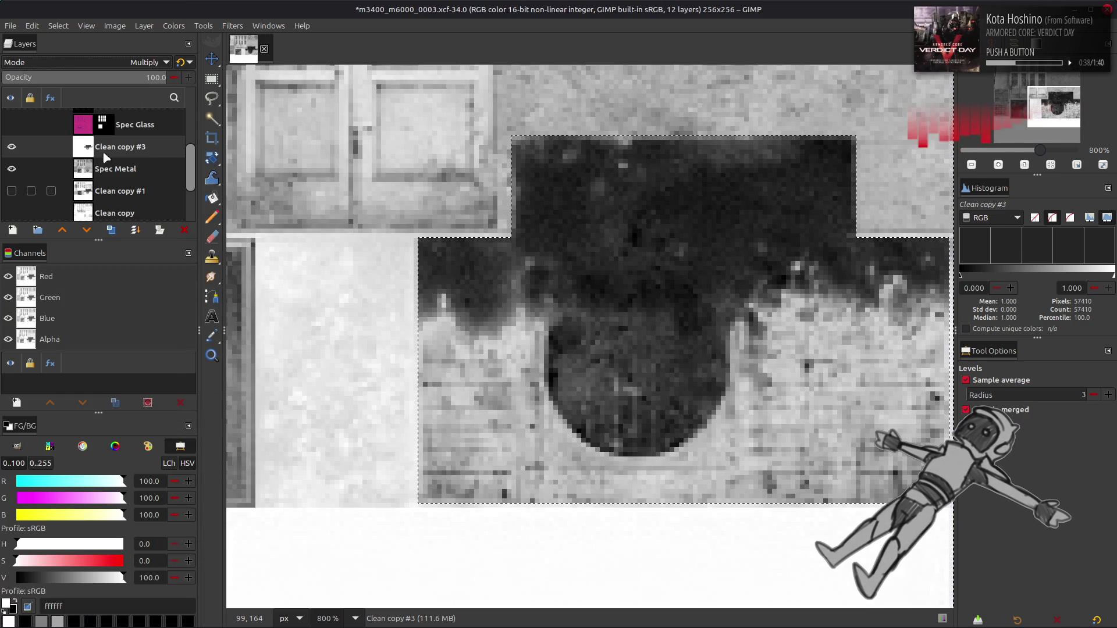
left_click(62, 25)
left_click(64, 56)
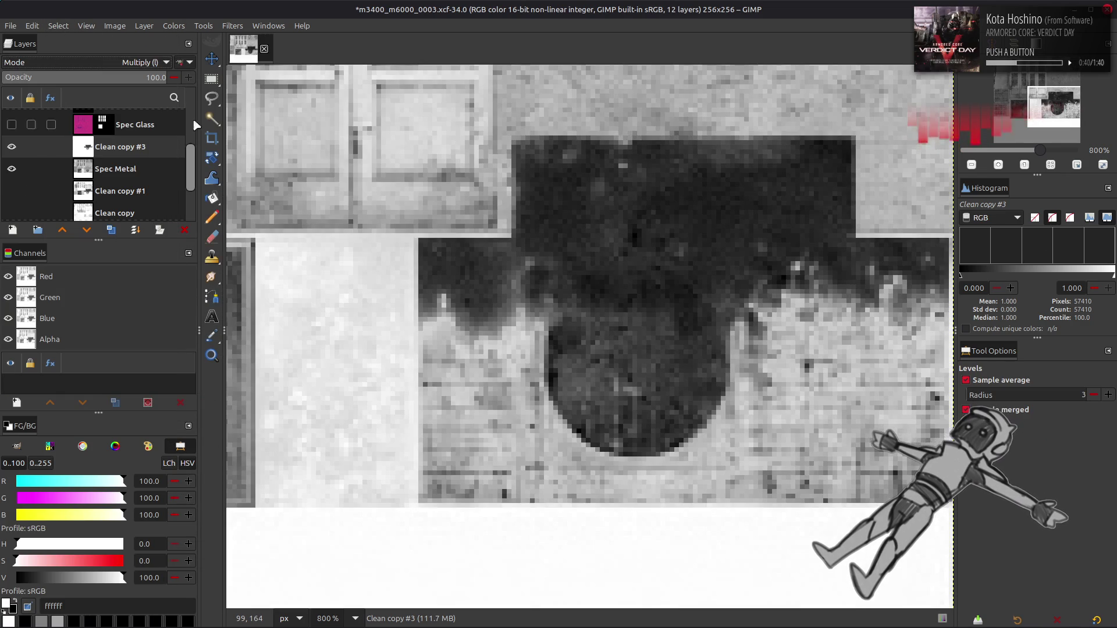
scroll(471, 259, "down", 3)
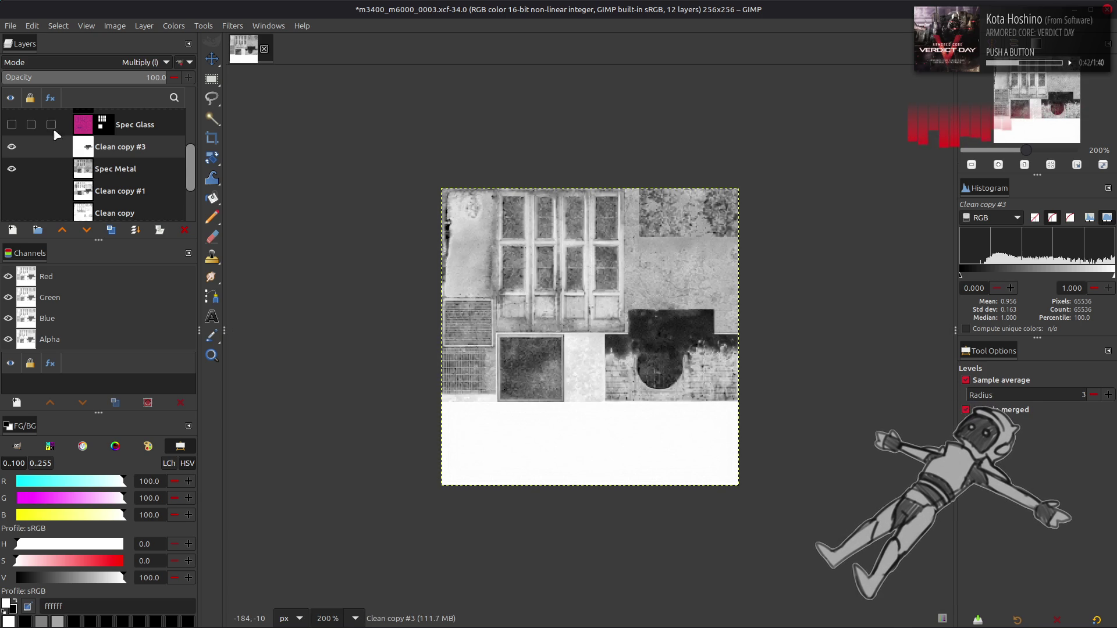
Toggle Clean copy #3 and Spec Metal visibility to compare against the colour texture.
left_click(11, 147)
left_click(11, 168)
left_click(12, 168)
left_click(12, 168)
left_click(11, 168)
left_click(11, 168)
left_click(11, 168)
left_click(12, 169)
left_click(11, 168)
left_click(9, 146)
left_click(11, 147)
left_click(12, 146)
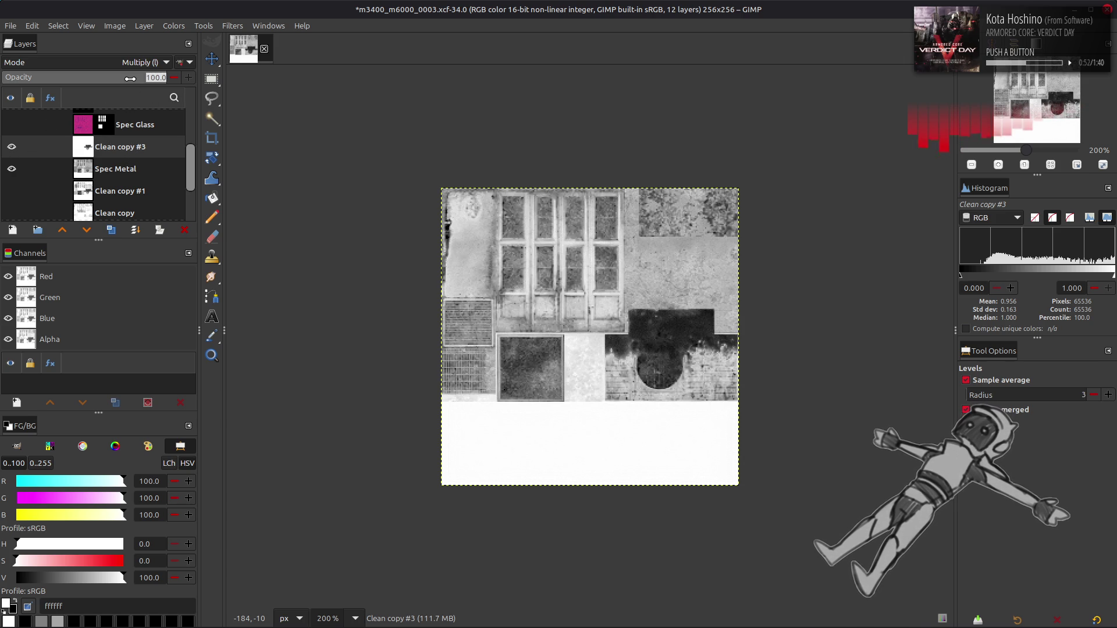
Try Clean copy #3 at 50 and then 75 opacity, then delete the layer.
type("50")
key("Return")
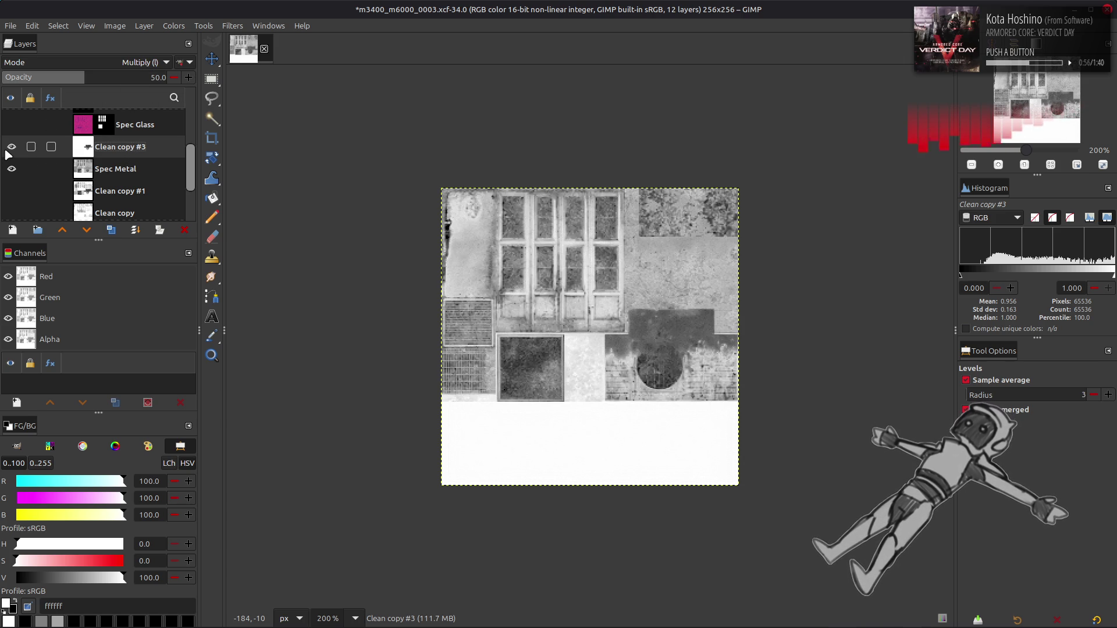
left_click(7, 151)
left_click(7, 151)
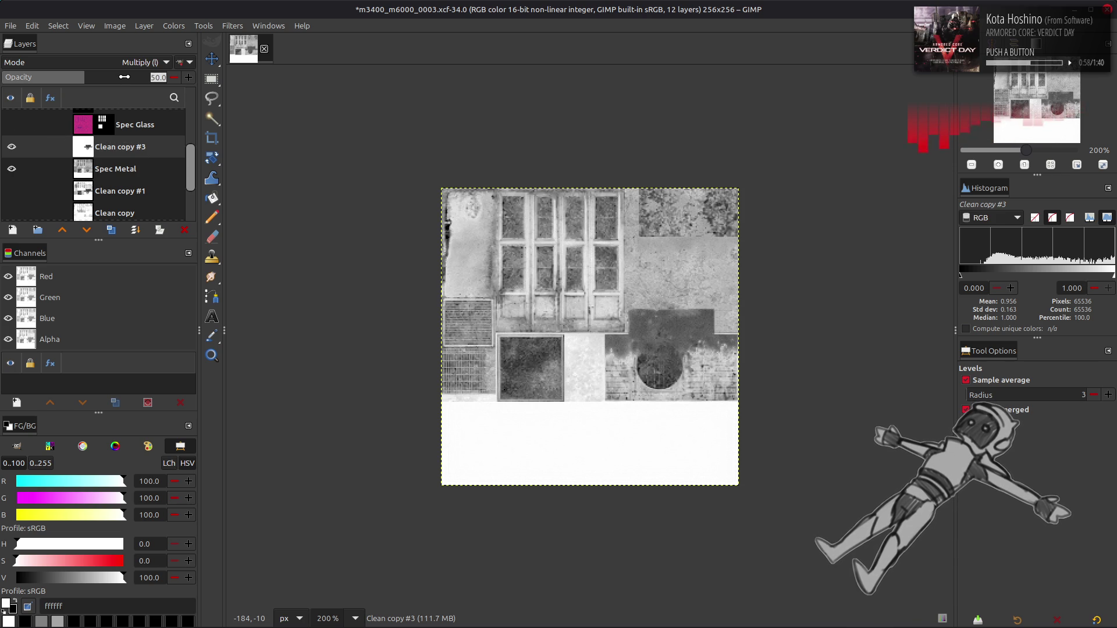
type("75")
key("Return")
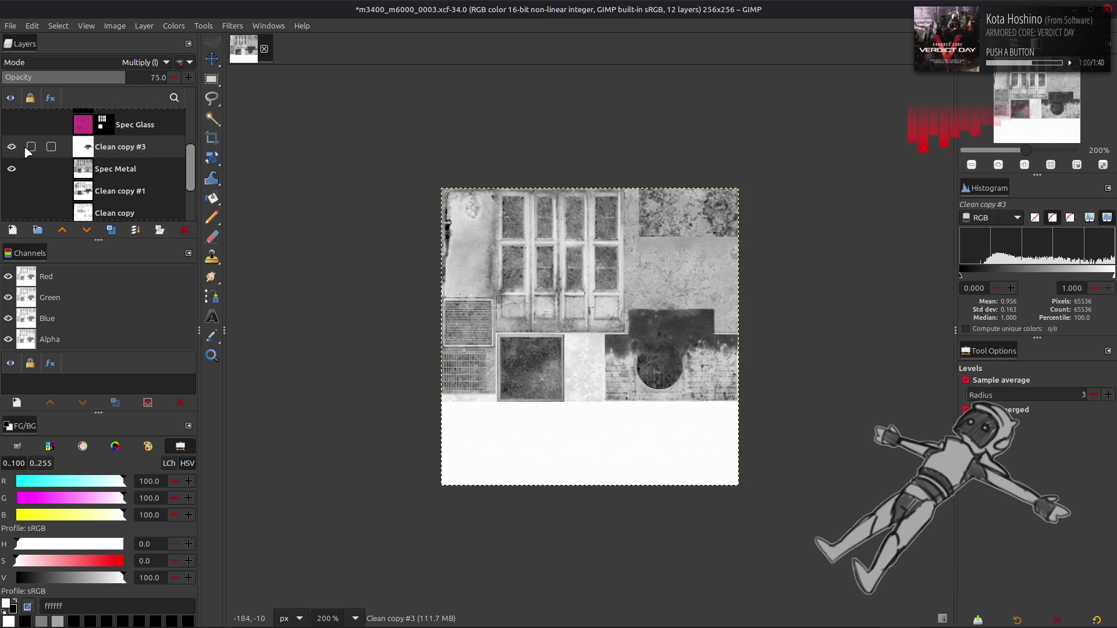
left_click(11, 147)
left_click(11, 147)
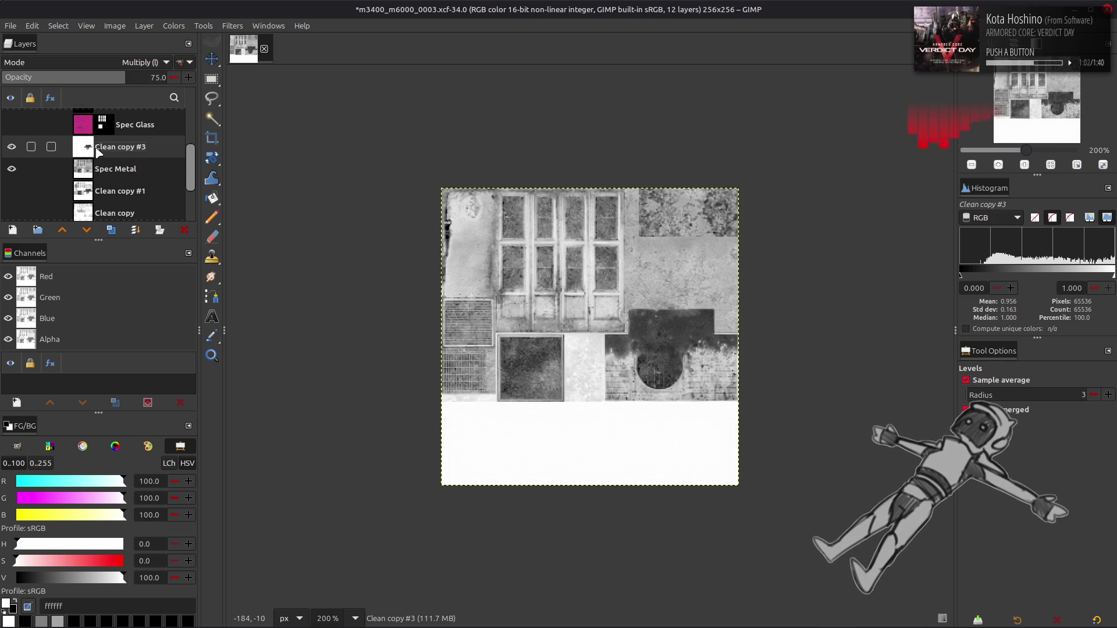
key("Delete")
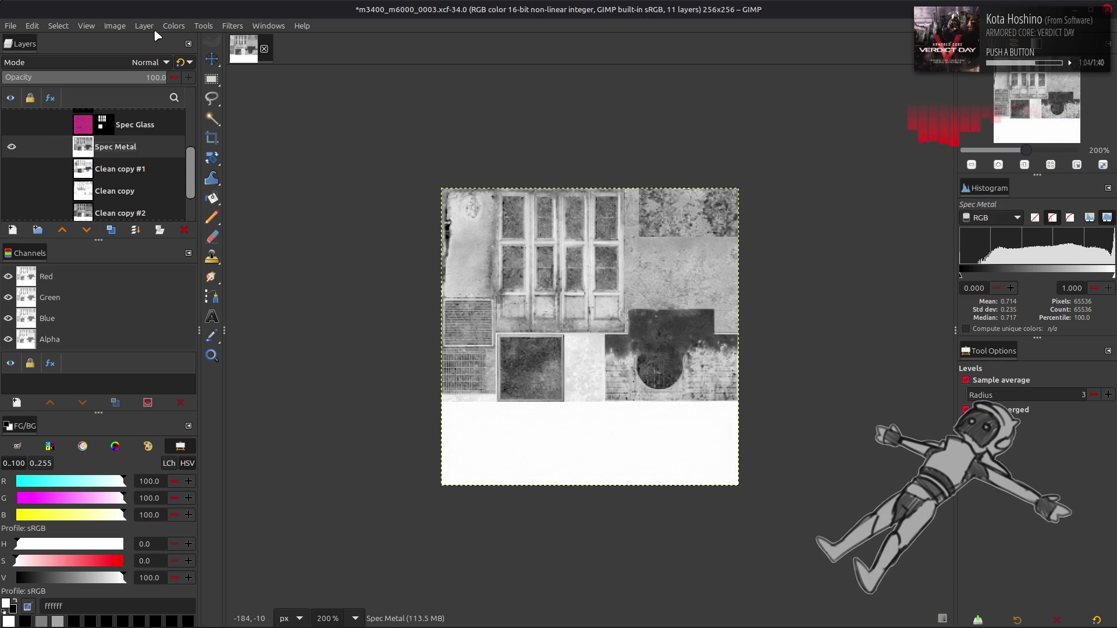
left_click(169, 28)
Apply Stretch Contrast to the Spec Metal layer.
mouse_move(232, 227)
left_click(317, 252)
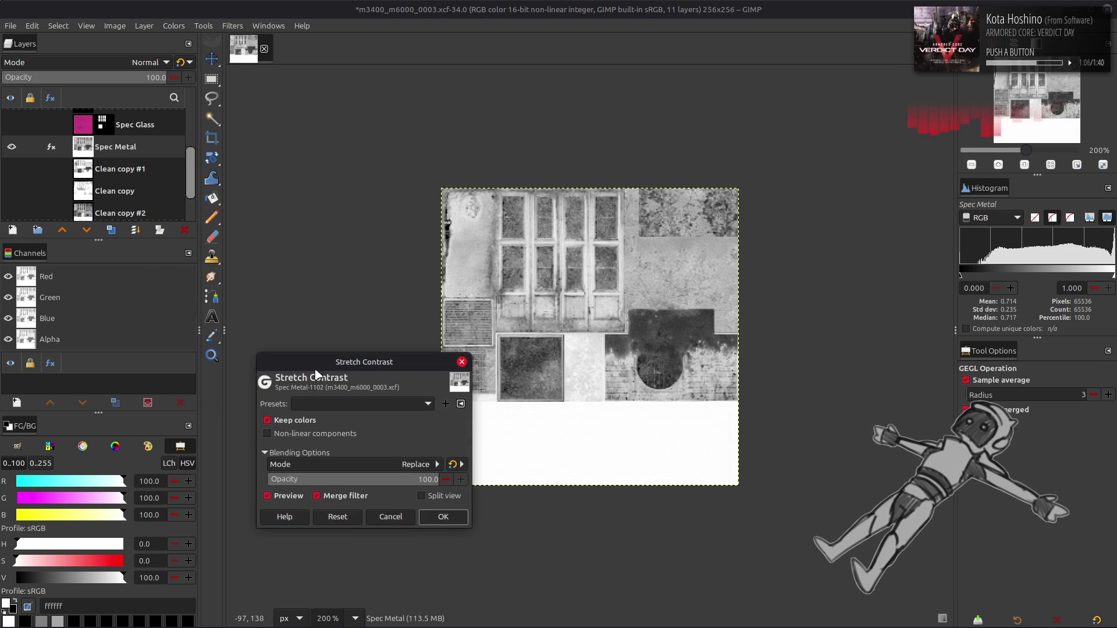
left_click(433, 518)
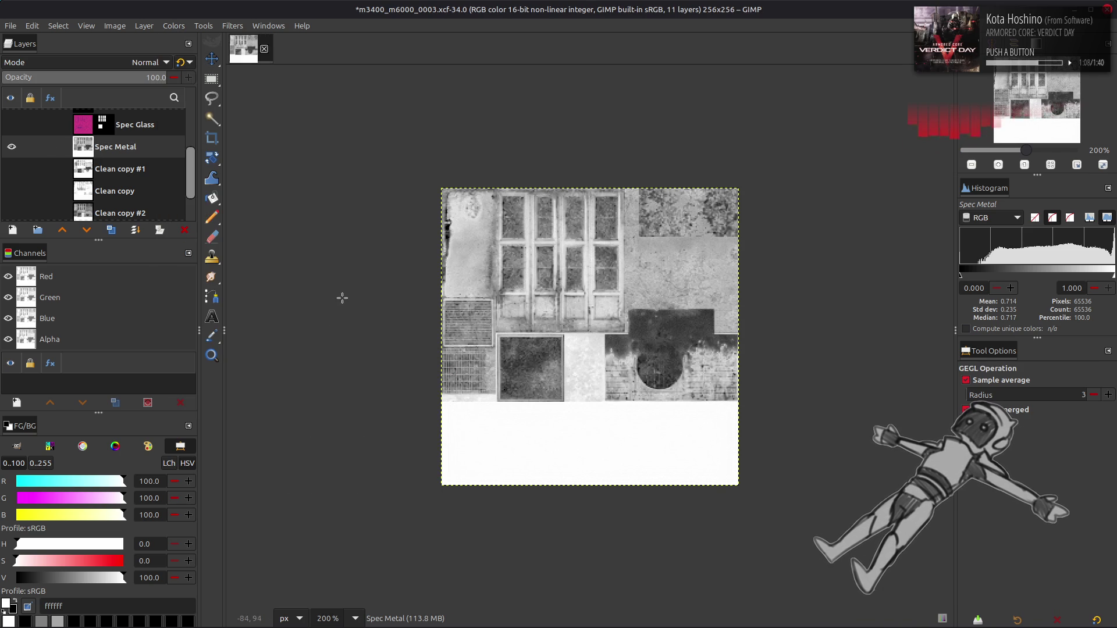
Duplicate the Clip layer above Spec Metal, set it to Multiply, and merge it down.
key("m")
scroll(95, 175, "up", 3)
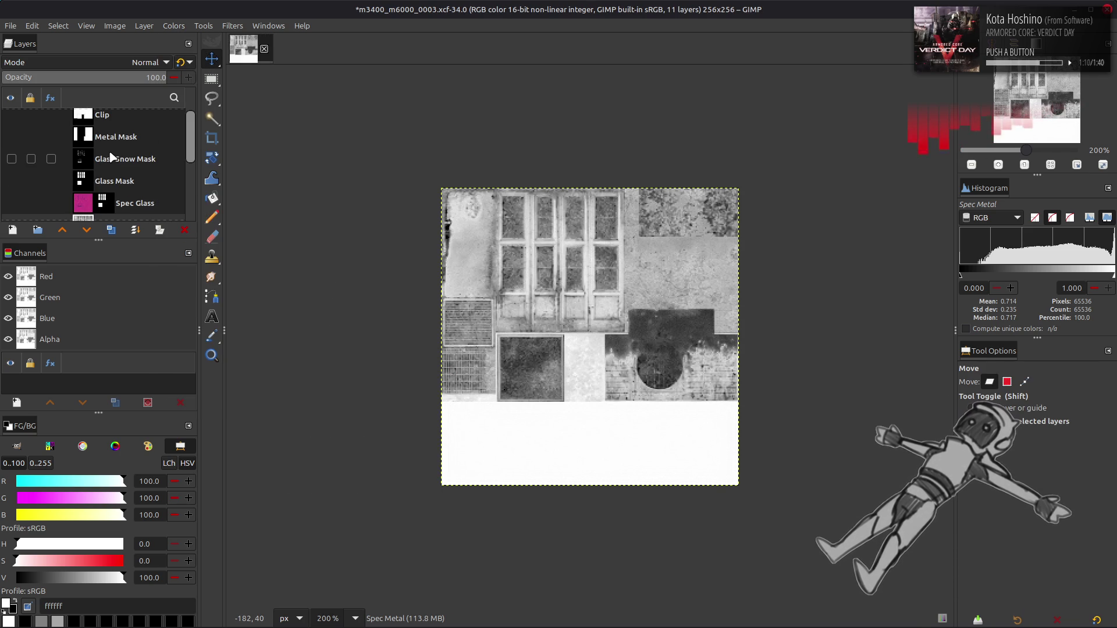
scroll(112, 157, "up", 1)
left_click(112, 230)
mouse_move(113, 119)
left_mouse_down()
mouse_move(119, 219)
mouse_move(12, 143)
left_mouse_up()
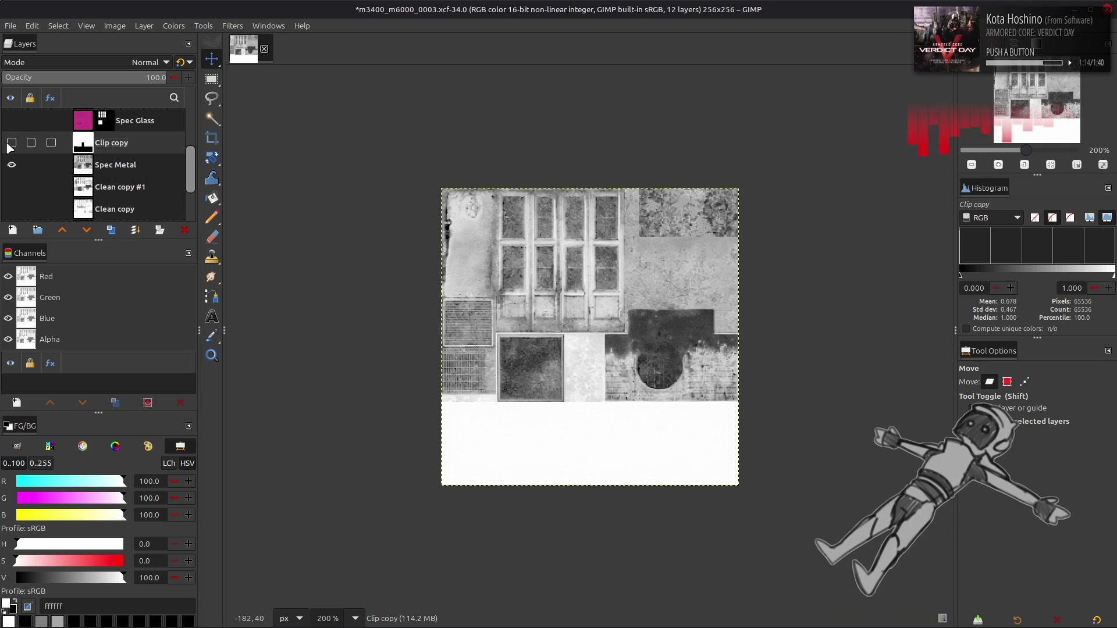
left_click(11, 142)
left_click(92, 65)
left_click(99, 268)
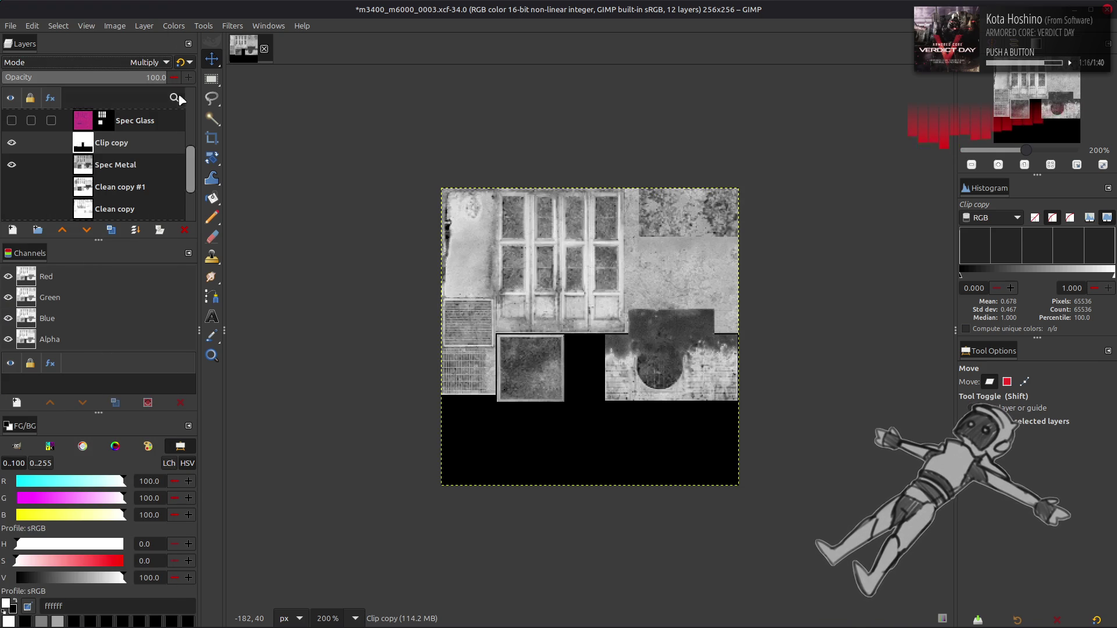
key("ctrl+m")
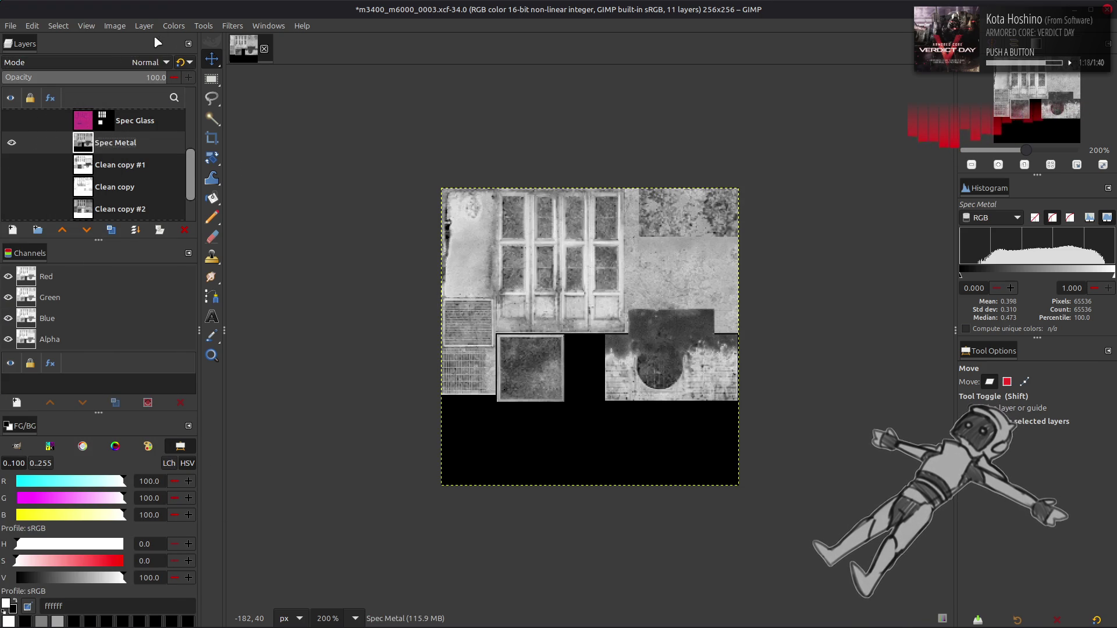
Stretch Spec Metal's contrast again and save the image.
left_click(167, 26)
mouse_move(212, 224)
left_click(315, 252)
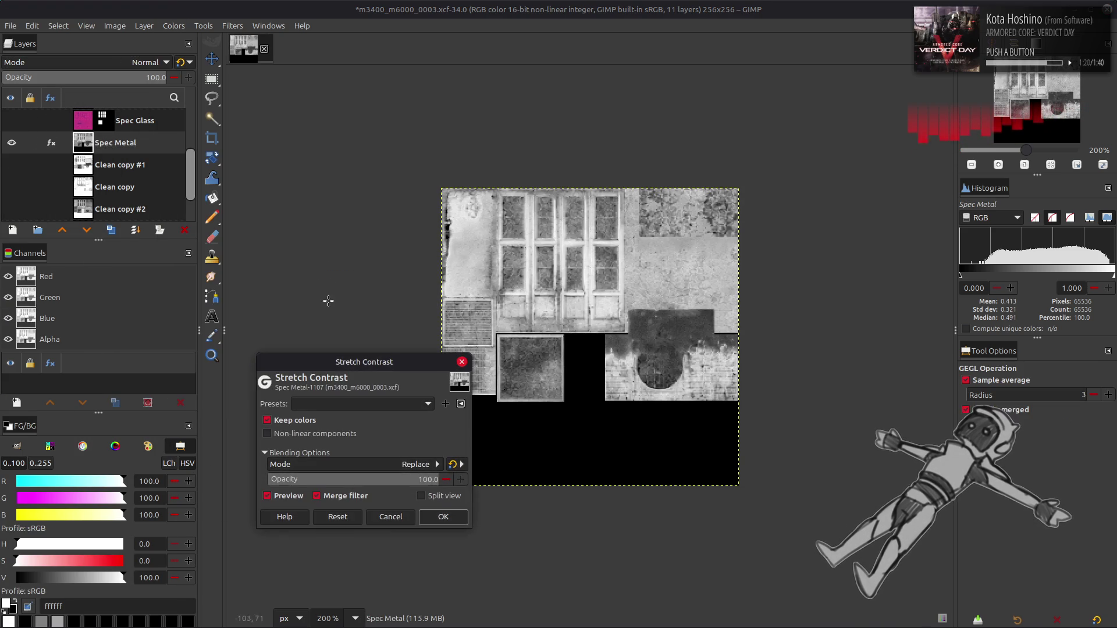
left_click(444, 516)
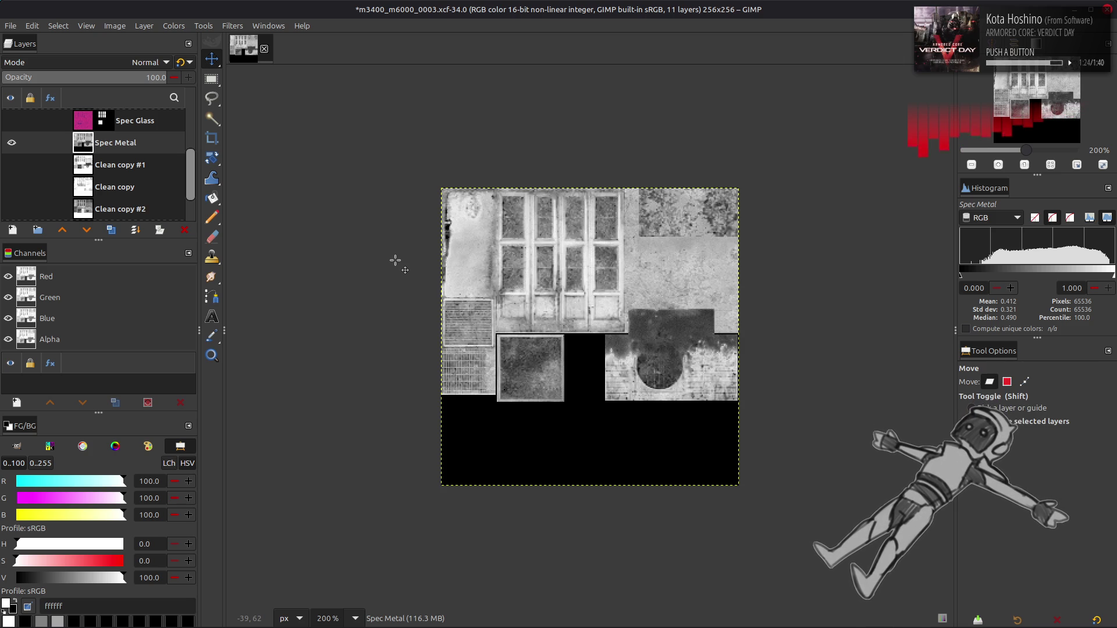
key("ctrl+s")
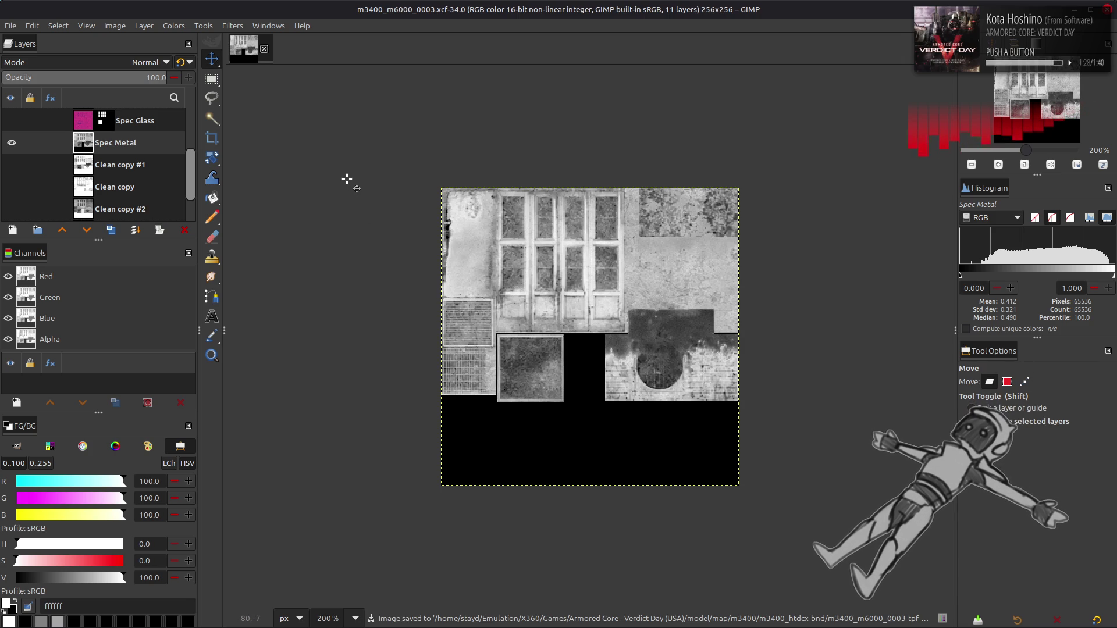
Open Curves on Spec Metal with the last-used preset.
key("o")
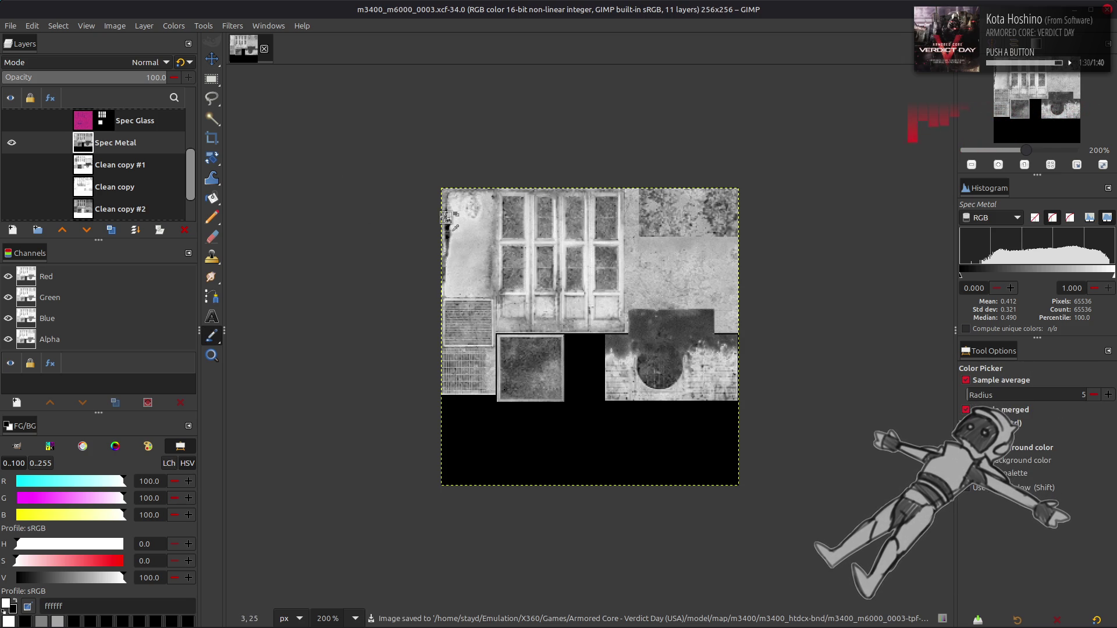
key("m")
left_click(174, 26)
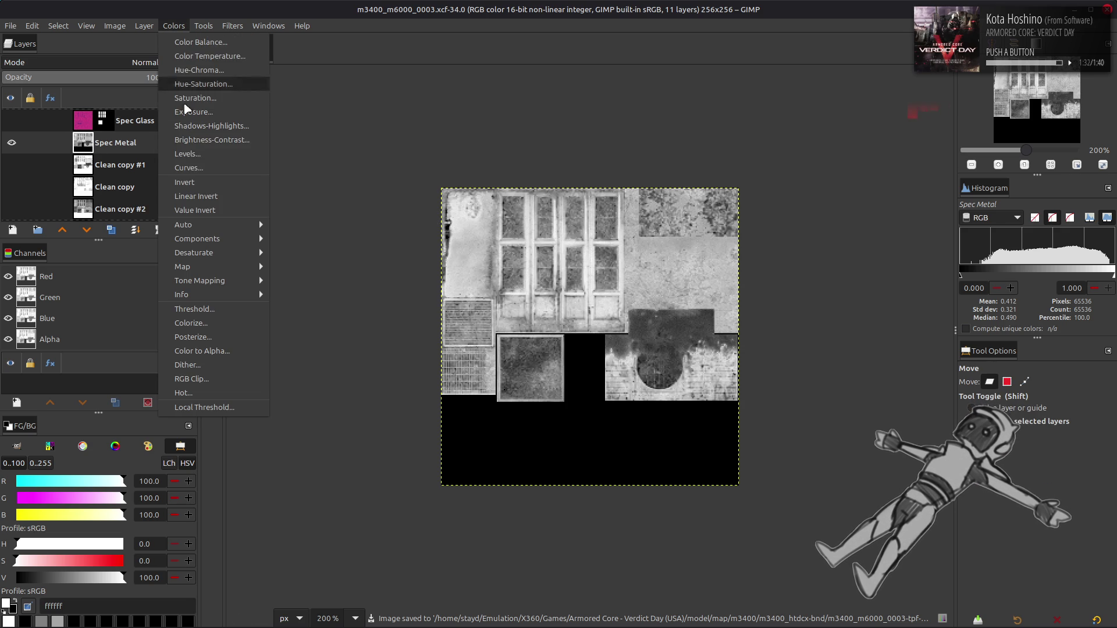
left_click(186, 197)
scroll(159, 129, "down", 1)
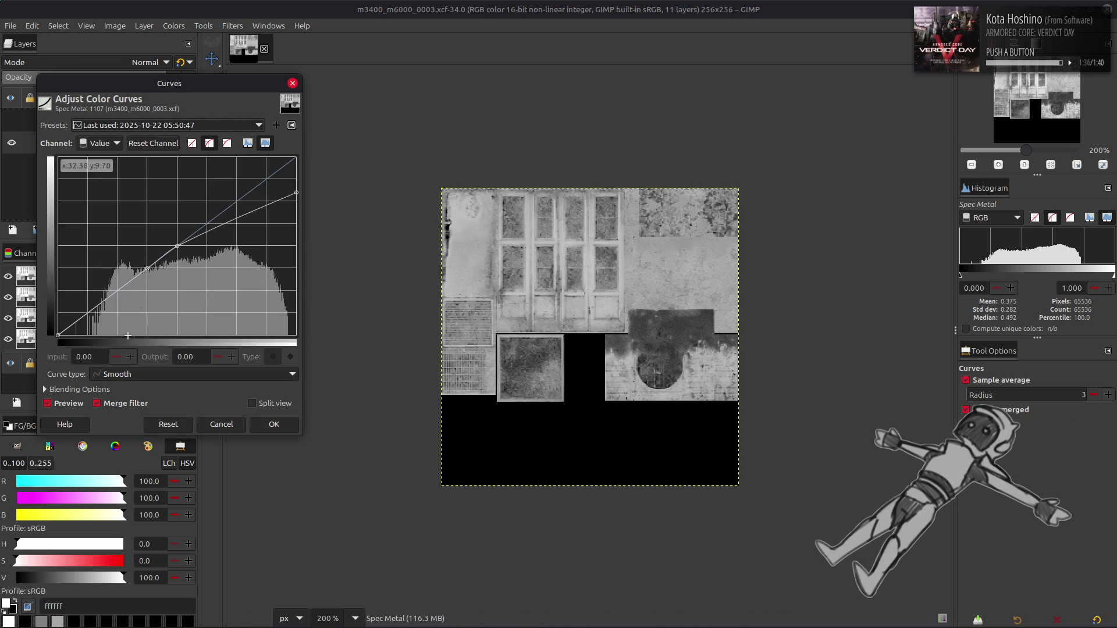
scroll(150, 126, "down", 1)
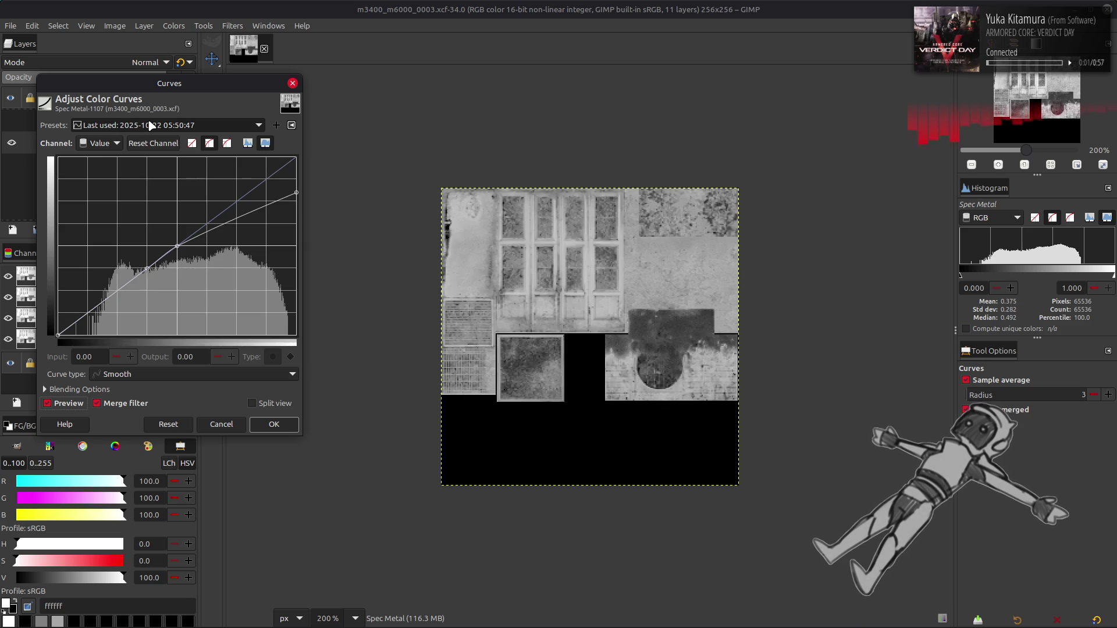
Toggle the Curves preview to compare before and after, then apply the curve.
left_click(74, 406)
left_click(74, 404)
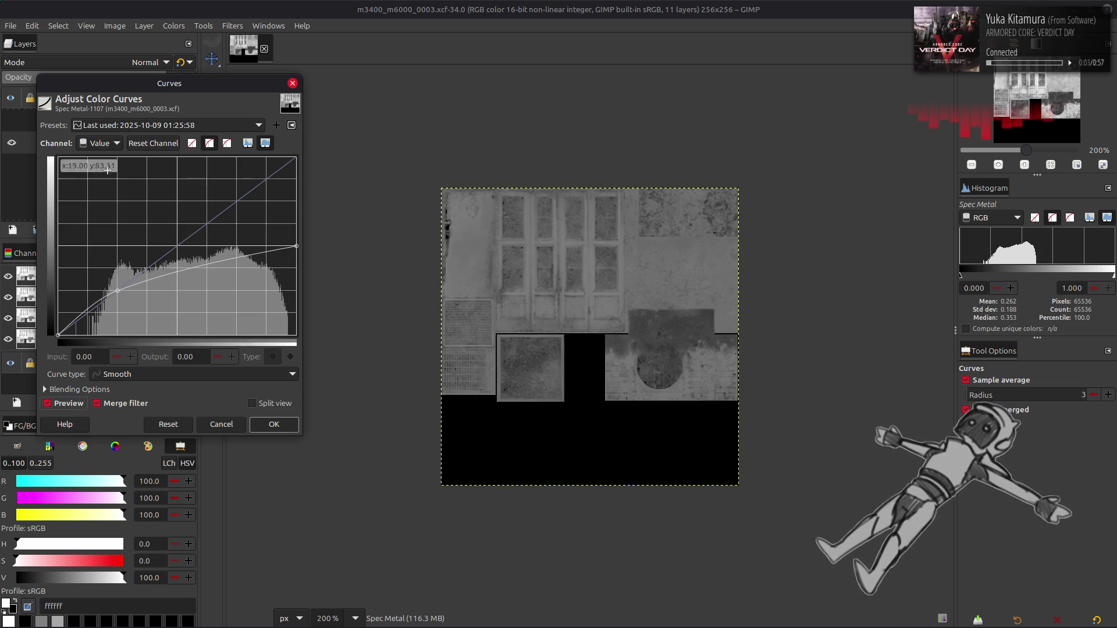
scroll(147, 125, "up", 1)
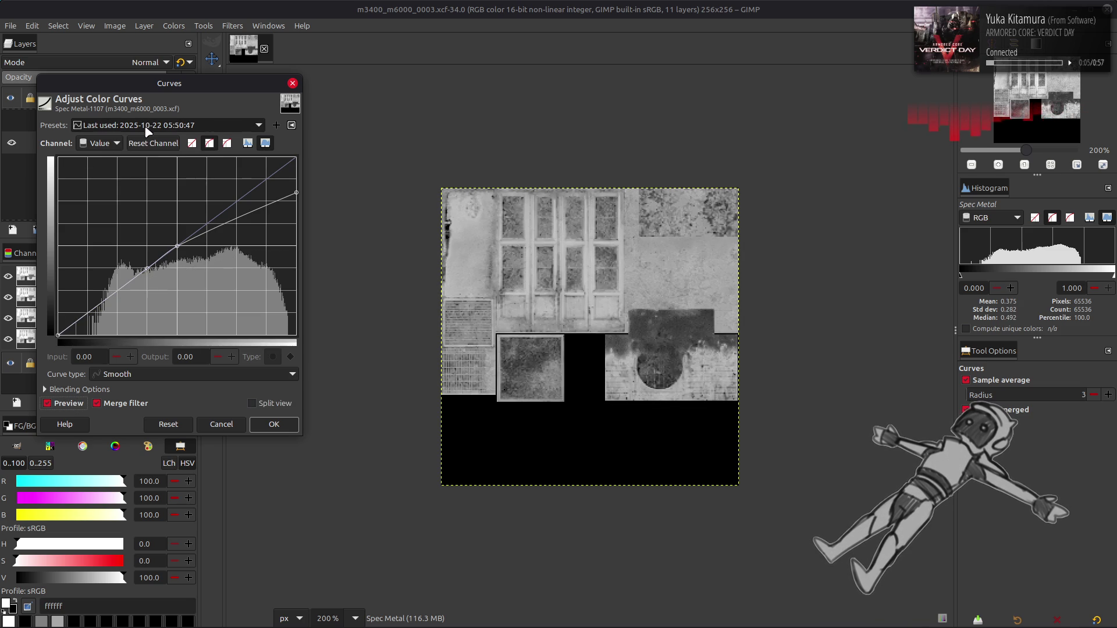
left_click(69, 405)
left_click(69, 404)
left_click(69, 404)
left_click(68, 404)
left_click(69, 405)
left_click(69, 404)
left_click(277, 428)
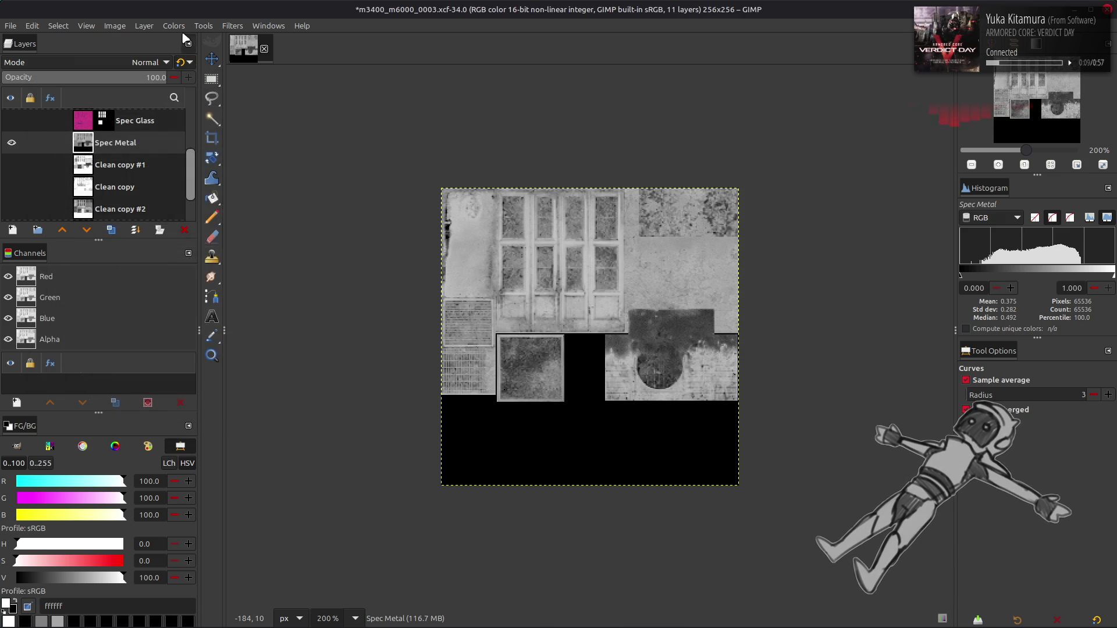
Stretch Spec Metal's contrast with the Non-linear components option.
left_click(174, 26)
mouse_move(239, 203)
left_click(318, 252)
left_click(291, 434)
left_click(444, 517)
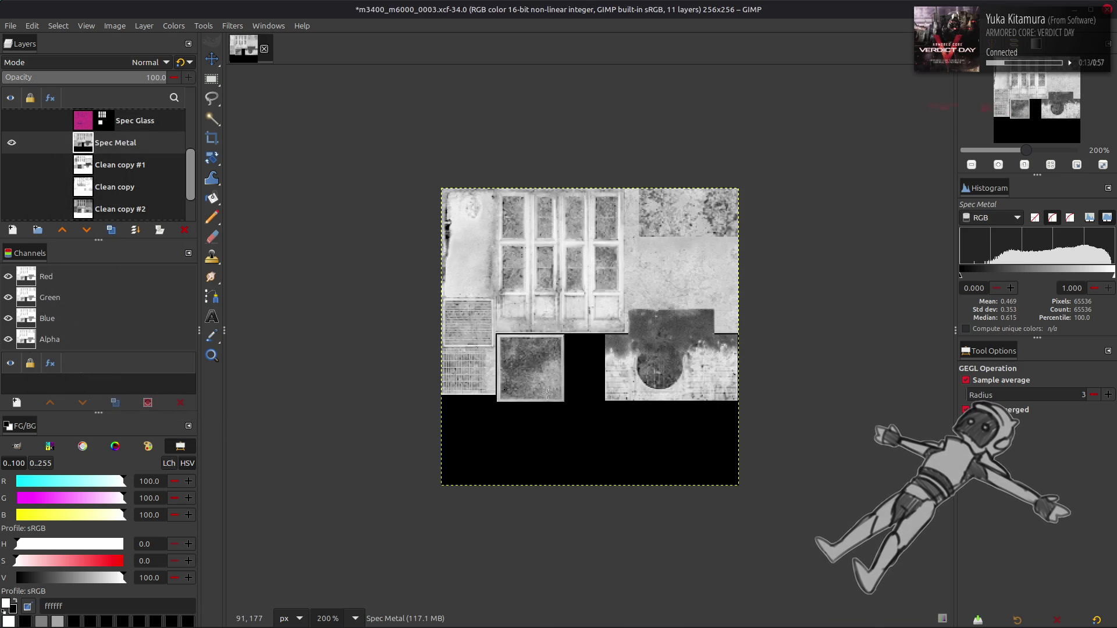
Zoom in, save the image, and switch to the Imperfection Maps folder window.
key("3")
key("ctrl+s")
key("alt+Tab")
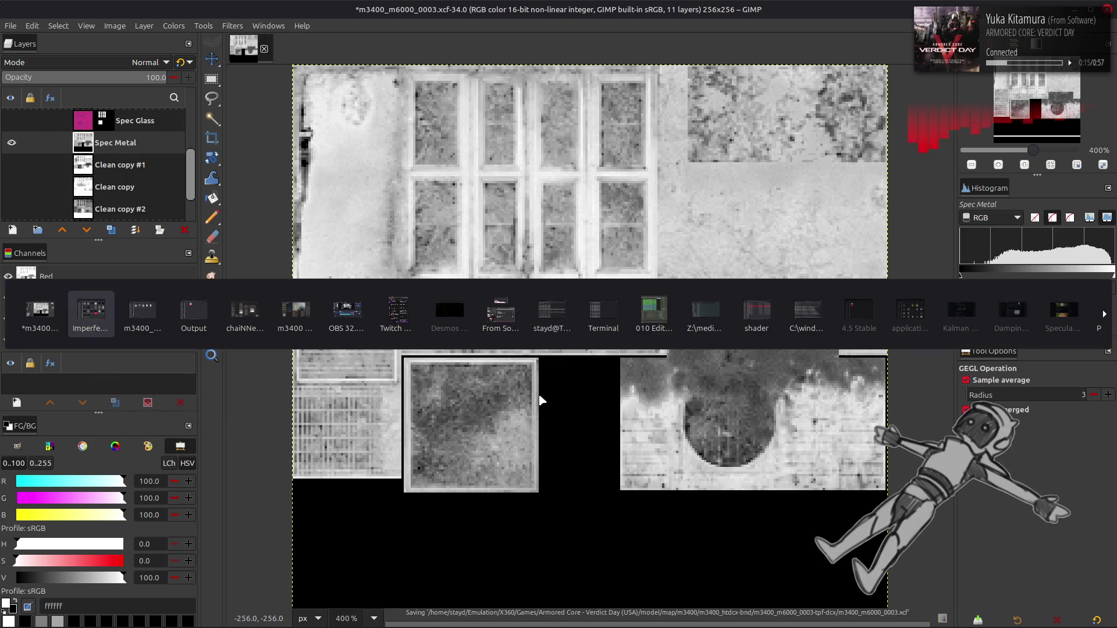
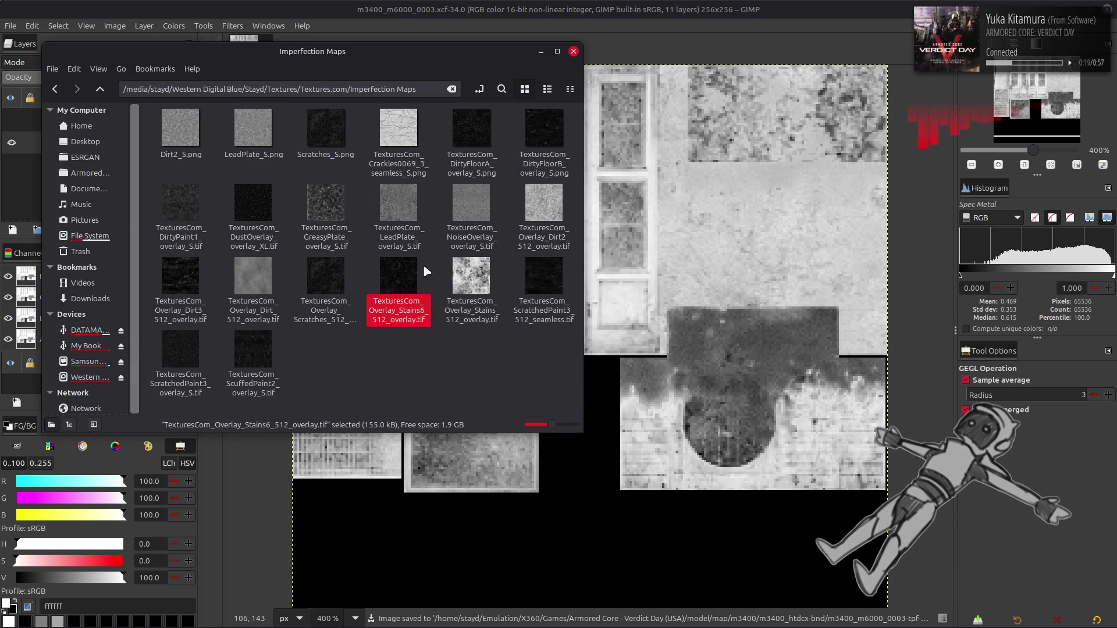
Open TexturesCom_Overlay_Scratches_512_overlay.tif from the Imperfection Maps folder in Xviewer.
left_click(349, 283)
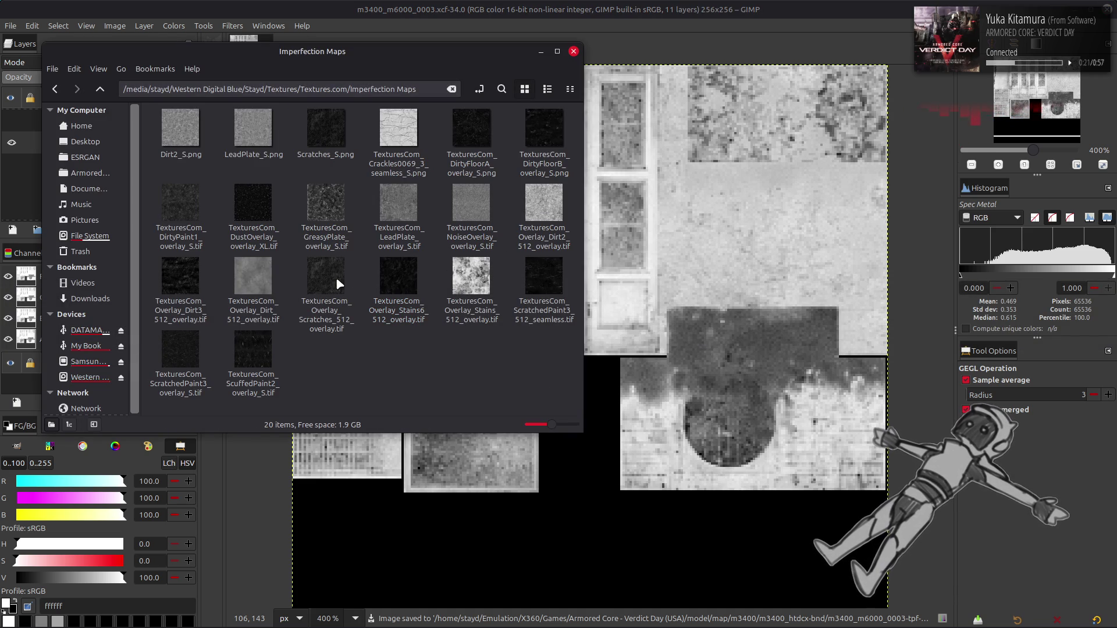
mouse_move(337, 279)
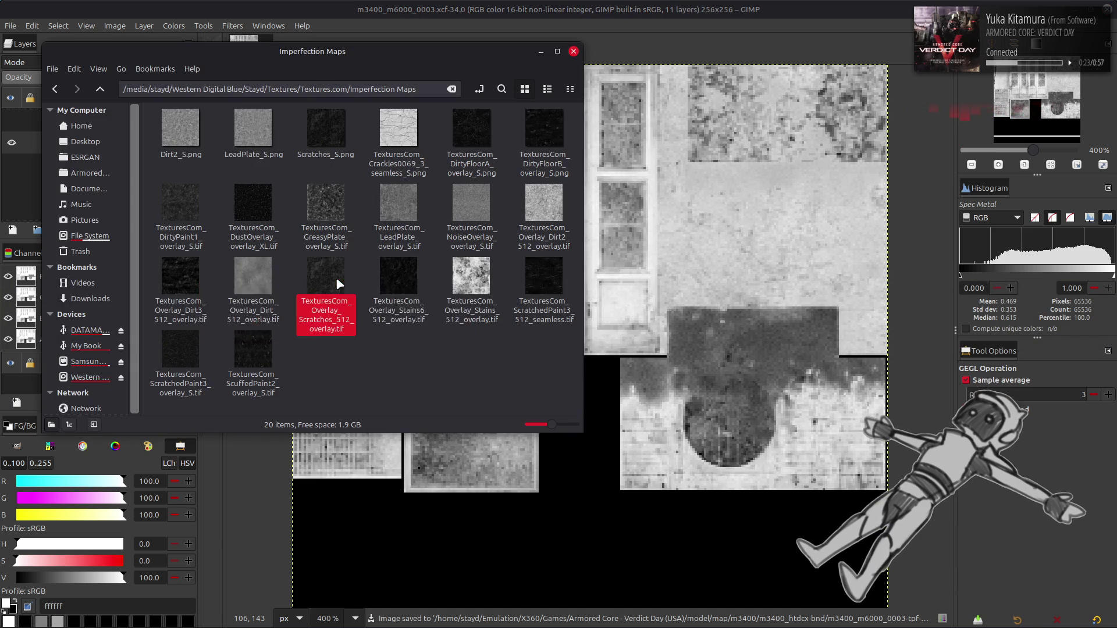
double_click(339, 284)
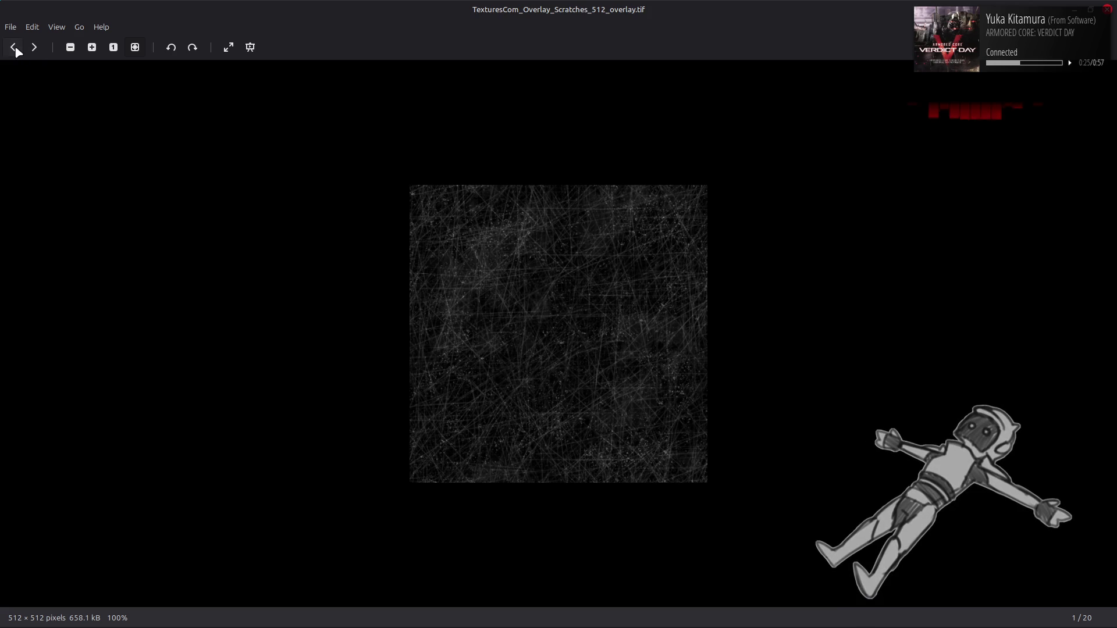
Browse back past the NoiseOverlay to the GreasyPlate overlay (15/20), then close Xviewer.
left_click(16, 49)
left_click(15, 49)
left_click(16, 49)
left_click(15, 49)
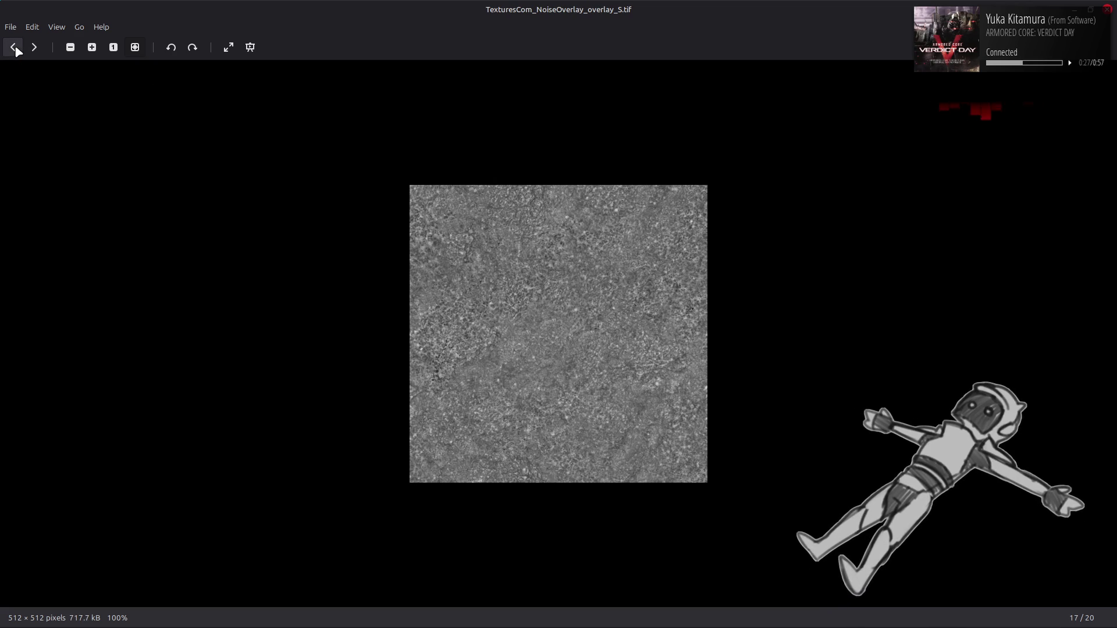
left_click(33, 48)
left_click(14, 49)
left_click(14, 50)
left_click(14, 50)
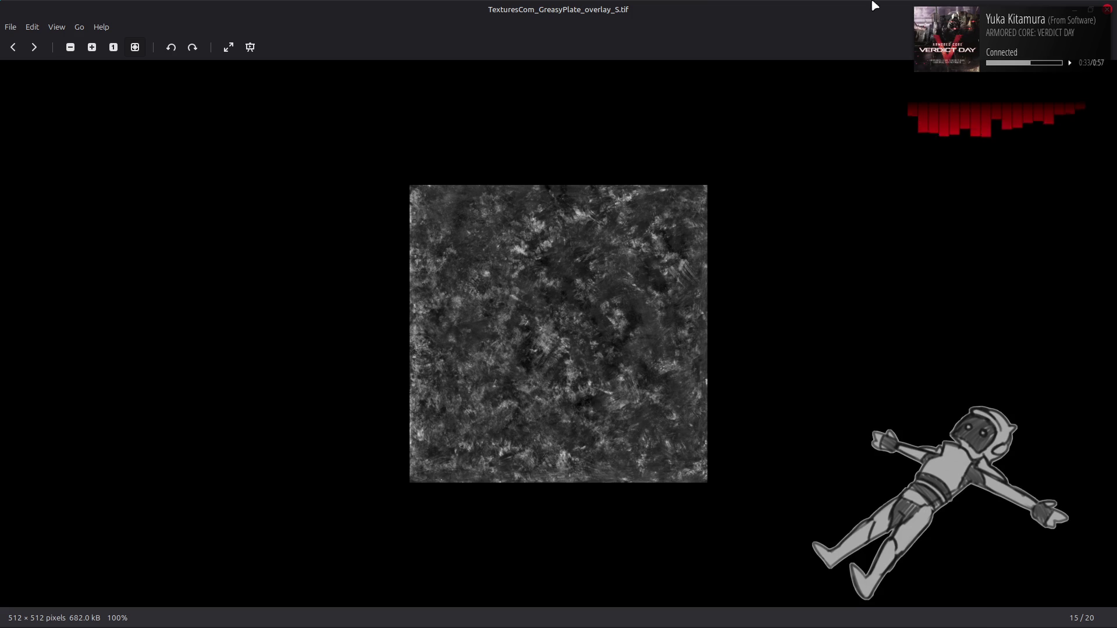
key("Escape")
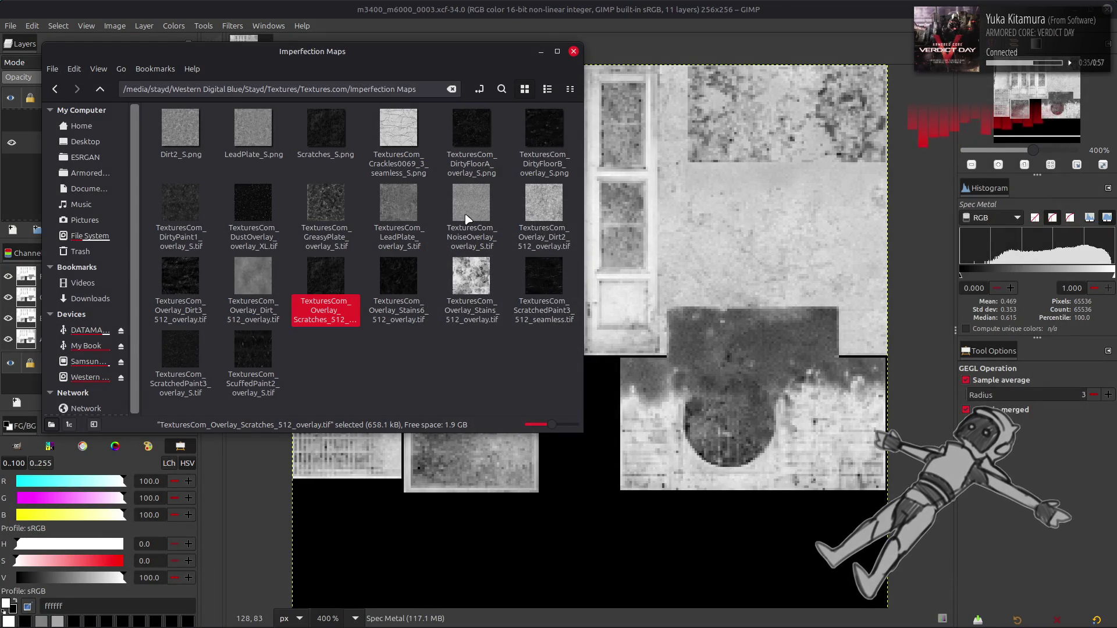
Drag the GreasyPlate overlay into GIMP as a new layer, confirming the colour profile.
key("Up")
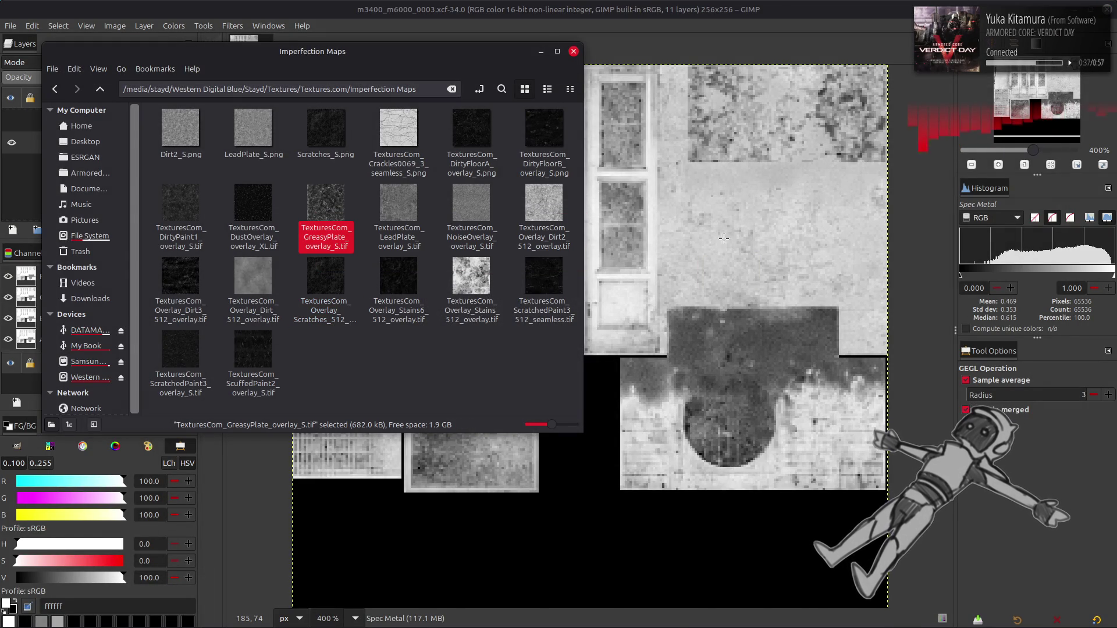
left_click_drag(723, 238, 724, 238)
left_click(630, 400)
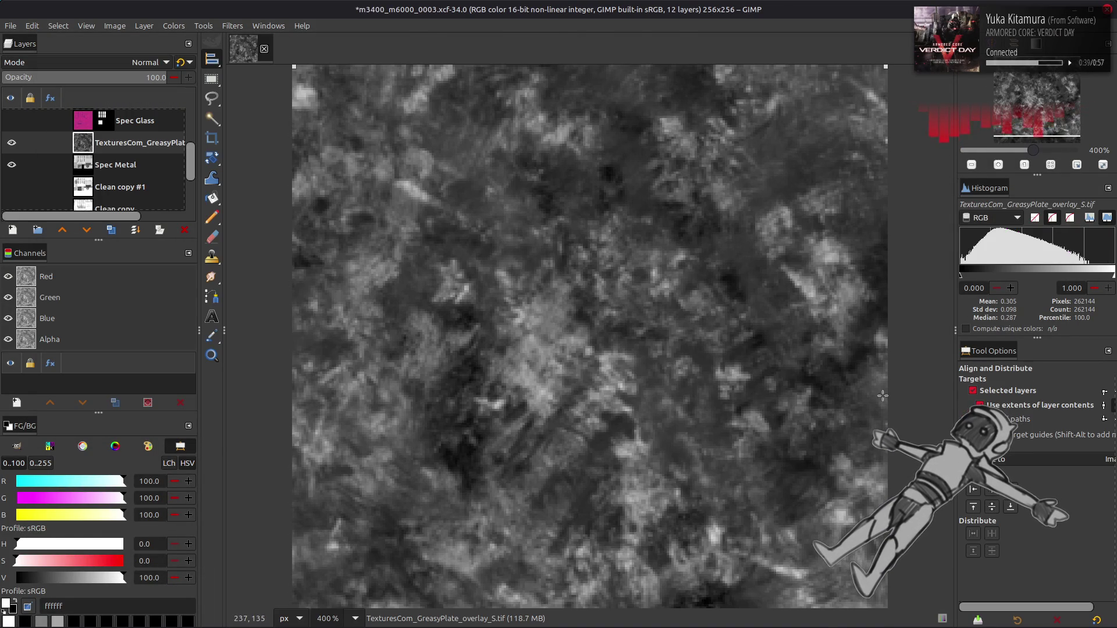
scroll(617, 258, "up", 1)
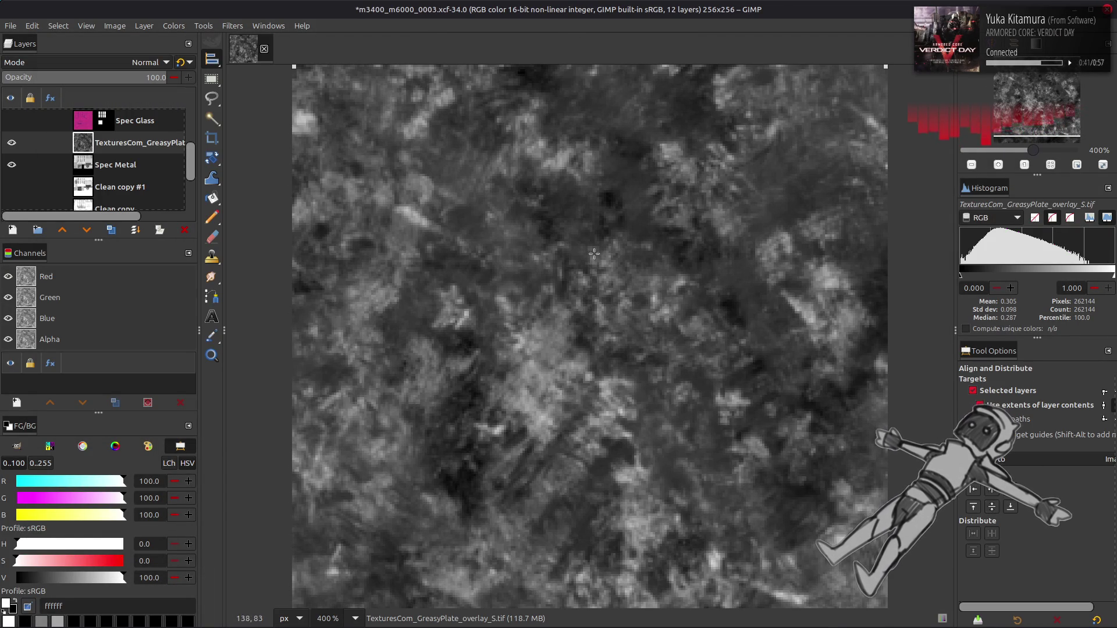
key("m")
Convert the GreasyPlate layer from sRGB to RGB with G'MIC Colour Space Swap.
left_click(230, 25)
left_click(274, 308)
left_click(582, 184)
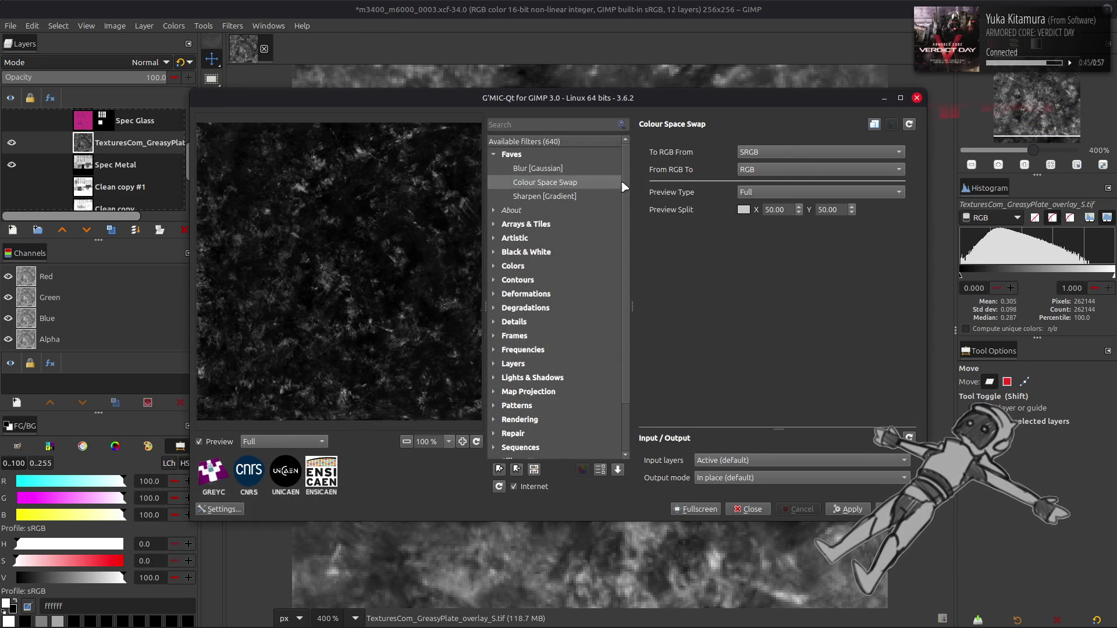
scroll(787, 158, "up", 1)
scroll(787, 158, "up", 2)
key("Return")
Scale the GreasyPlate layer to 50% and swap its colour space back to sRGB.
left_click(145, 26)
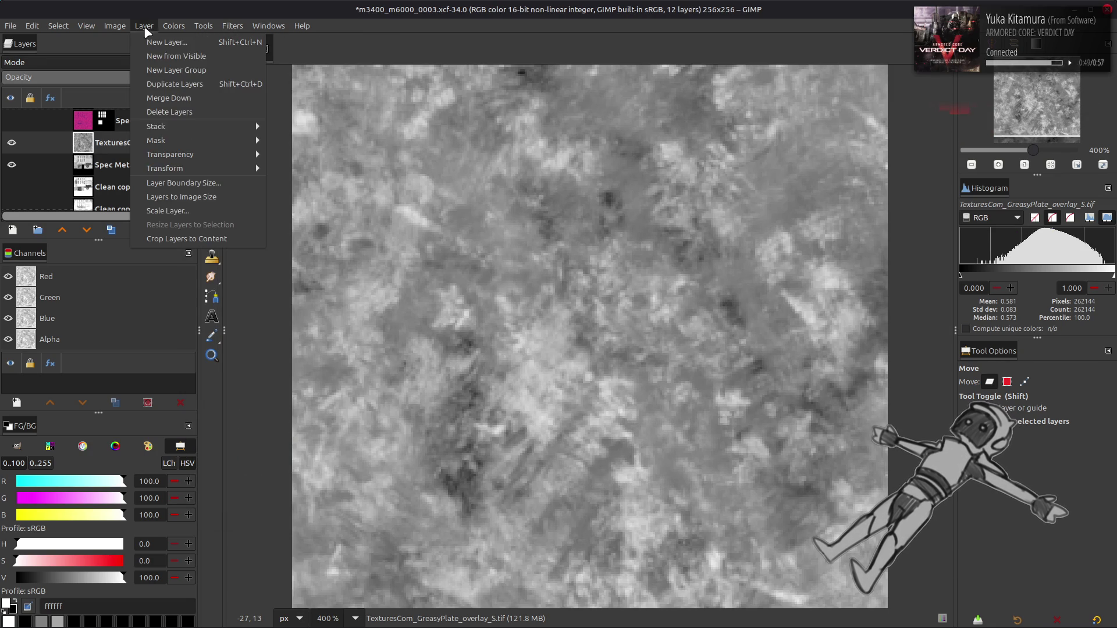
left_click(167, 211)
type("50")
left_click(640, 416)
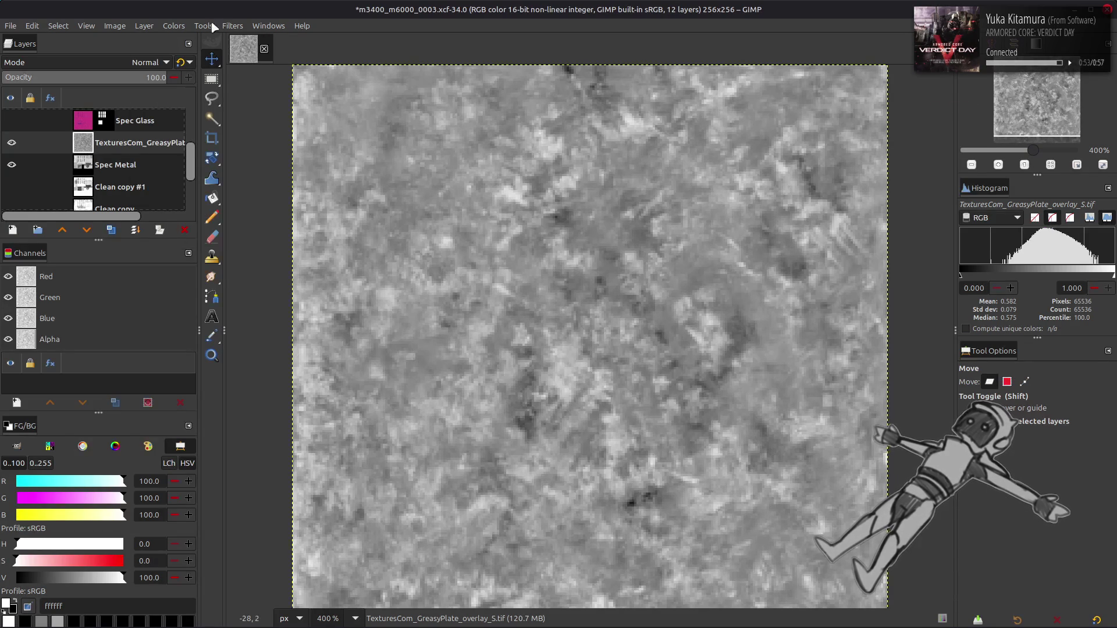
left_click(232, 26)
left_click(286, 300)
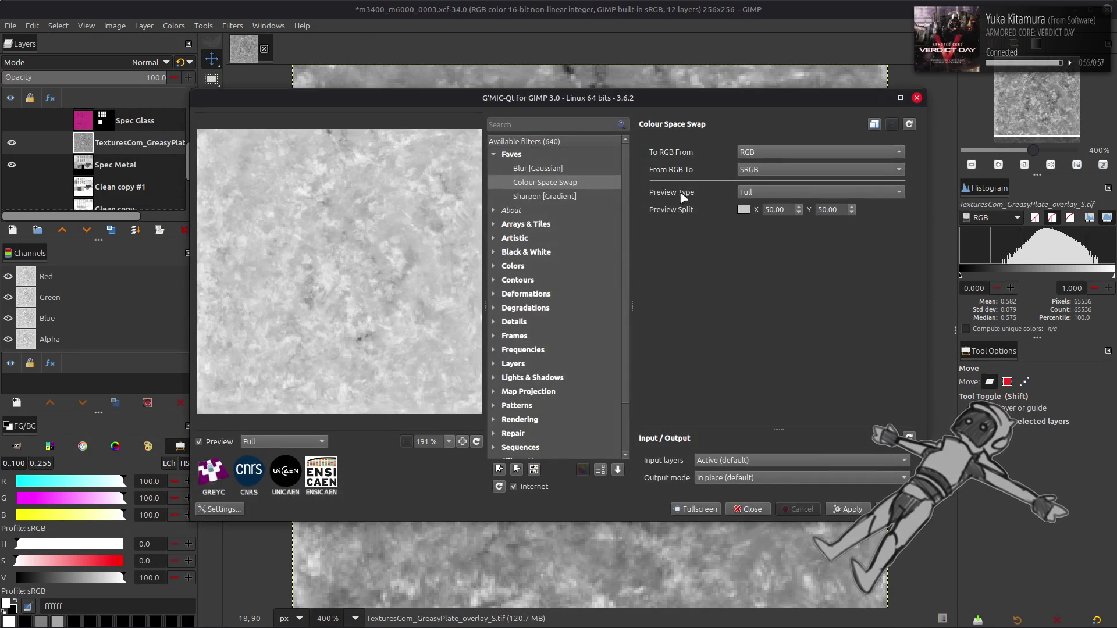
key("Return")
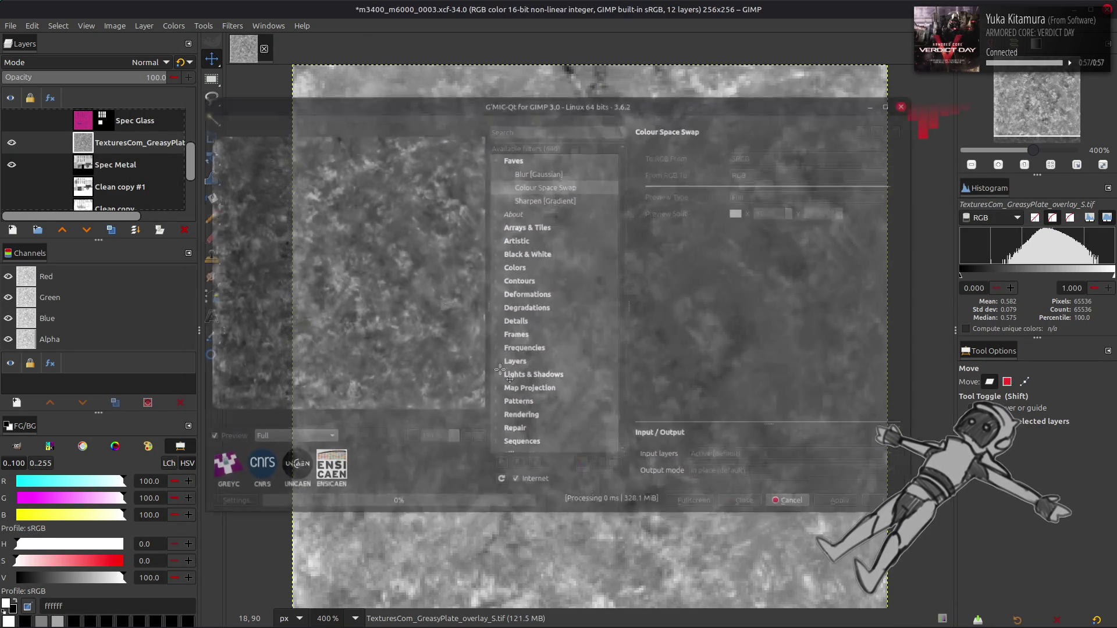
Duplicate the layer, Gaussian-blur the top copy and merge it down in Grain extract mode.
left_click(111, 230)
left_click(110, 229)
left_click(232, 25)
left_click(289, 301)
left_click(549, 169)
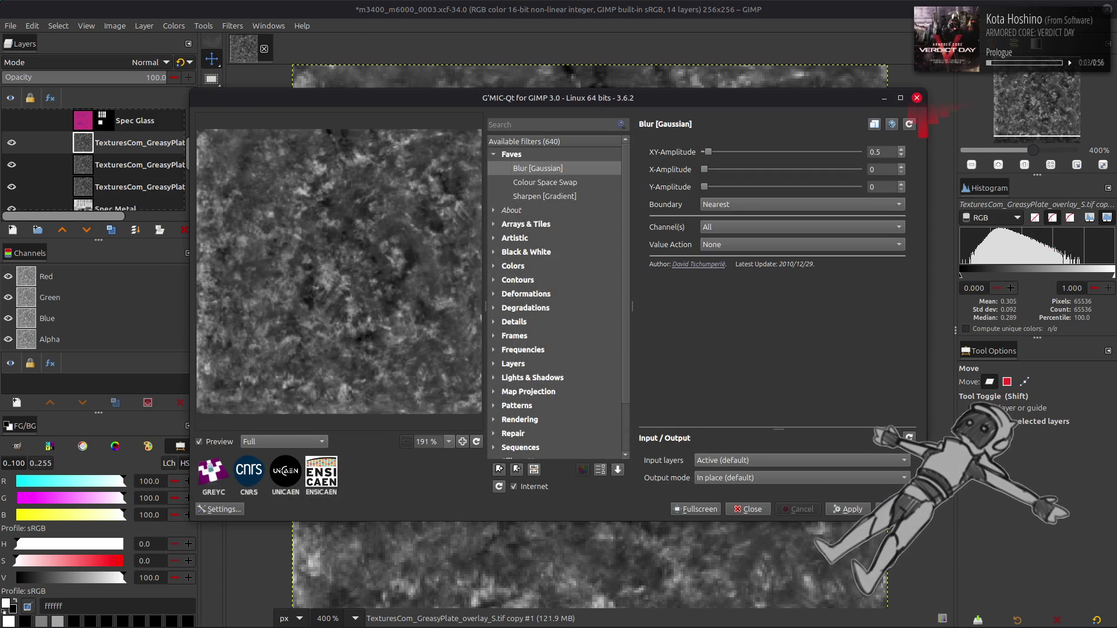
key("Return")
left_click(145, 62)
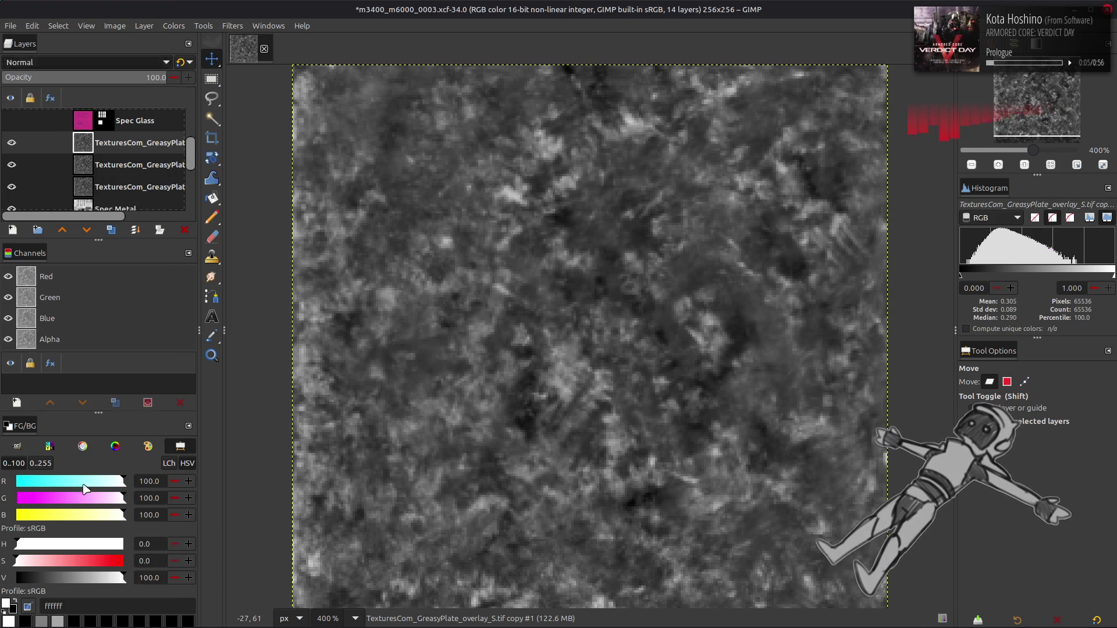
left_click(81, 486)
key("ctrl+m")
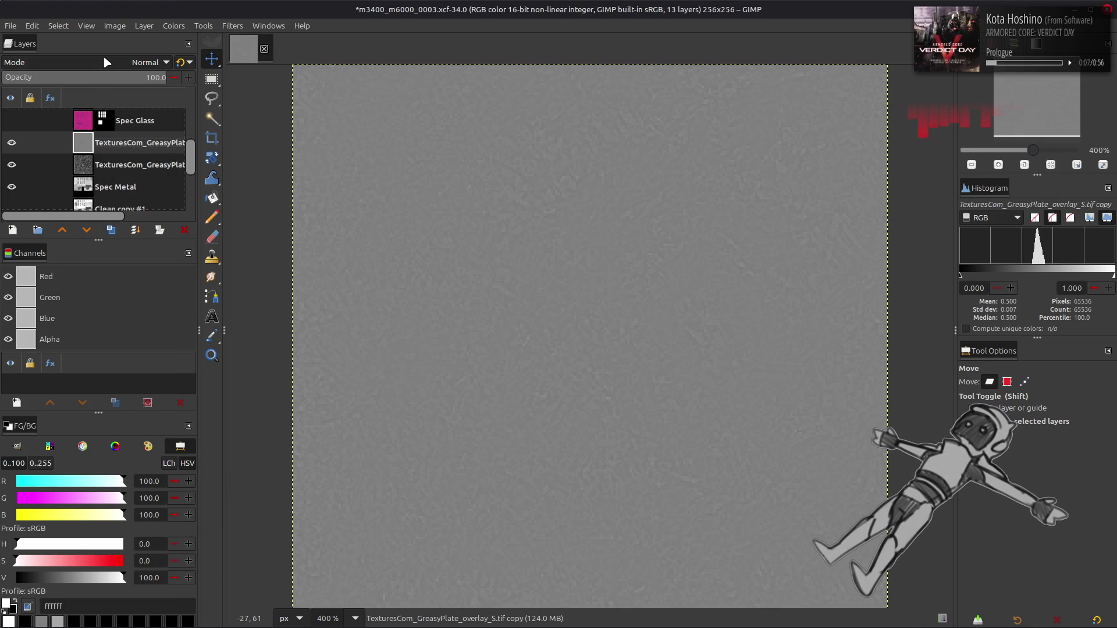
Set the detail layer to Grain merge and merge it down onto the GreasyPlate overlay.
left_click(107, 61)
left_click(95, 503)
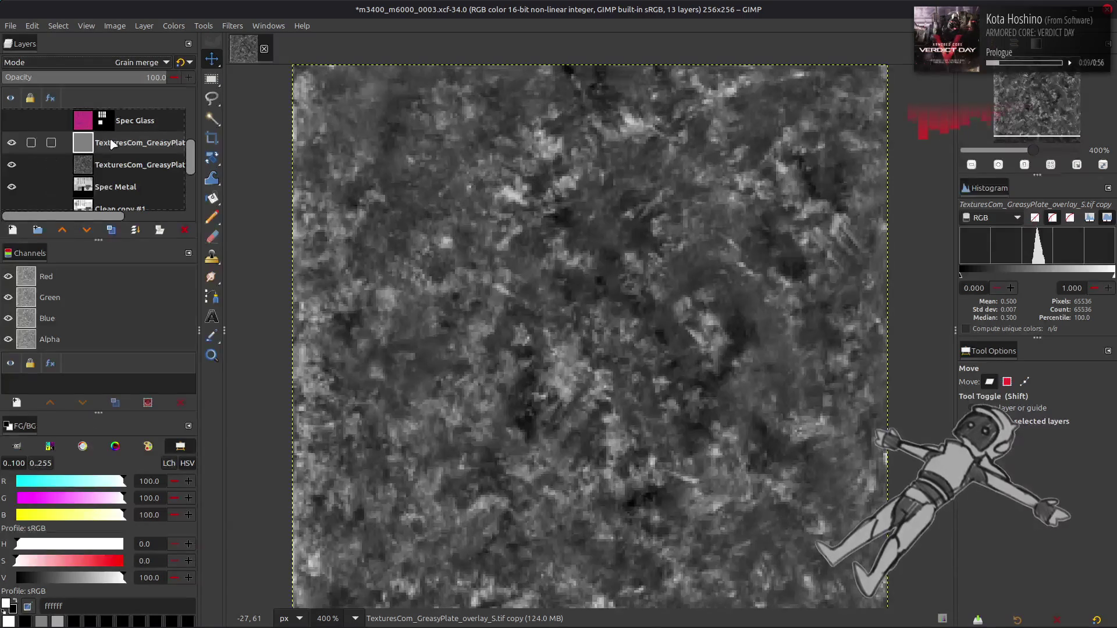
key("ctrl+m")
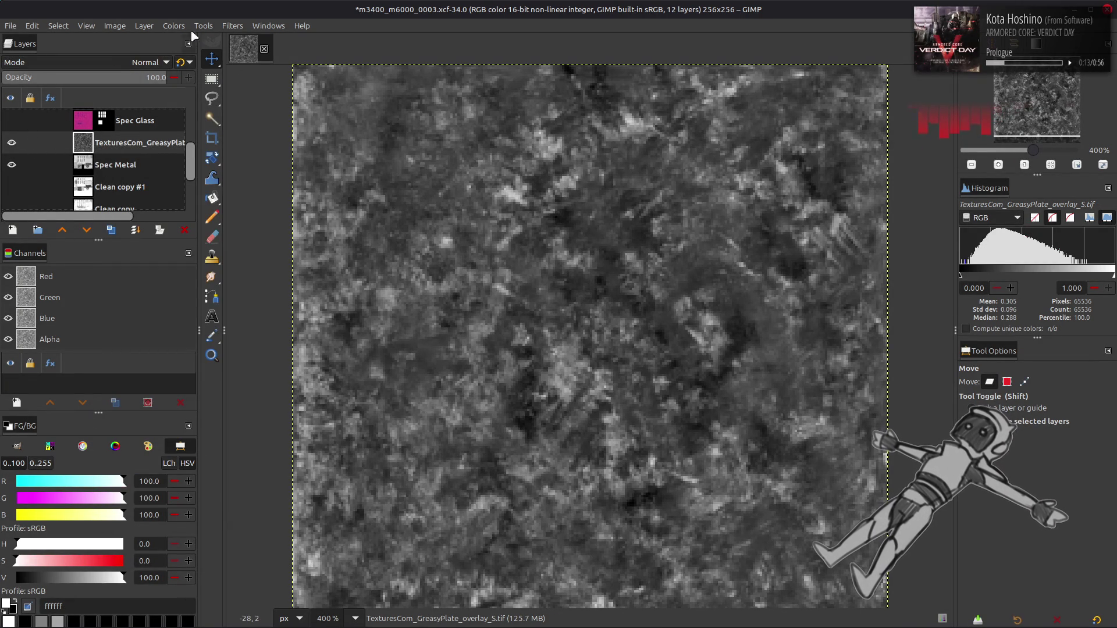
left_click(173, 25)
Auto-stretch the GreasyPlate layer's contrast and toggle it to compare with the building.
mouse_move(242, 222)
left_click(314, 251)
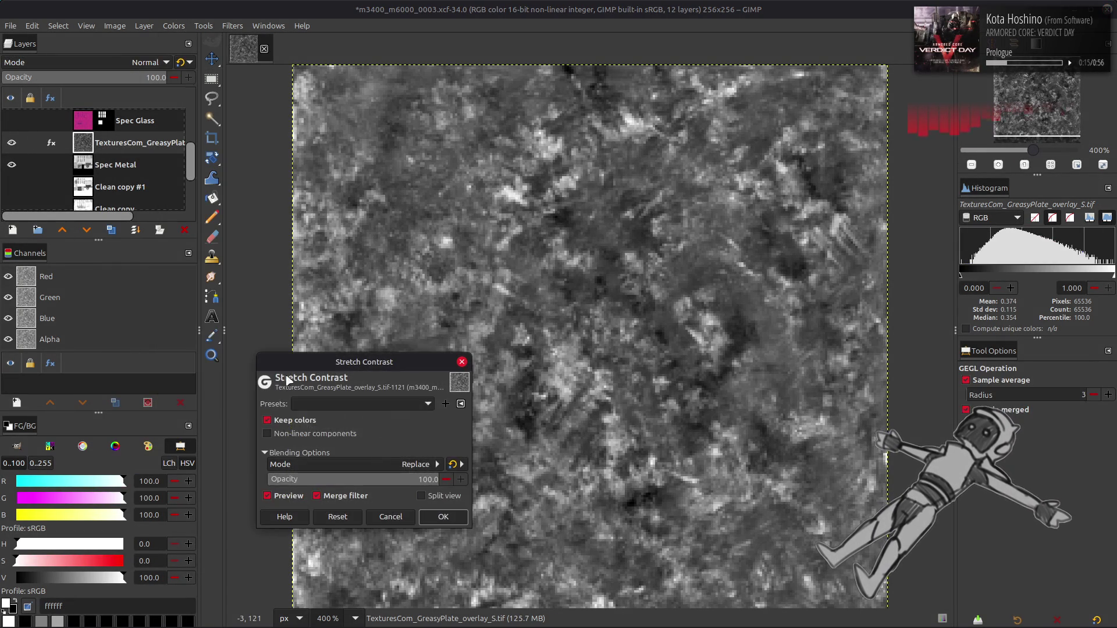
left_click(443, 517)
left_click(12, 142)
left_click(12, 142)
left_click(12, 143)
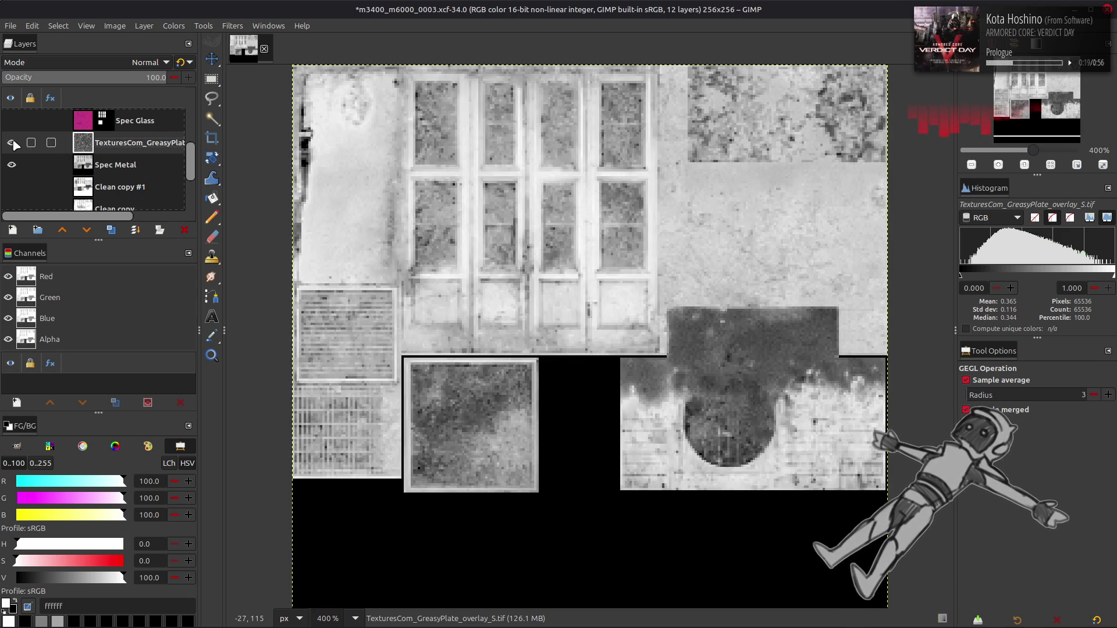
left_click(12, 143)
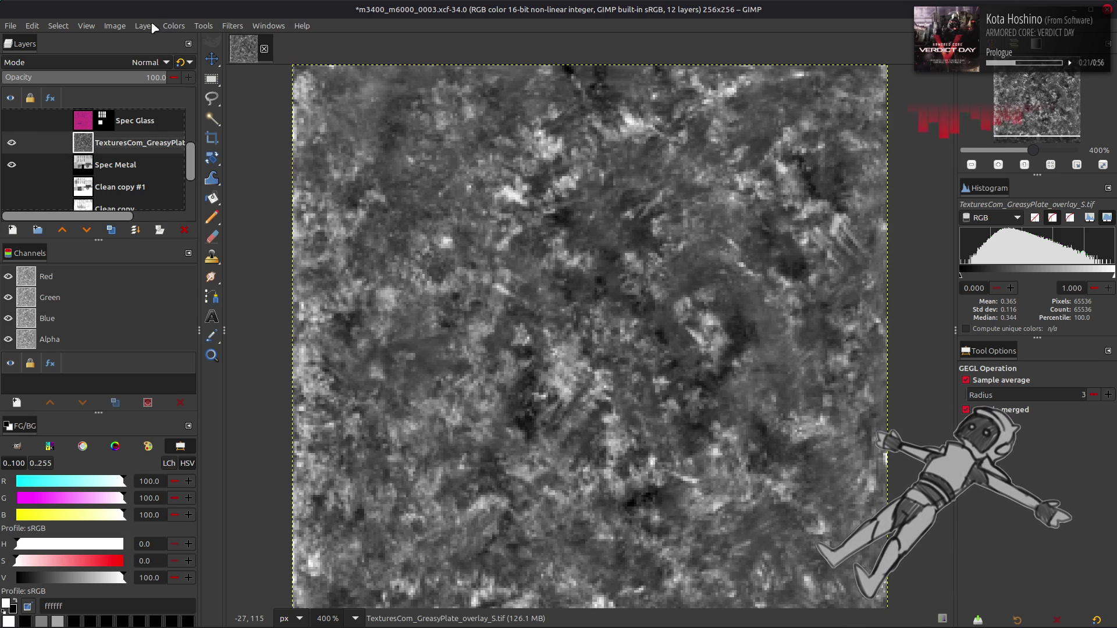
Invert the GreasyPlate layer and set its blend mode to Multiply.
left_click(173, 26)
left_click(187, 182)
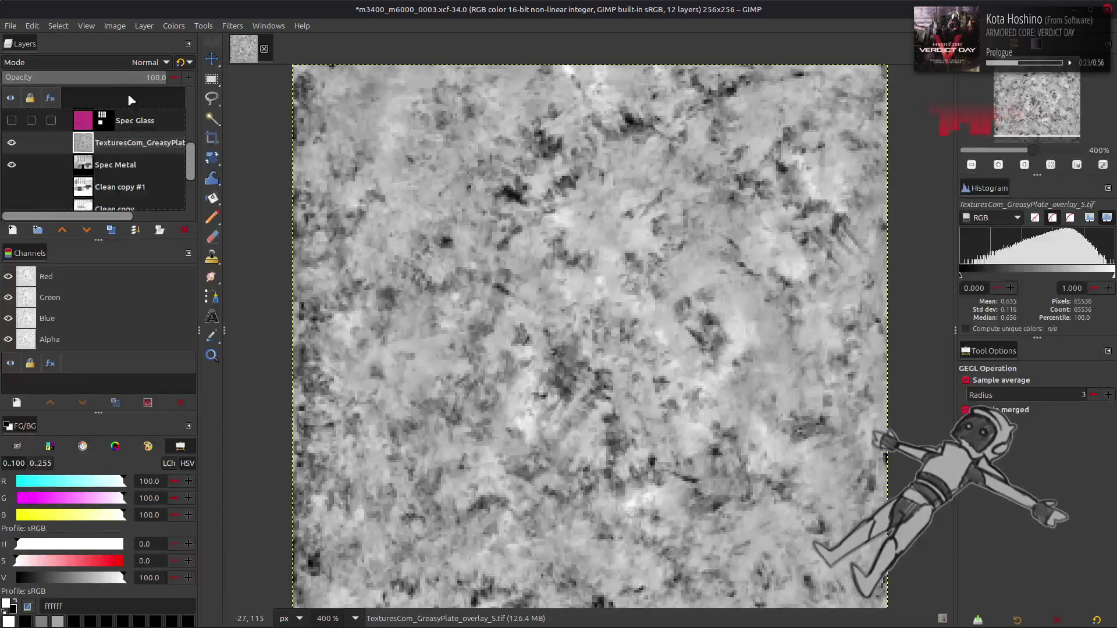
left_click(111, 62)
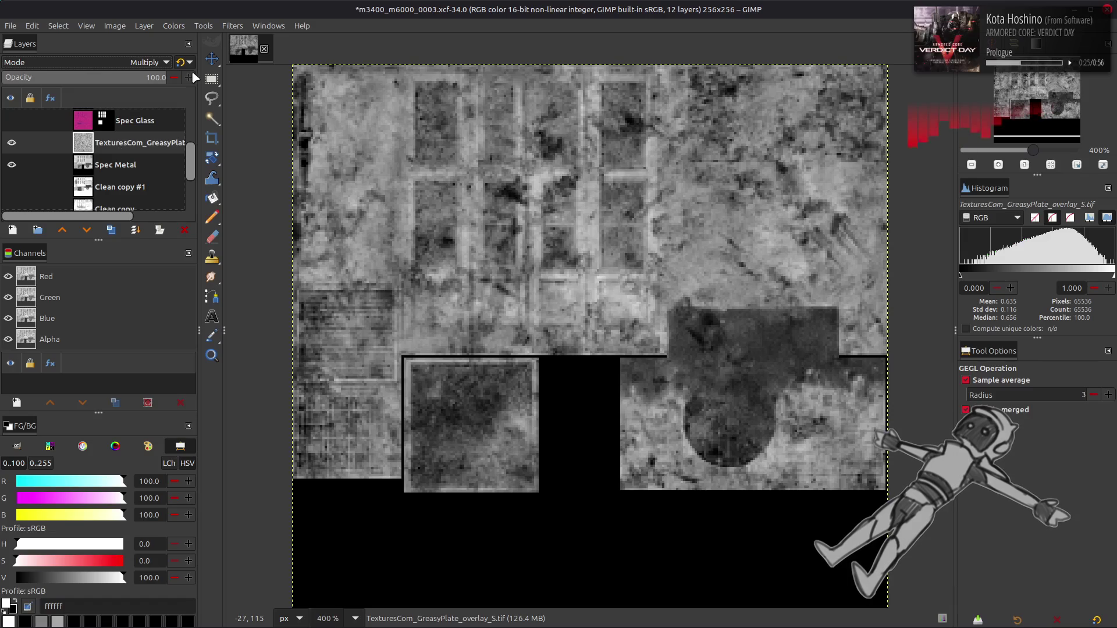
Toggle the GreasyPlate layer on and off to compare the composite, leaving it hidden.
left_click(11, 143)
left_click(14, 142)
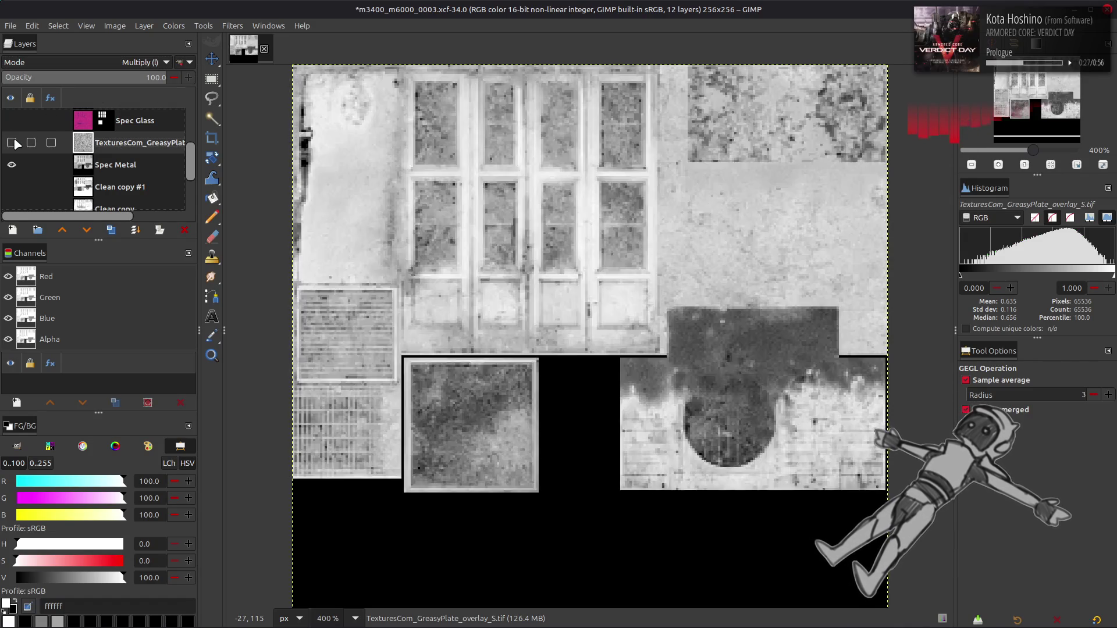
left_click(15, 142)
left_click(14, 143)
left_click(14, 143)
left_click(15, 143)
left_click(15, 143)
left_click(14, 143)
left_click(16, 143)
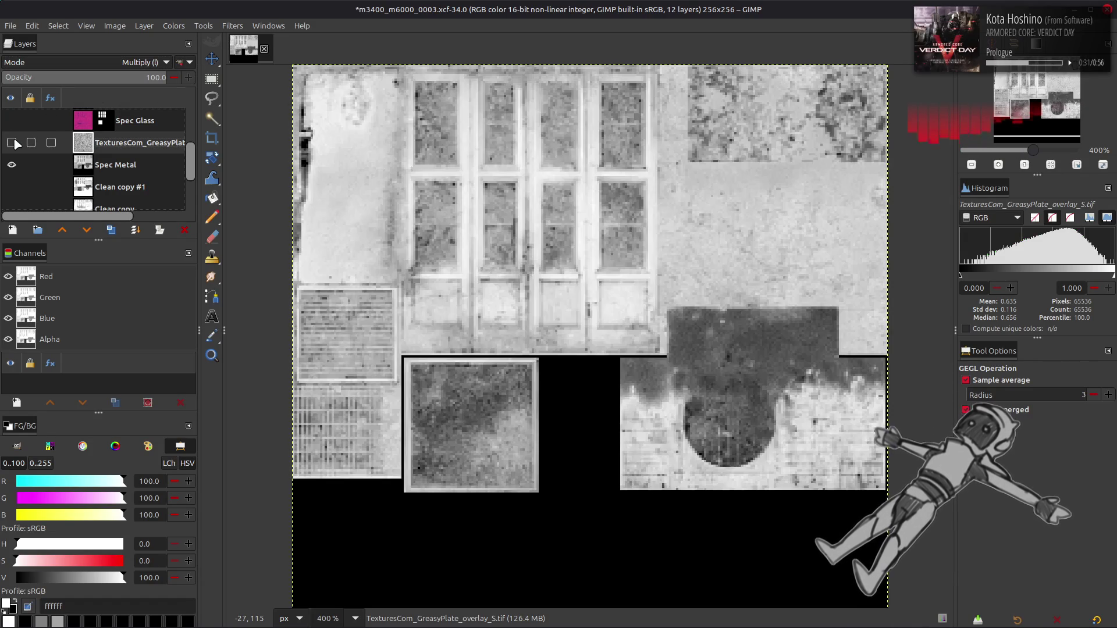
left_click(14, 142)
left_click(14, 143)
left_click(14, 143)
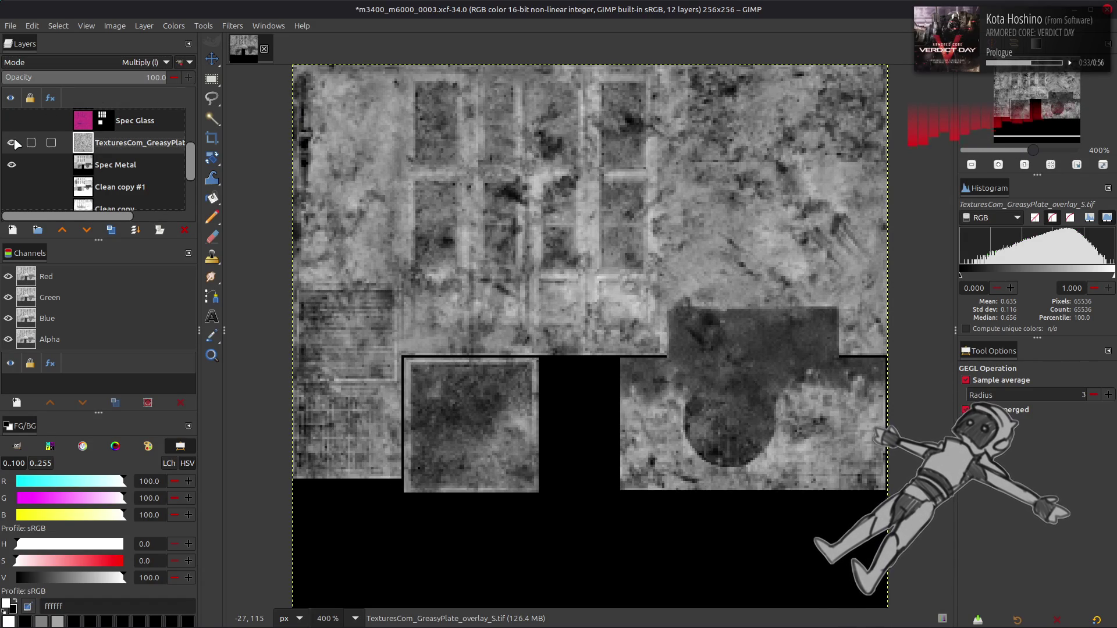
left_click(15, 143)
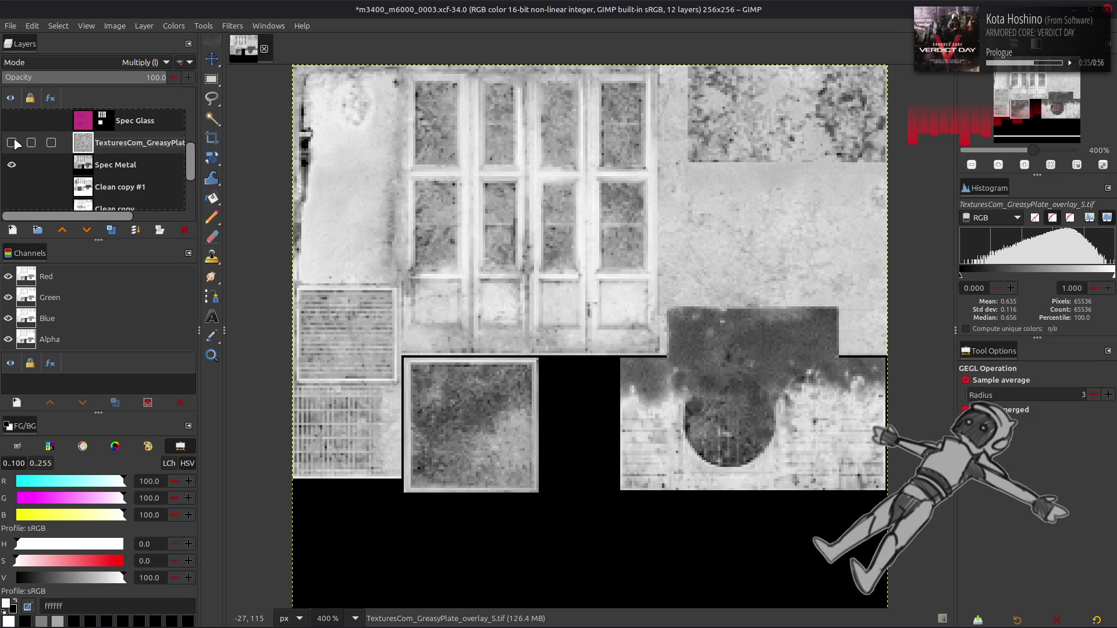
left_click(14, 143)
left_click(14, 143)
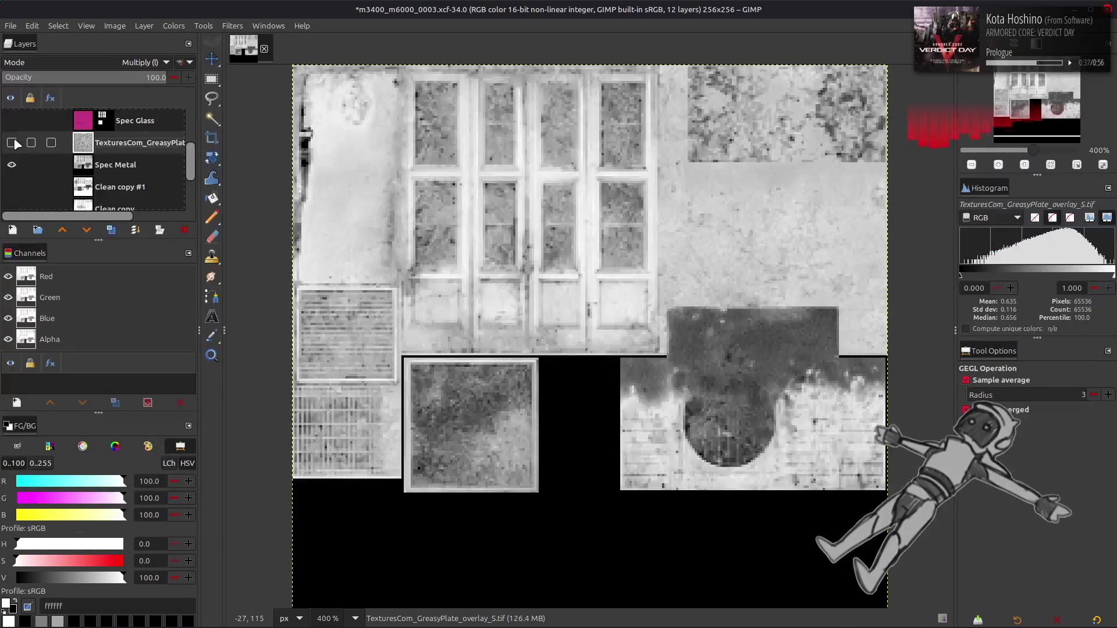
Preview the Stains, ScuffedPaint2 and ScratchedPaint3 overlays, then drag ScratchedPaint3 onto the GIMP canvas.
key("alt+Tab")
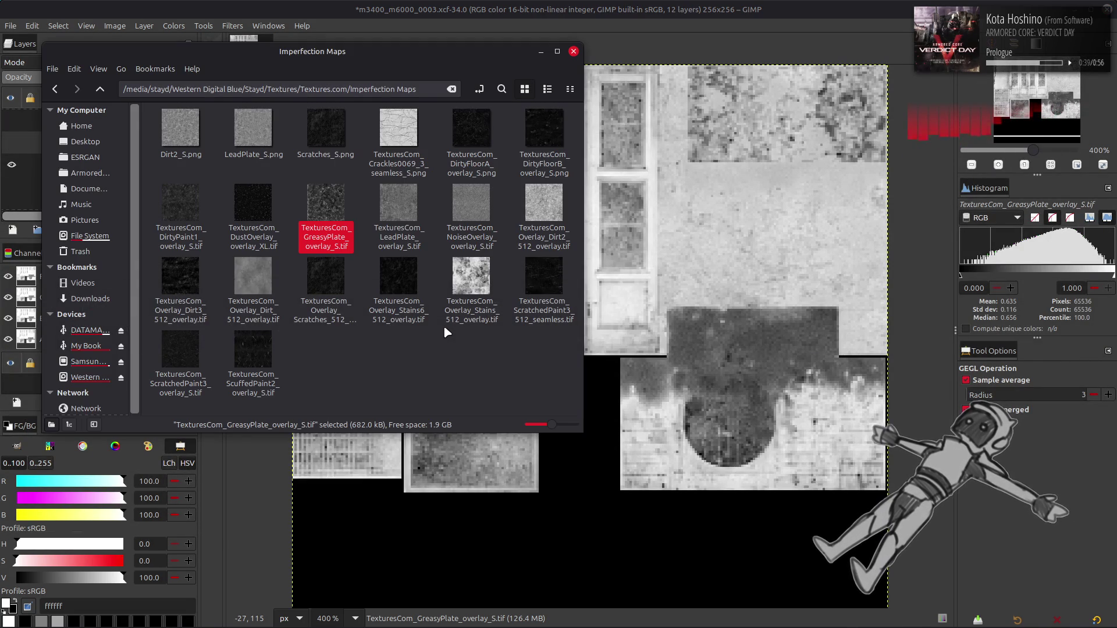
double_click(474, 295)
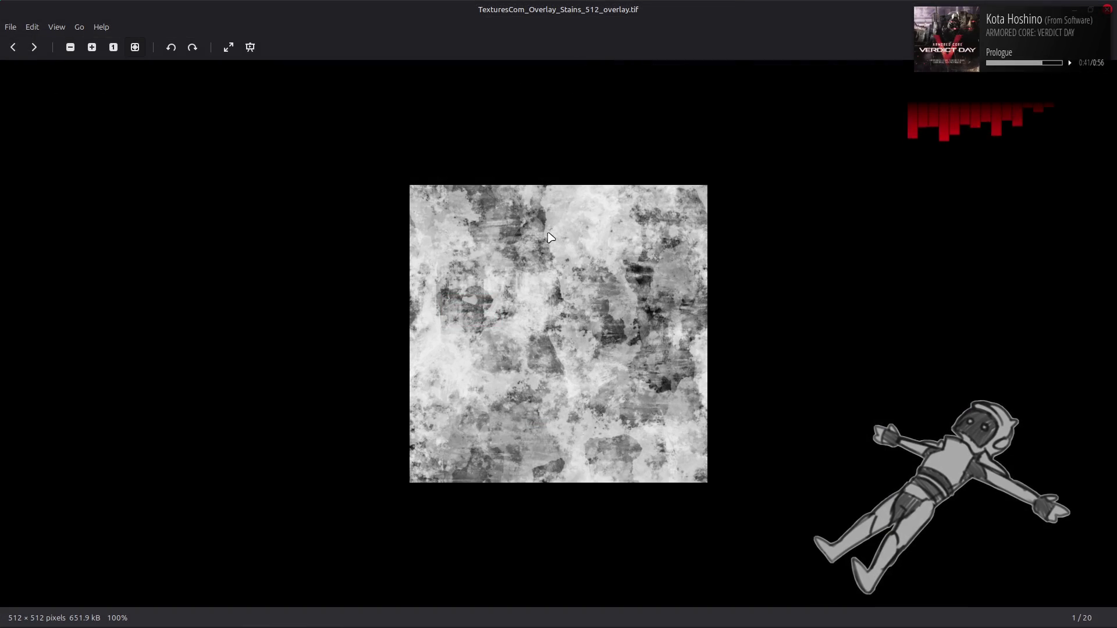
key("Escape")
left_click(537, 282)
double_click(243, 367)
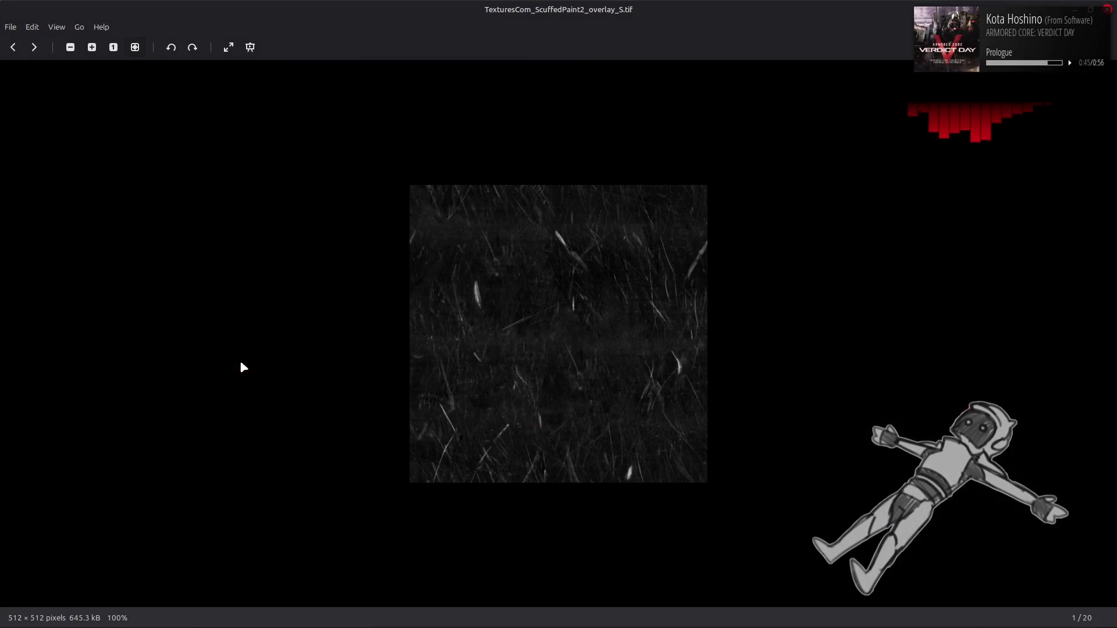
left_click(13, 47)
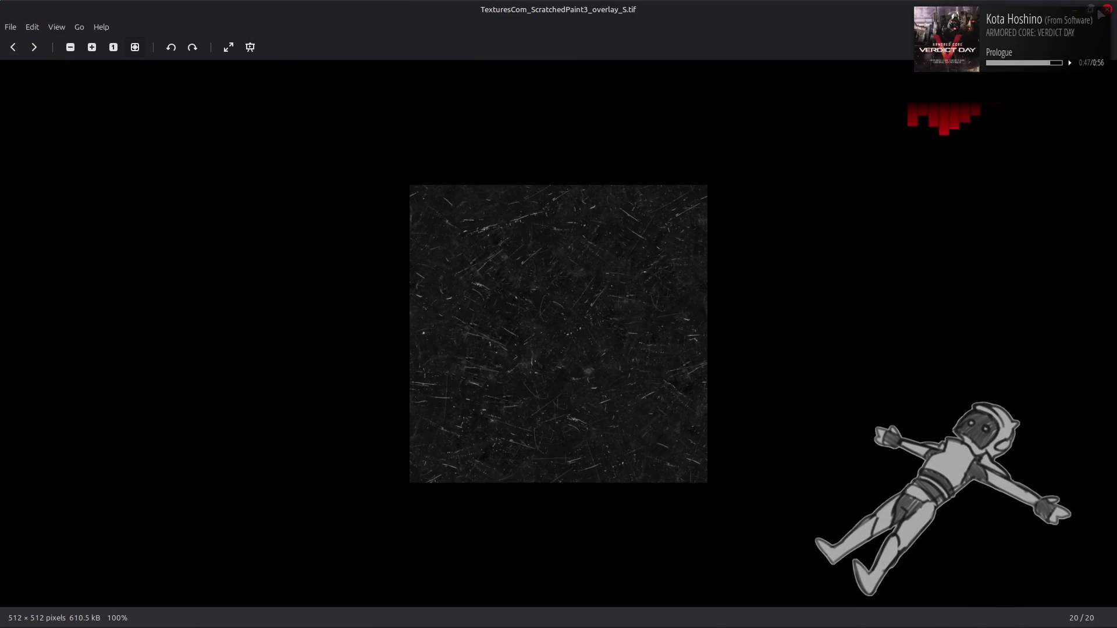
key("Escape")
left_click_drag(176, 361, 707, 320)
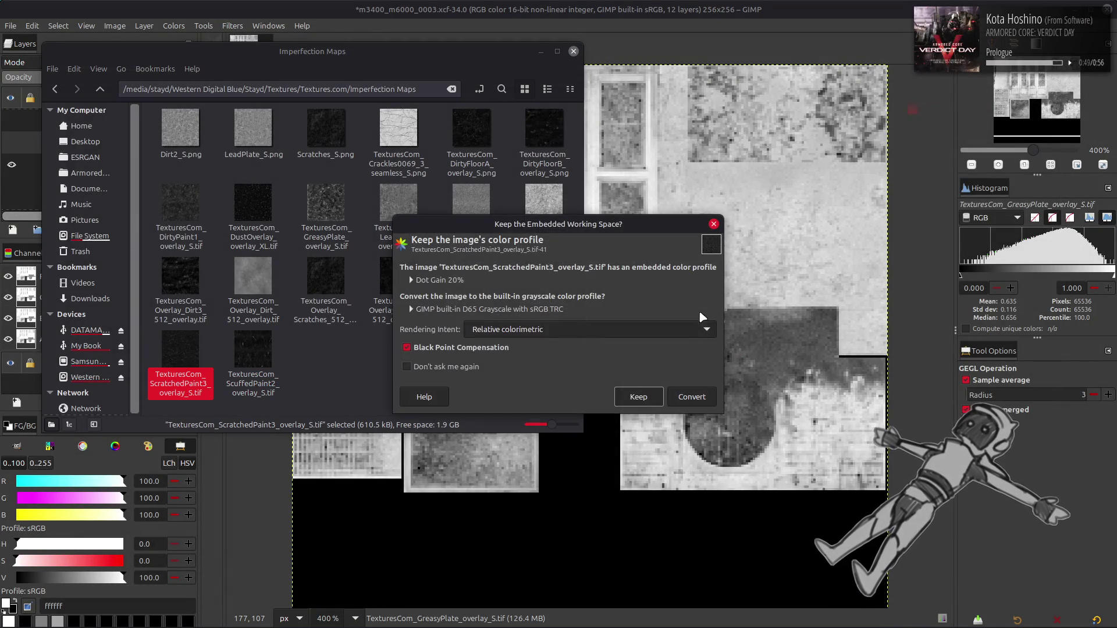
Keep ScratchedPaint3's embedded colour profile, centre the layer and scale it to 50%.
left_click(639, 397)
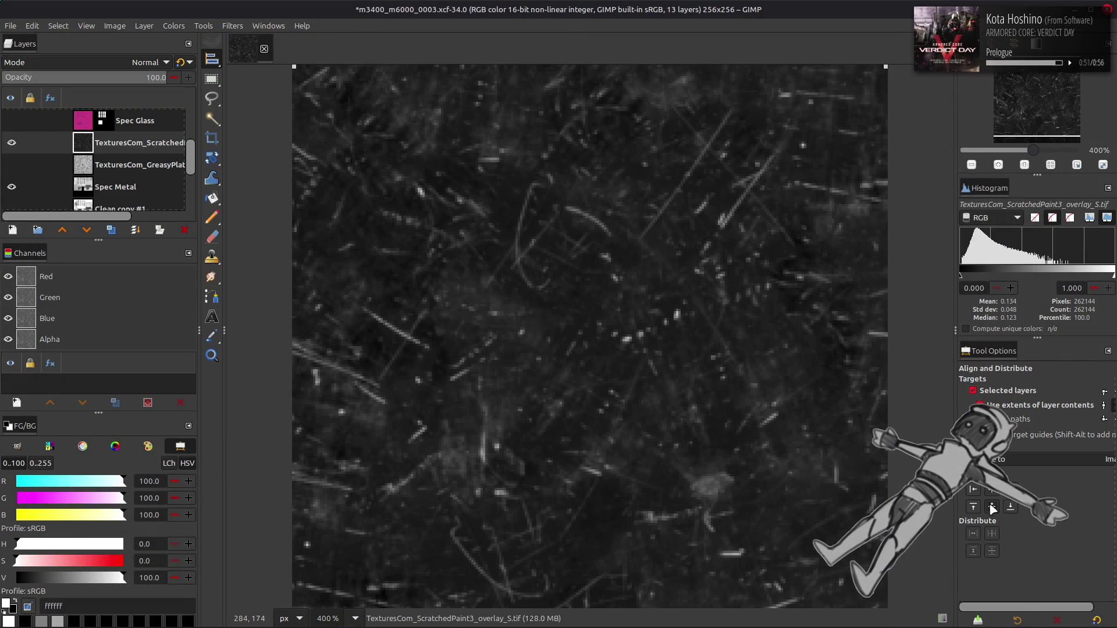
left_click(993, 507)
left_click(144, 26)
left_click(174, 192)
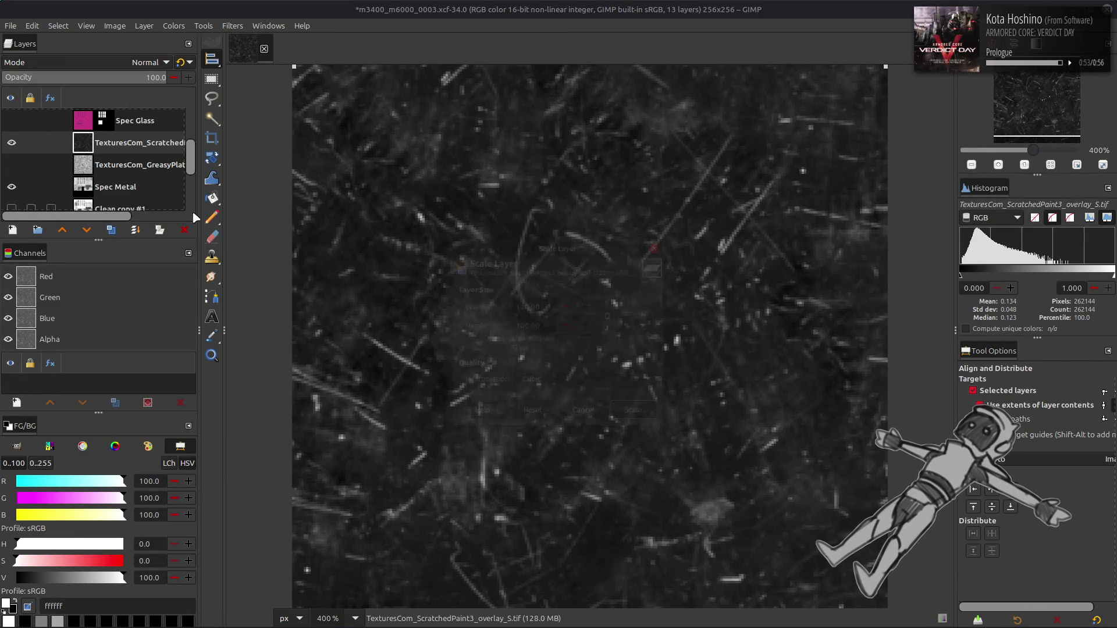
type("50")
left_click(631, 411)
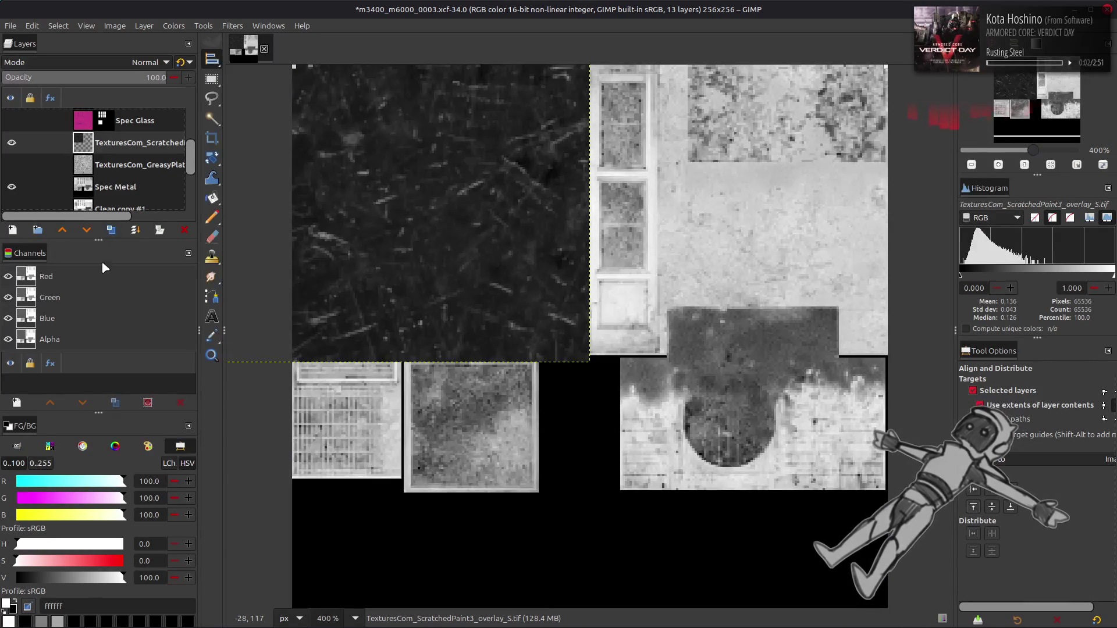
Duplicate the scratch layer, place the copy beside the original tile and merge it down.
left_click(111, 231)
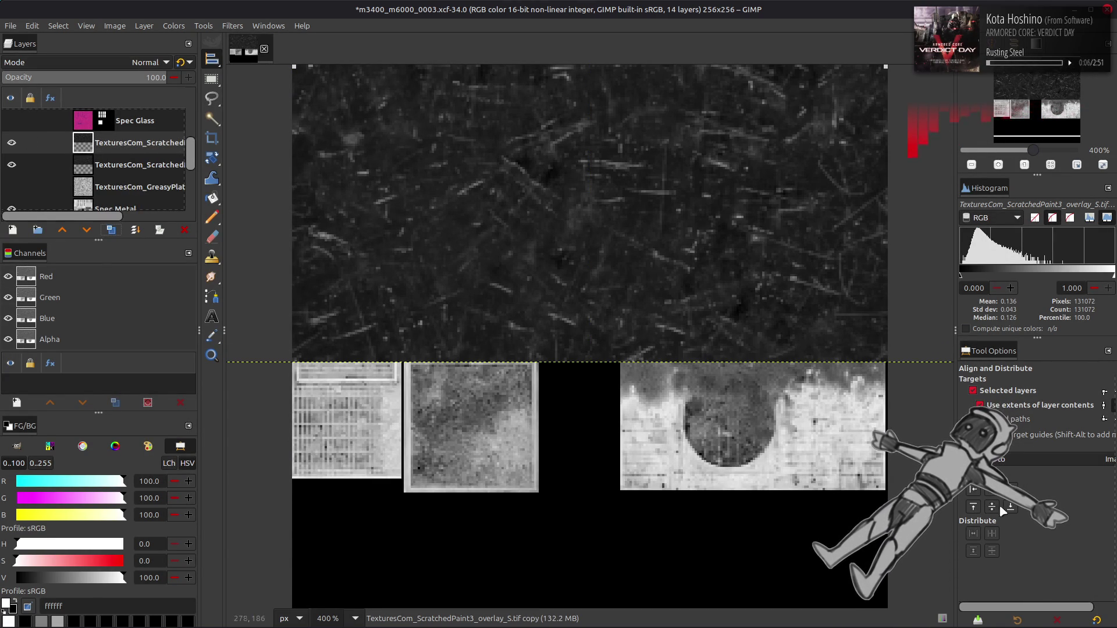
left_click(1011, 510)
right_click(117, 144)
left_click(145, 273)
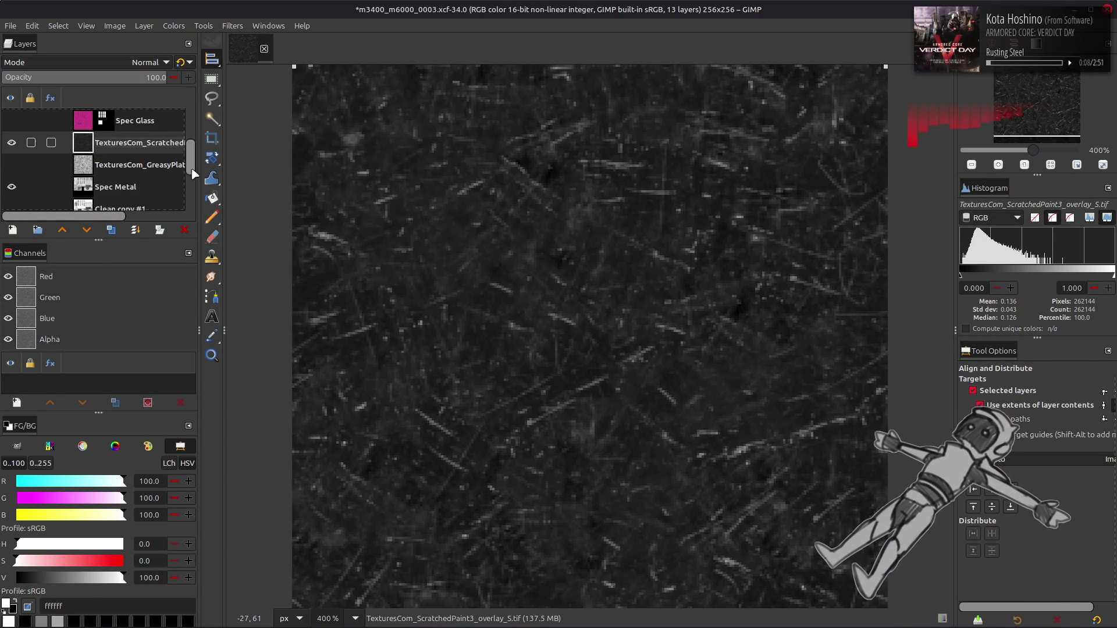
key("m")
left_click(143, 26)
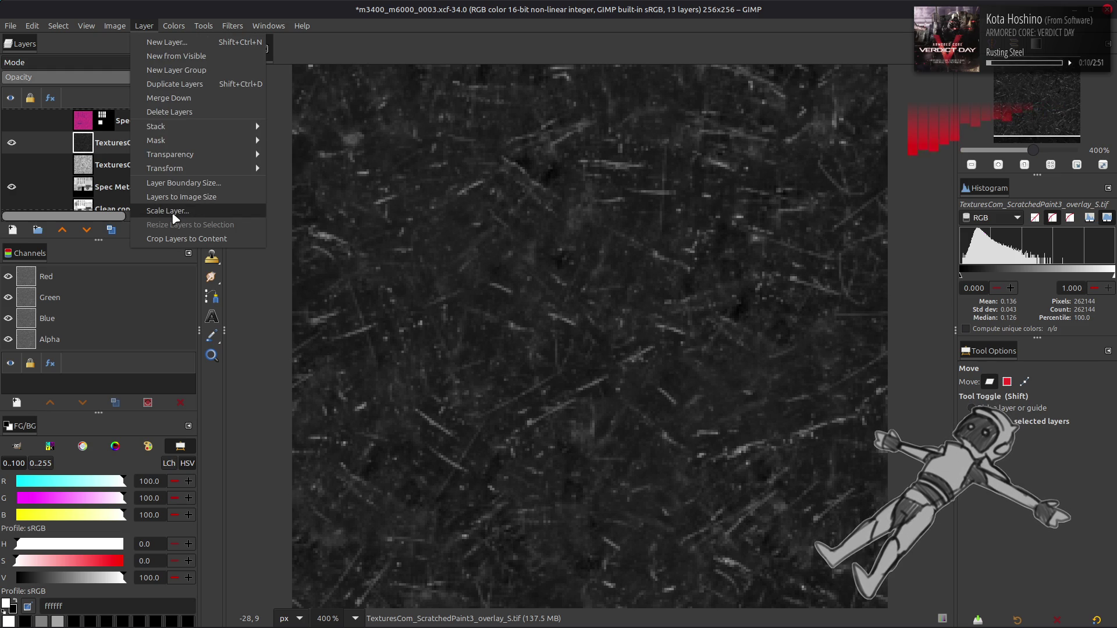
key("Escape")
key("shift+ctrl+d")
Sharpen the scratch layer using a Gaussian-blurred copy merged via Grain extract and Grain merge.
left_click(232, 25)
left_click(252, 309)
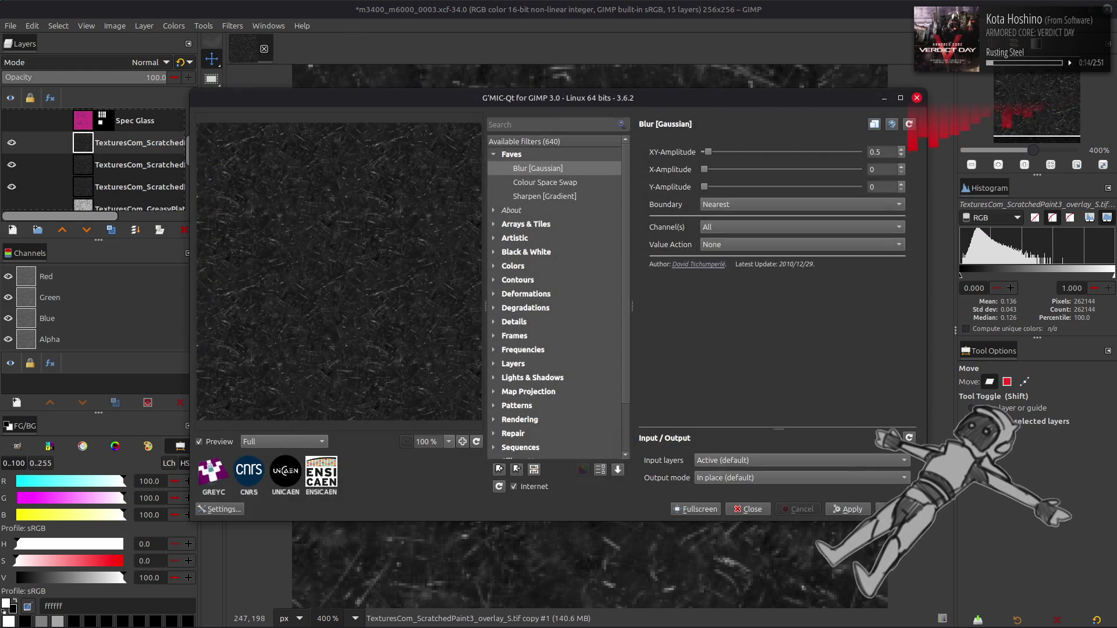
left_click(854, 509)
left_click(116, 63)
left_click(85, 494)
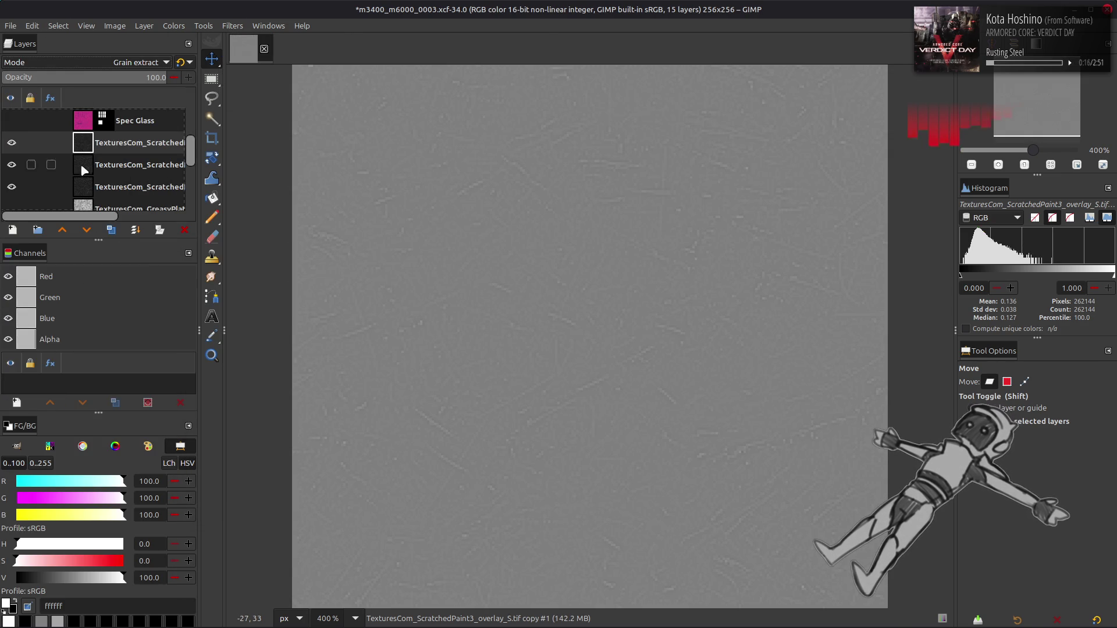
key("ctrl+m")
left_click(116, 62)
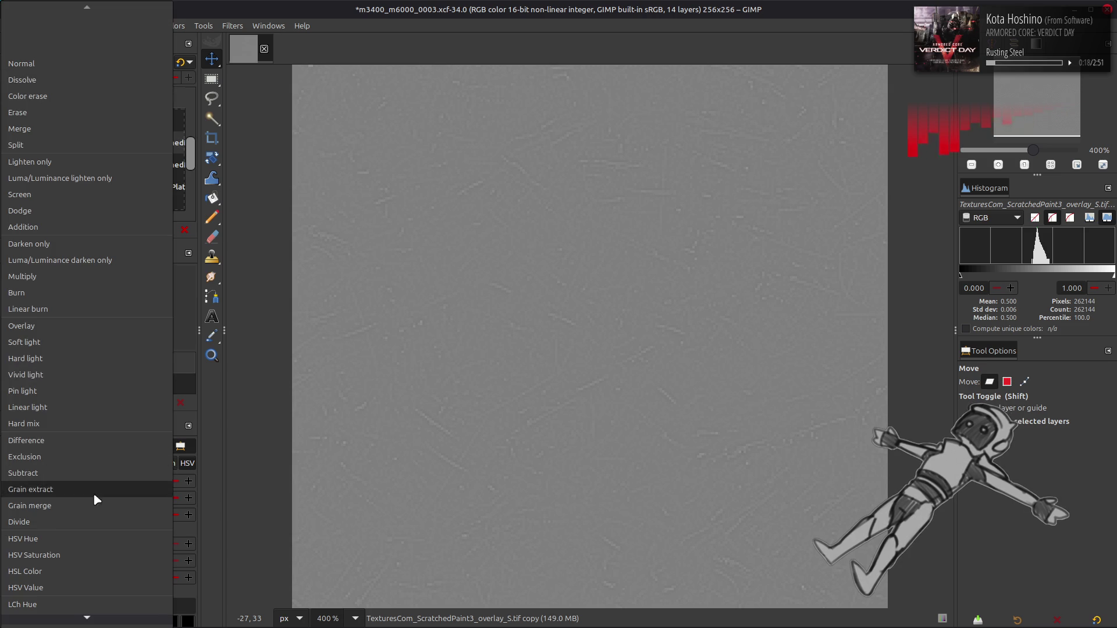
left_click(94, 504)
key("ctrl+m")
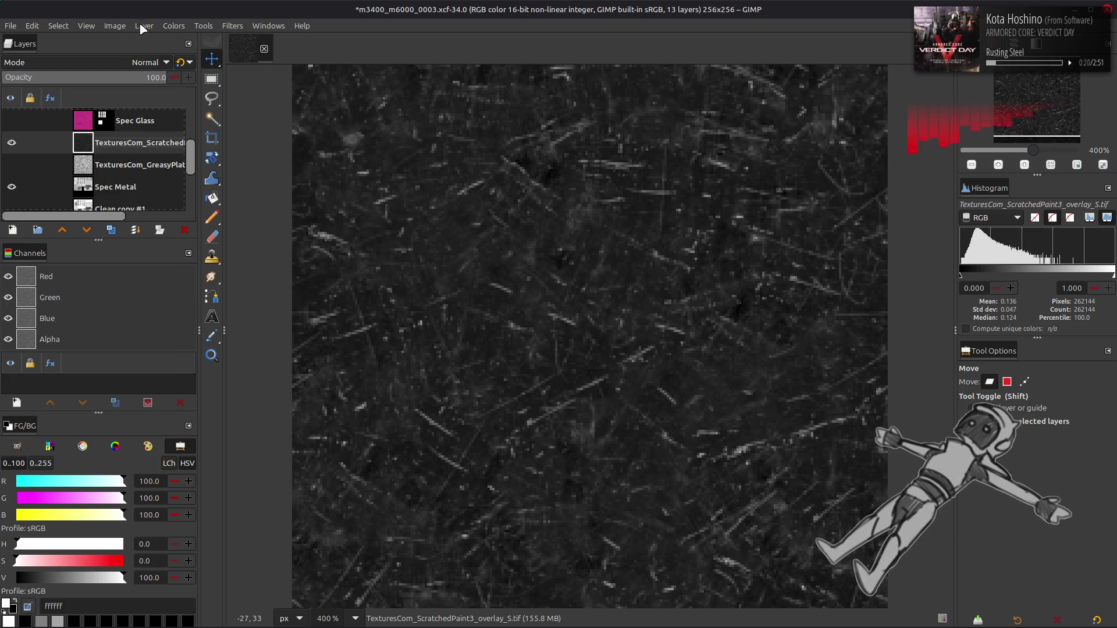
Scale the scratch layer to 50% and reapply the blur sharpening, discarding the extra copy.
left_click(144, 26)
left_click(168, 211)
type("50")
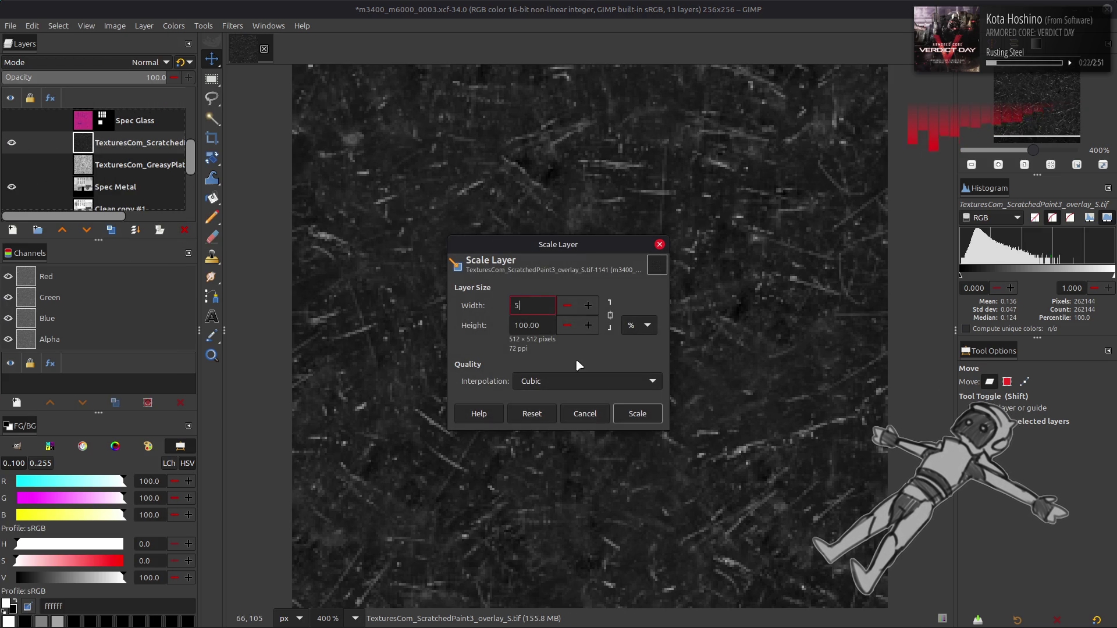
left_click(639, 416)
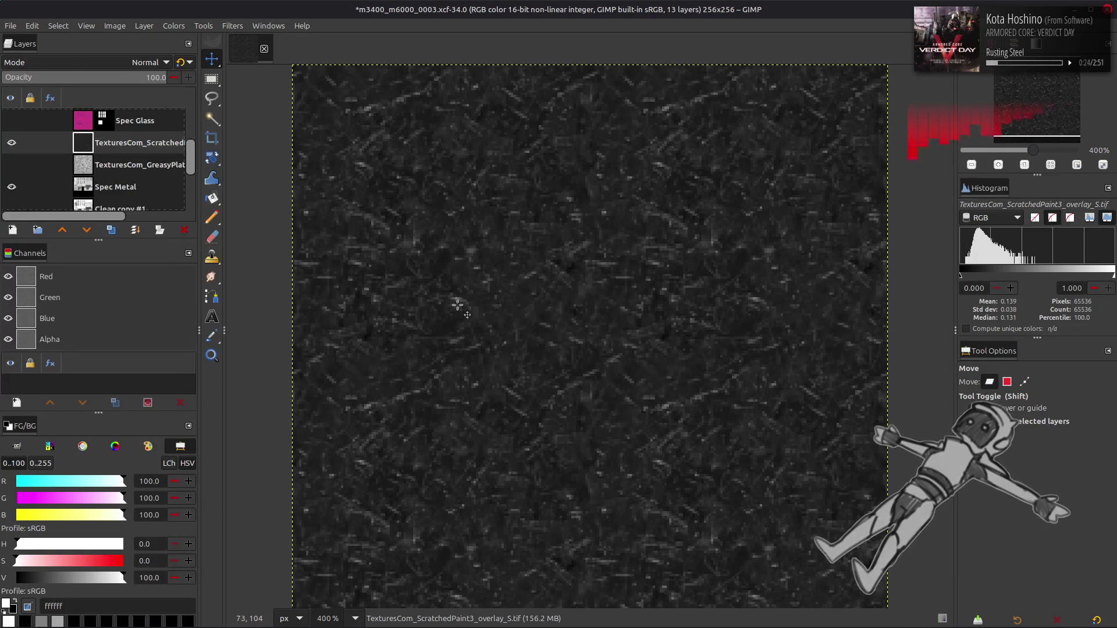
left_click(111, 230)
left_click(111, 230)
left_click(233, 26)
left_click(288, 323)
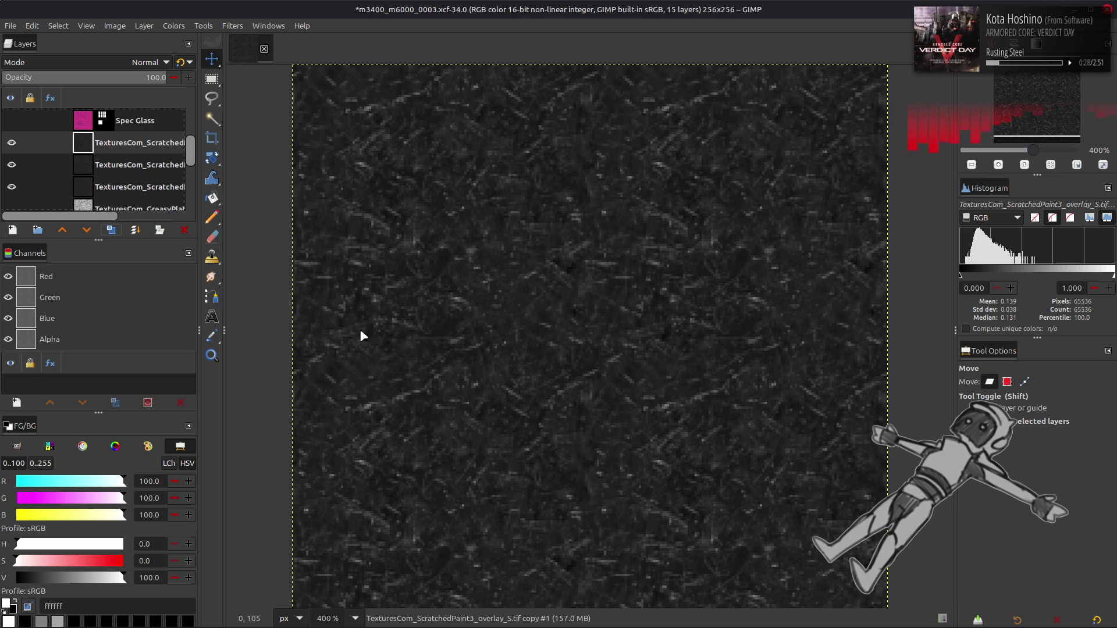
key("Return")
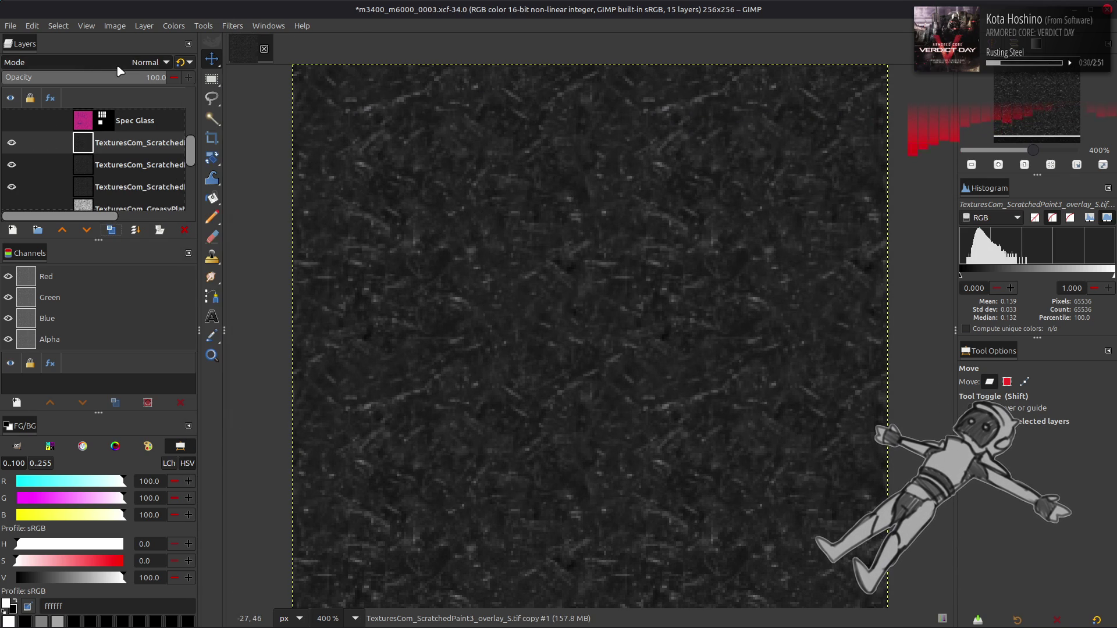
left_click(135, 230)
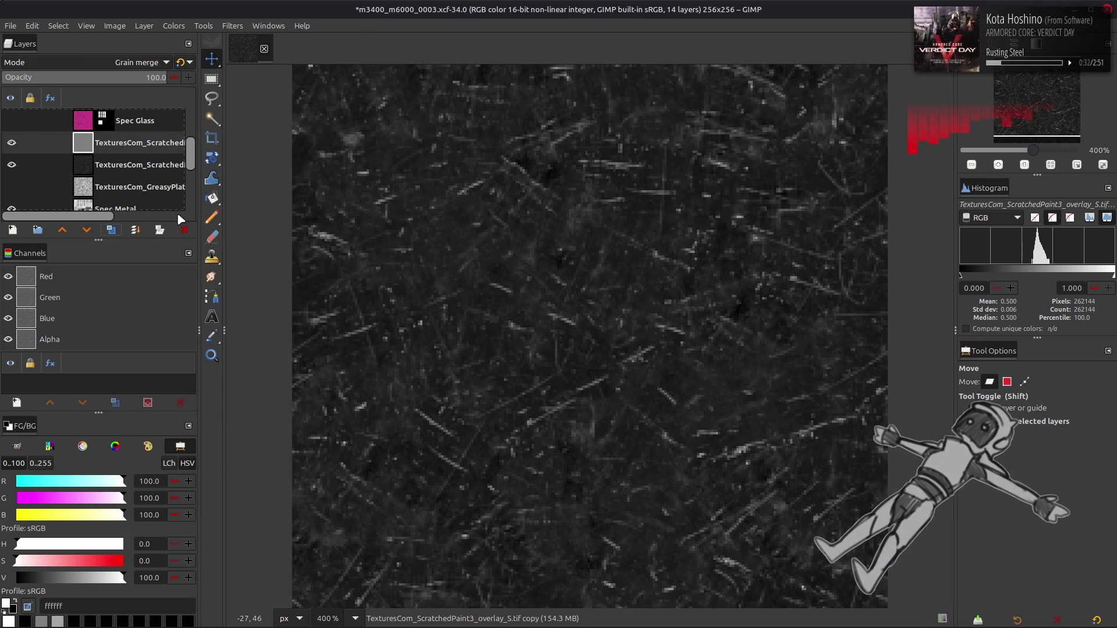
left_click(185, 230)
Scale the scratch layer by 50.00% once more.
left_click(143, 26)
left_click(169, 210)
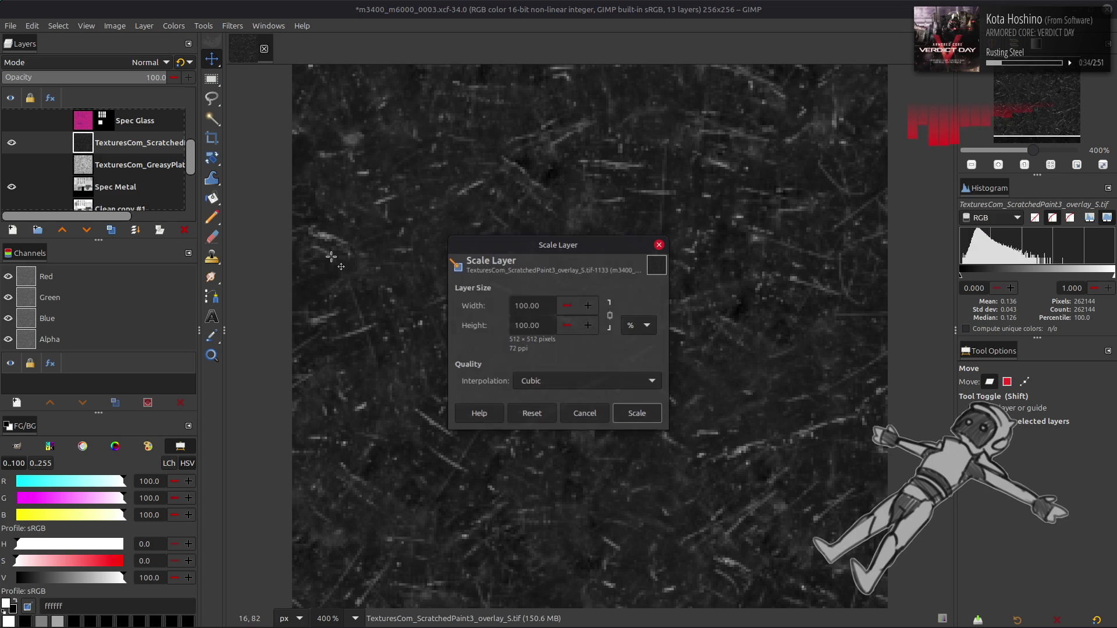
triple_click(520, 306)
type("50.00")
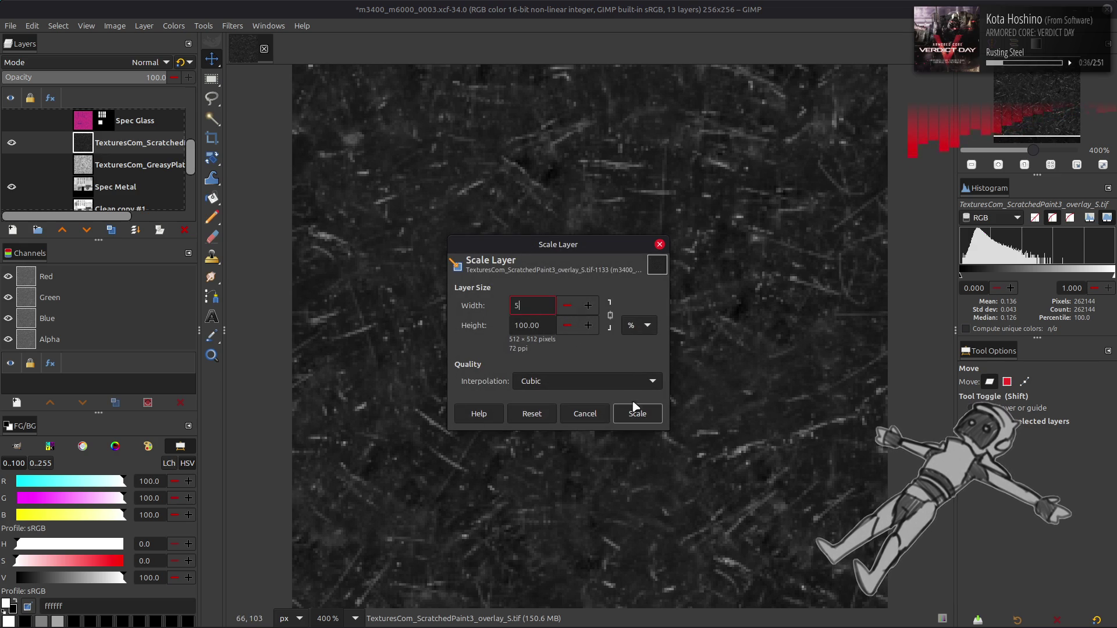
left_click(637, 415)
Sharpen the halved scratch layer again with a Grain extract copy merged back as Grain merge.
left_click(111, 230)
left_click(111, 230)
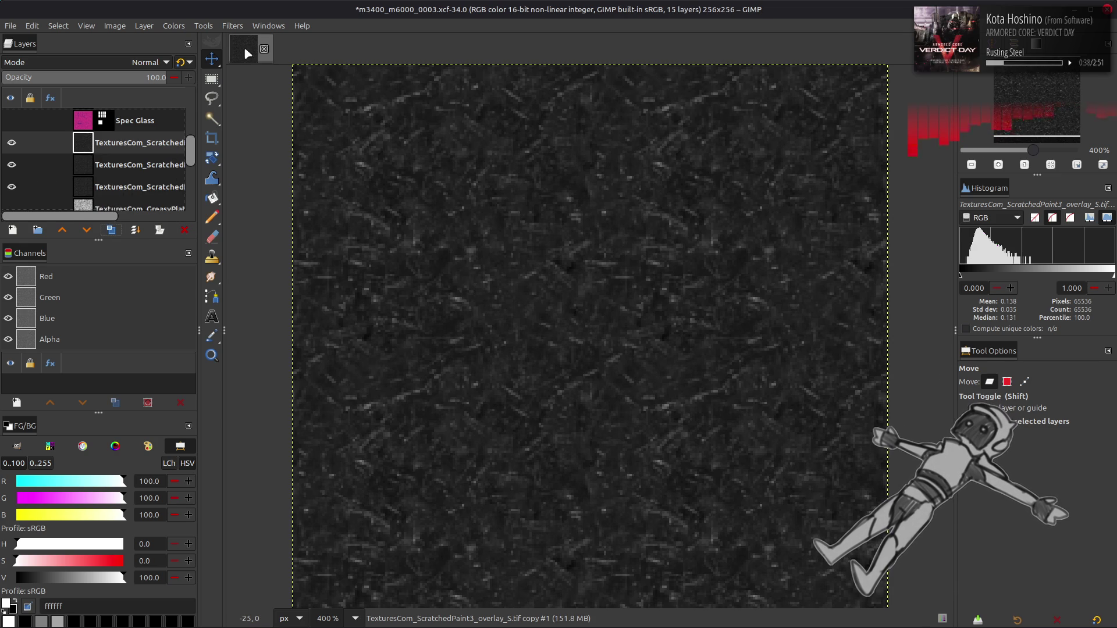
left_click(232, 25)
left_click(287, 310)
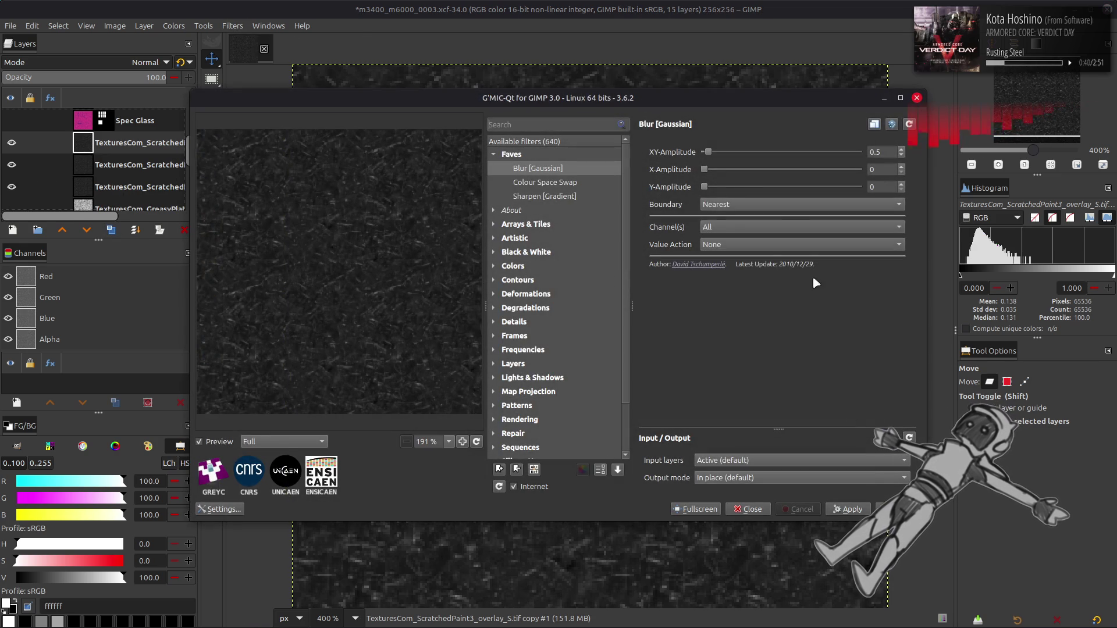
key("Escape")
left_click(121, 62)
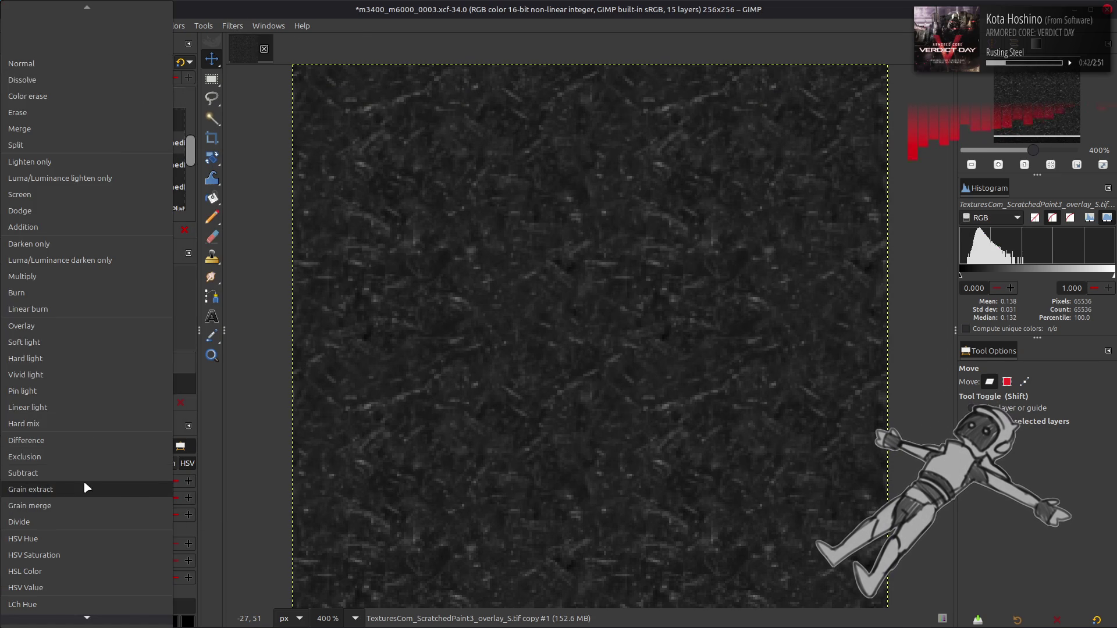
left_click(84, 474)
right_click(117, 142)
left_click(151, 294)
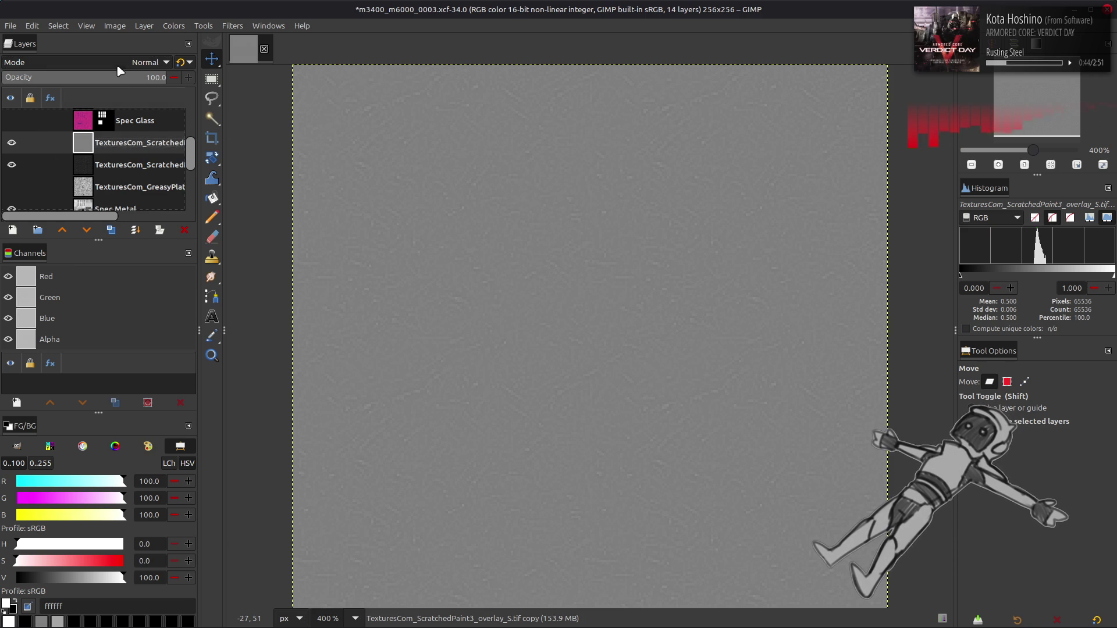
left_click(140, 62)
left_click(68, 506)
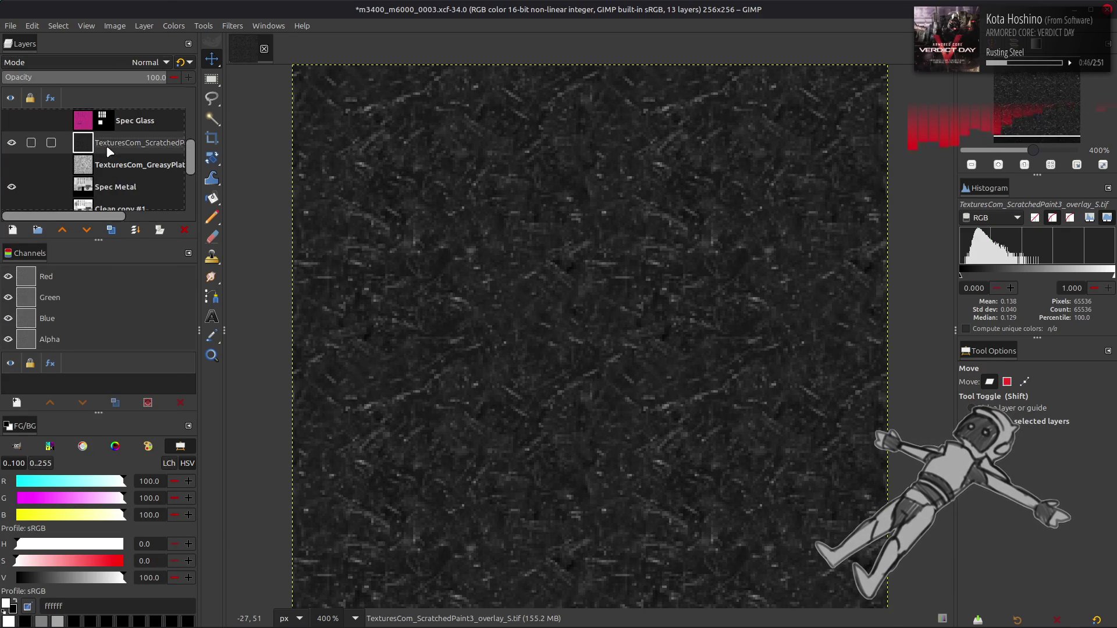
left_click(173, 26)
Stretch the scratch overlay's contrast using non-linear components.
mouse_move(239, 222)
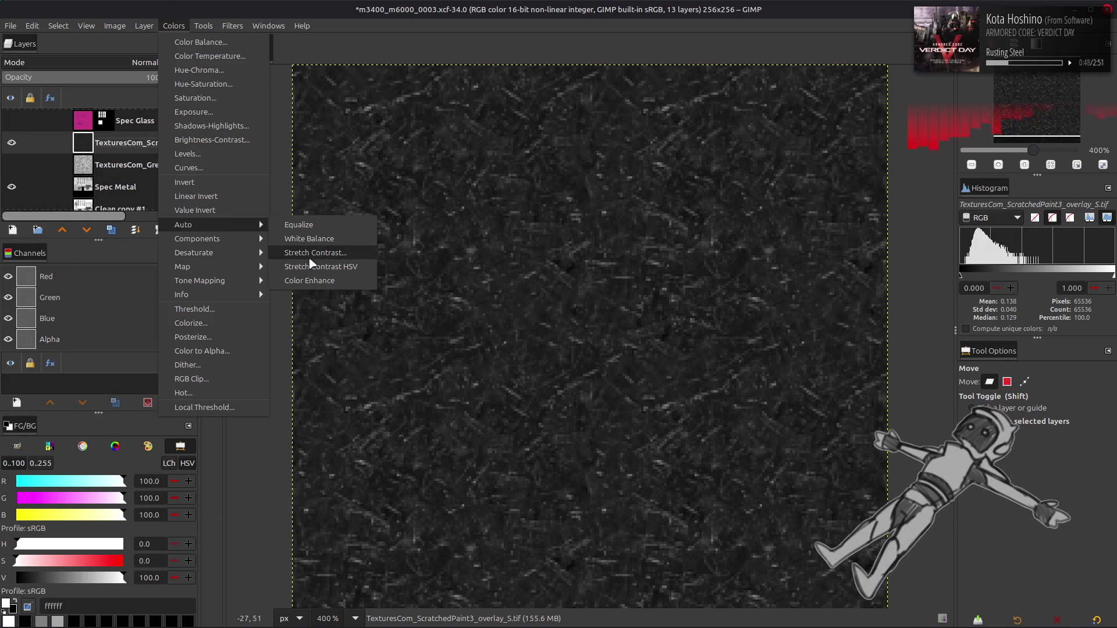
left_click(308, 262)
left_click(311, 434)
left_click(444, 517)
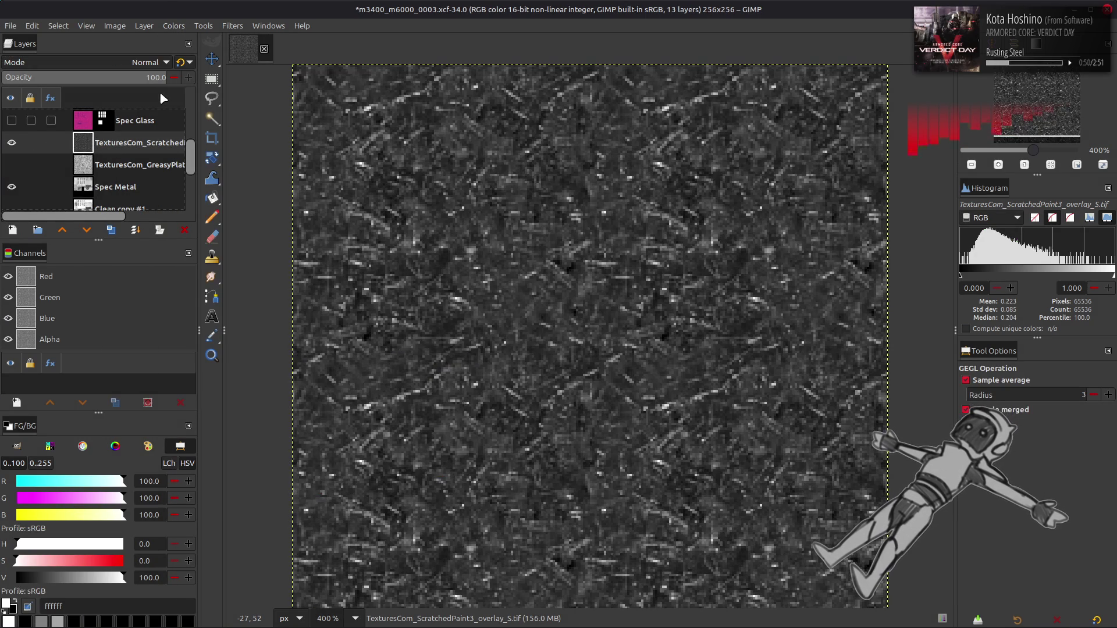
Invert the scratch overlay and blend it in Multiply mode, toggling it to compare.
left_click(174, 26)
left_click(204, 179)
left_click(85, 62)
left_click(71, 266)
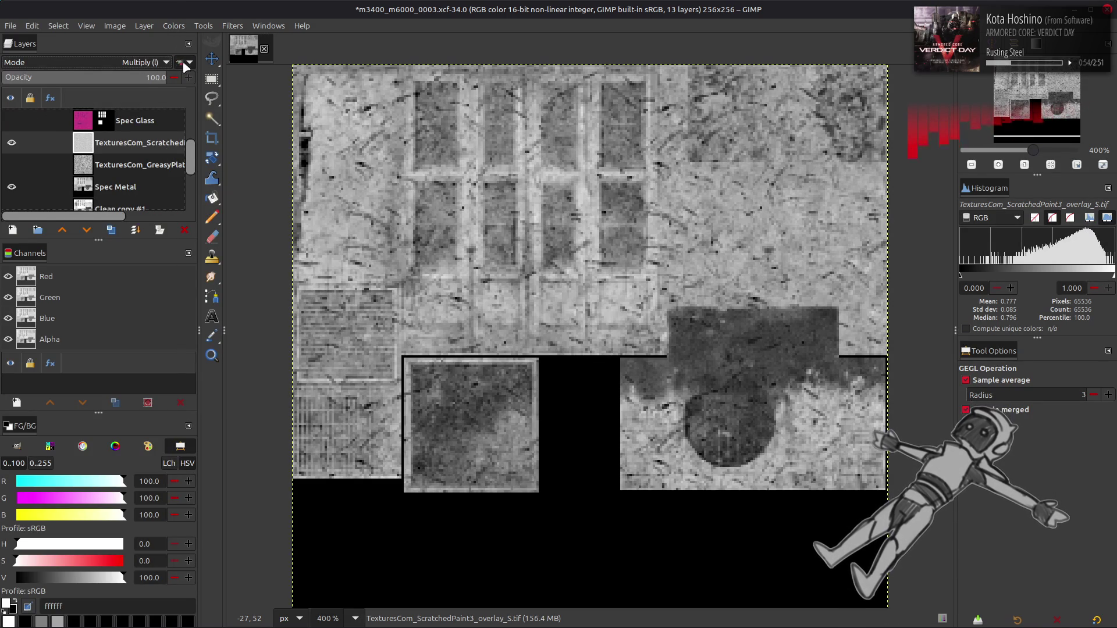
left_click(11, 142)
left_click(11, 142)
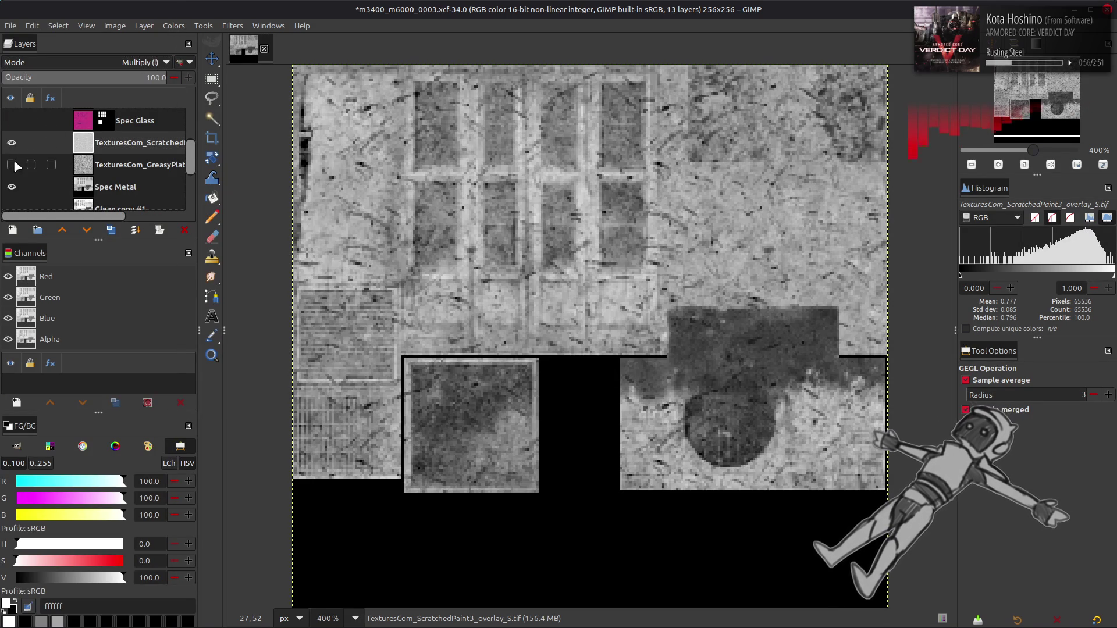
Show the GreasyPlate overlay at 50 opacity, then hide the ScratchedPaint3 layer to compare.
left_click(12, 165)
left_click(116, 169)
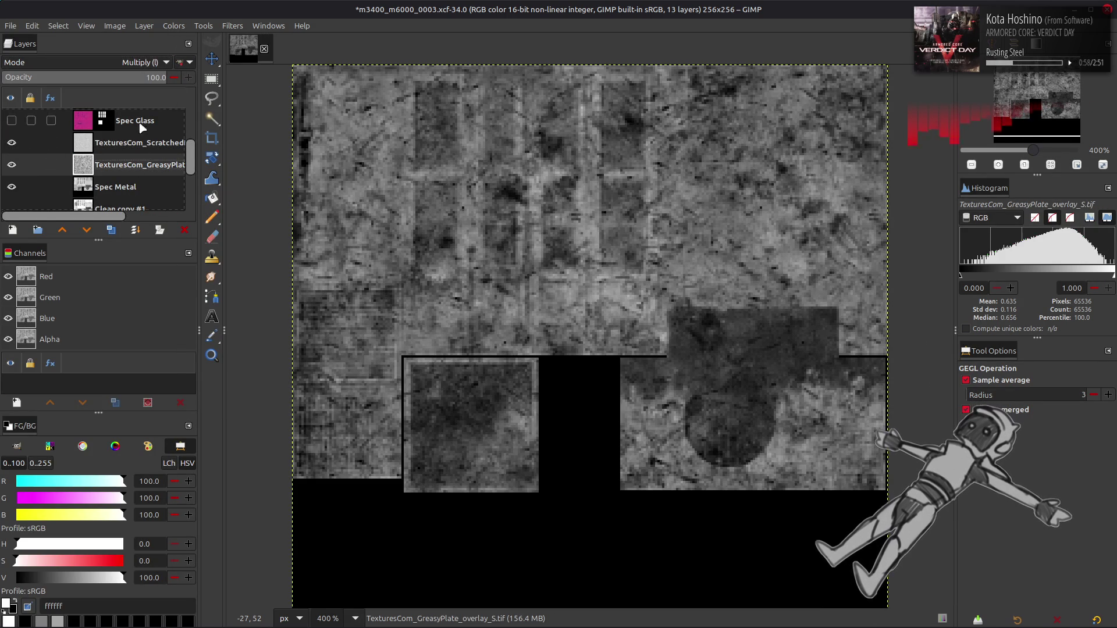
triple_click(156, 78)
type("50")
key("Return")
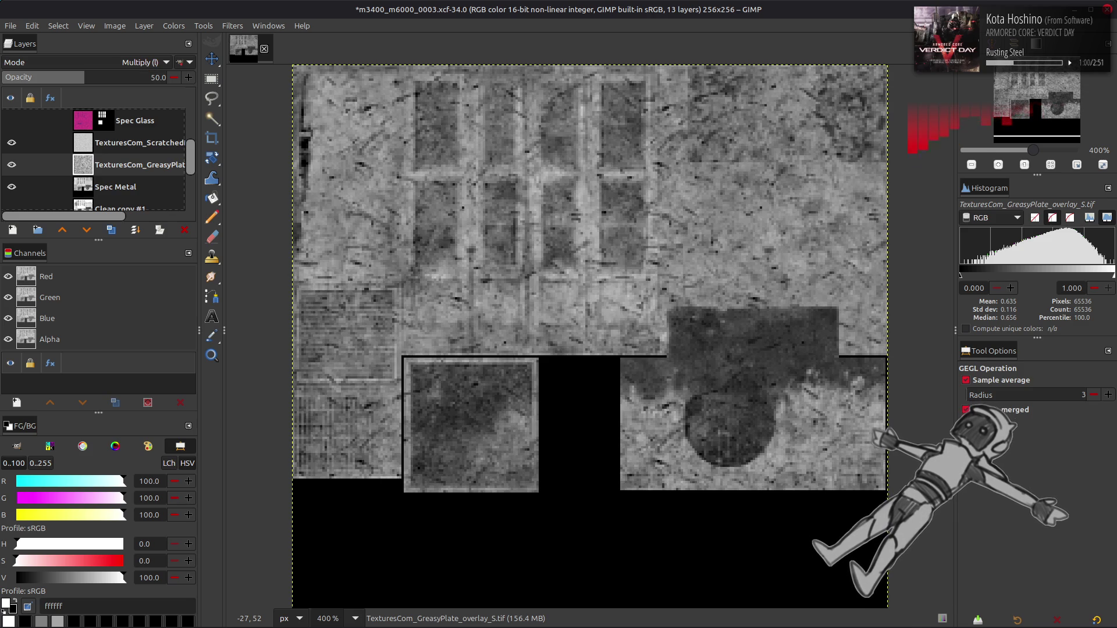
left_click(51, 142)
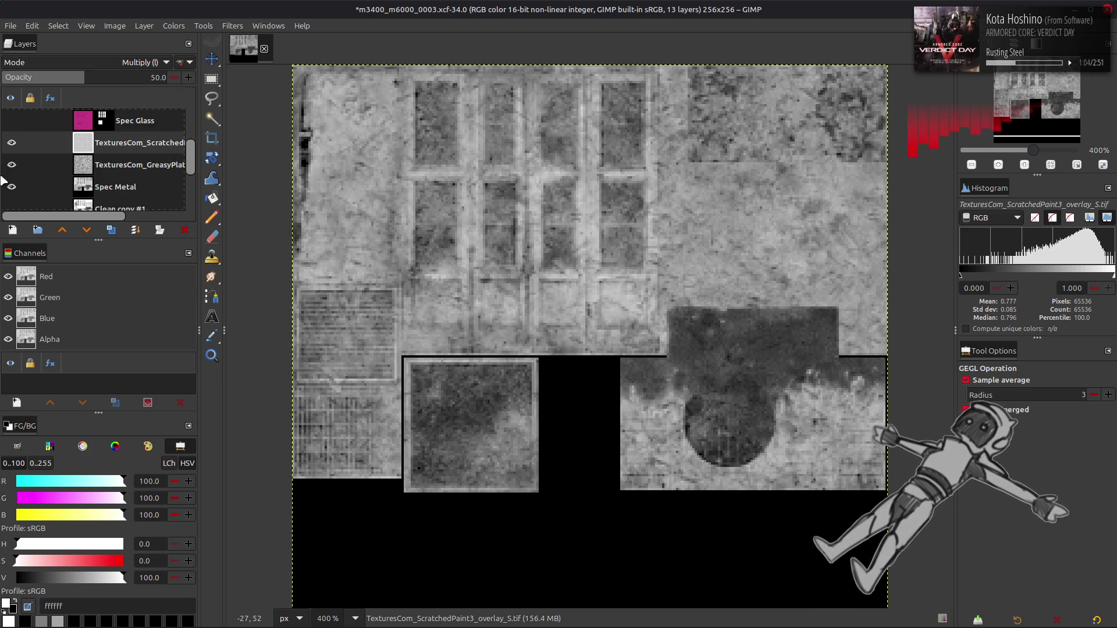
left_click(12, 142)
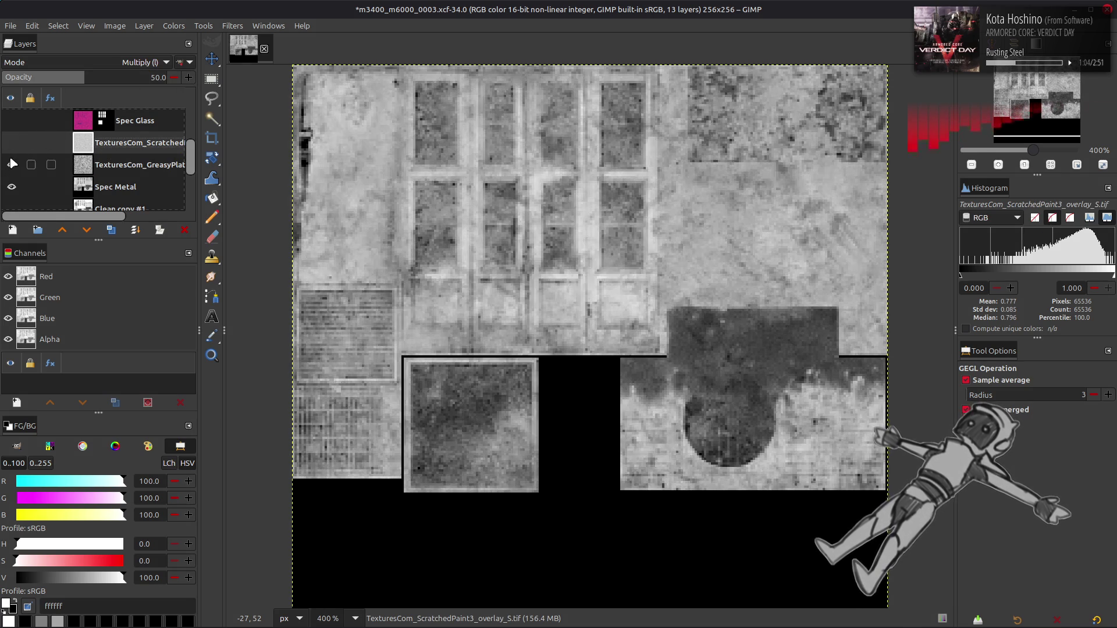
Compare the texture with and without GreasyPlate, then rotate the GreasyPlate overlay.
left_click(12, 165)
left_click(12, 165)
left_click(11, 165)
left_click(12, 165)
left_click(11, 165)
left_click(12, 164)
left_click(12, 165)
left_click(12, 164)
left_click(107, 169)
left_click(168, 25)
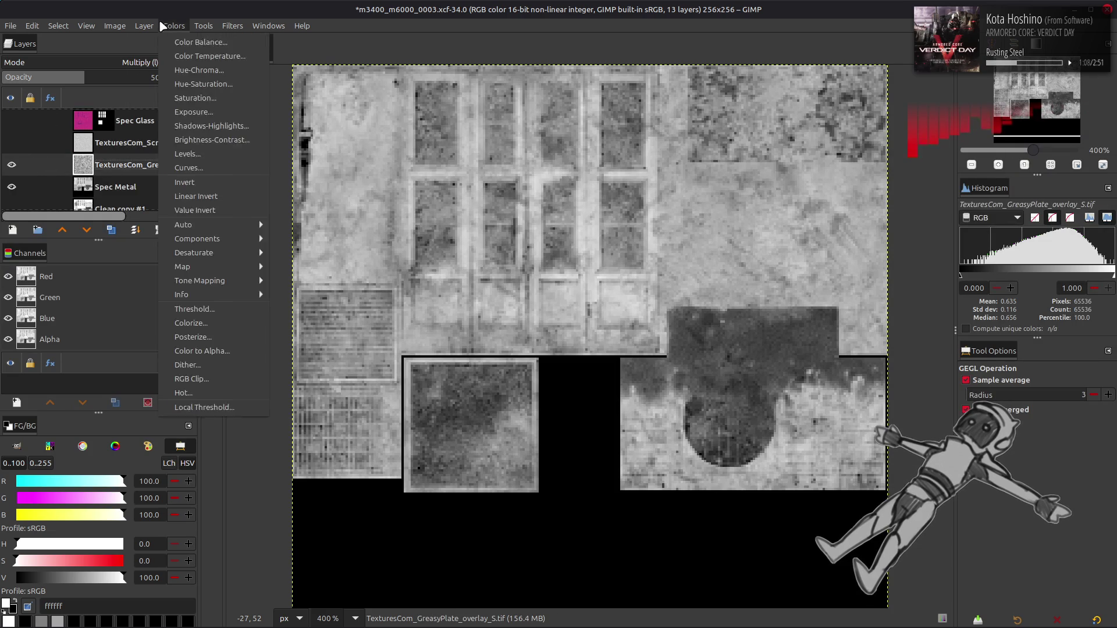
mouse_move(193, 174)
left_click(328, 197)
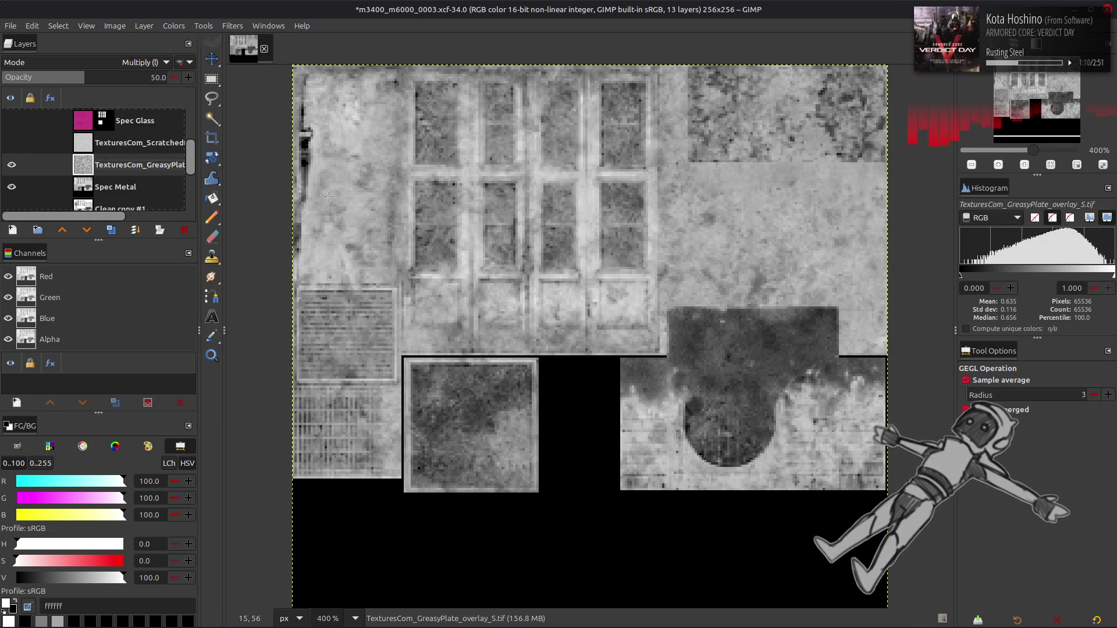
Check the rotated GreasyPlate against the texture, then reorient it a second time.
left_click(12, 165)
left_click(12, 165)
left_click(12, 165)
left_click(12, 165)
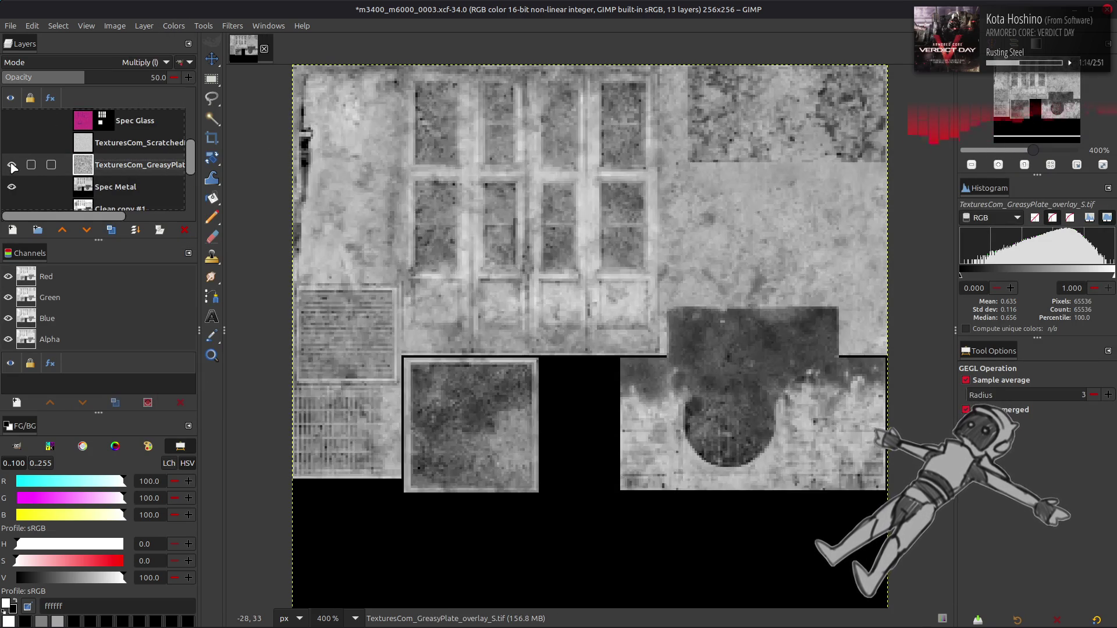
left_click(140, 28)
mouse_move(205, 156)
left_click(332, 199)
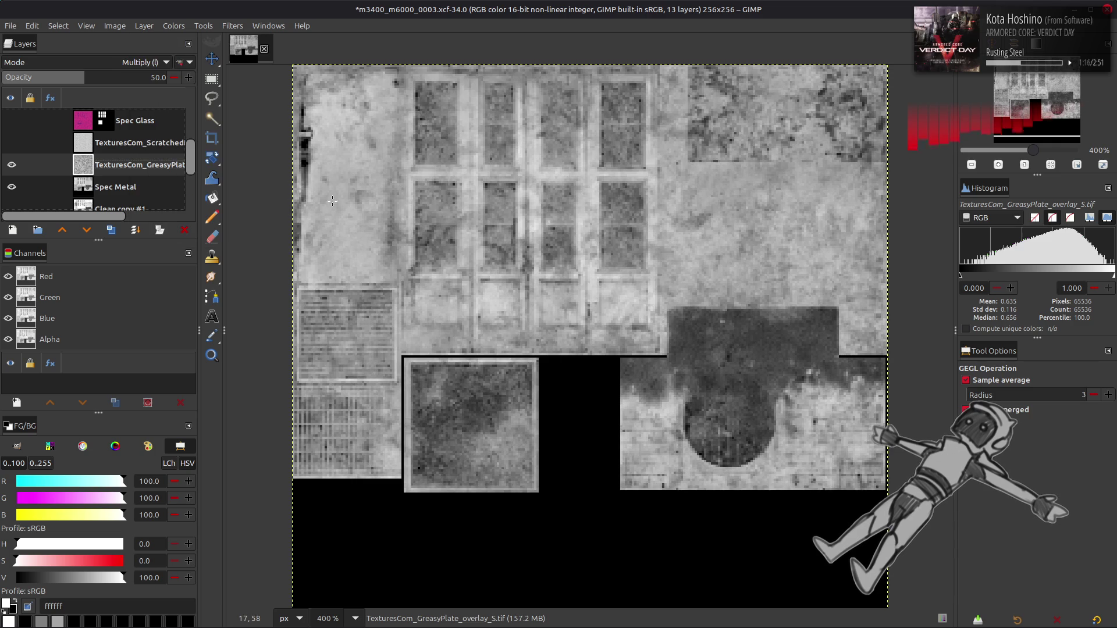
Compare the texture with and without the reoriented GreasyPlate overlay.
left_click(11, 164)
left_click(10, 165)
left_click(10, 165)
left_click(10, 165)
left_click(10, 164)
left_click(11, 165)
left_click(11, 164)
left_click(11, 164)
left_click(10, 164)
left_click(10, 165)
Compare the texture with and without ScratchedPaint3, then rotate the ScratchedPaint3 overlay.
left_click(12, 143)
left_click(12, 143)
left_click(11, 143)
left_click(11, 143)
left_click(12, 143)
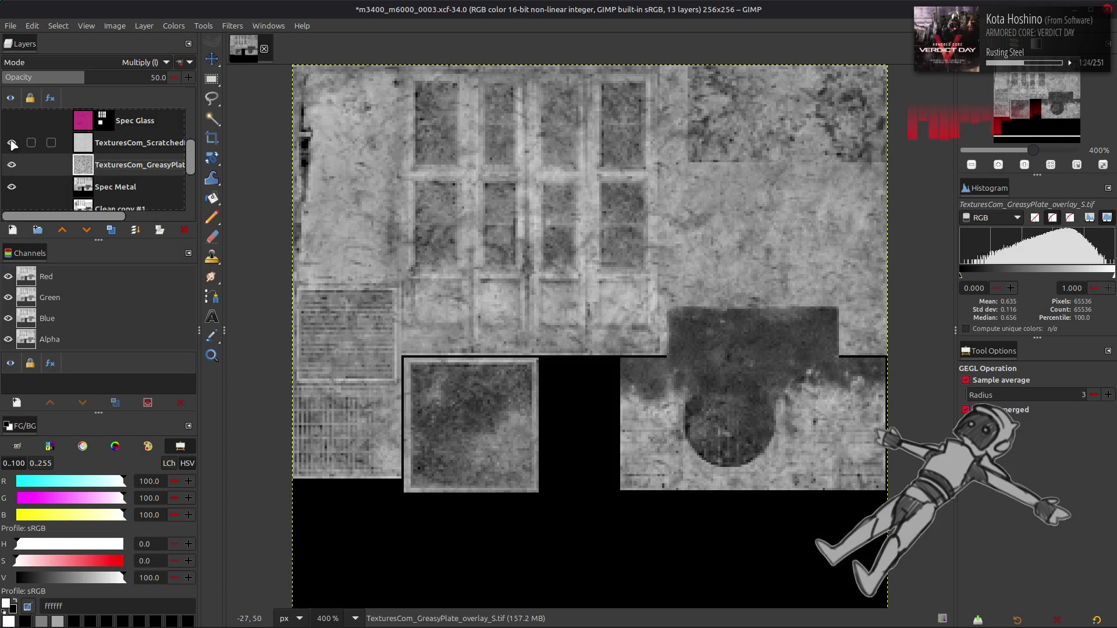
left_click(140, 147)
left_click(144, 26)
mouse_move(218, 169)
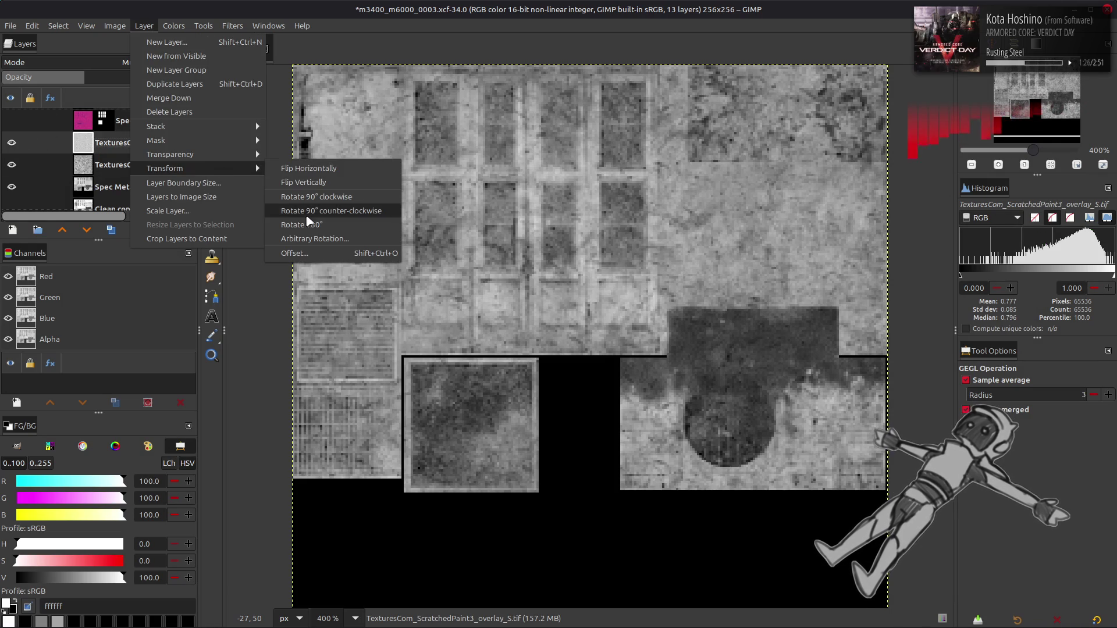
left_click(308, 226)
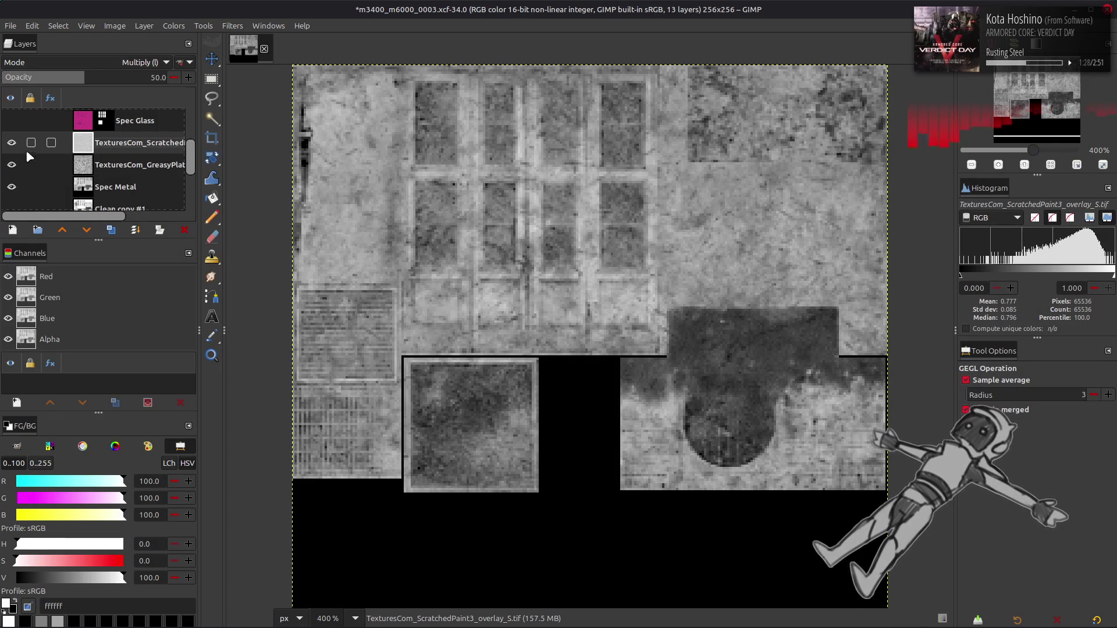
Compare the rotated scratches against the texture, leaving ScratchedPaint3 visible.
left_click(12, 143)
left_click(12, 143)
left_click(12, 143)
left_click(12, 143)
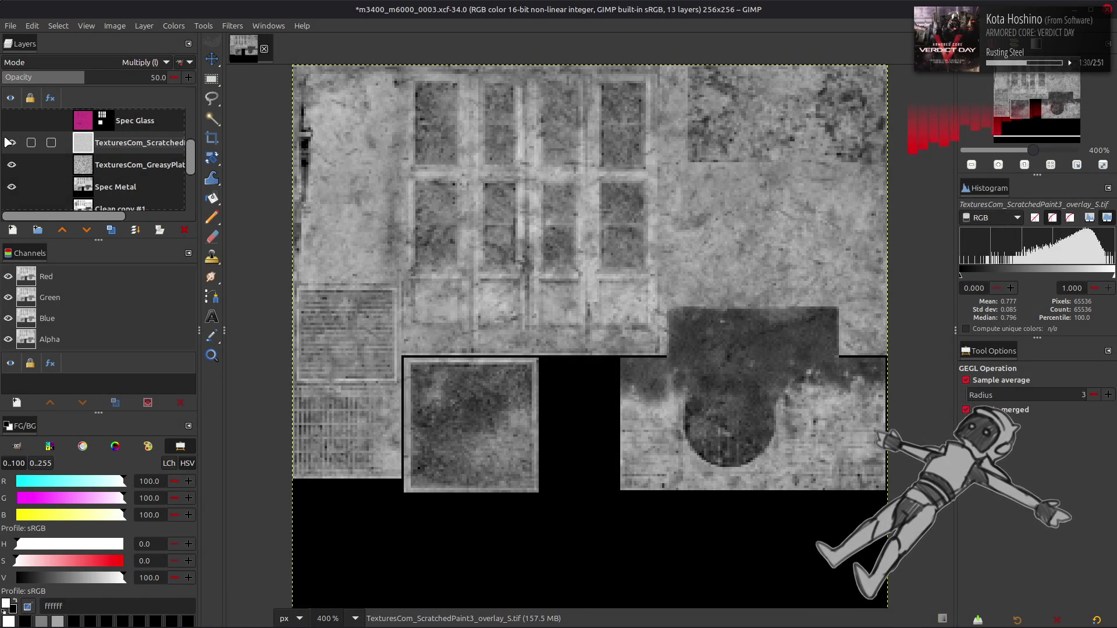
left_click(12, 143)
left_click(11, 143)
left_click(11, 143)
left_click(11, 143)
With the Move tool active, select the overlay layers and begin renaming Spec Metal.
key("m")
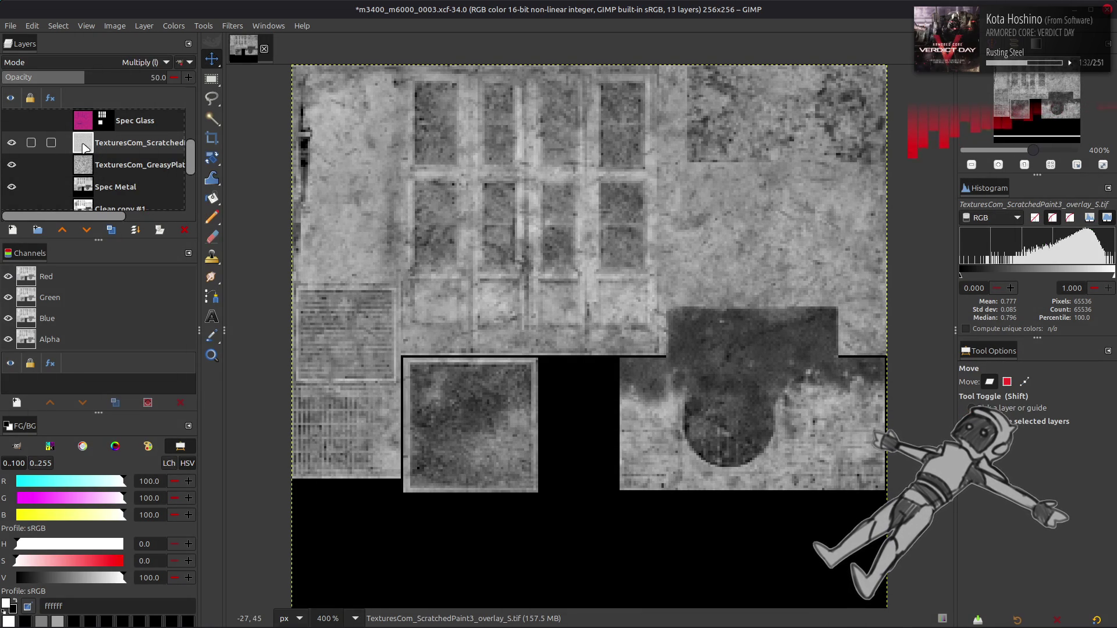
left_click(108, 166)
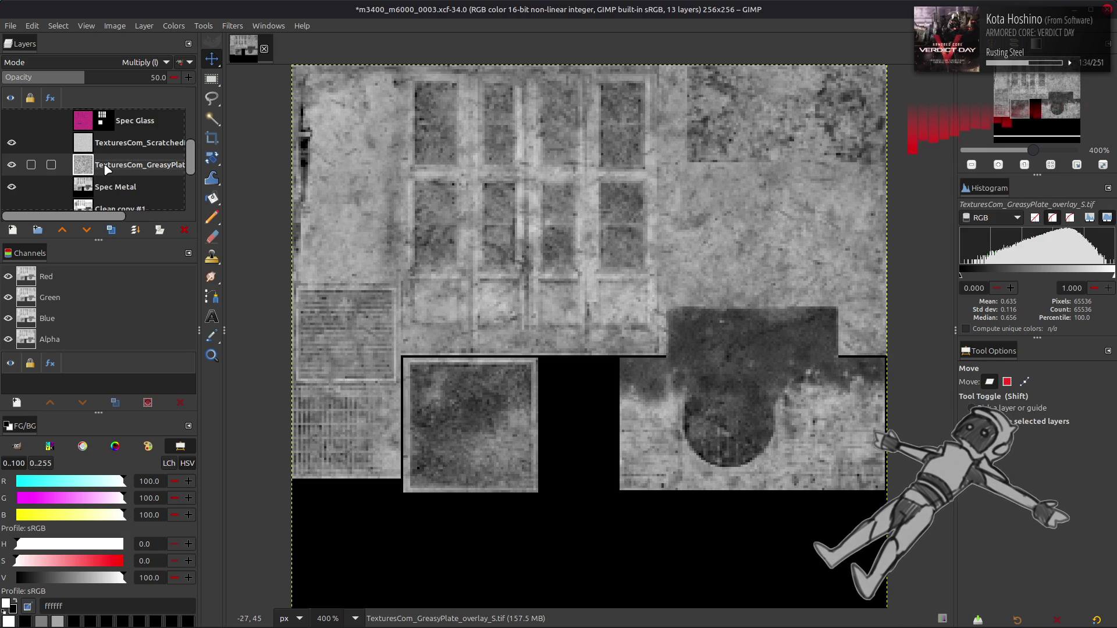
left_click(133, 145)
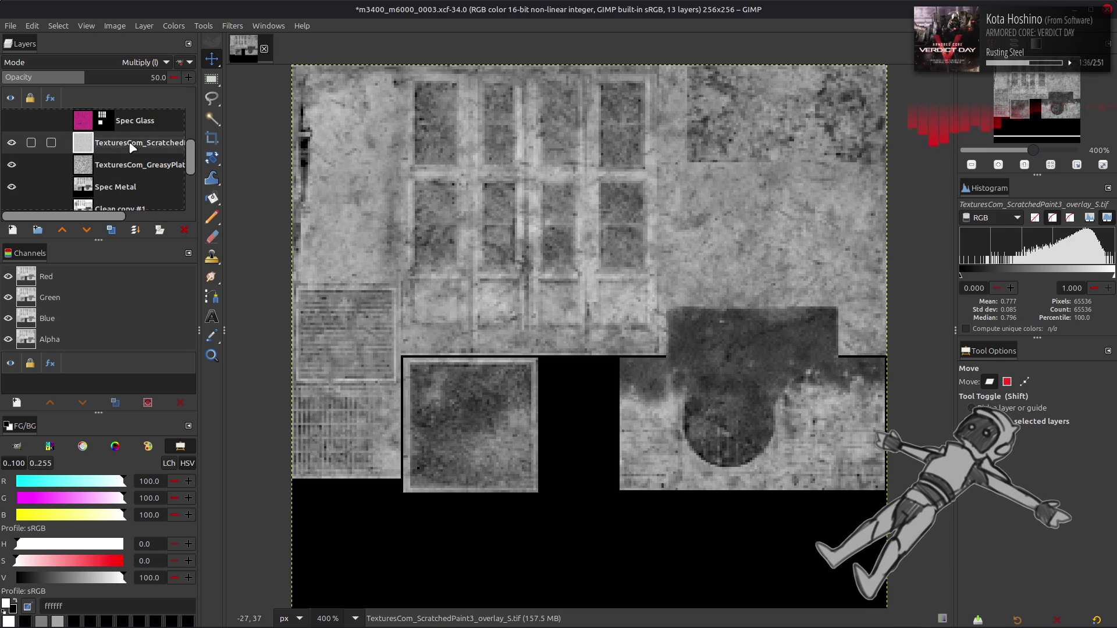
left_click(128, 192)
left_click(131, 185)
type("Bas")
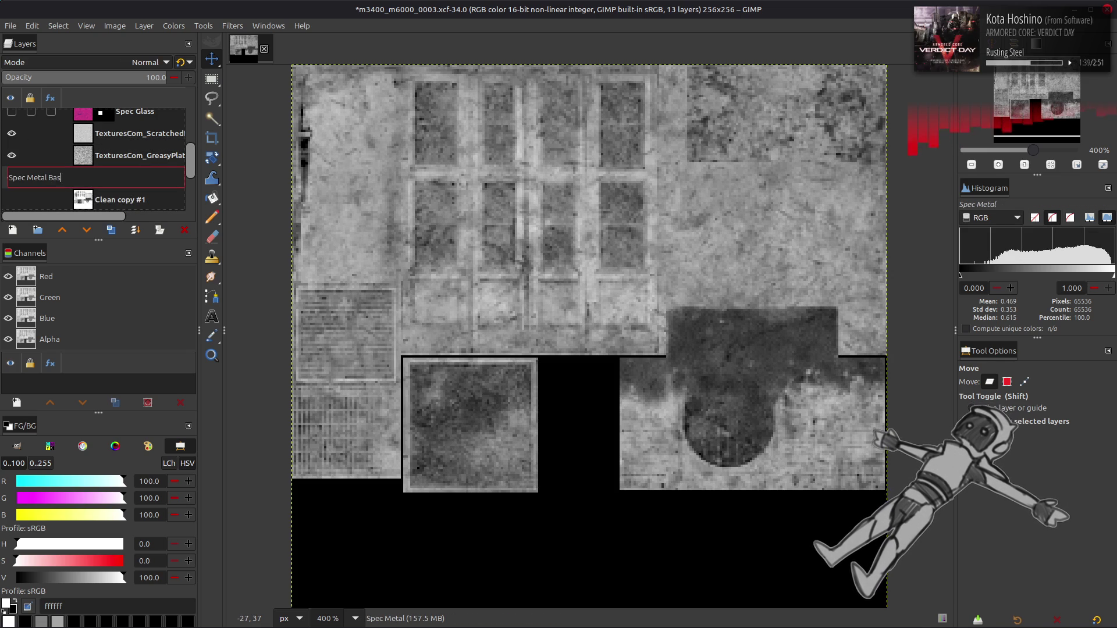
Commit the name Spec Metal Base and create a new Visible layer from the composite.
type("e")
key("Return")
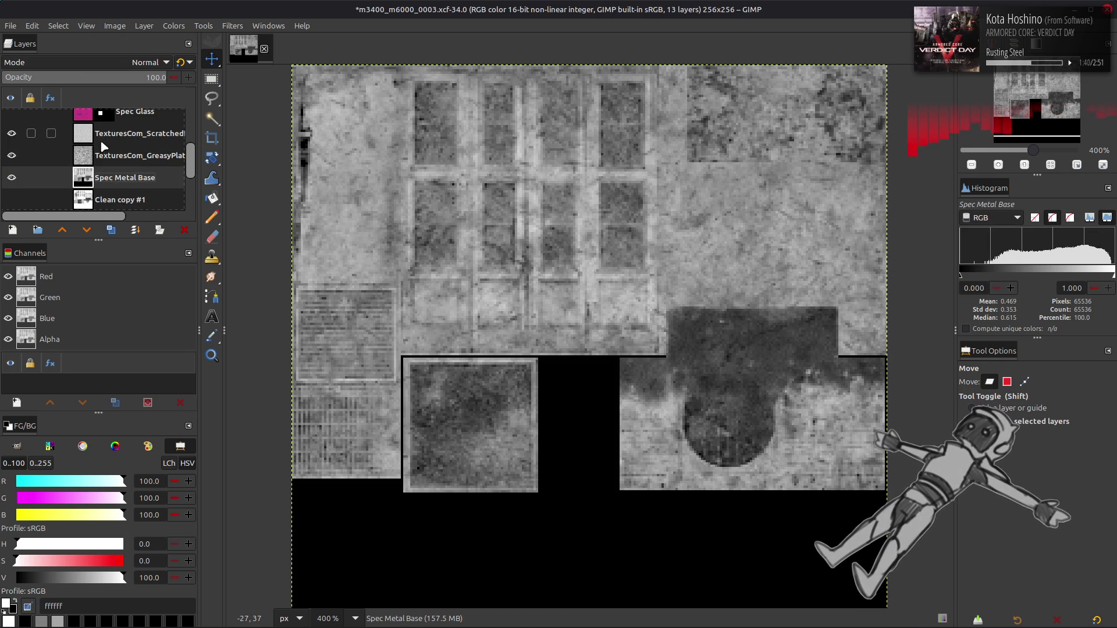
right_click(100, 135)
left_click(116, 227)
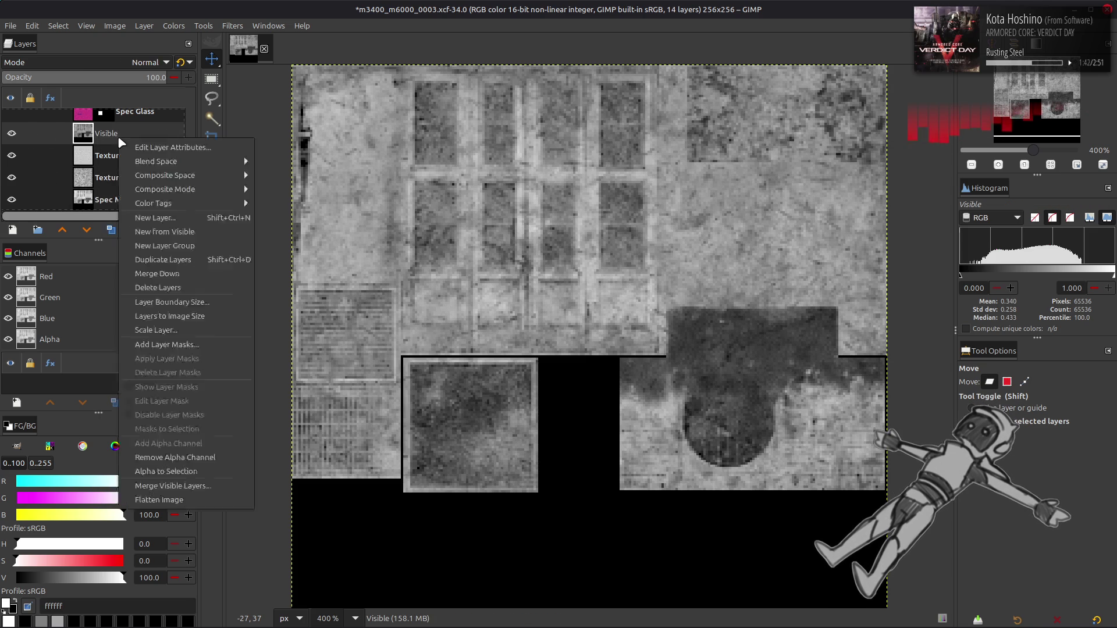
Apply Stretch Contrast to the Visible layer and sample the wall's grey tones.
left_click(173, 25)
mouse_move(234, 219)
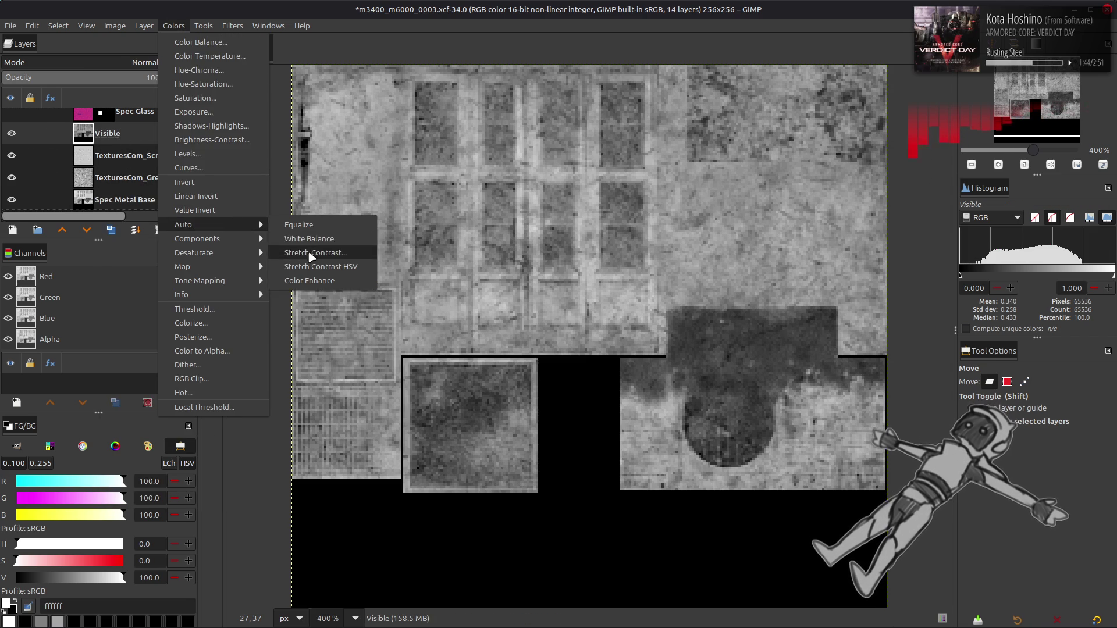
left_click(314, 251)
left_click(443, 516)
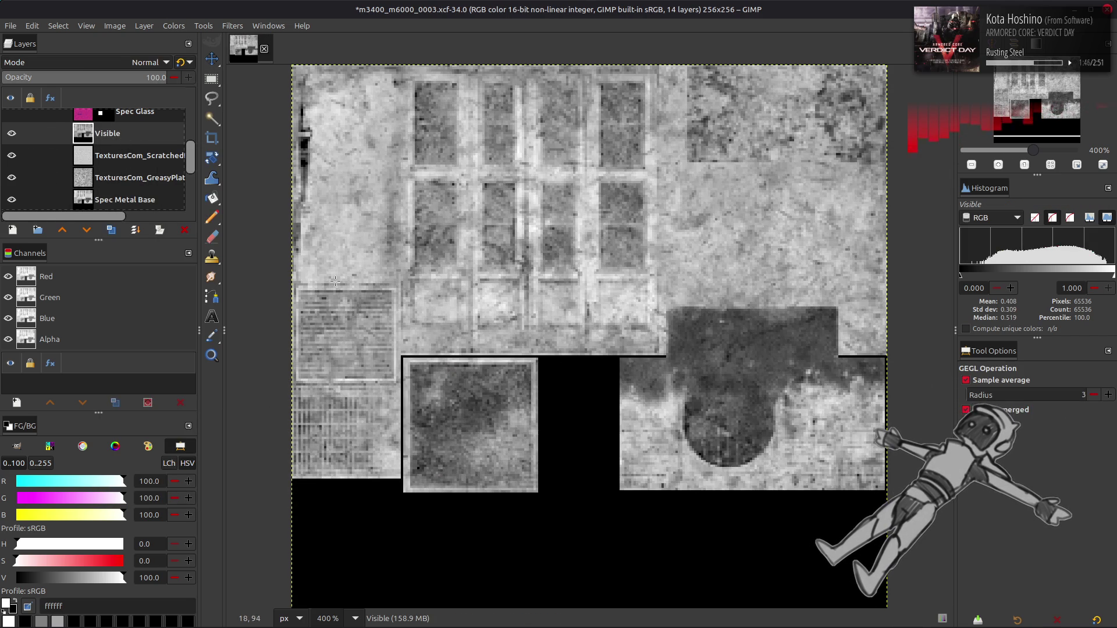
key("o")
left_click(350, 247)
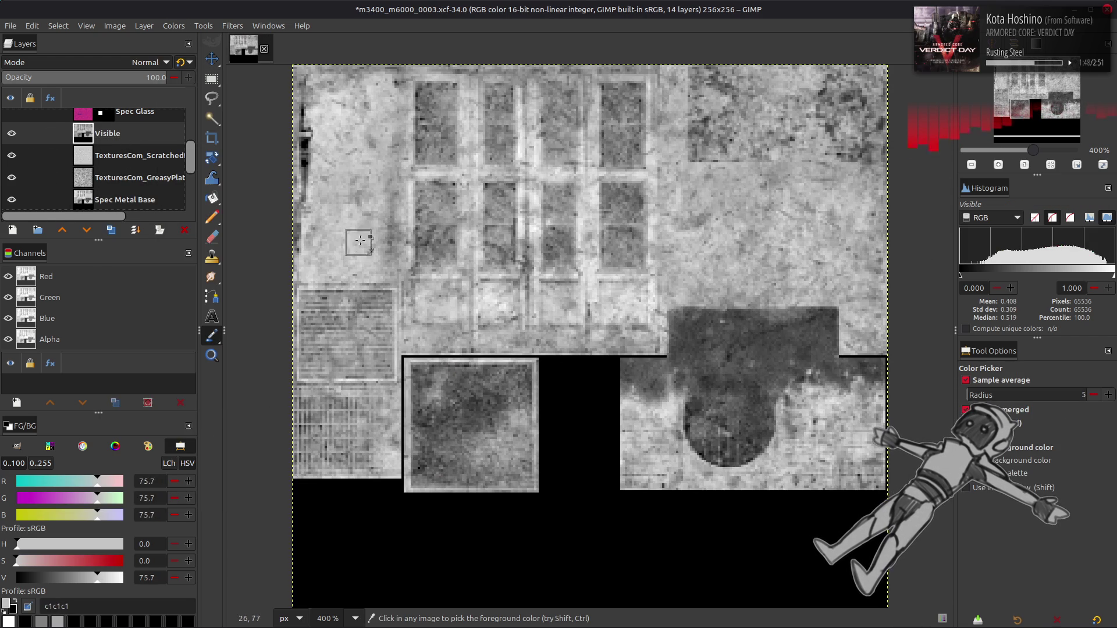
left_click(345, 182)
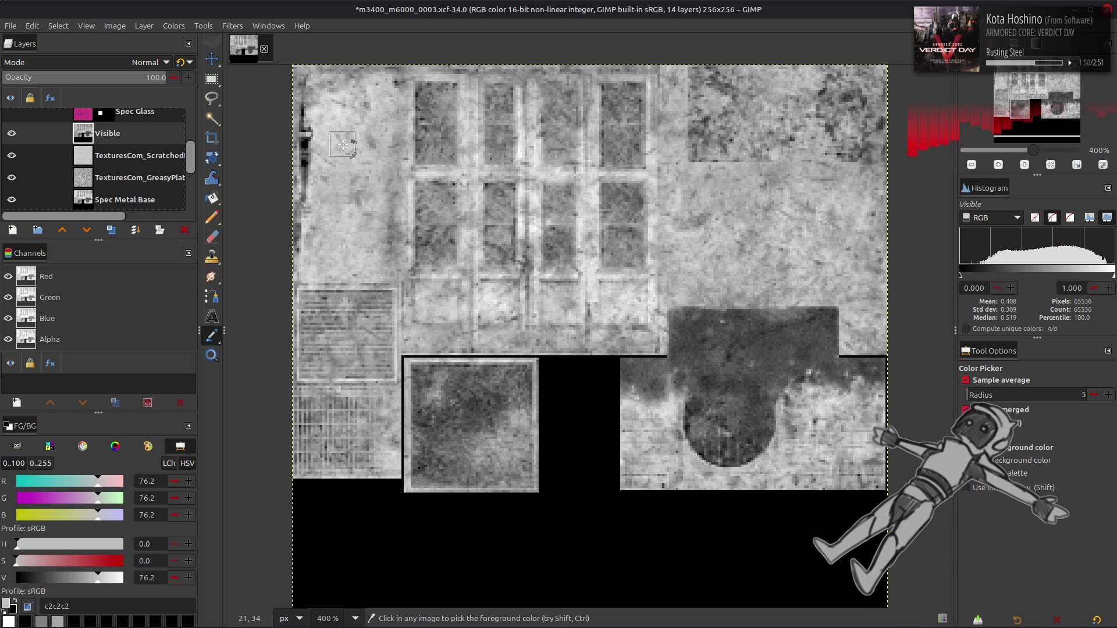
Resample the wall grey, then apply Levels with input white 75 and output high 50.
left_click(345, 142)
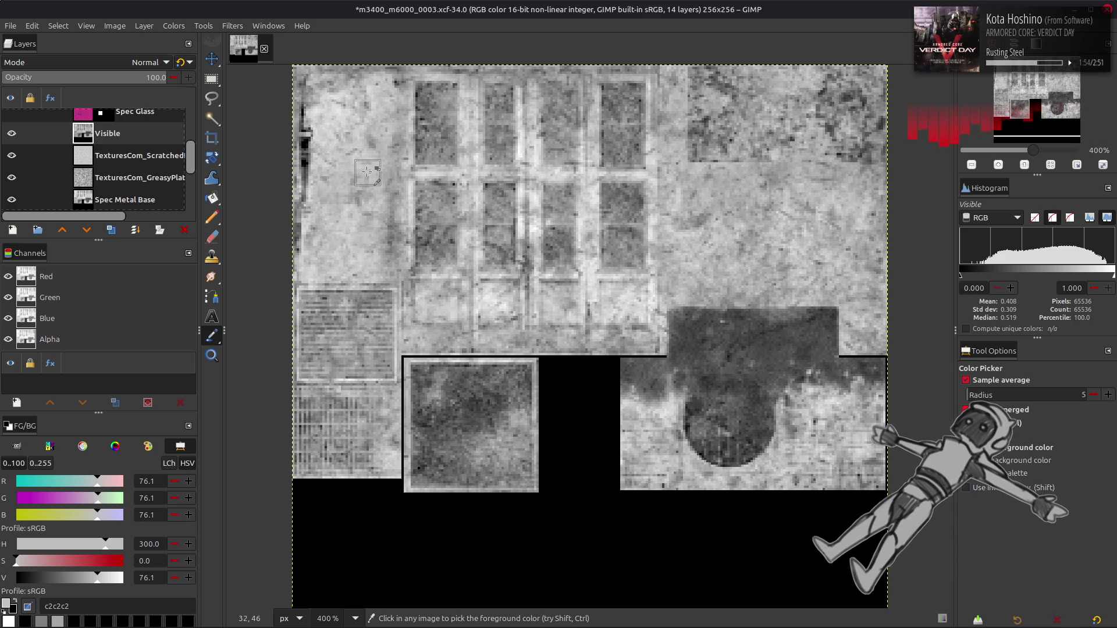
key("m")
left_click(180, 28)
left_click(186, 144)
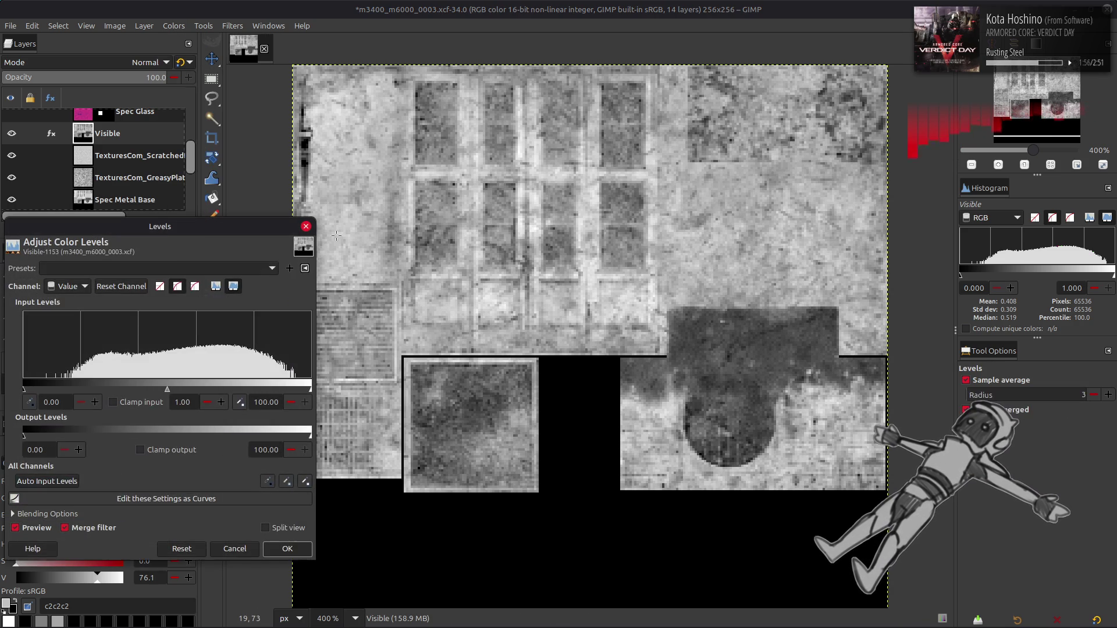
triple_click(271, 402)
type("75")
triple_click(266, 450)
type("50")
key("Return")
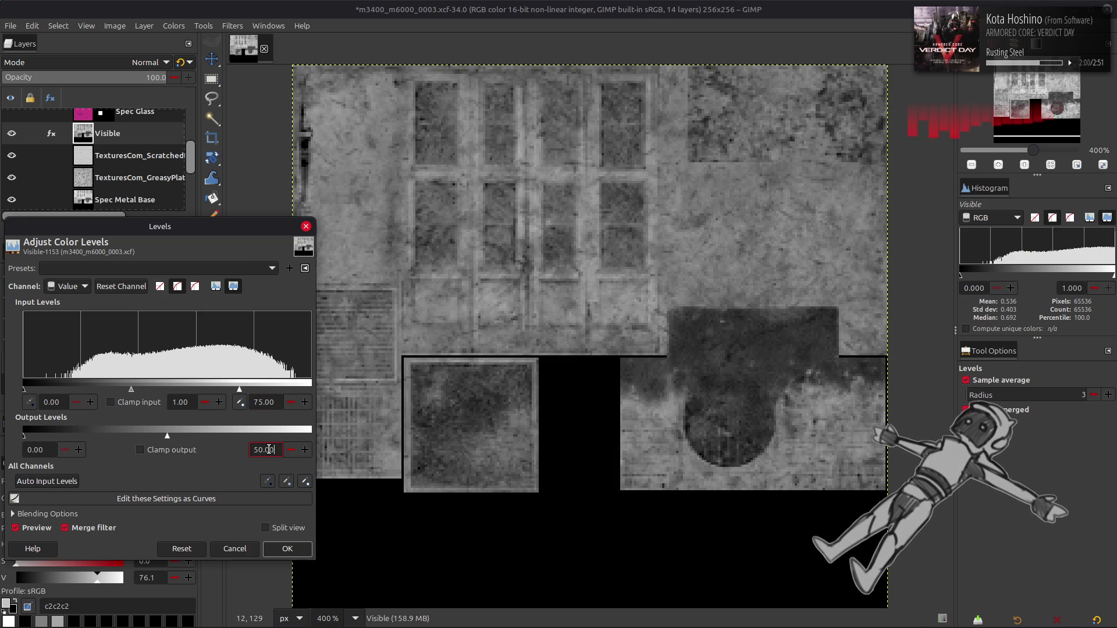
left_click(288, 549)
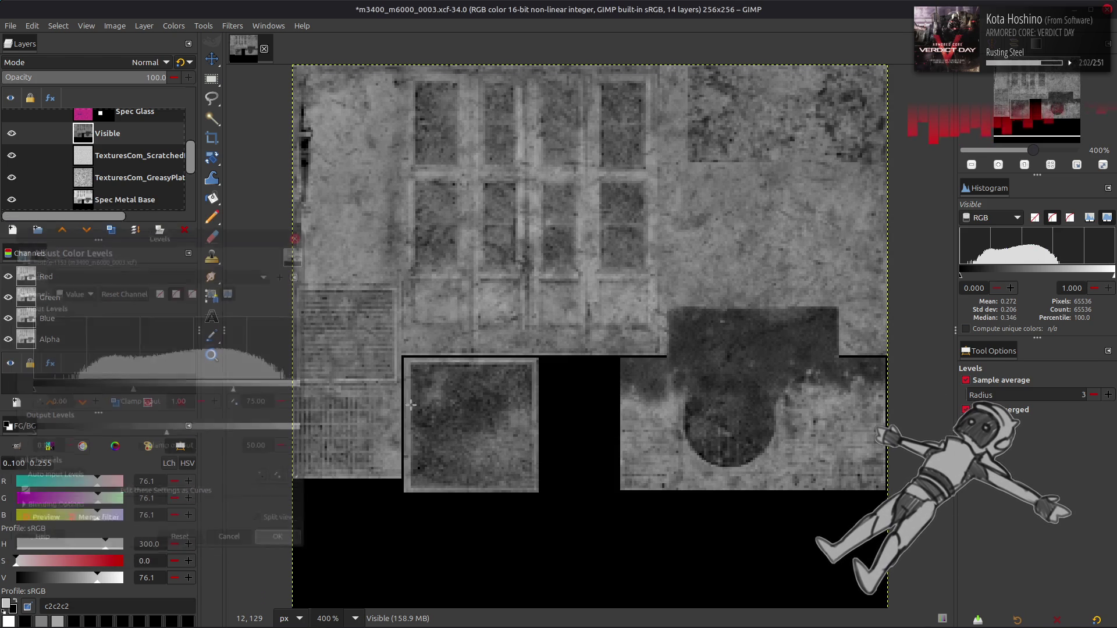
Sample the darkened grey, then undo the Levels darkening.
left_click(715, 378)
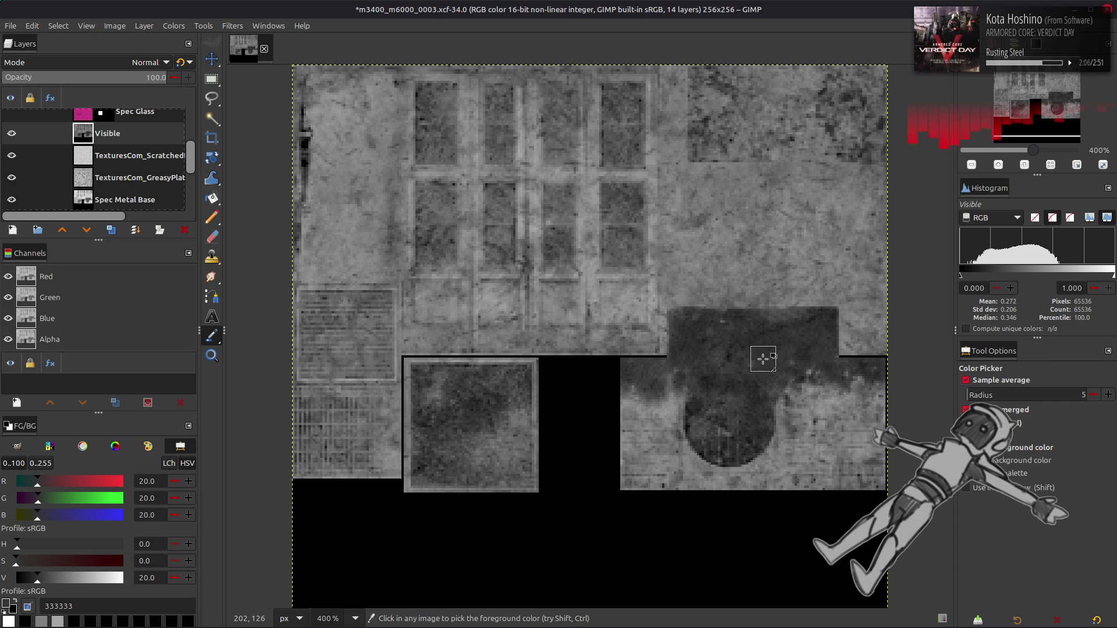
key("m")
key("ctrl+z")
Reopen Levels on the Visible layer and reset it to defaults.
left_click(174, 26)
left_click(187, 154)
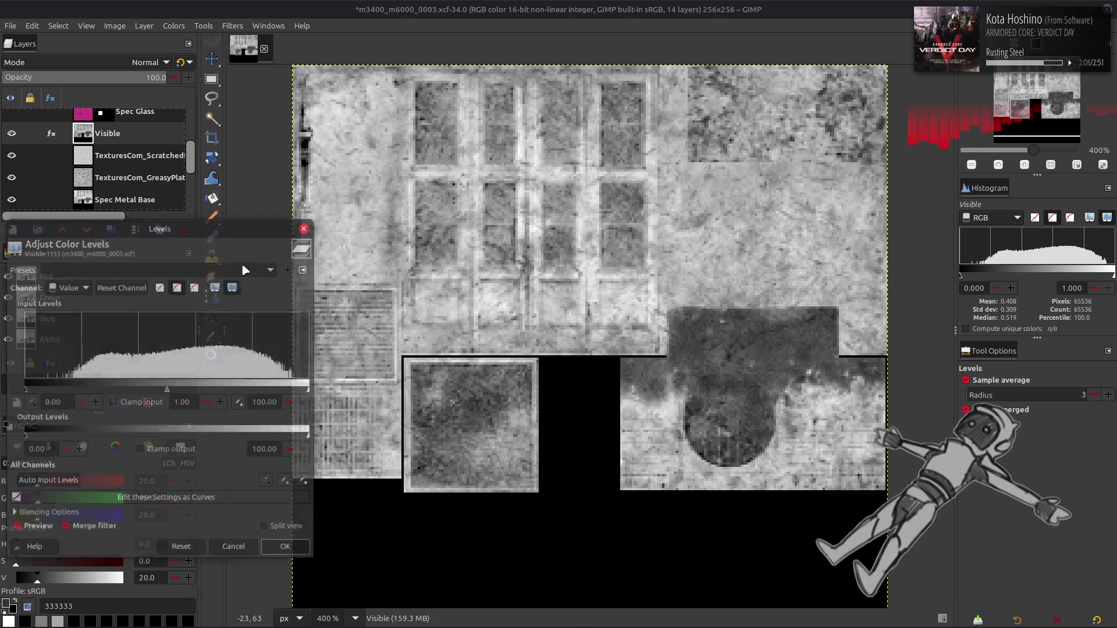
left_click(196, 267)
left_click(210, 302)
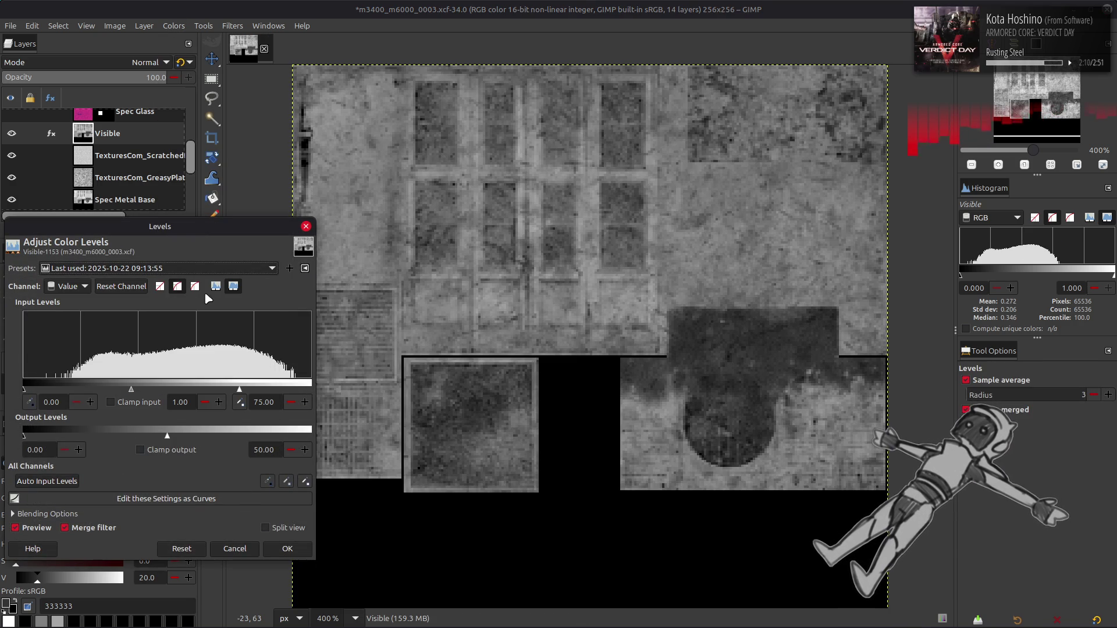
left_click(181, 550)
Set the Green channel input white point to 75.
scroll(74, 288, "down", 2)
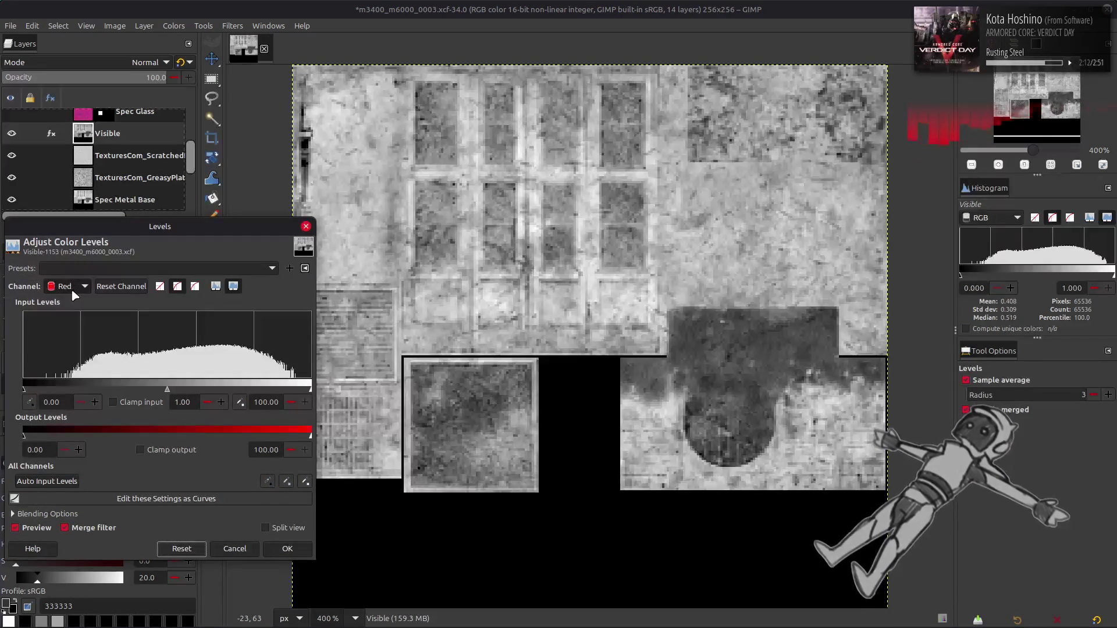
triple_click(266, 402)
type("75")
key("Return")
left_click(270, 451)
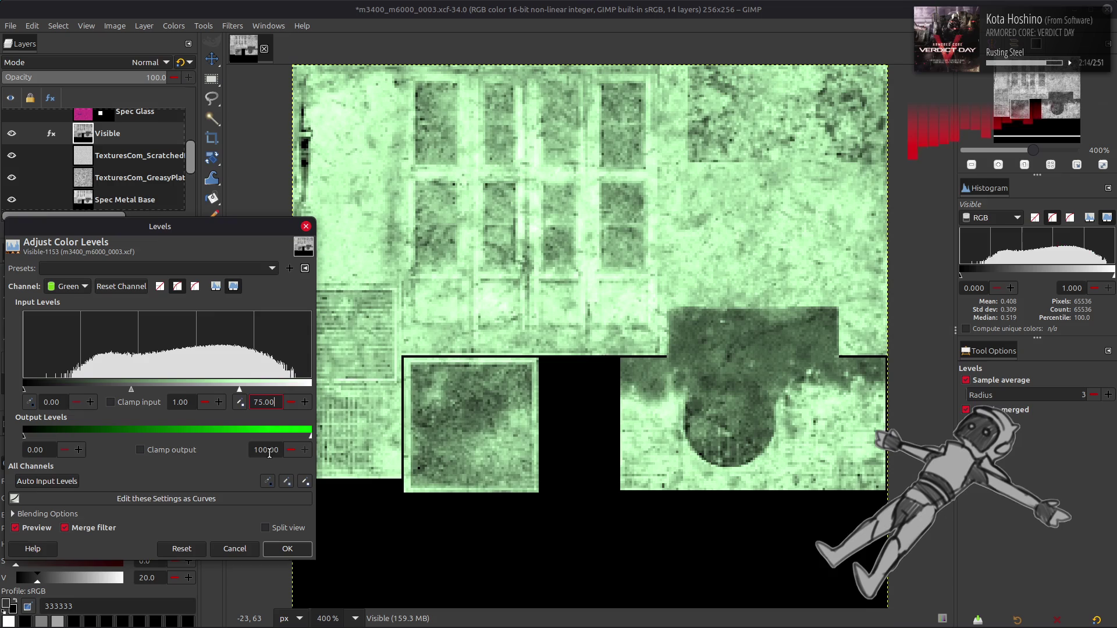
type("50")
key("Return")
Set the Blue channel output low and high both to 50.
scroll(74, 286, "down", 1)
left_click(42, 450)
type("0")
key("Tab")
type("50")
key("Return")
Cap the Red channel output high at 33.33.
scroll(74, 286, "up", 2)
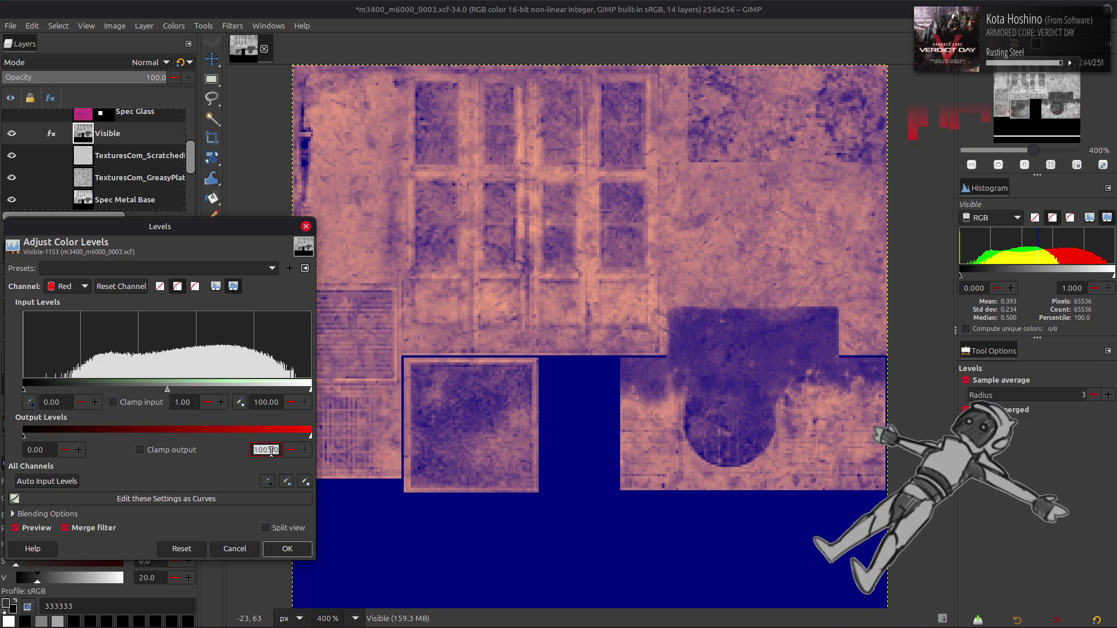
type("25")
key("Return")
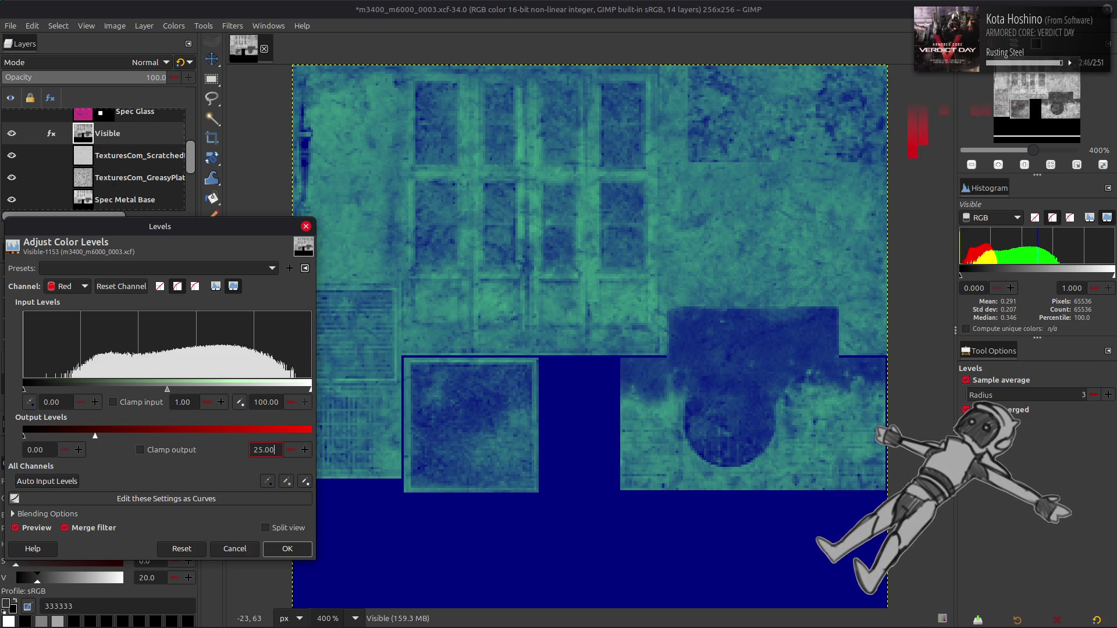
double_click(269, 448)
type("33")
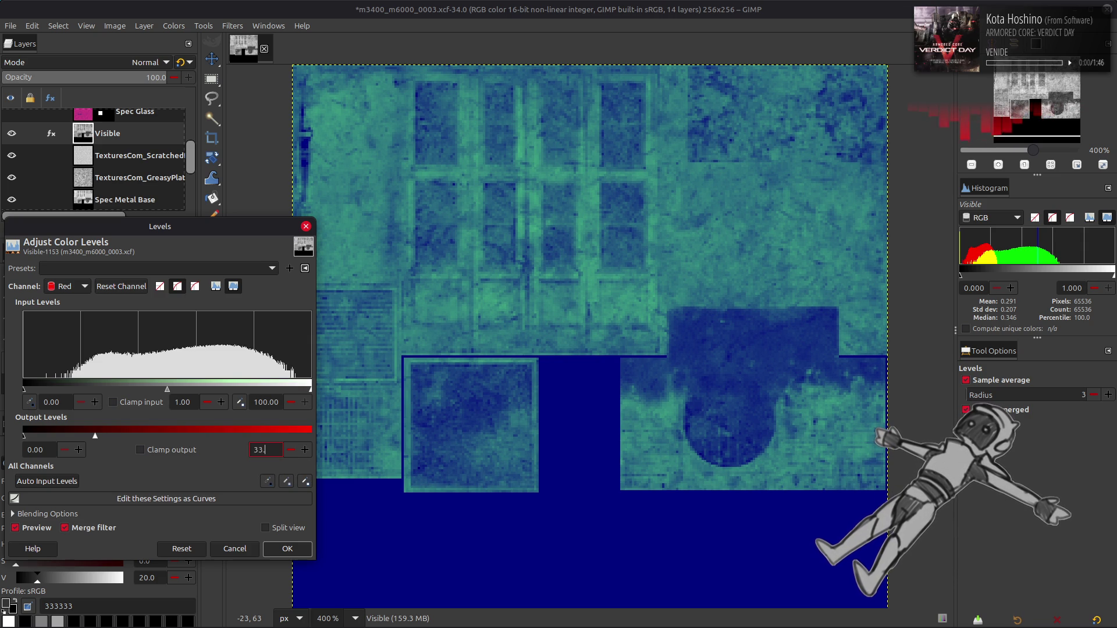
key("Return")
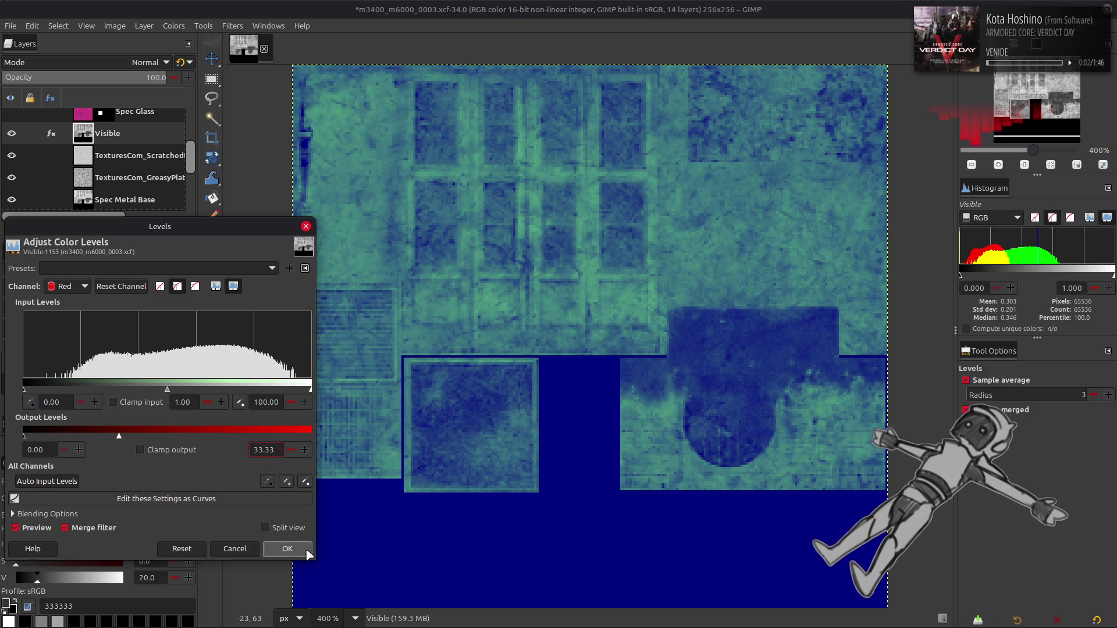
Apply the Levels and rename the Visible layer to Spec Metal.
left_click(288, 549)
double_click(131, 136)
type("Sp")
type("al")
key("Return")
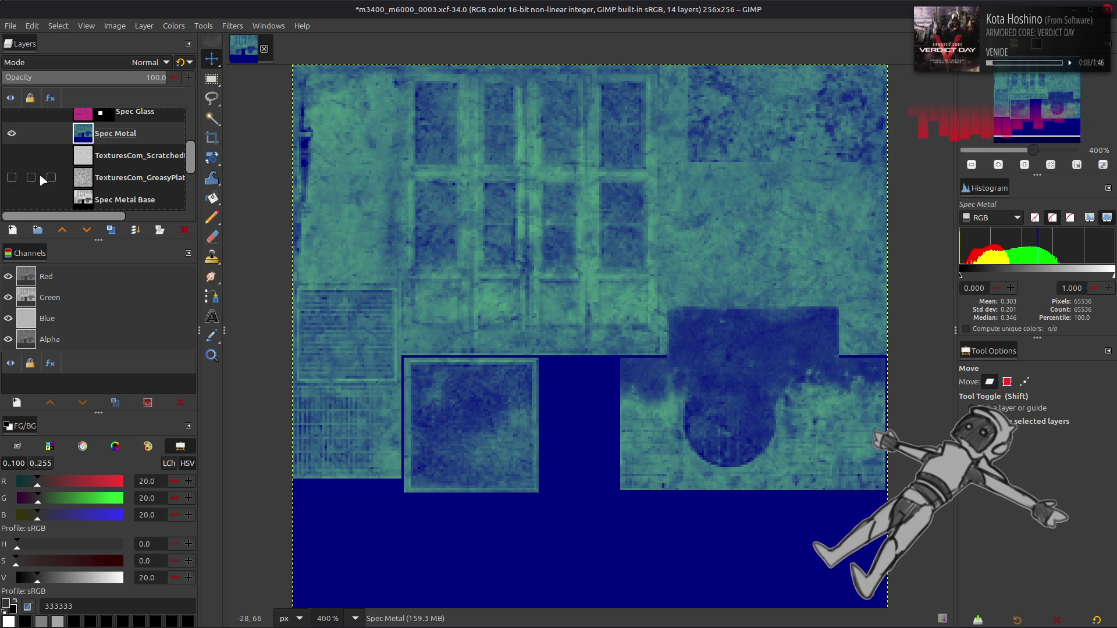
Turn the Metal Mask layer's alpha into a selection, keeping Metal Mask hidden.
scroll(39, 174, "up", 4)
left_click(11, 141)
left_click(124, 149)
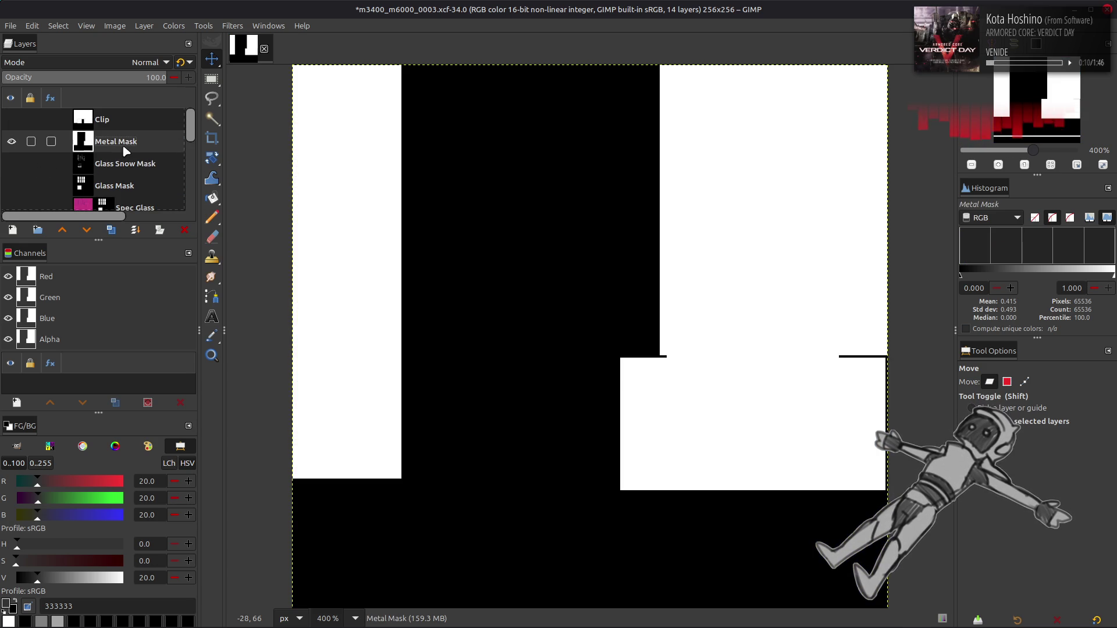
right_click(72, 301)
left_click(105, 399)
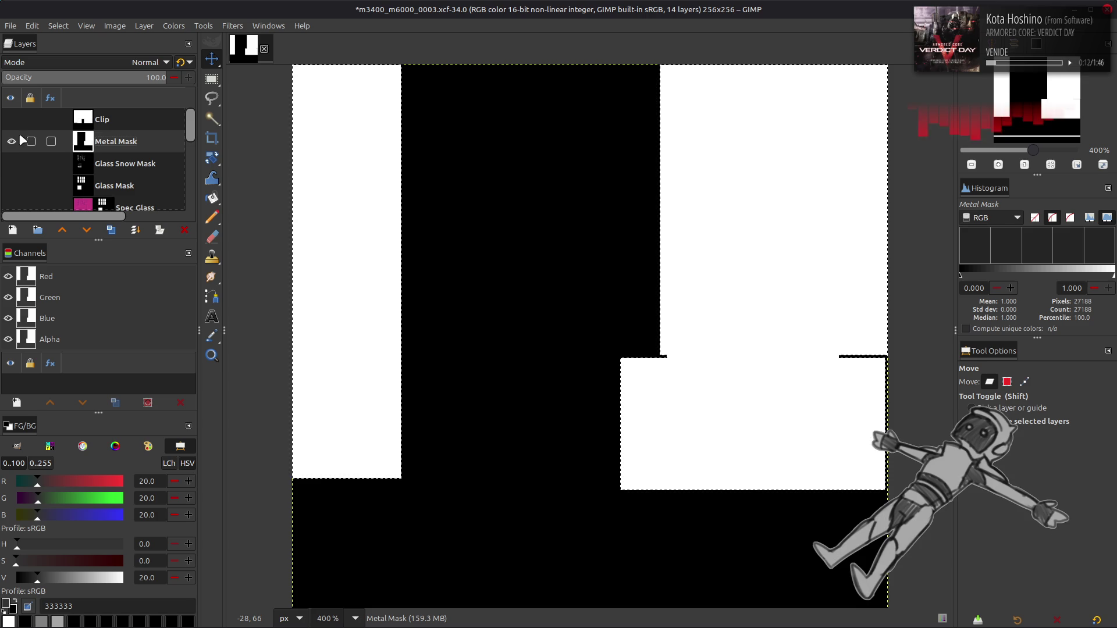
left_click(11, 141)
Add a layer mask from the selection to Spec Metal, then select none.
scroll(22, 149, "down", 3)
right_click(115, 141)
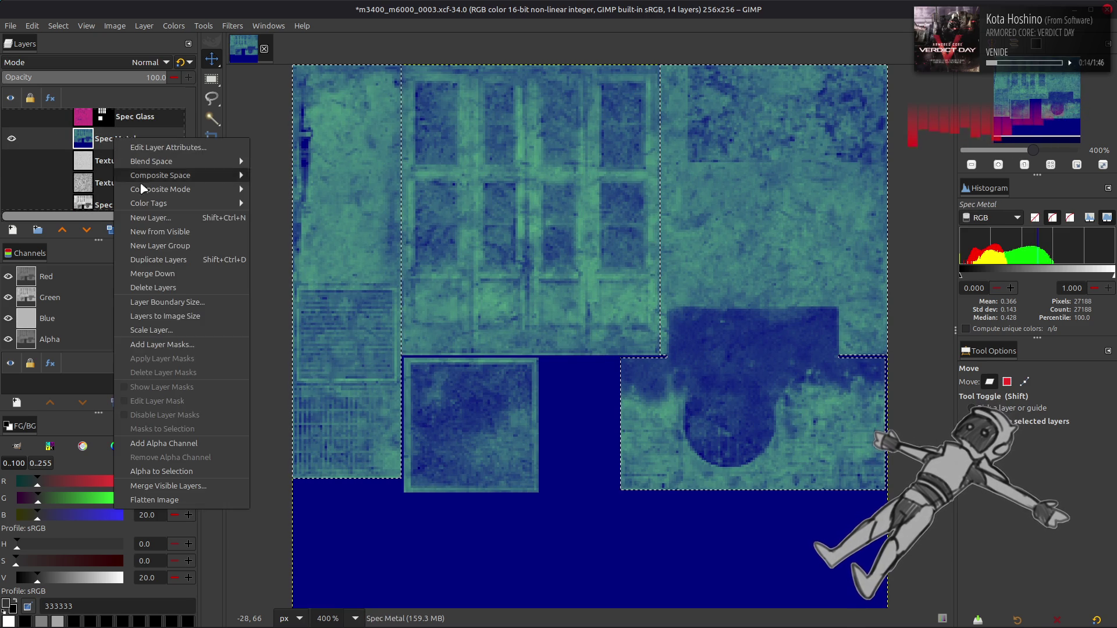
left_click(186, 344)
left_click(610, 424)
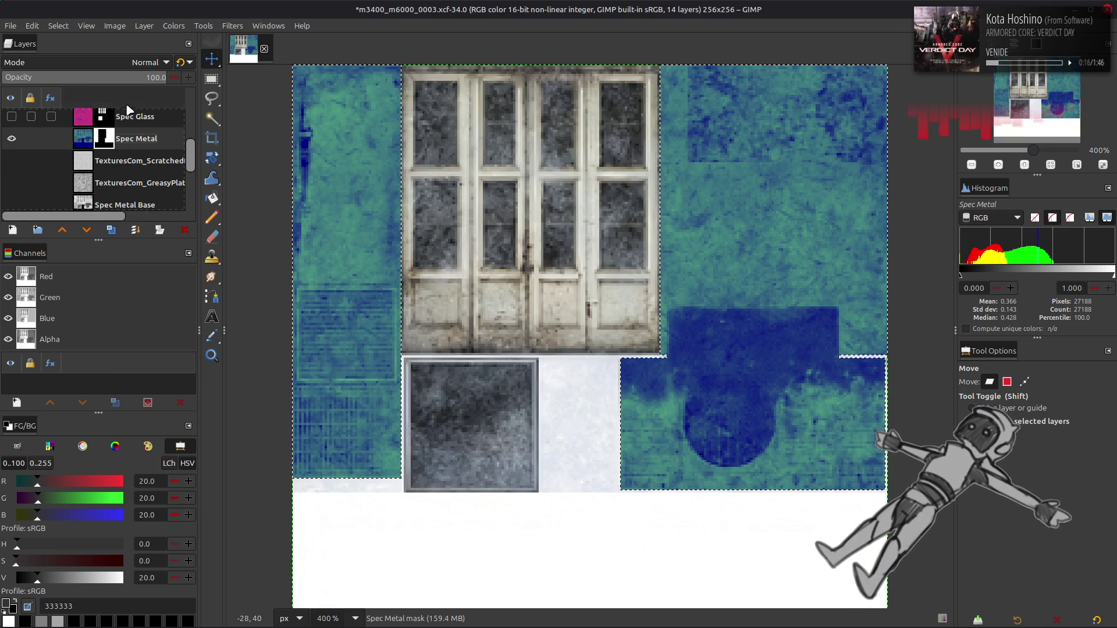
left_click(58, 26)
left_click(75, 56)
Switch Spec Glass to legacy blending and hide the spec layers to reveal the greyscale base.
left_click(11, 117)
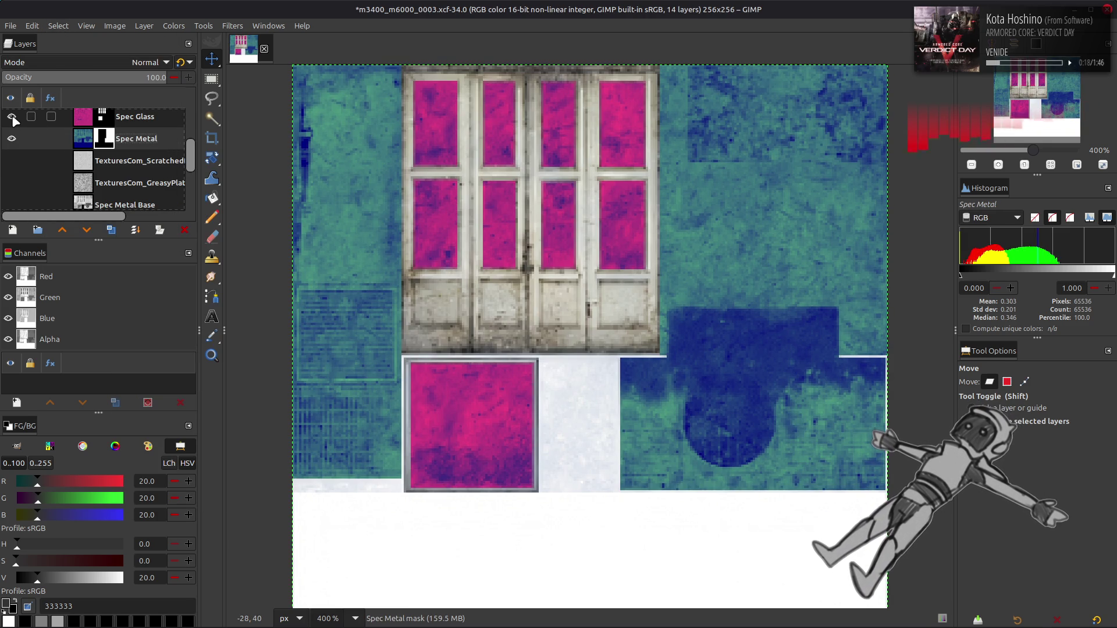
left_click(101, 118)
left_click(104, 142)
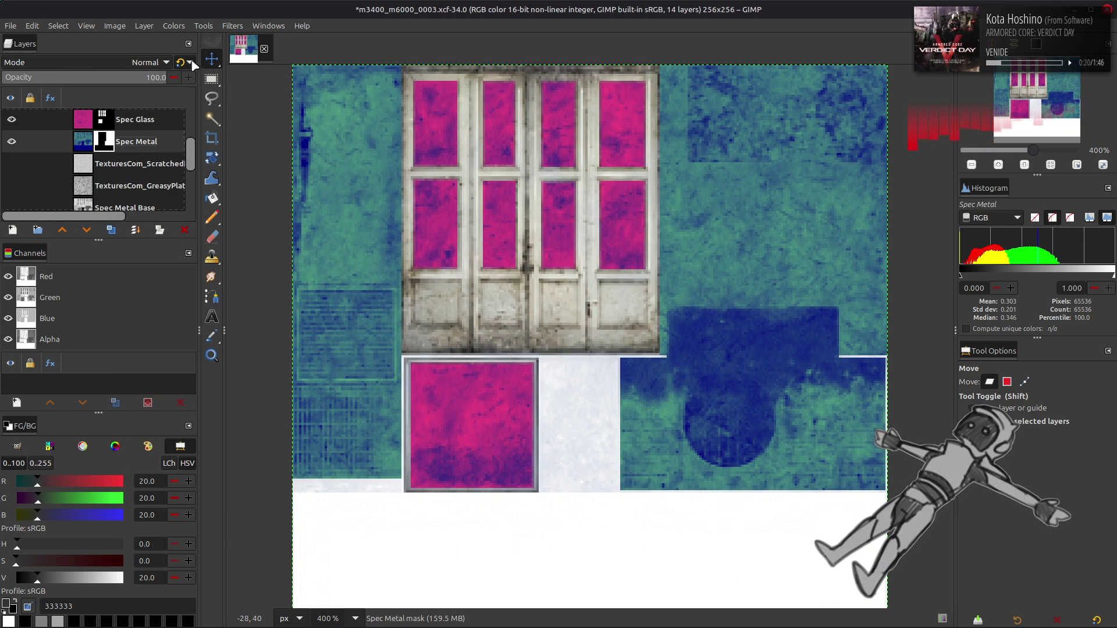
left_click_drag(15, 119, 13, 141)
scroll(15, 138, "down", 5)
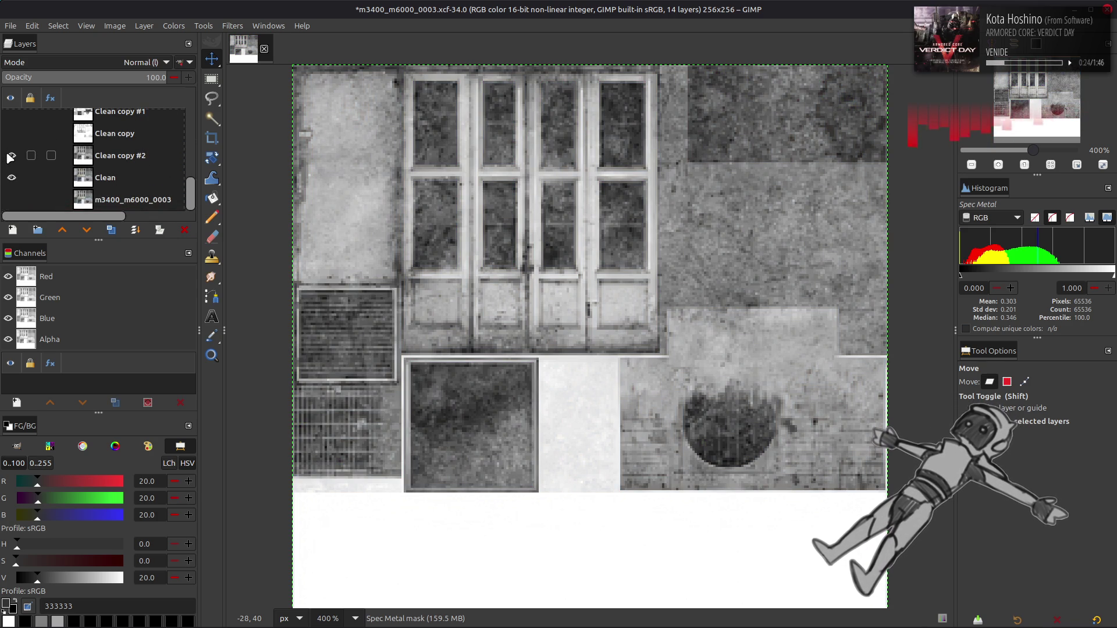
Duplicate Clean copy #2, toggling layer visibility to compare against the colour base.
left_click(23, 169)
key("shift+ctrl+d")
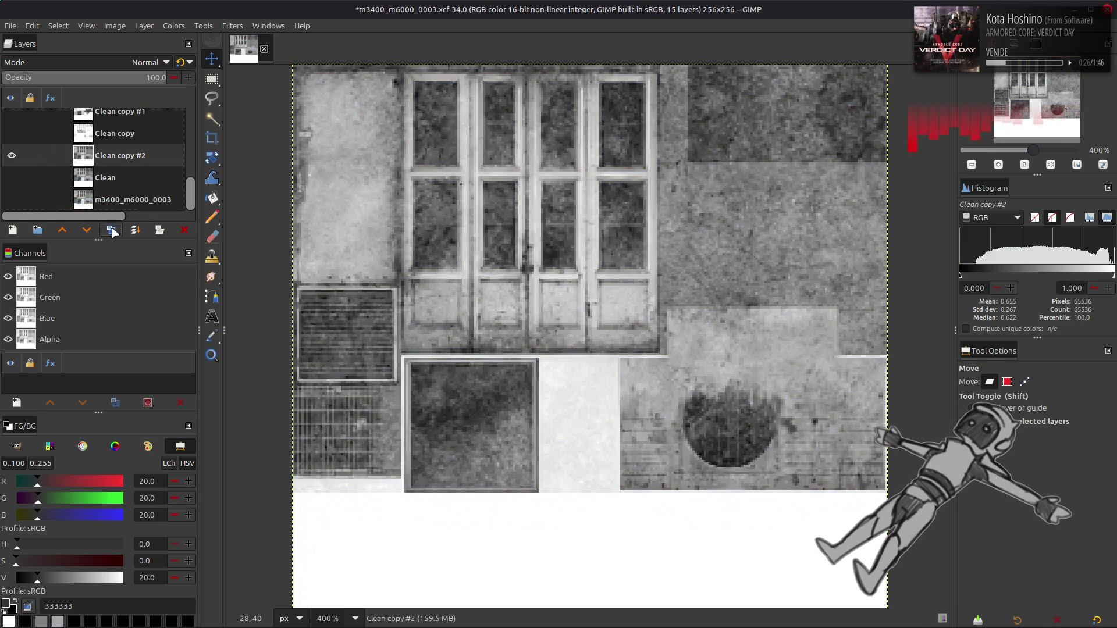
left_click(11, 155)
left_click(12, 200)
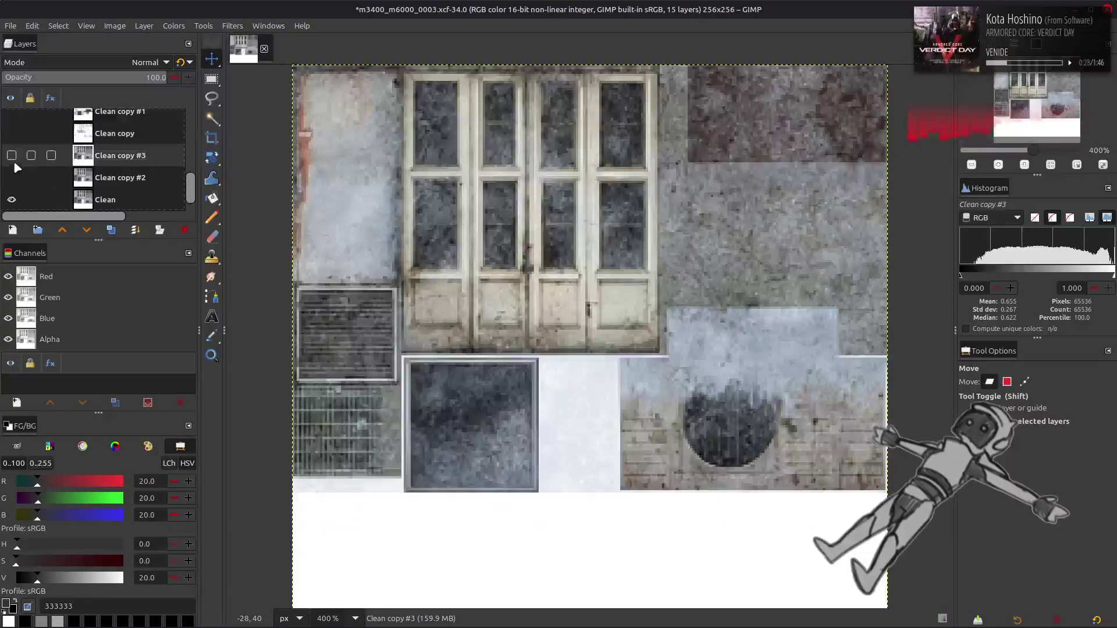
left_click(12, 155)
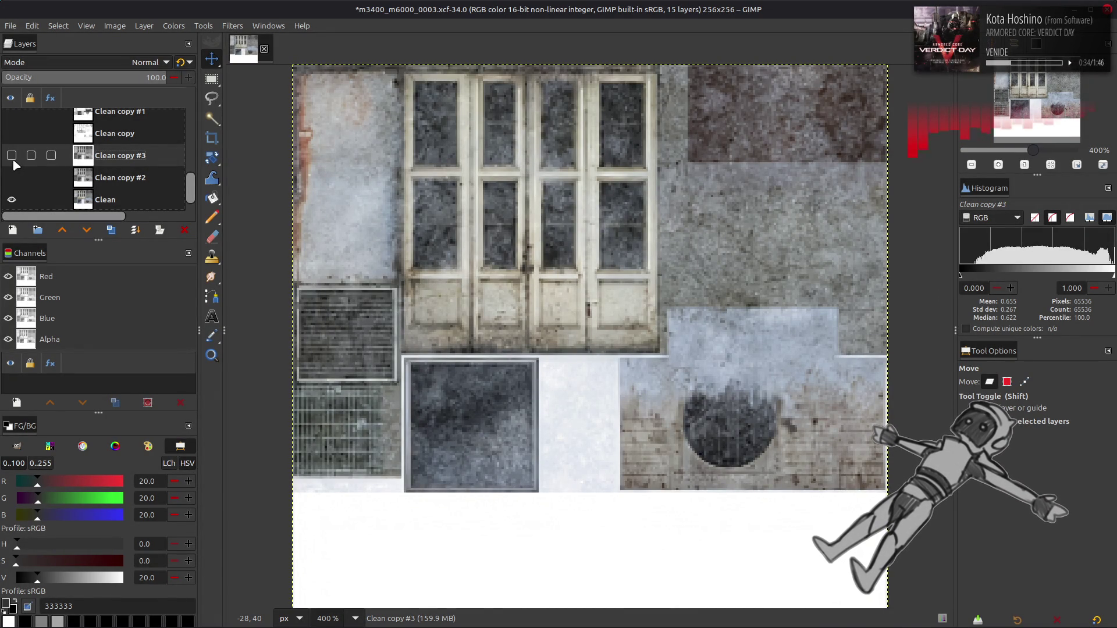
scroll(10, 187, "up", 1)
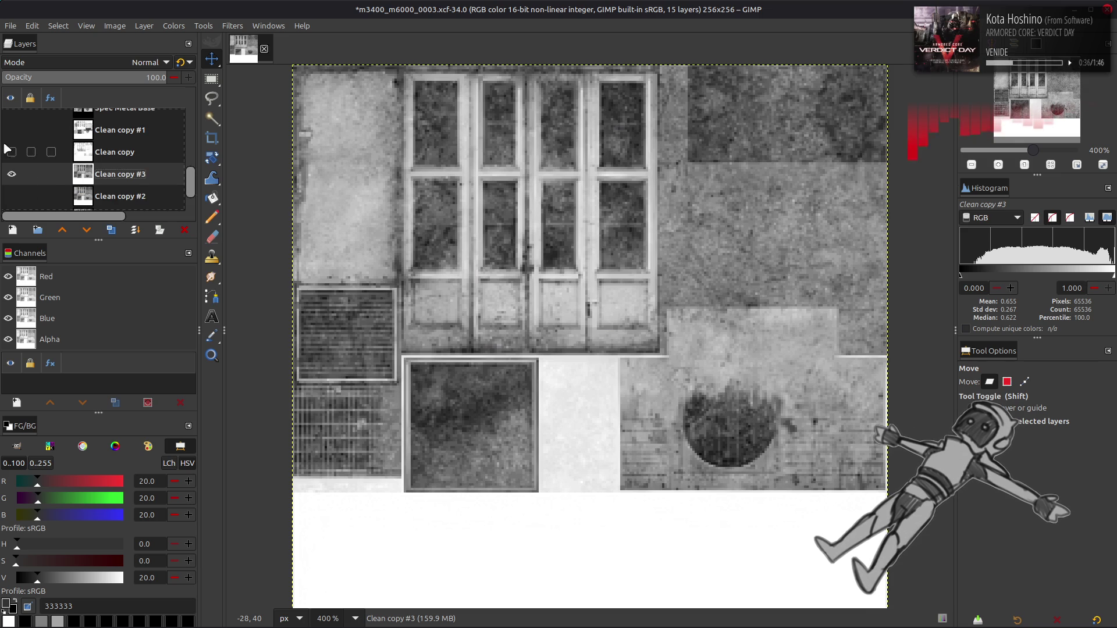
Make Clean copy #4 an inverted copy blended in Multiply (legacy) at 50% opacity.
left_click(111, 231)
left_click(174, 25)
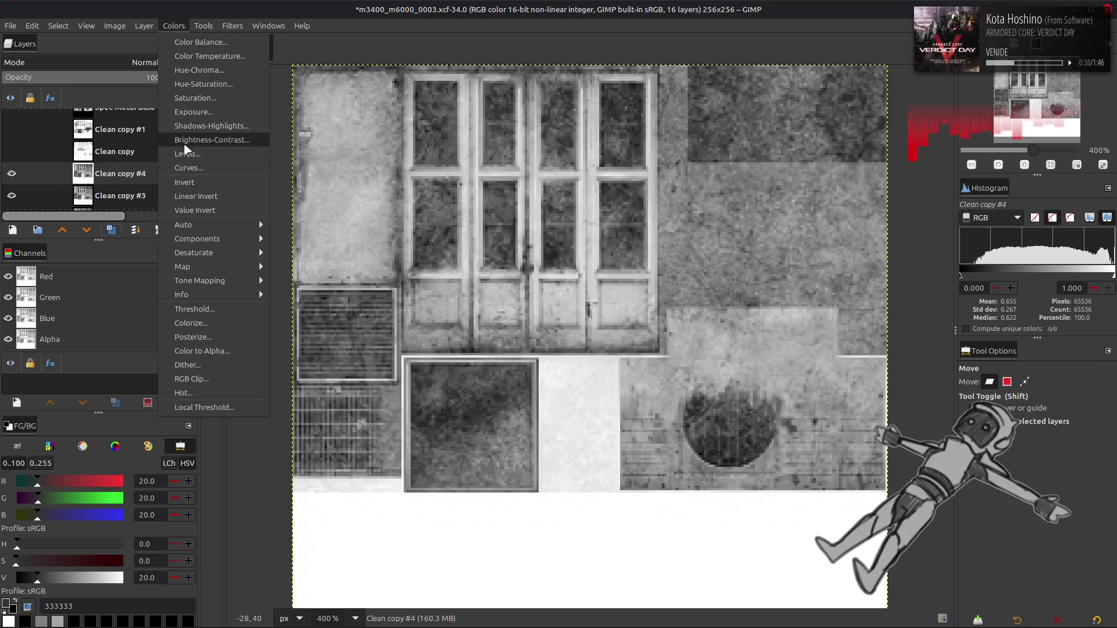
left_click(193, 184)
left_click(120, 58)
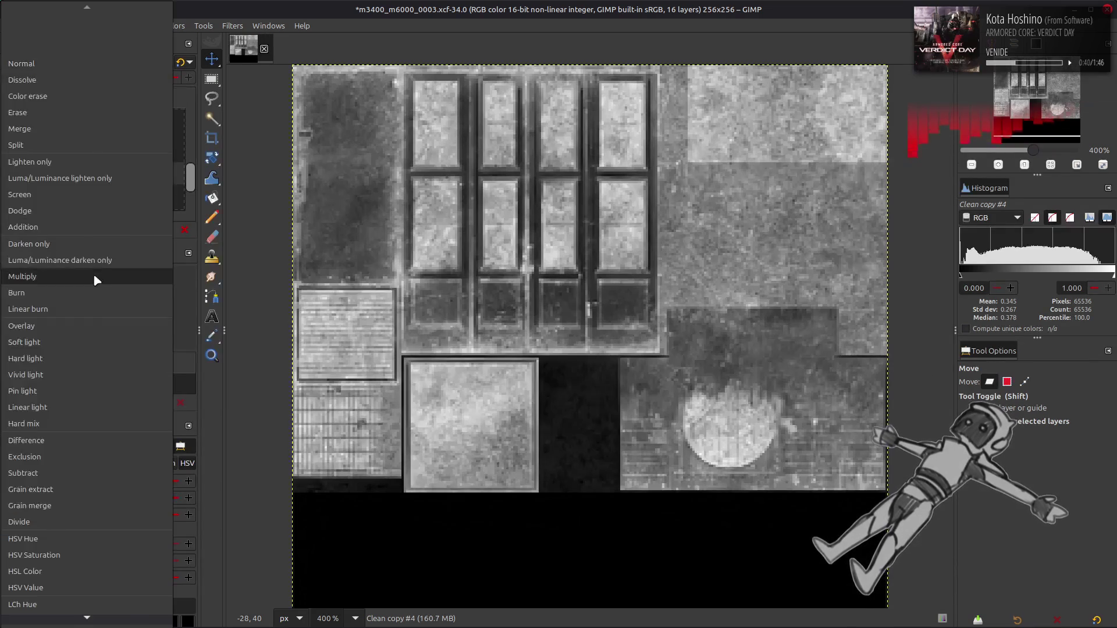
left_click(95, 277)
left_click(181, 62)
triple_click(154, 78)
type("50")
key("Return")
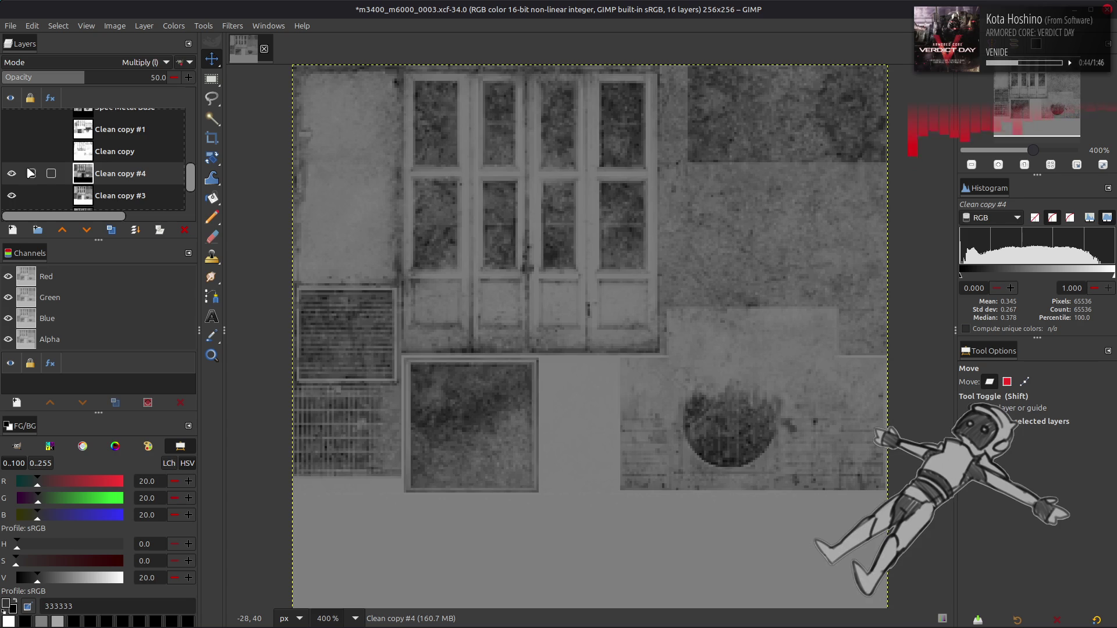
left_click(10, 173)
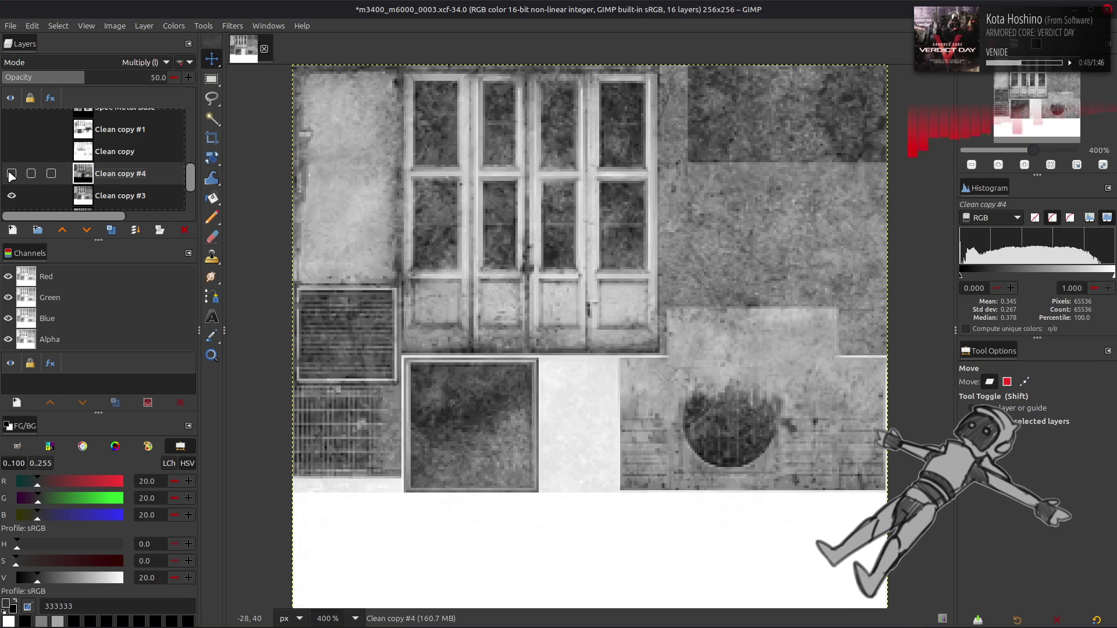
left_click(10, 173)
Compare Clean copy and Clean copy #1 by toggling their visibility, leaving Clean copy hidden.
left_click(104, 151)
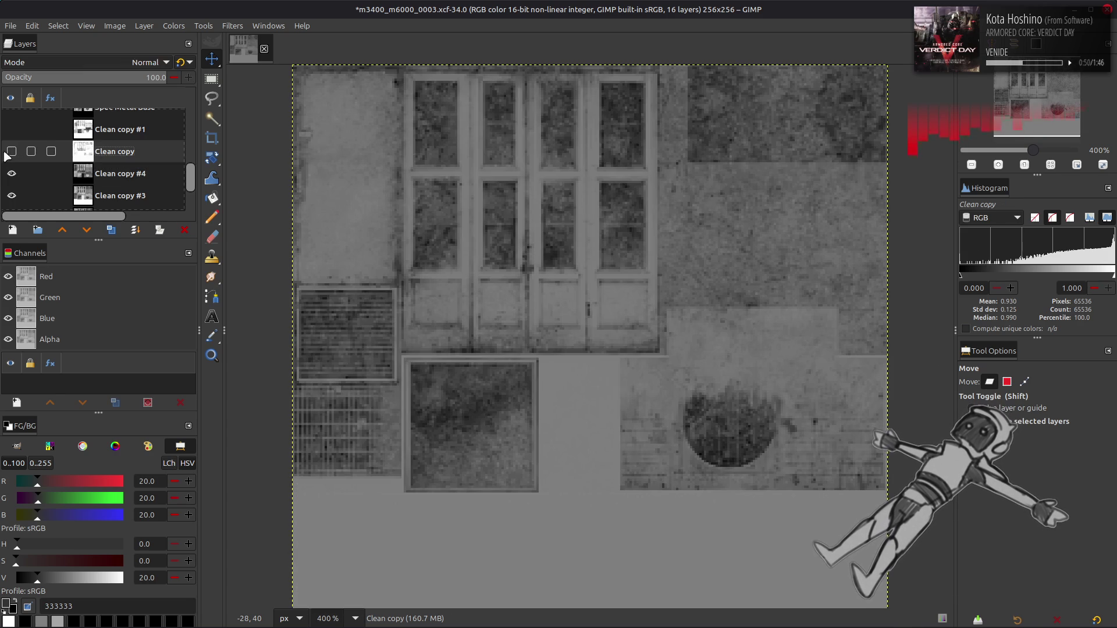
left_click(11, 130)
left_click(11, 129)
left_click(11, 151)
left_click(10, 151)
left_click(10, 151)
left_click(10, 151)
Duplicate Clean copy into Clean copy #5 set to Multiply (legacy), then merge it with Clean copy #4.
left_click(111, 230)
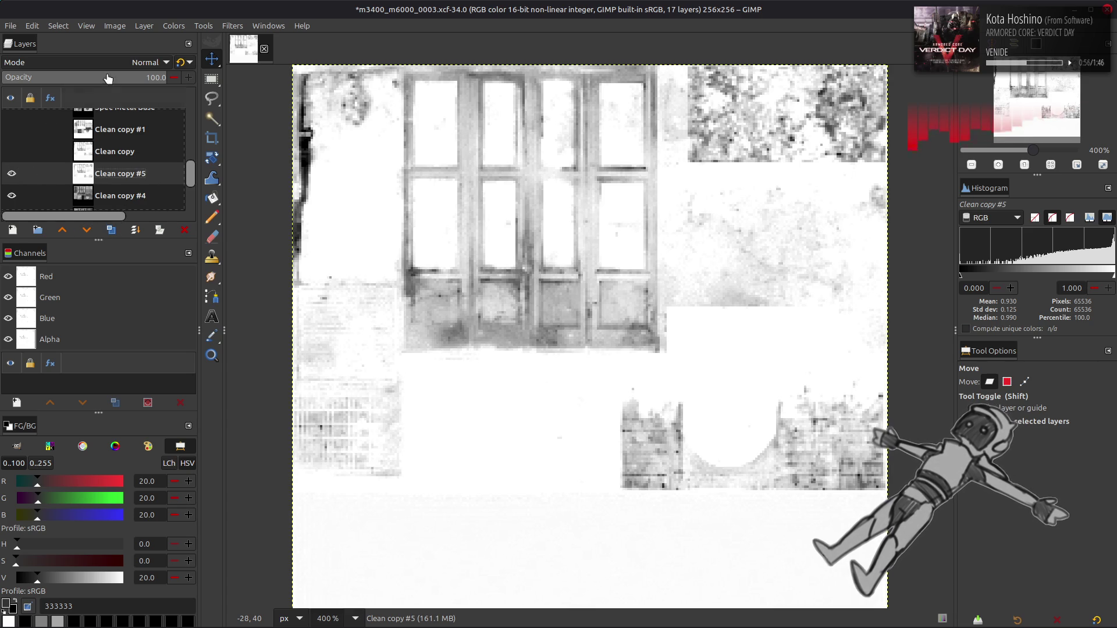
left_click(149, 62)
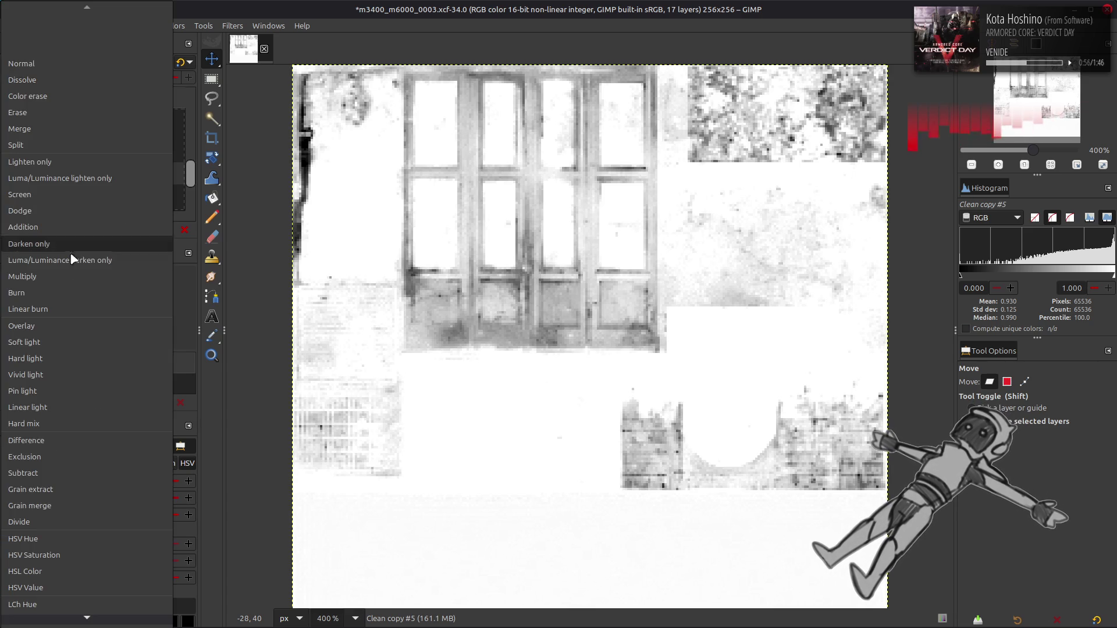
left_click(69, 259)
left_click(182, 62)
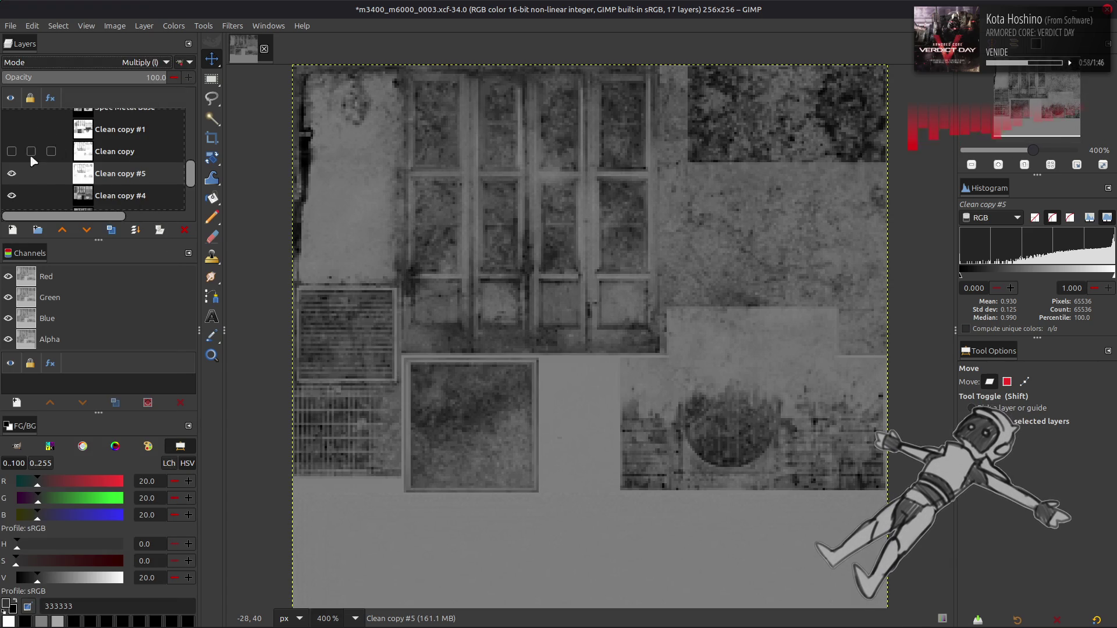
left_click(11, 173)
left_click(12, 192)
left_click(12, 193)
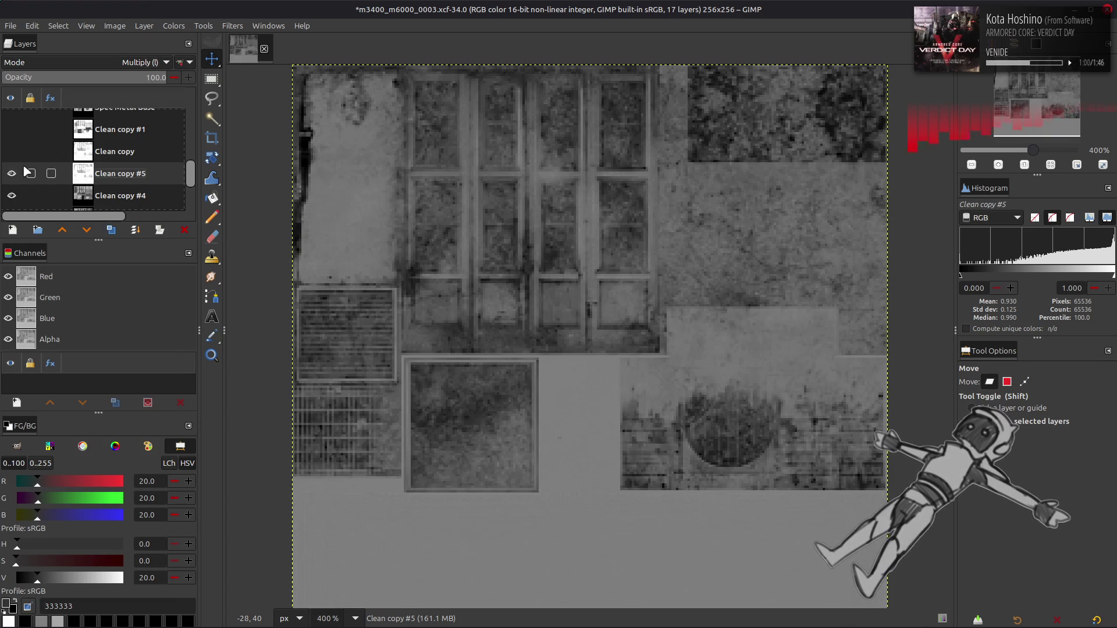
key("ctrl+m")
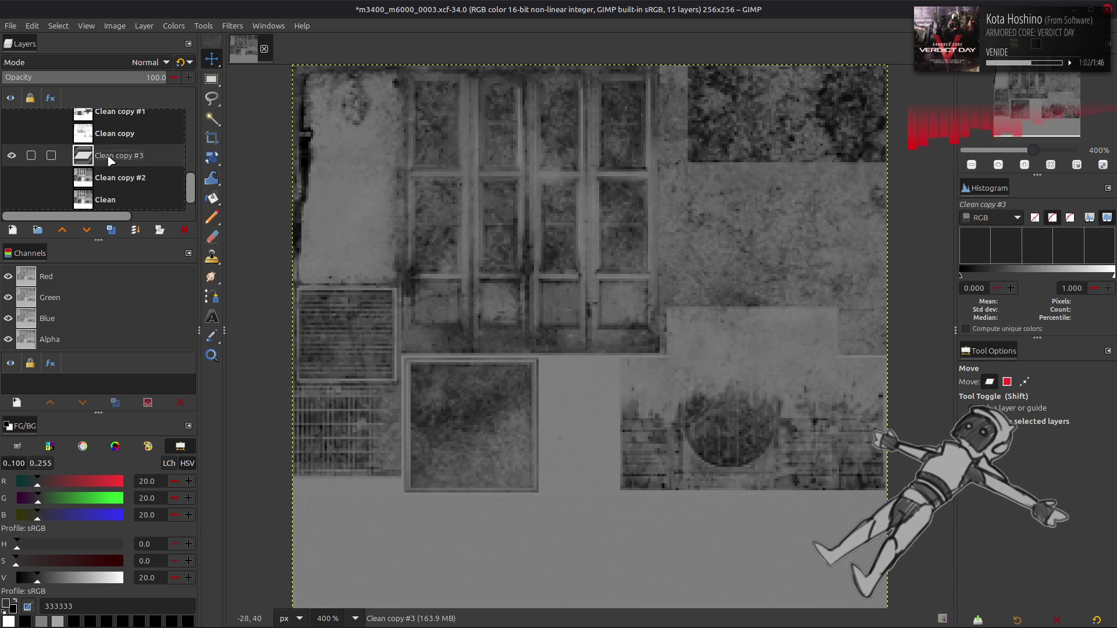
Merge into Clean copy #3, move it up beneath Spec Metal, and rename it Spec Base.
key("ctrl+m")
key("r")
right_click(110, 160)
key("Escape")
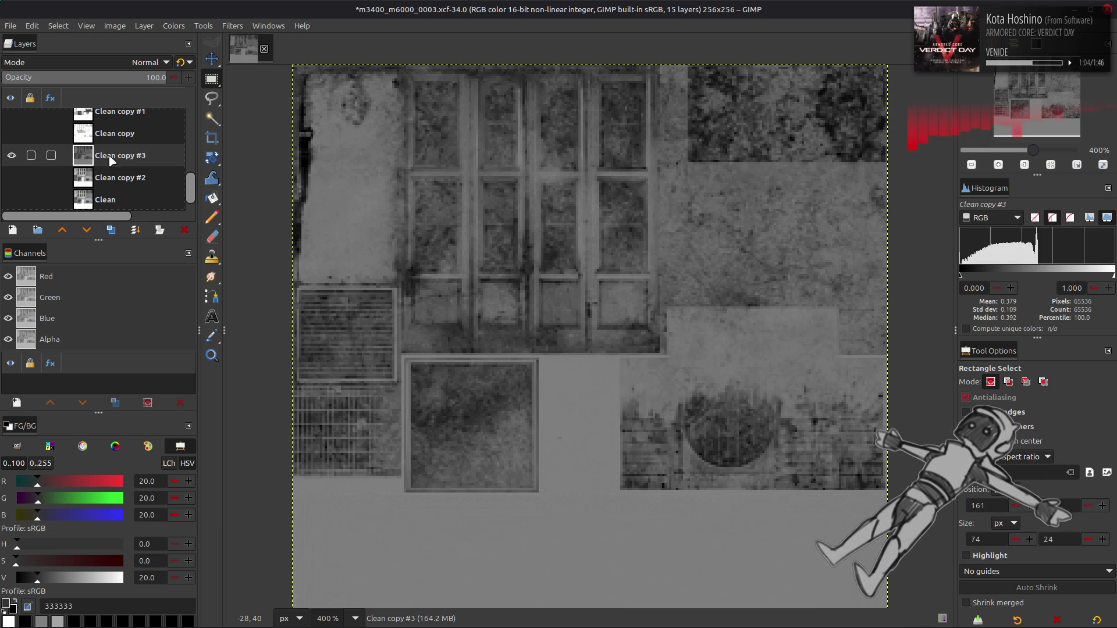
key("m")
mouse_move(118, 161)
left_mouse_down()
mouse_move(124, 91)
mouse_move(125, 156)
mouse_move(86, 156)
left_mouse_up()
double_click(133, 156)
type("Spec Base")
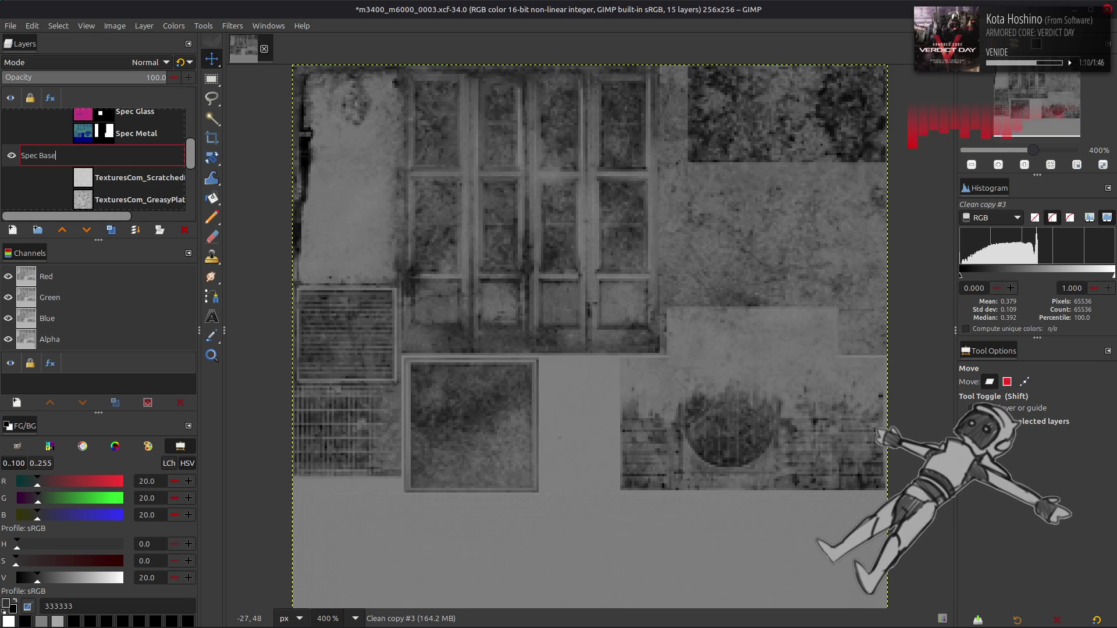
key("Return")
Apply Stretch Contrast to Spec Base with non-linear components enabled.
left_click(173, 26)
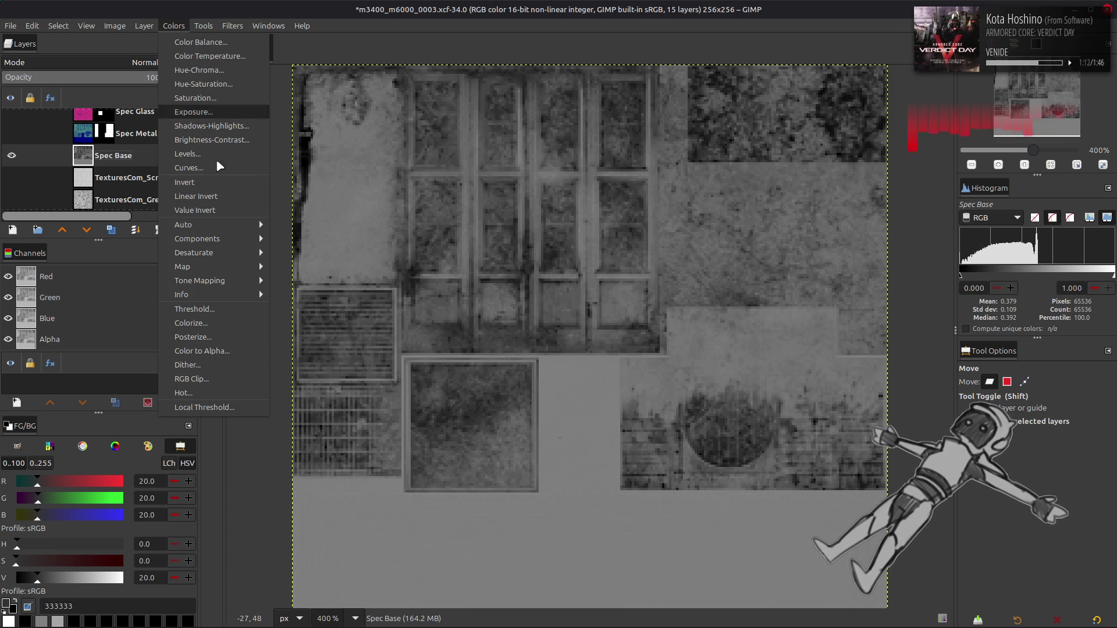
mouse_move(235, 224)
left_click(310, 253)
left_click(325, 434)
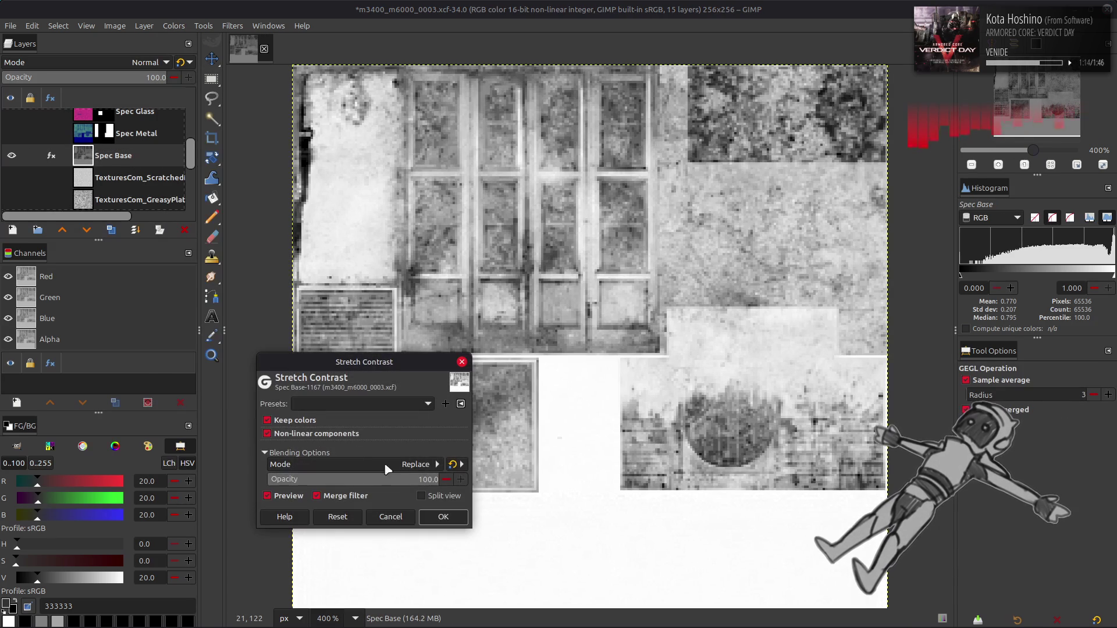
left_click(442, 518)
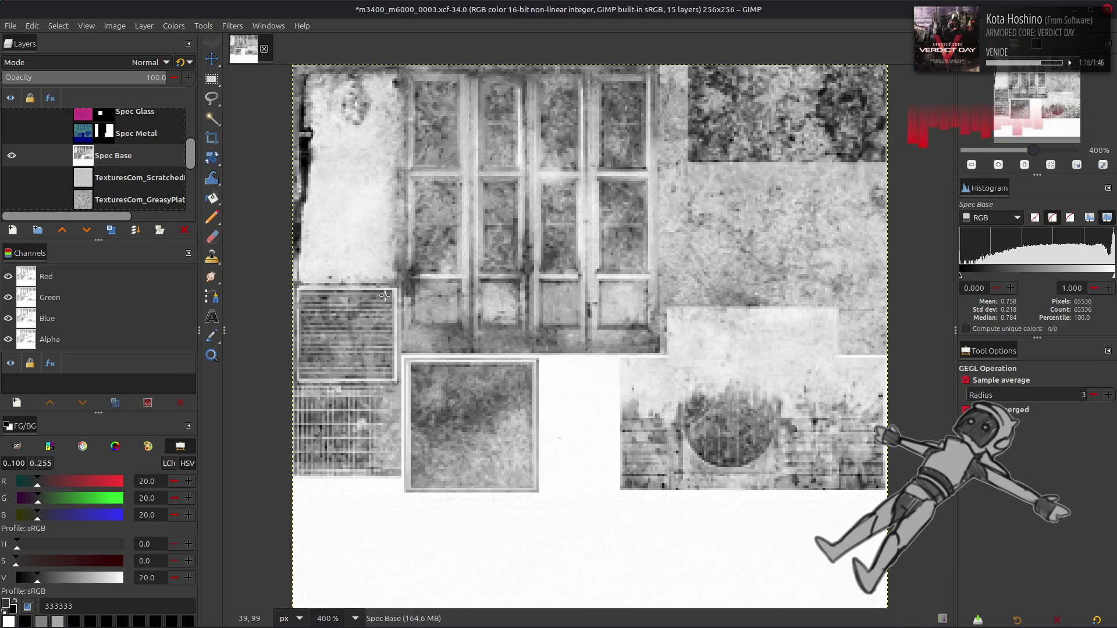
Duplicate Spec Base and blend the copy in Screen mode.
left_click(111, 230)
left_click(110, 230)
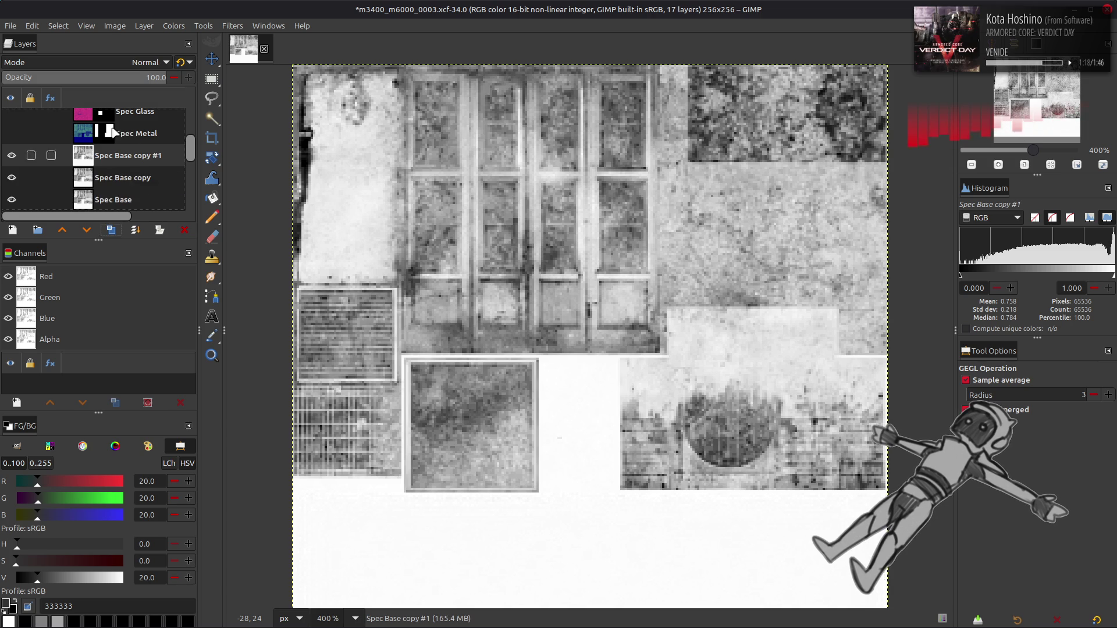
left_click(145, 62)
left_click(75, 194)
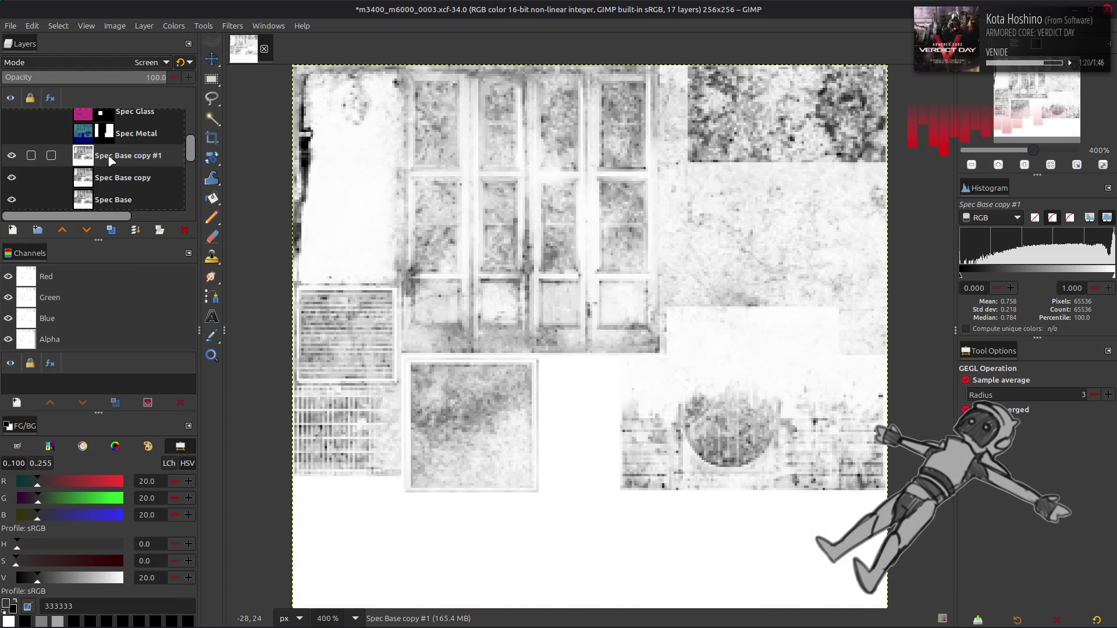
Delete Spec Base copy #1 and set Spec Base copy to Multiply blending.
right_click(108, 155)
left_click(149, 305)
left_click(146, 62)
left_click(91, 229)
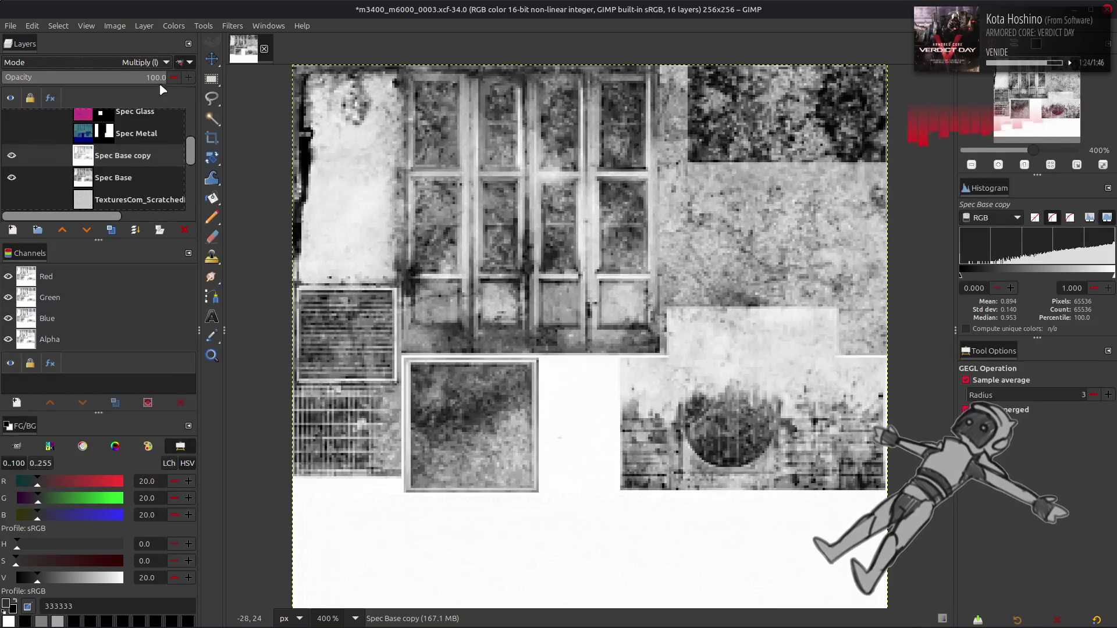
left_click(12, 156)
left_click(11, 156)
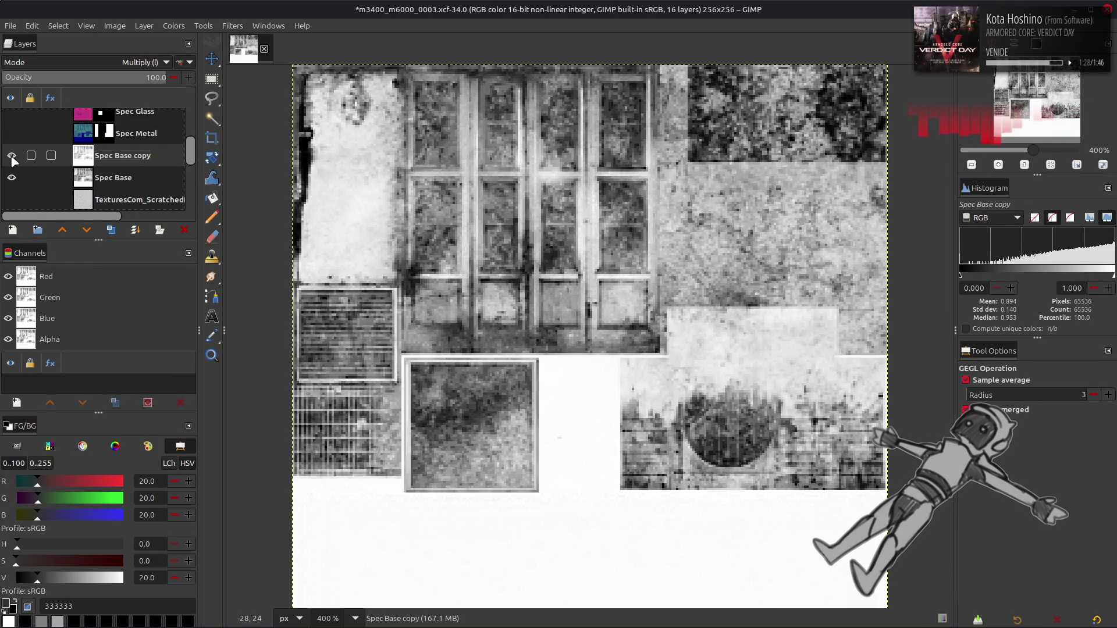
Merge Spec Base copy down into Spec Base.
right_click(51, 167)
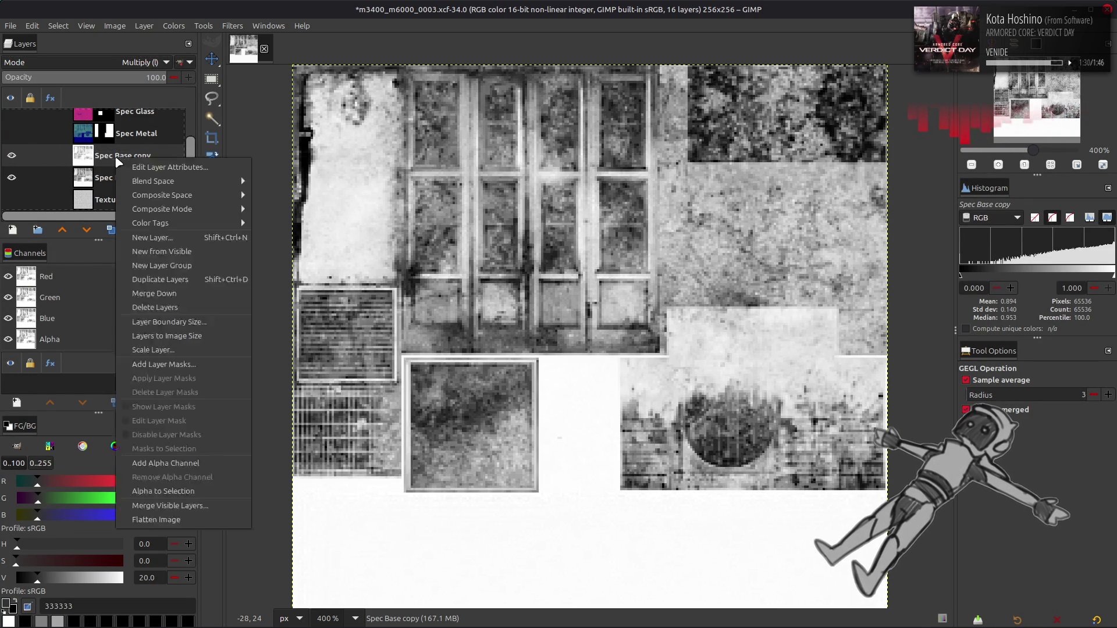
left_click(140, 307)
left_click(173, 25)
Darken Spec Base with the saved 2025-10-09 Curves preset.
left_click(201, 167)
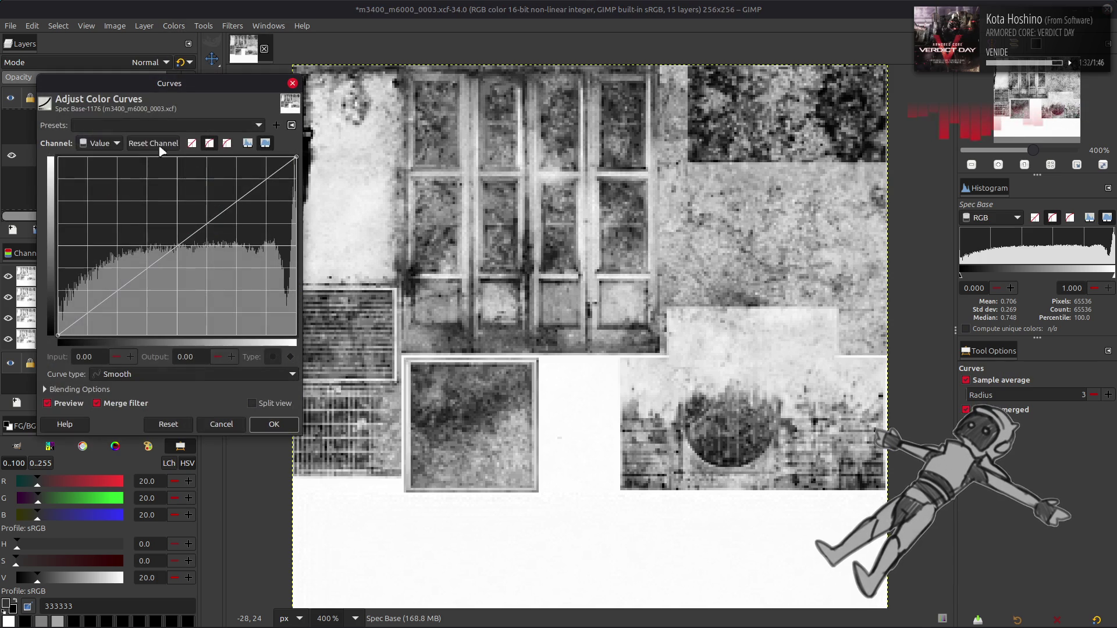
left_click(146, 126)
left_click(146, 123)
left_click(147, 124)
scroll(149, 127, "down", 4)
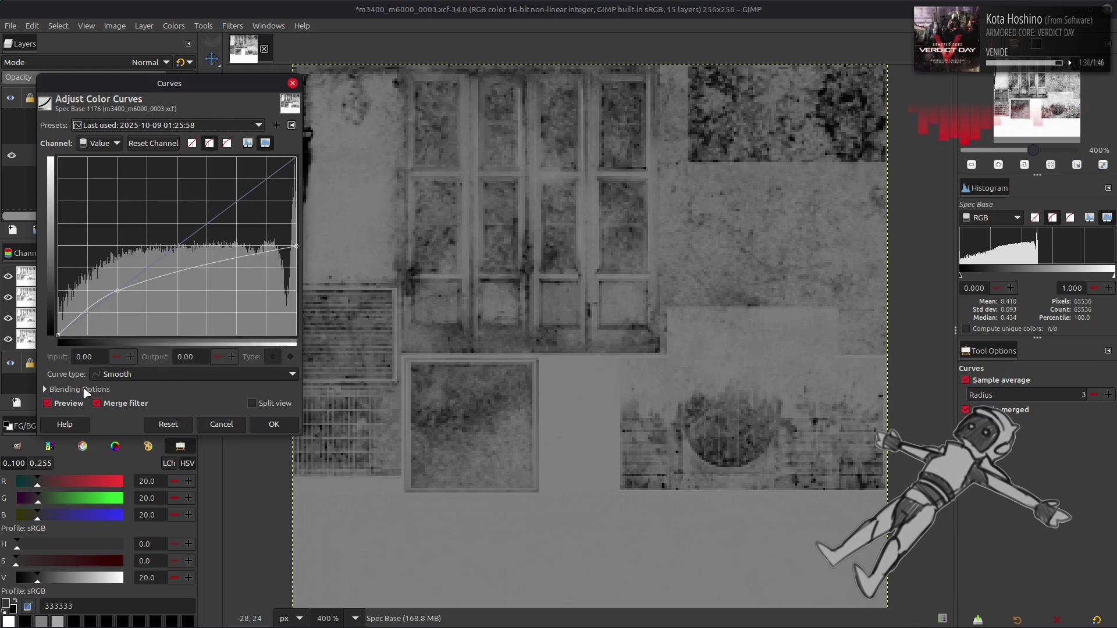
double_click(65, 404)
double_click(64, 403)
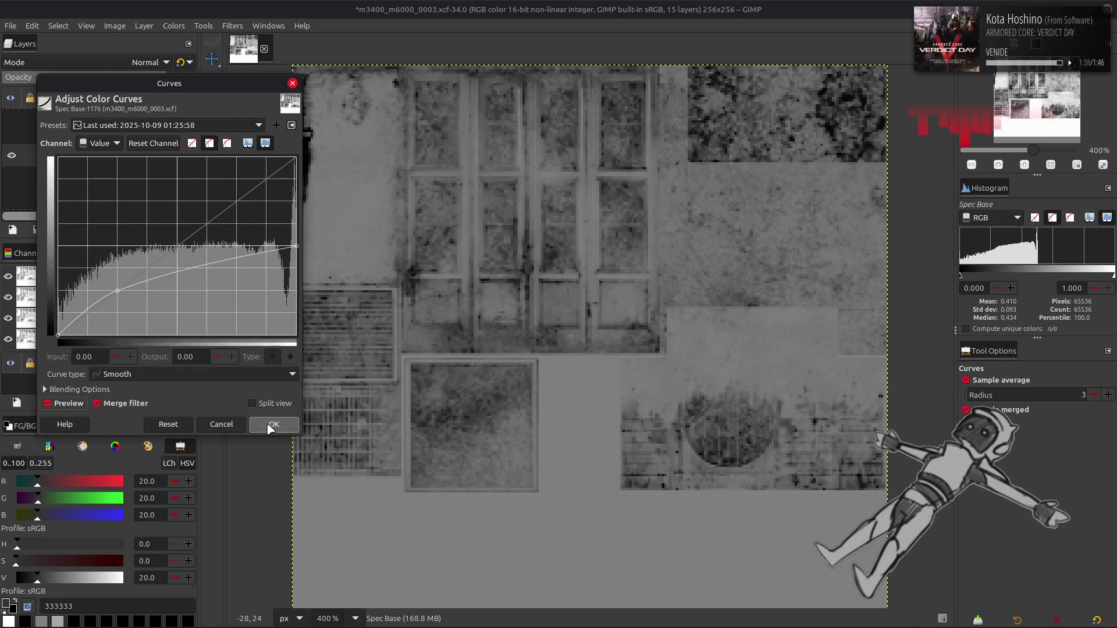
left_click(273, 424)
Run Stretch Contrast on Spec Base again to brighten it.
left_click(173, 25)
mouse_move(249, 226)
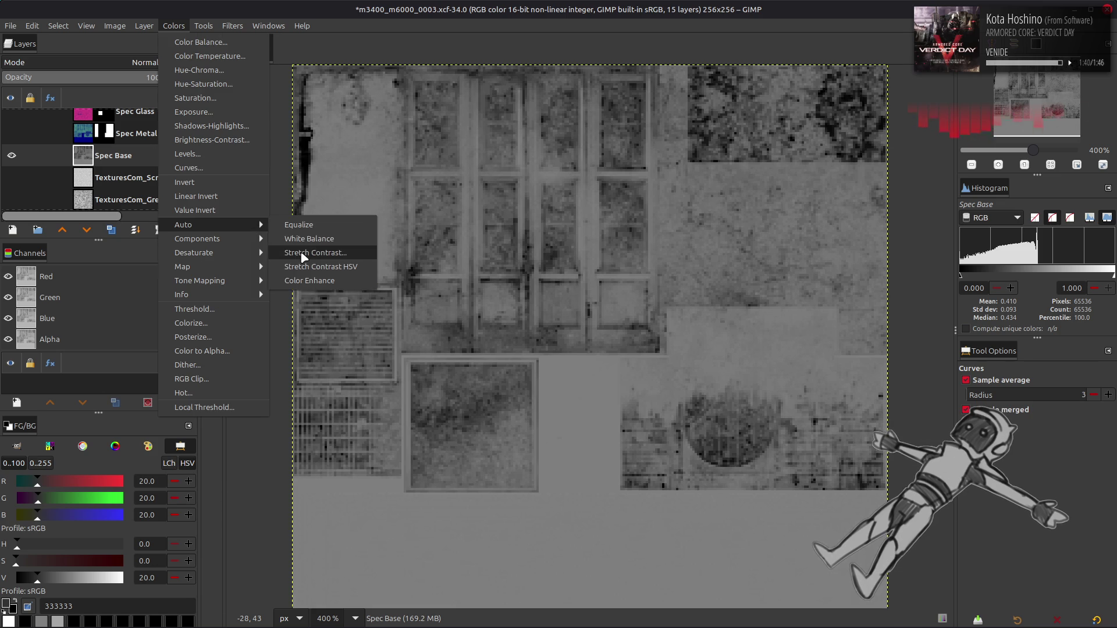
left_click(303, 255)
left_click(436, 519)
key("m")
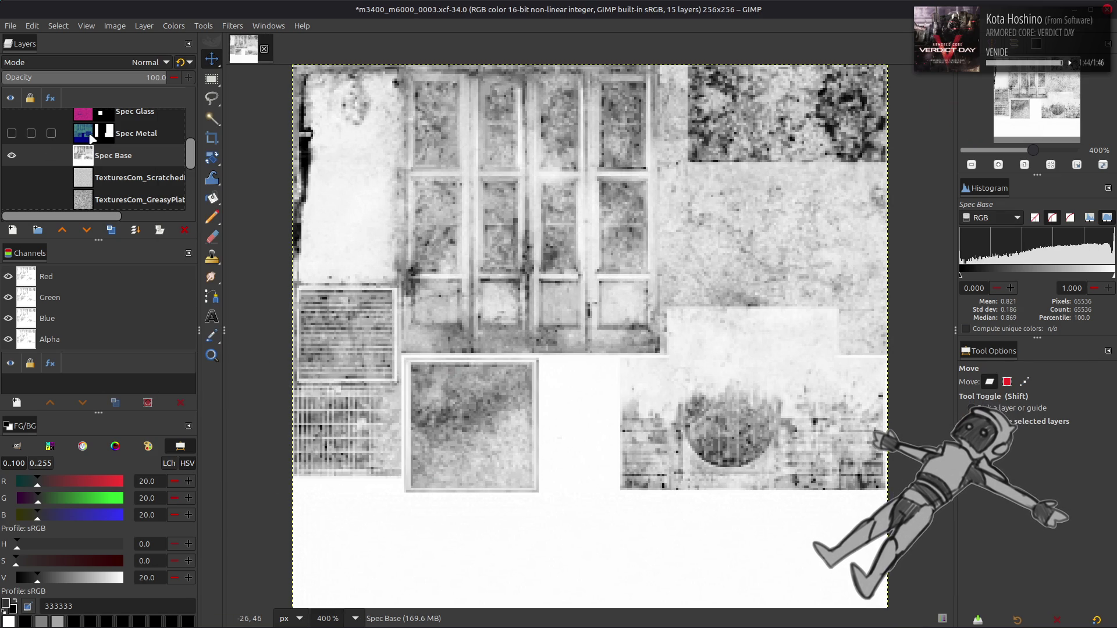
left_click(174, 25)
In Levels, set red output high to 20 and green output to 15.2–24.
left_click(192, 154)
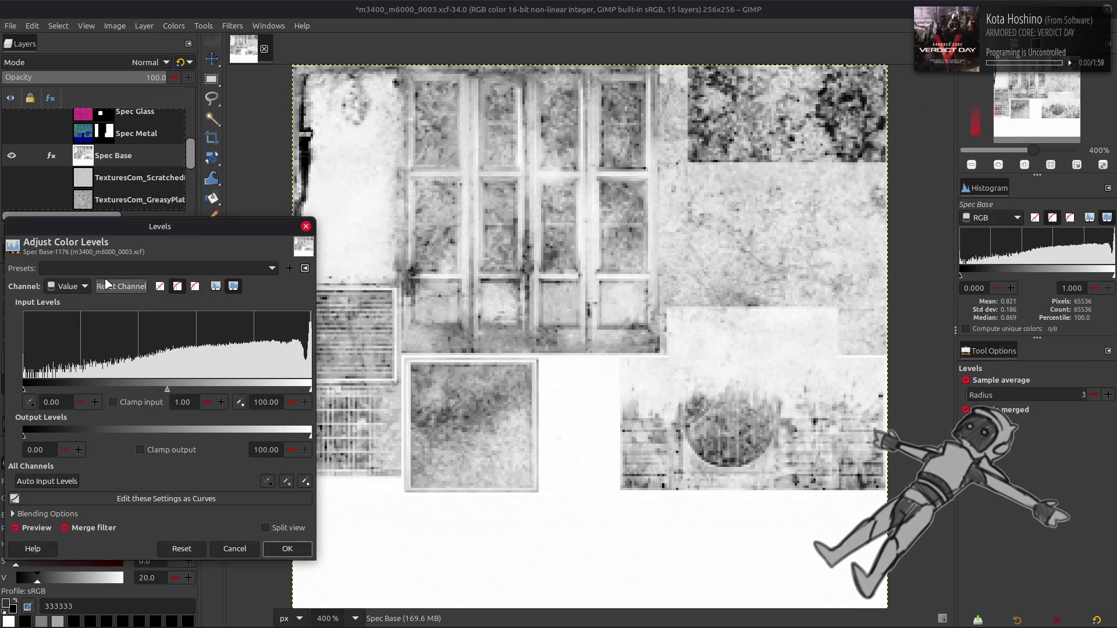
scroll(78, 288, "down", 1)
double_click(269, 450)
type("0")
key("Return")
scroll(81, 286, "down", 1)
double_click(43, 450)
type("15.2")
key("Return")
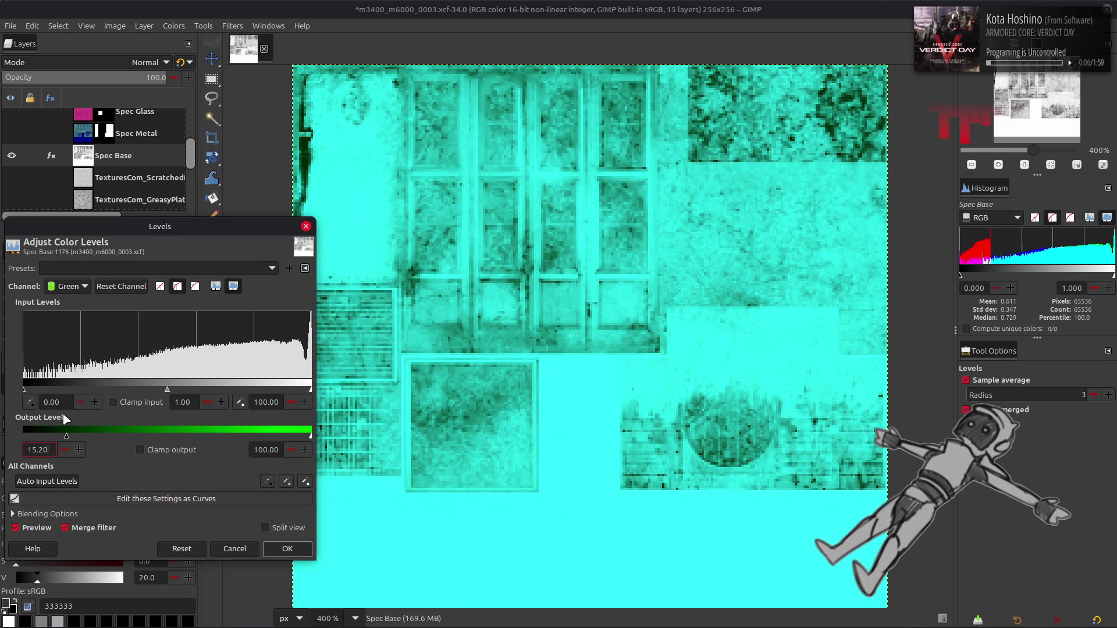
double_click(256, 451)
type("24")
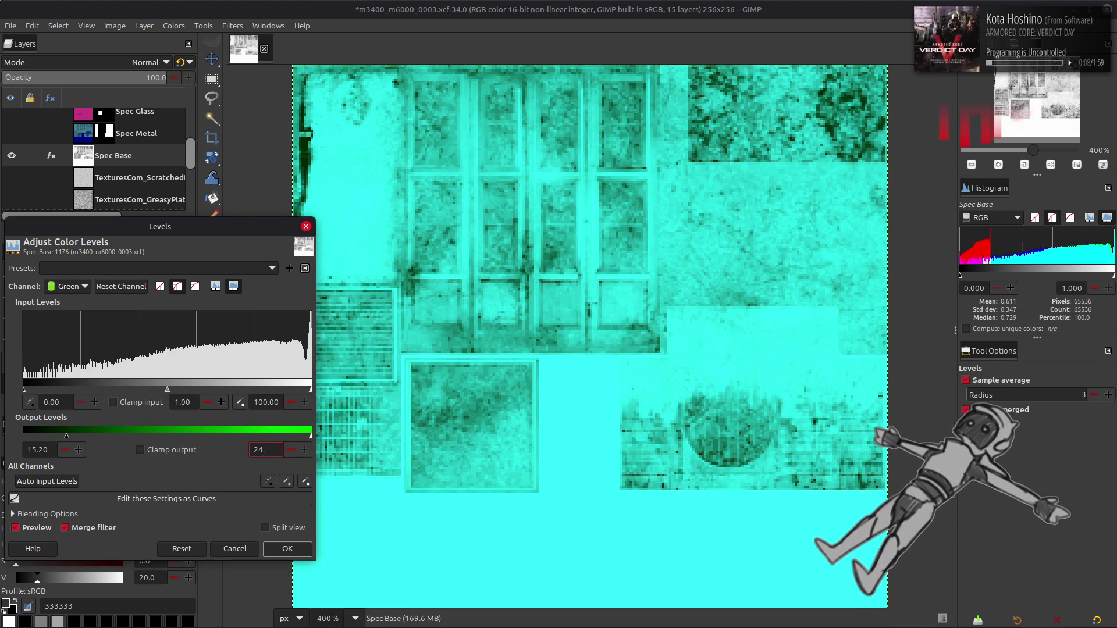
key("Return")
Fix blue output at 50–50, apply the Levels, and show Spec Metal and Spec Glass again.
scroll(75, 291, "down", 1)
double_click(42, 450)
type("50")
key("Return")
double_click(270, 449)
type("50")
key("Return")
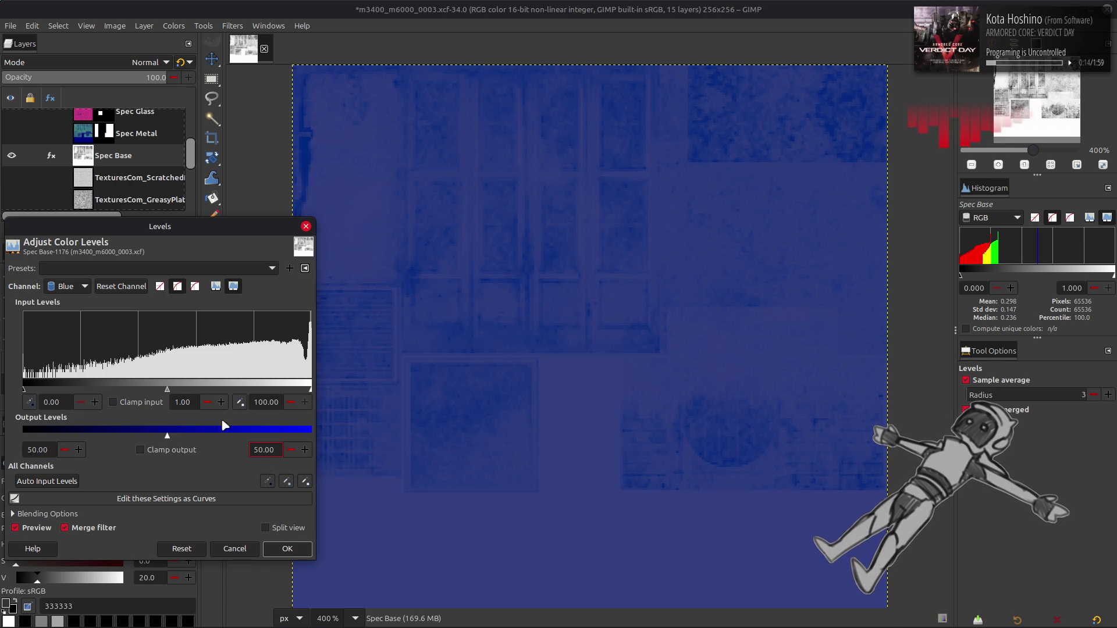
scroll(76, 288, "up", 3)
scroll(76, 289, "down", 1)
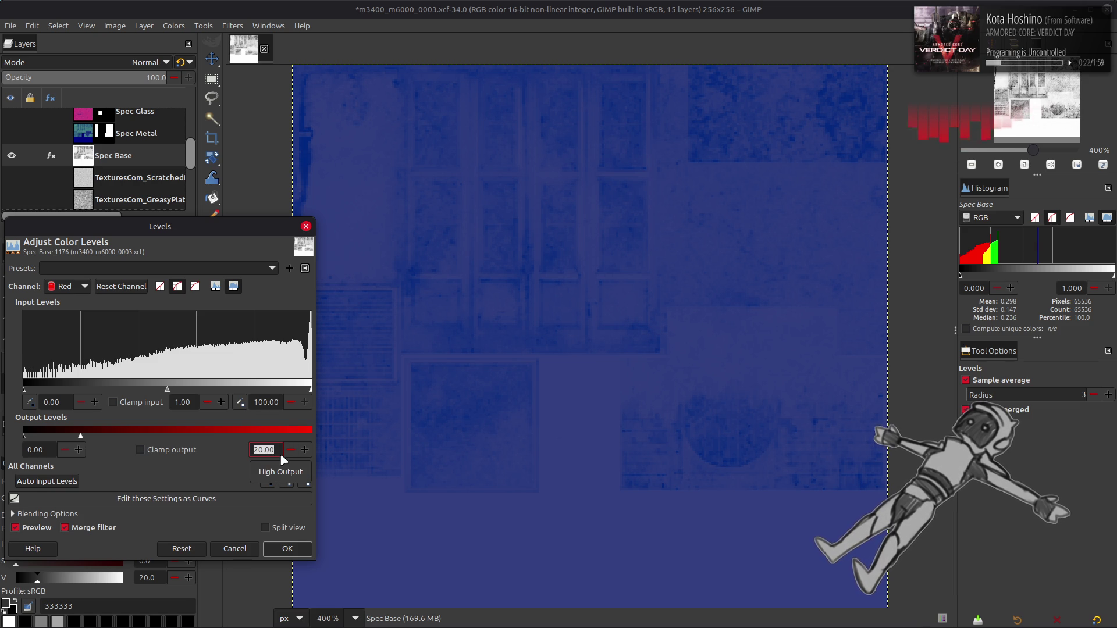
left_click(288, 549)
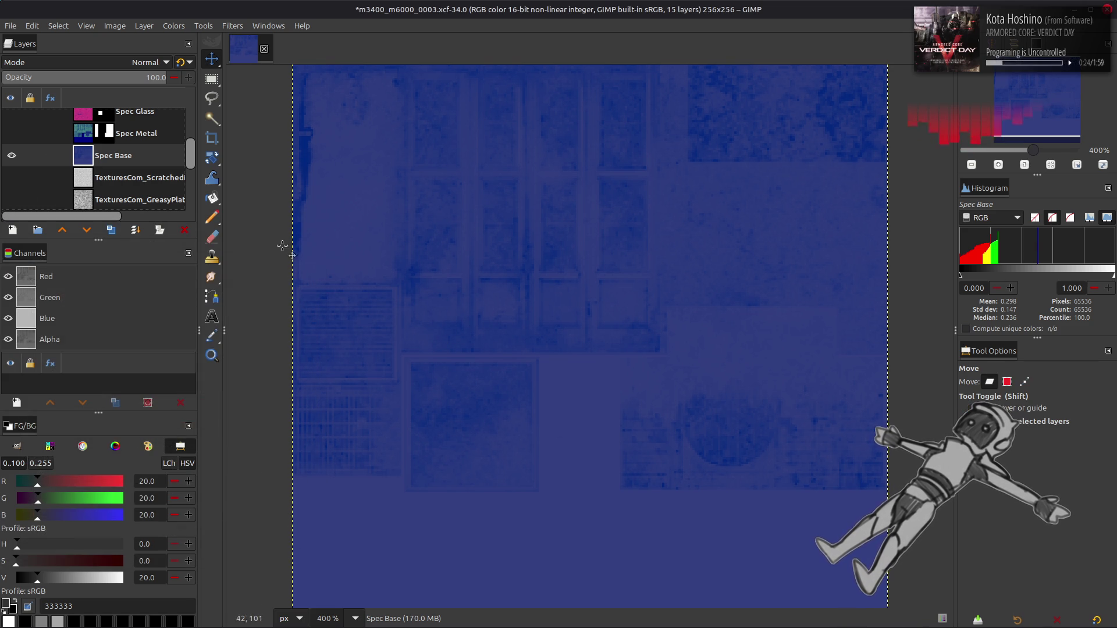
scroll(105, 182, "up", 3)
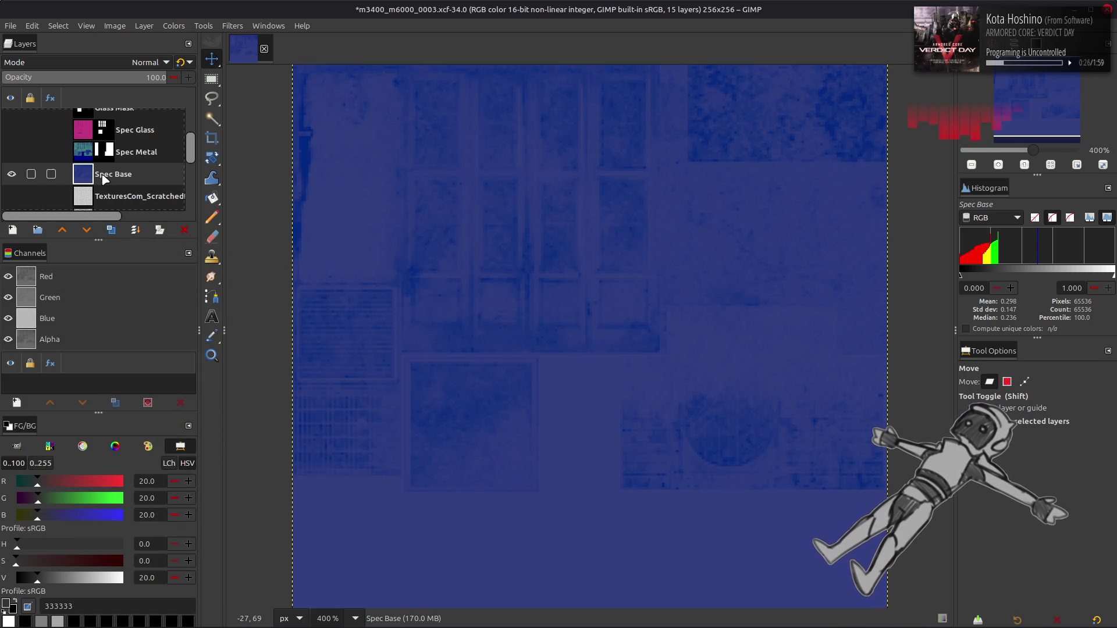
left_click(11, 170)
left_click(11, 148)
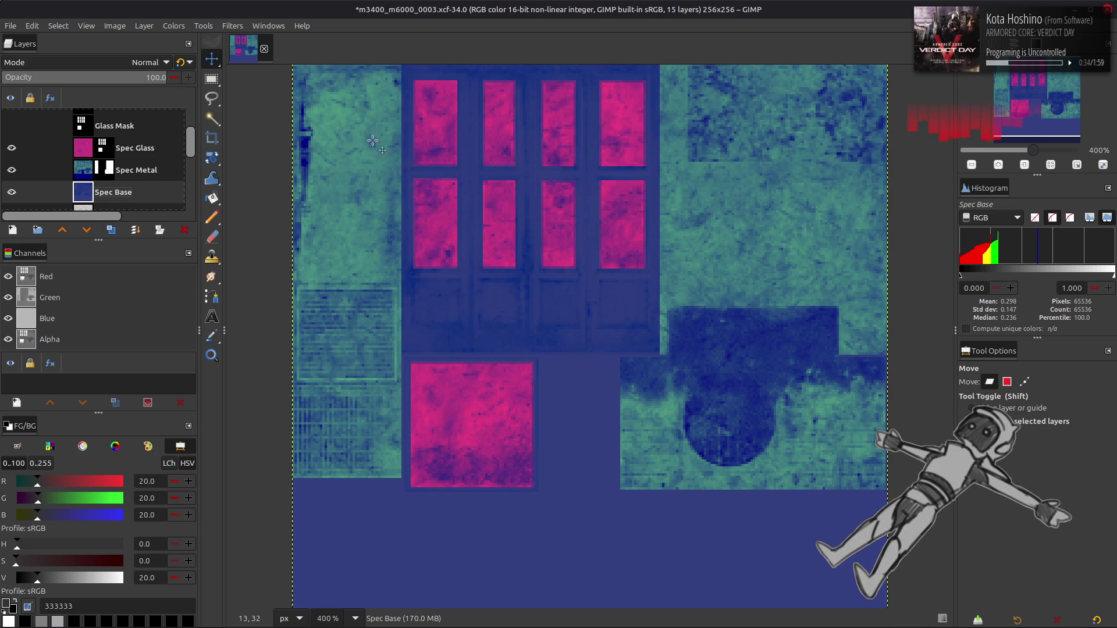
left_click(151, 146)
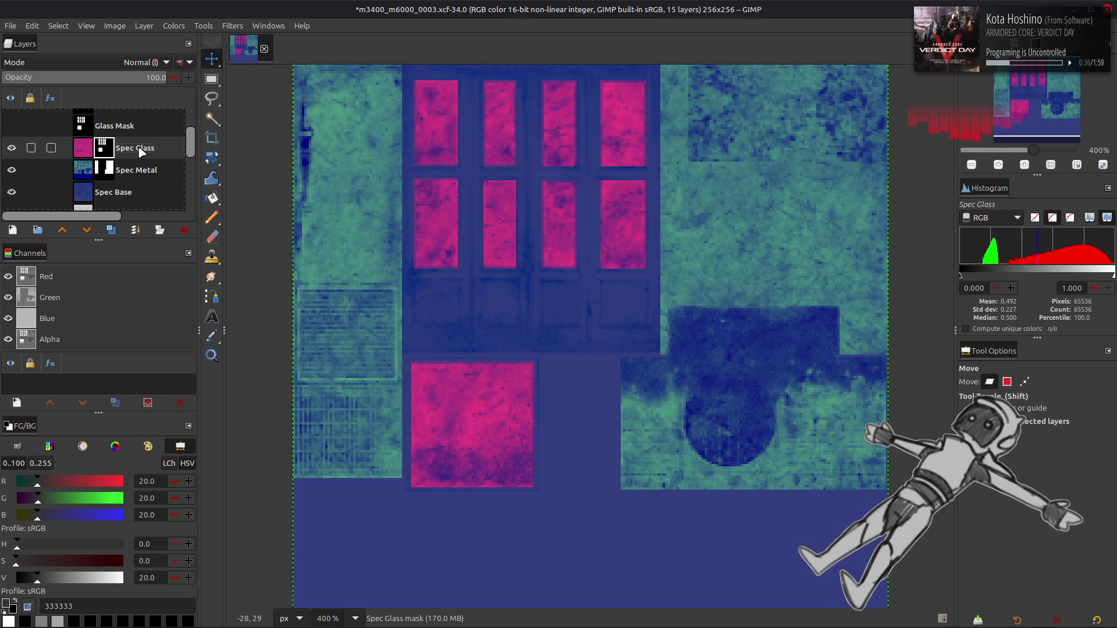
right_click(151, 146)
left_click(186, 236)
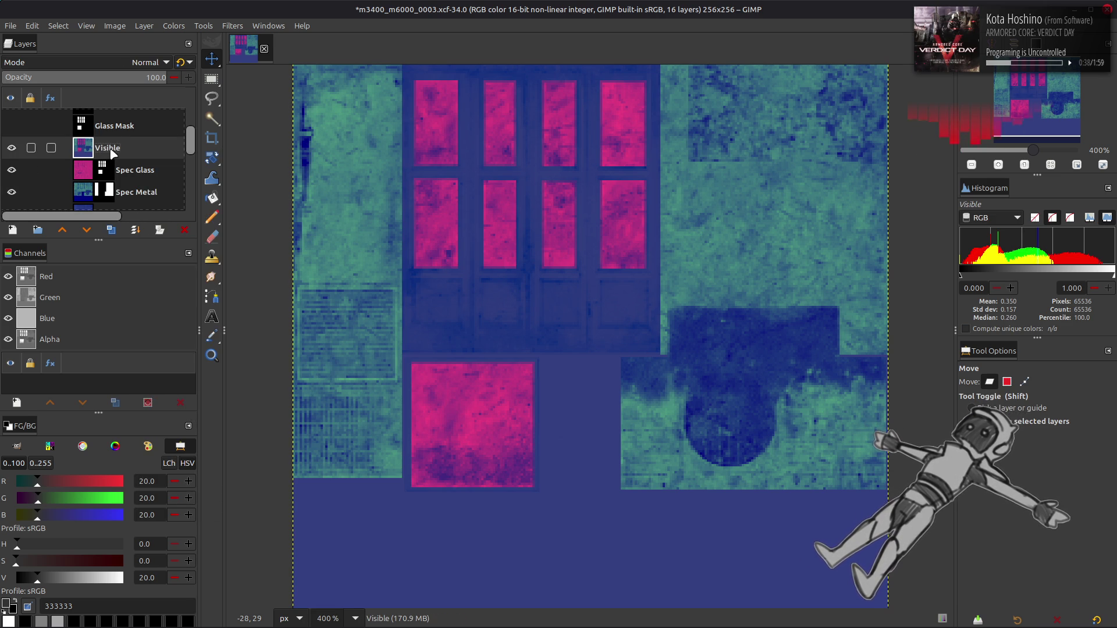
scroll(17, 202, "down", 1)
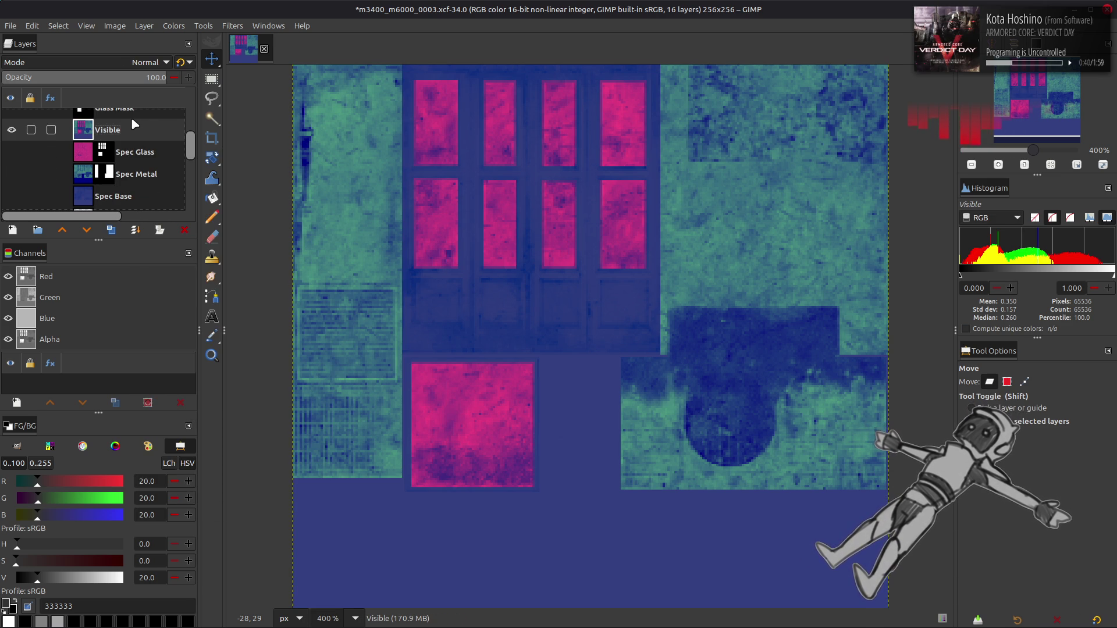
double_click(123, 132)
type("Spec")
key("Return")
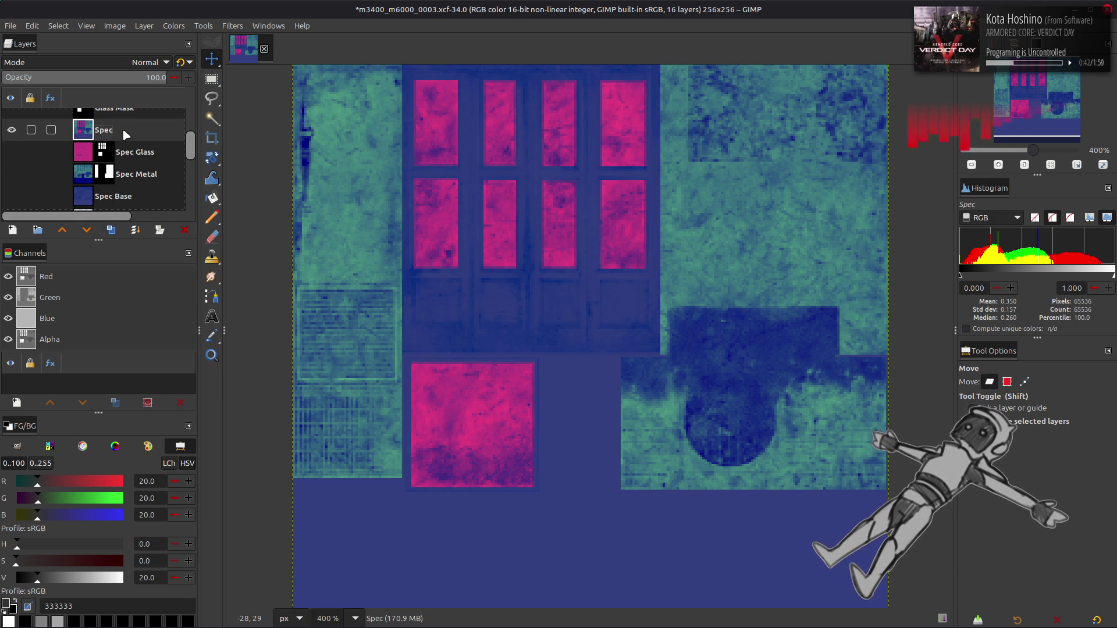
scroll(116, 142, "down", 2)
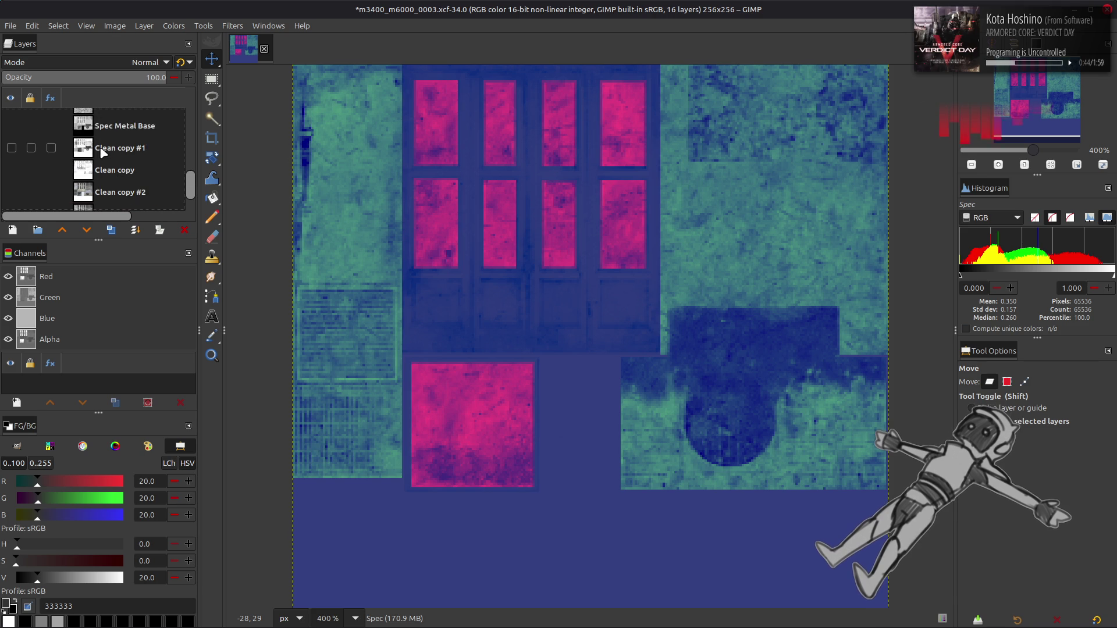
scroll(103, 152, "up", 5)
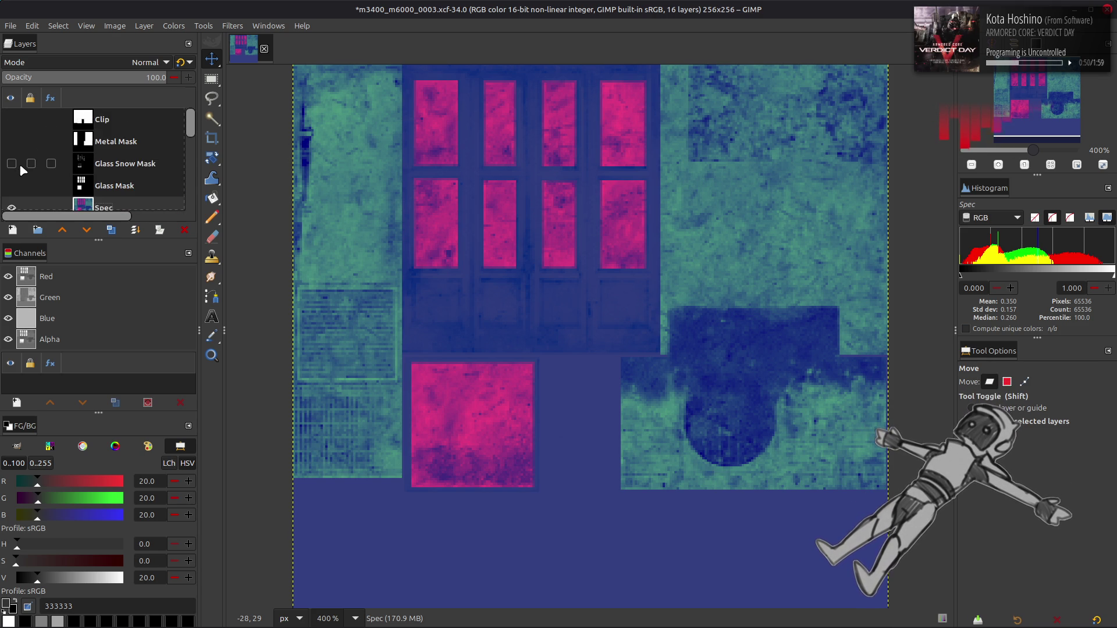
Duplicate Clip above the Spec layer and raise its blue output black point in Levels.
key("Home")
left_click(111, 229)
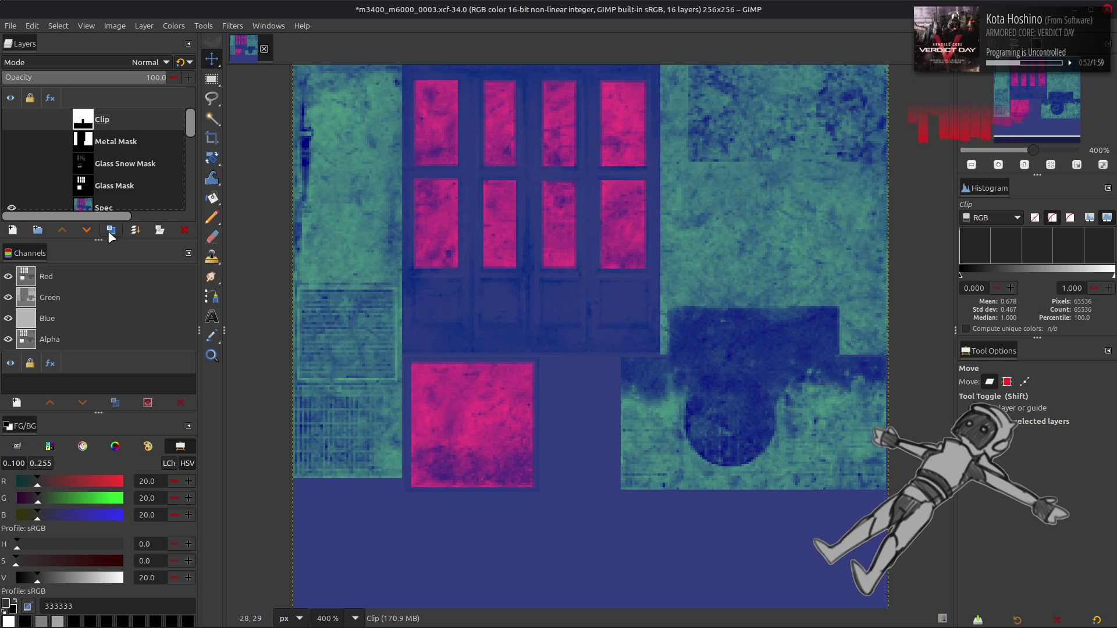
mouse_move(84, 119)
left_mouse_down()
mouse_move(87, 212)
mouse_move(81, 171)
left_mouse_up()
left_click(11, 153)
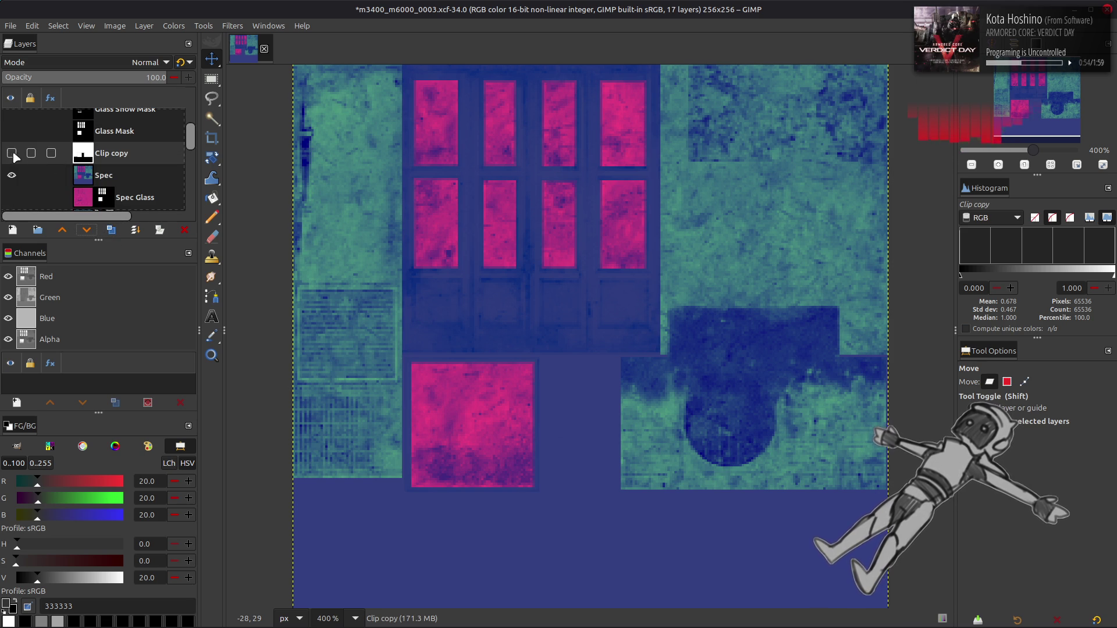
left_click(169, 29)
left_click(186, 143)
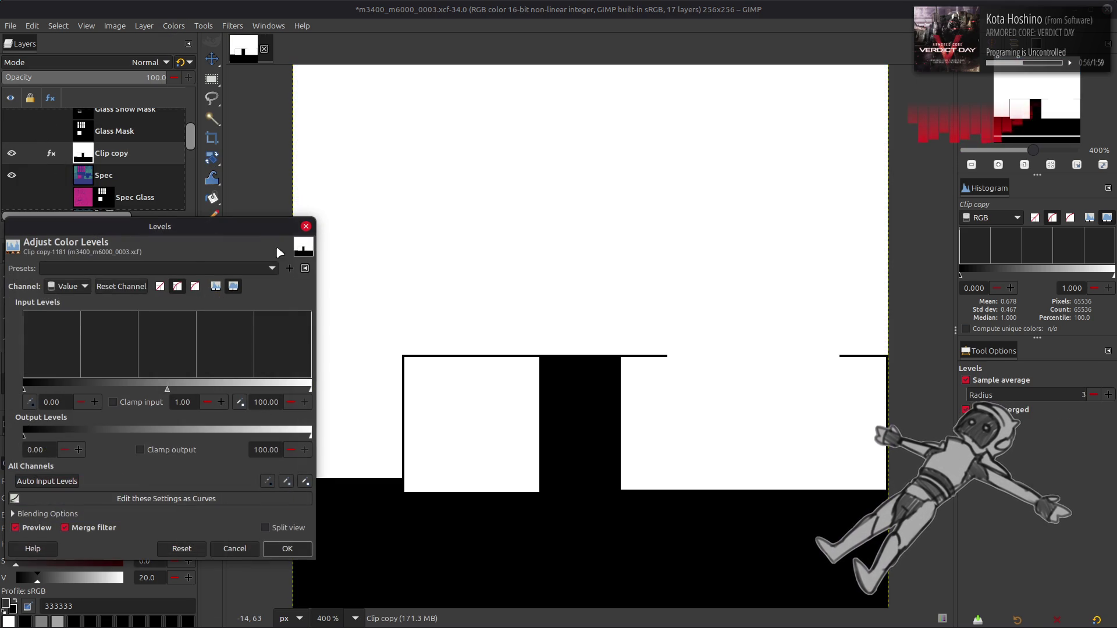
scroll(79, 285, "down", 2)
scroll(83, 291, "down", 1)
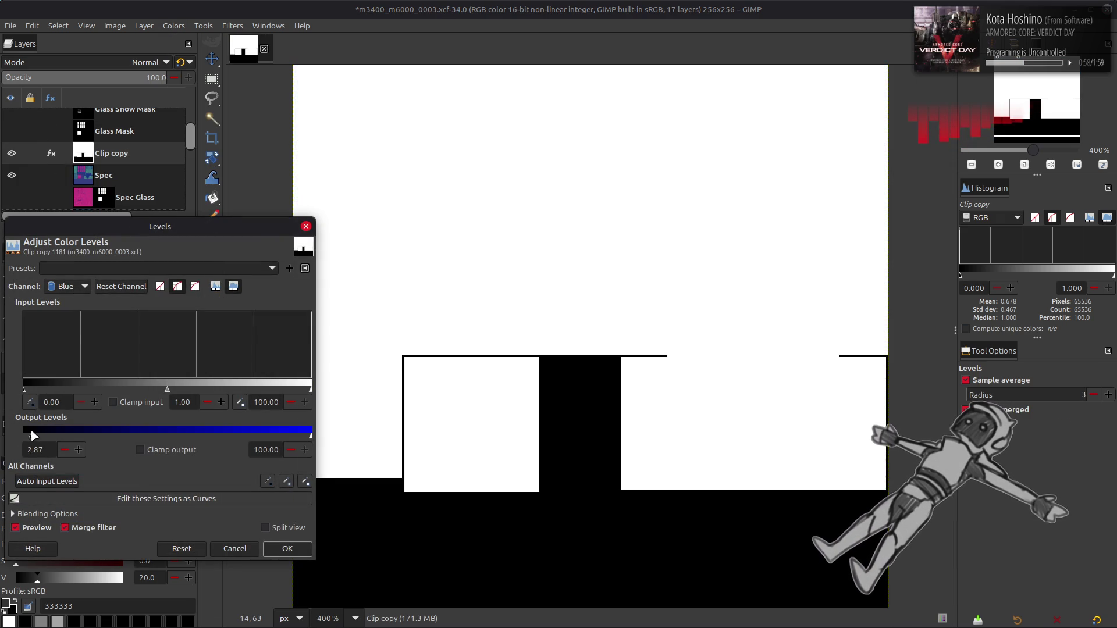
left_click_drag(33, 435, 311, 435)
left_click(288, 549)
Blend the Clip copy in Multiply, compare it on and off, then delete it and save.
left_click(145, 62)
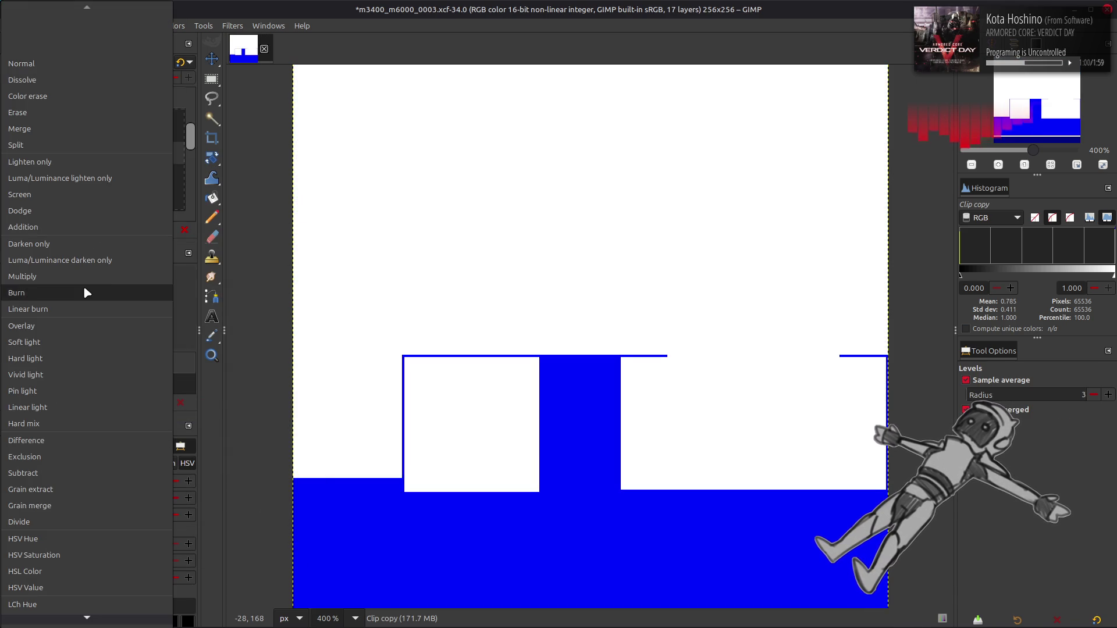
left_click(84, 277)
left_click(12, 154)
left_click(12, 153)
left_click(12, 153)
left_click(11, 153)
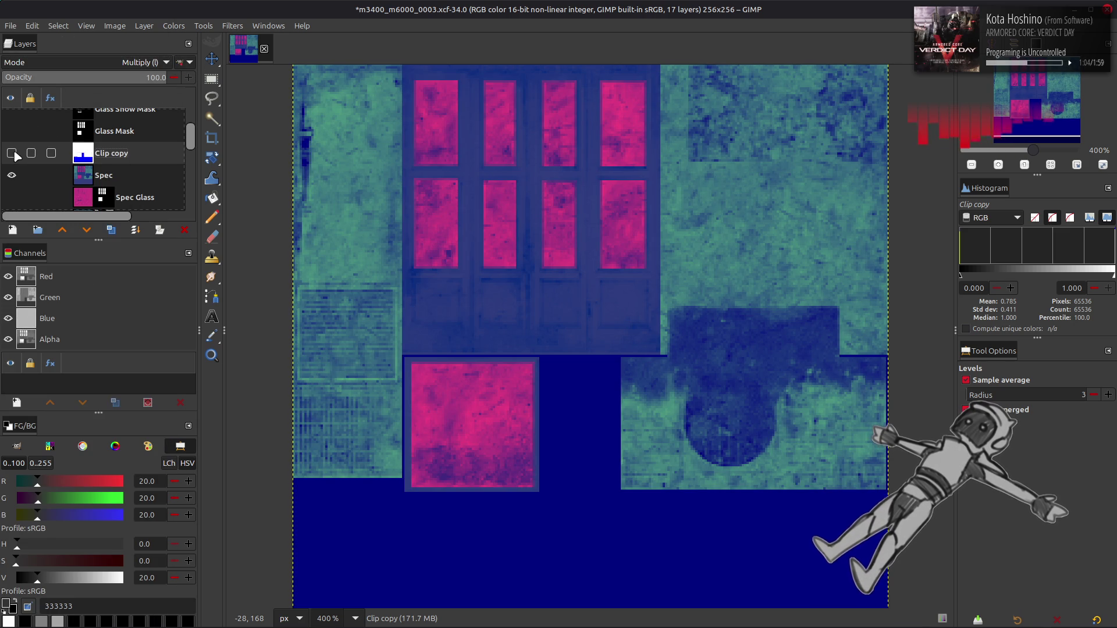
left_click(12, 153)
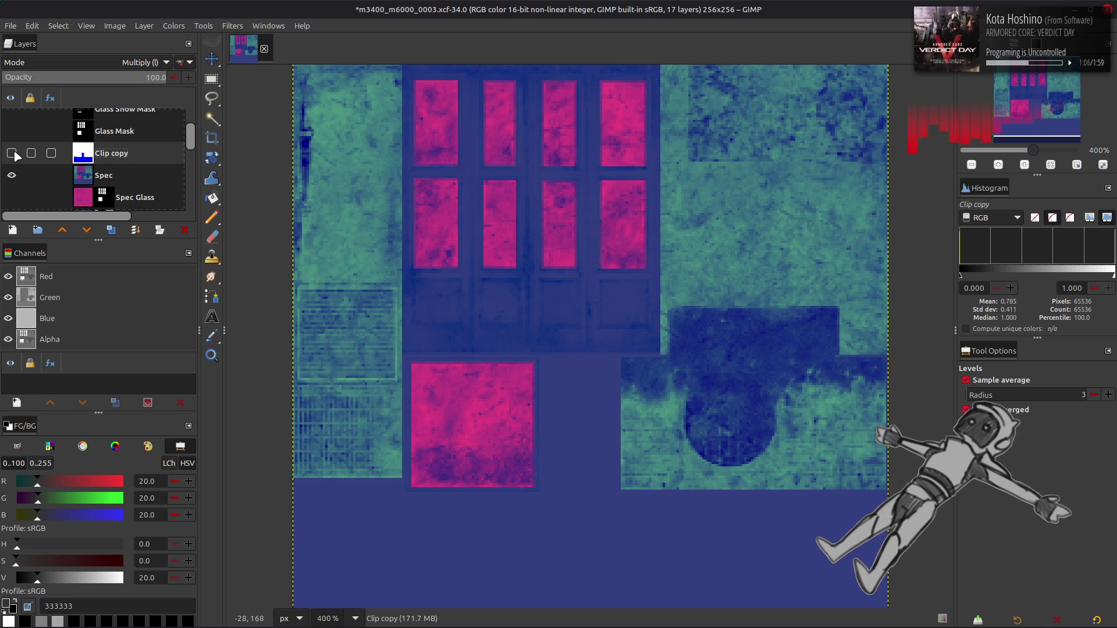
left_click(12, 153)
left_click(15, 154)
left_click(15, 153)
left_click(15, 154)
left_click(15, 153)
left_click(15, 154)
left_click(15, 154)
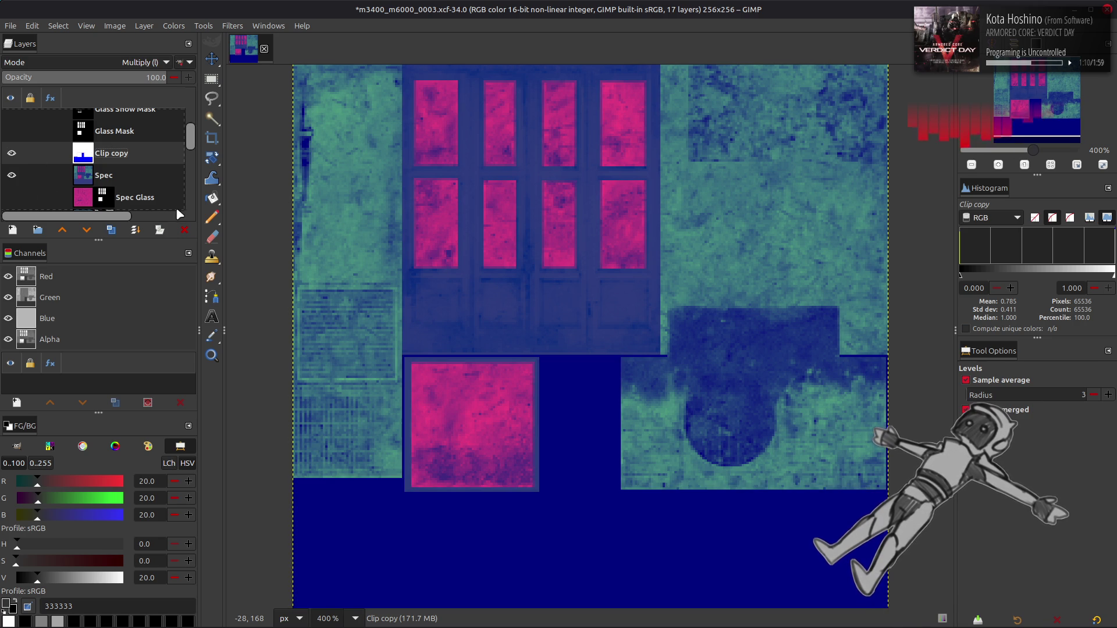
left_click(184, 230)
key("ctrl+s")
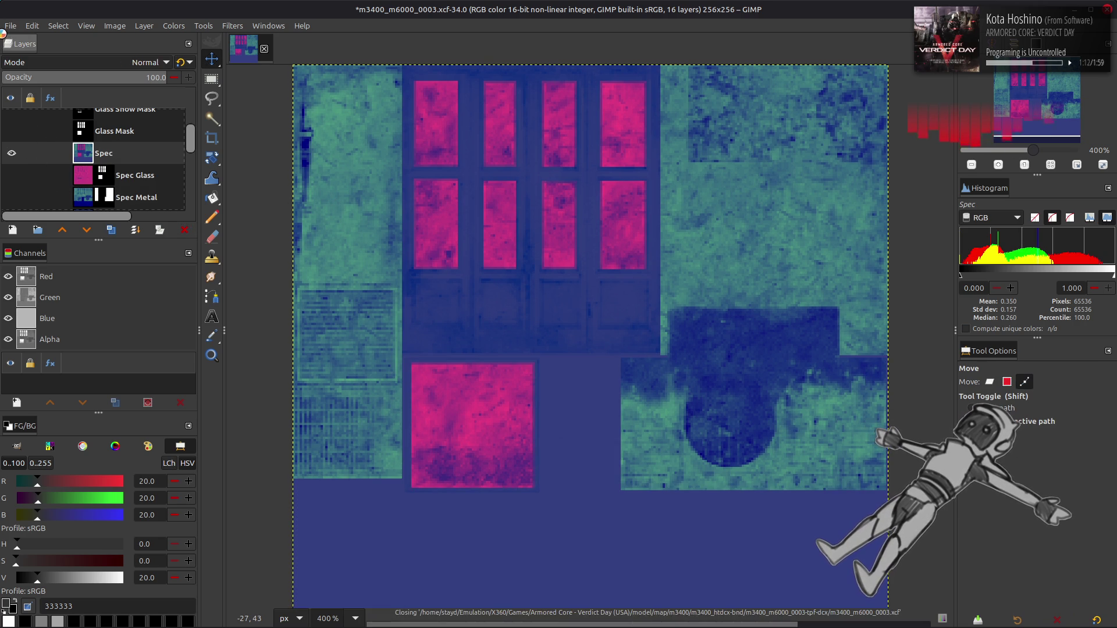
Export over m3400_m6000_0003_s.dds in the m3400_m6000_0003_s-tpf-dcx folder, replacing it.
key("ctrl+shift+e")
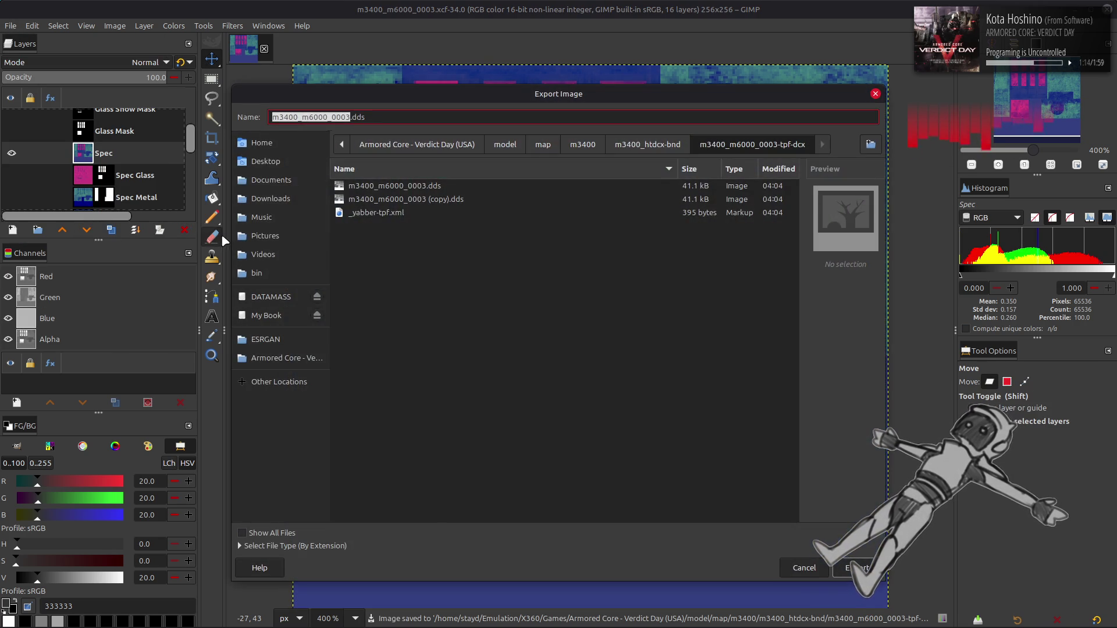
left_click(421, 187)
left_click(648, 144)
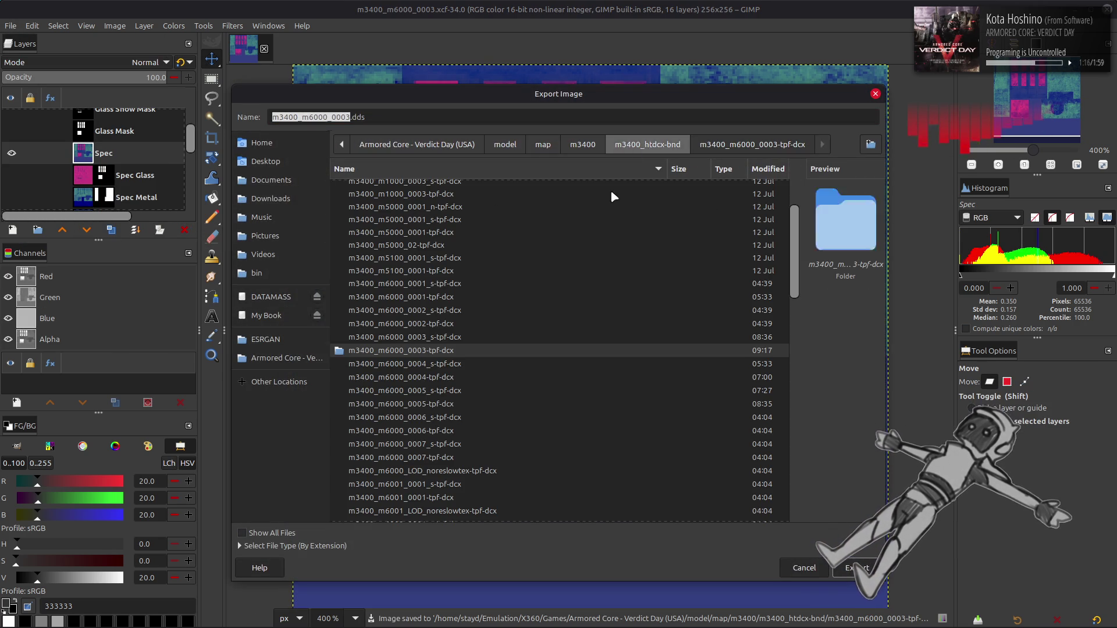
double_click(442, 337)
left_click(443, 186)
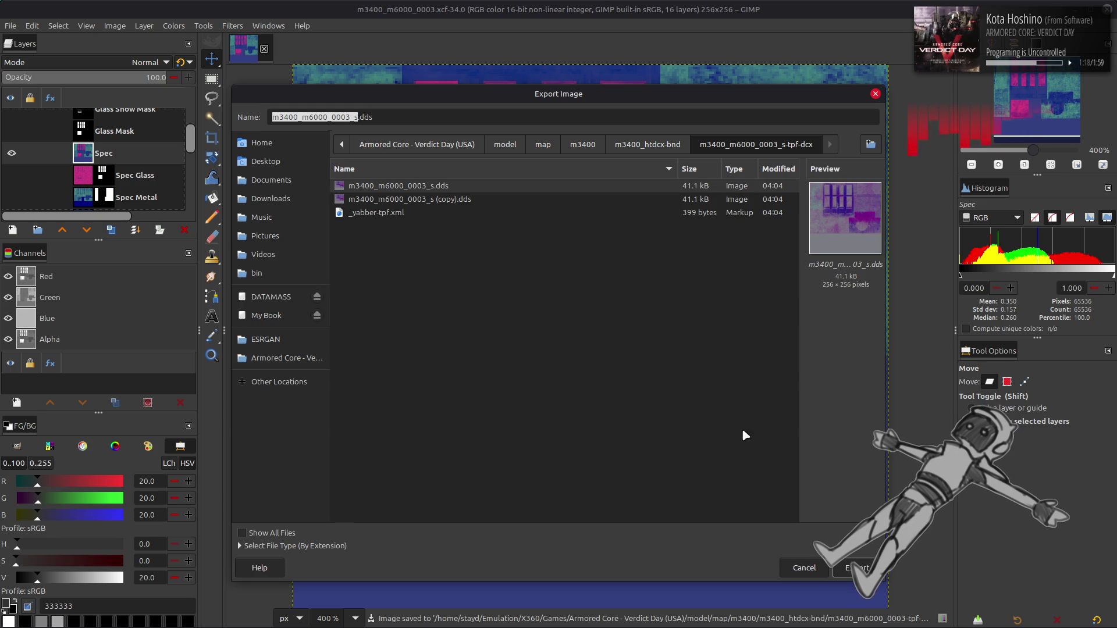
left_click(853, 567)
left_click(623, 399)
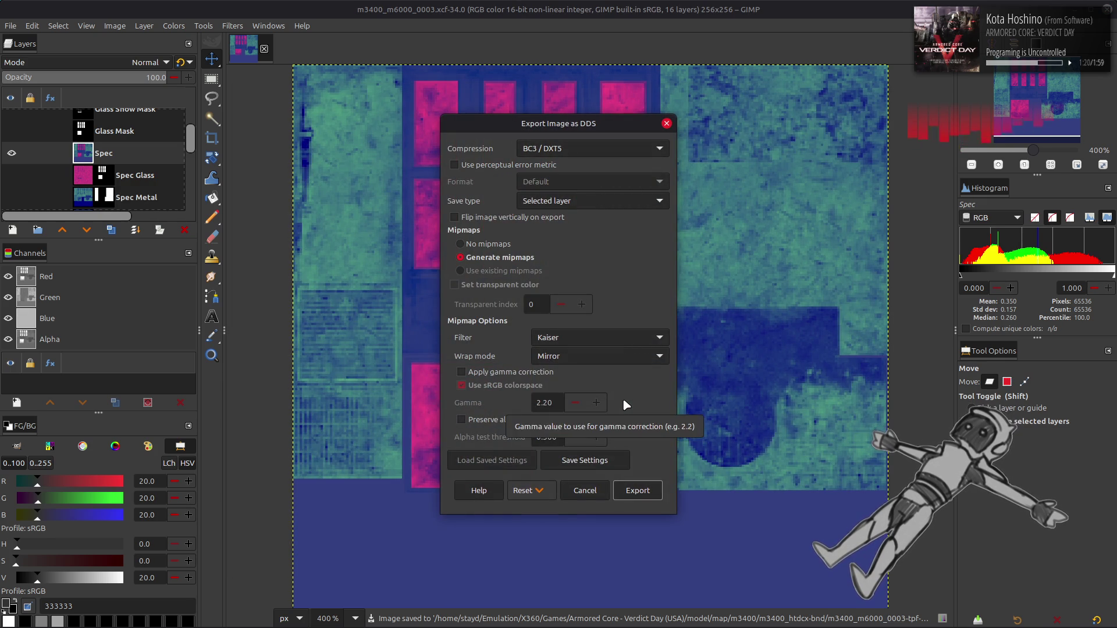
Export with BC1 / DXT1 compression and Clamp wrapping, then hide the Spec layer.
scroll(575, 360, "down", 2)
left_click(548, 374)
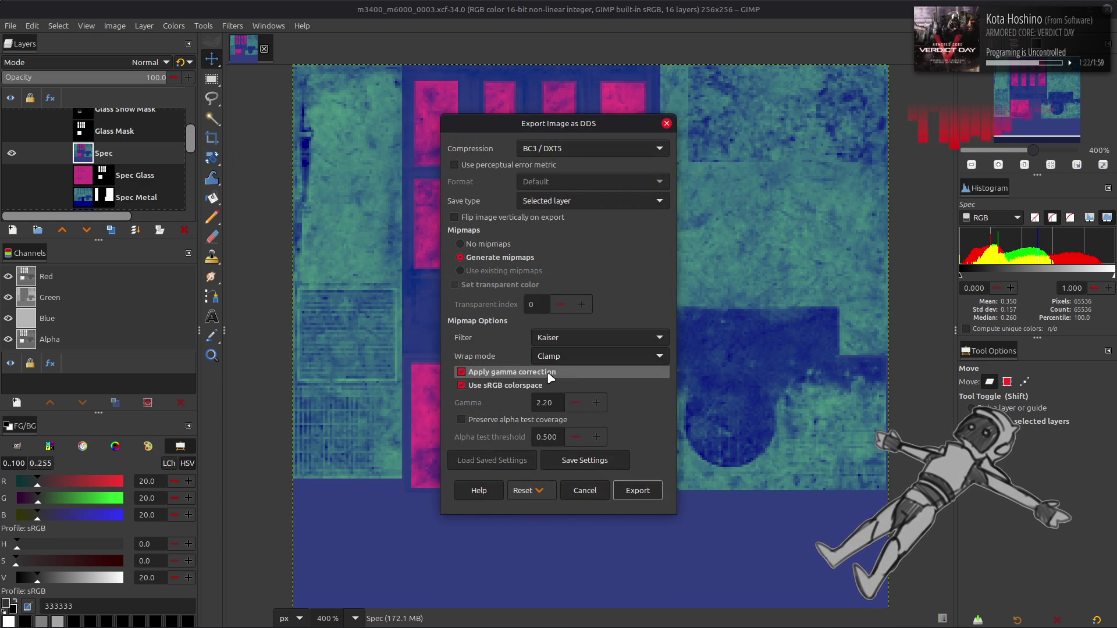
left_click(551, 377)
scroll(557, 154, "up", 3)
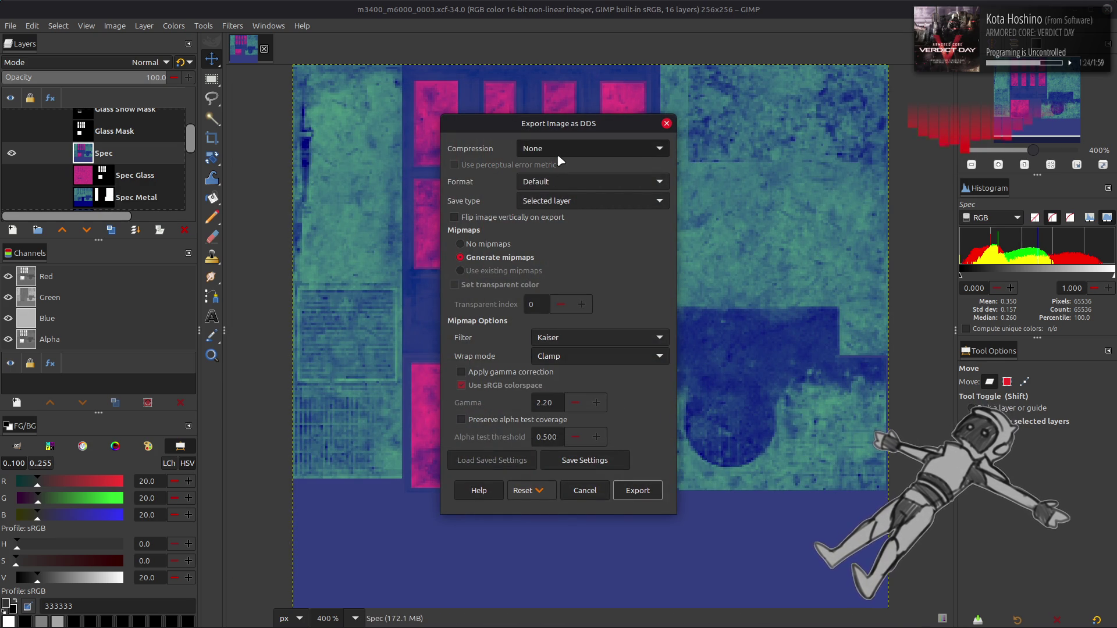
scroll(557, 153, "down", 1)
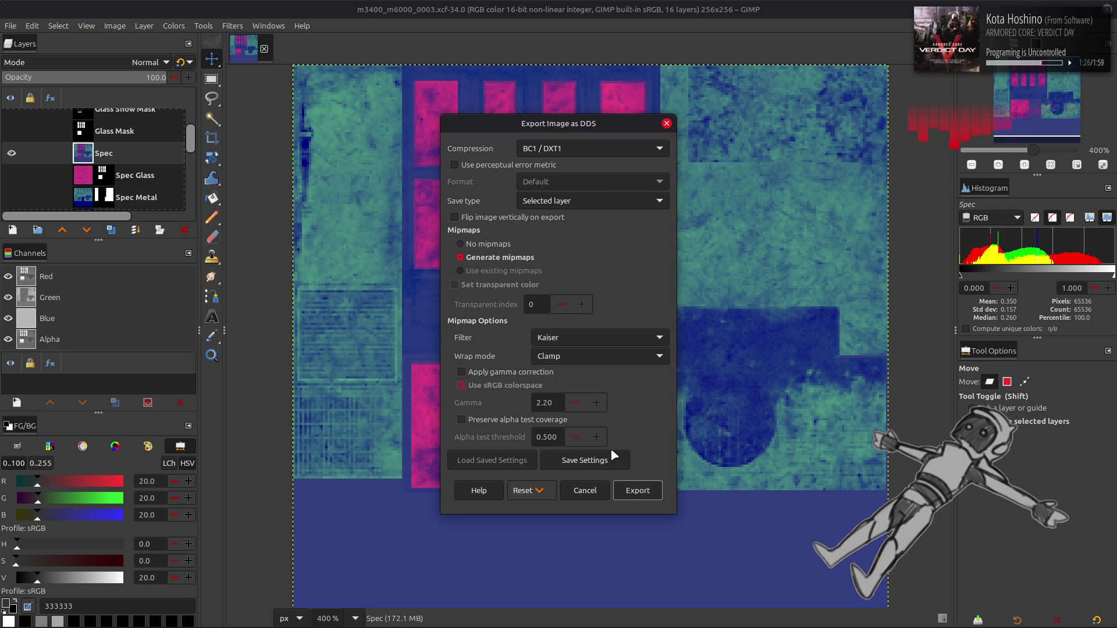
left_click(645, 492)
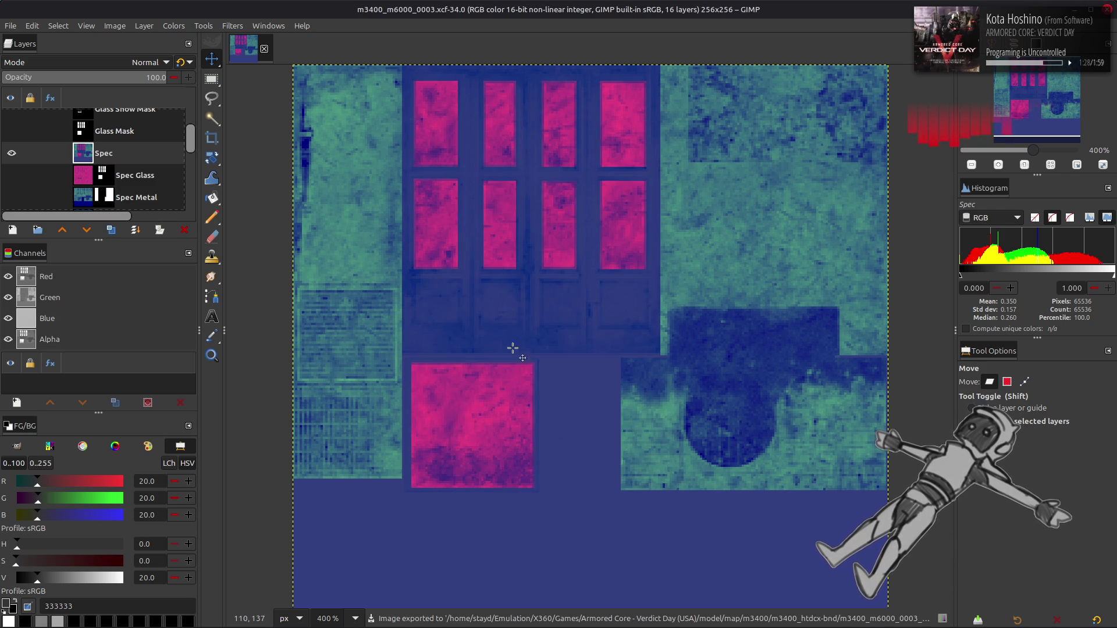
left_click(12, 153)
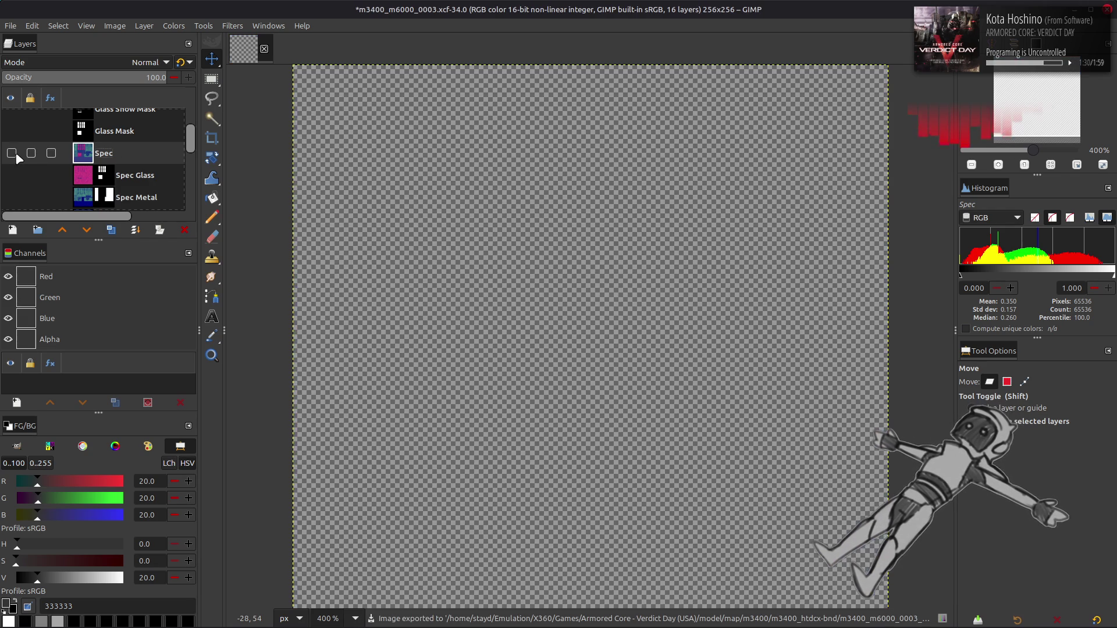
scroll(17, 157, "down", 4)
scroll(17, 169, "down", 2)
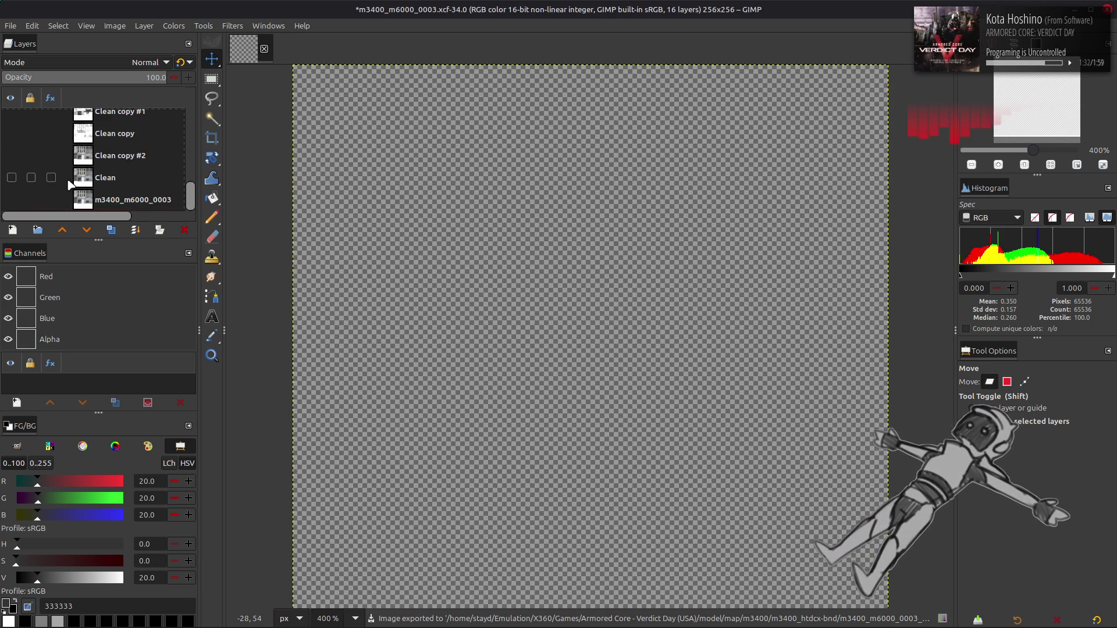
Show the Clean layer and place a duplicate of the Clip layer directly above it.
left_click(21, 178)
left_click(11, 177)
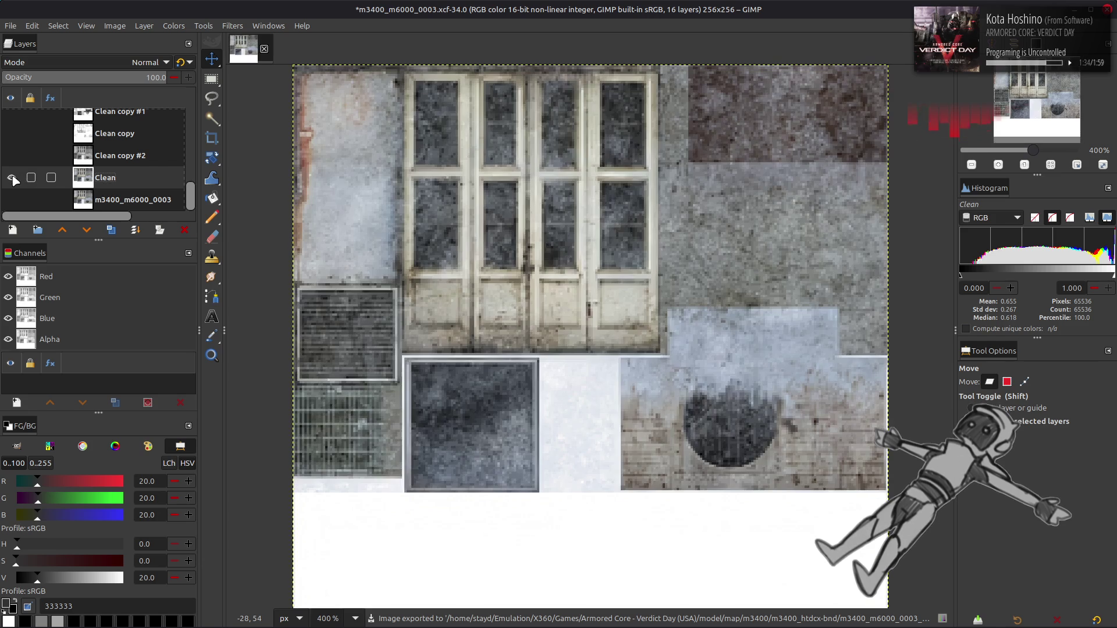
scroll(64, 189, "up", 5)
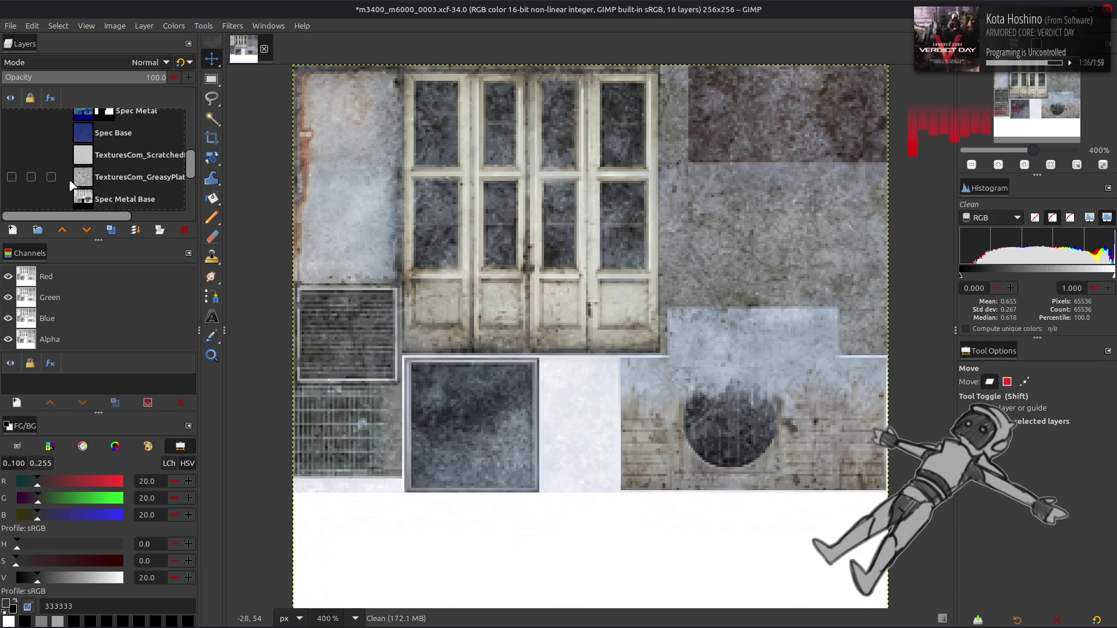
left_click(123, 123)
left_click(113, 233)
mouse_move(120, 142)
left_mouse_down()
mouse_move(117, 213)
mouse_move(116, 166)
left_mouse_up()
Set the Clip copy to Multiply at 50% opacity, save, and merge it down into Clean.
left_click(122, 62)
left_click(87, 276)
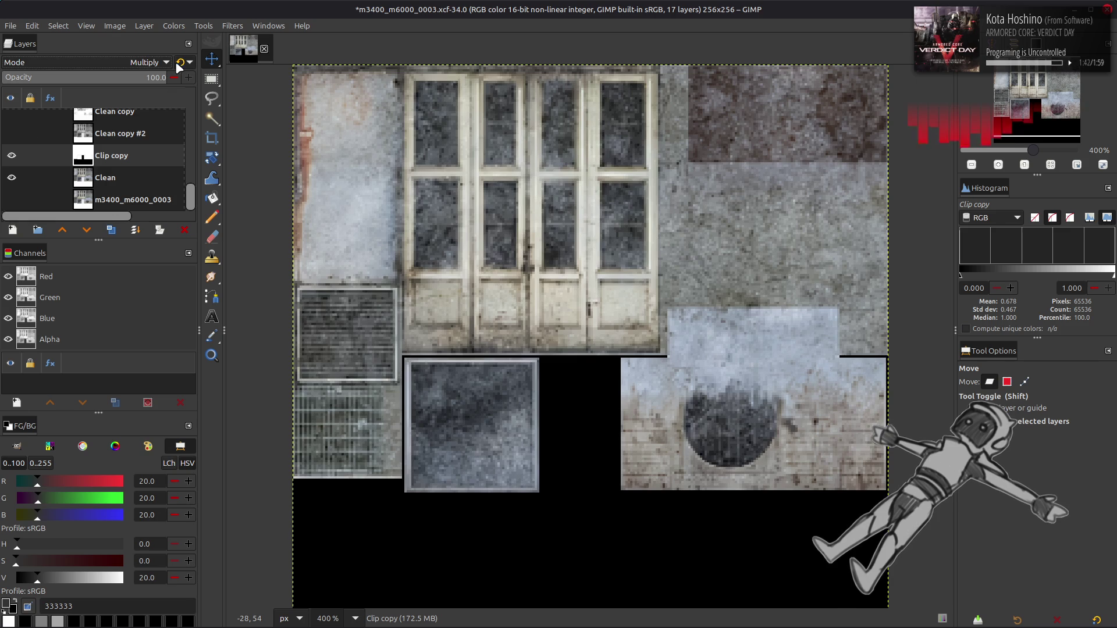
left_click(84, 77)
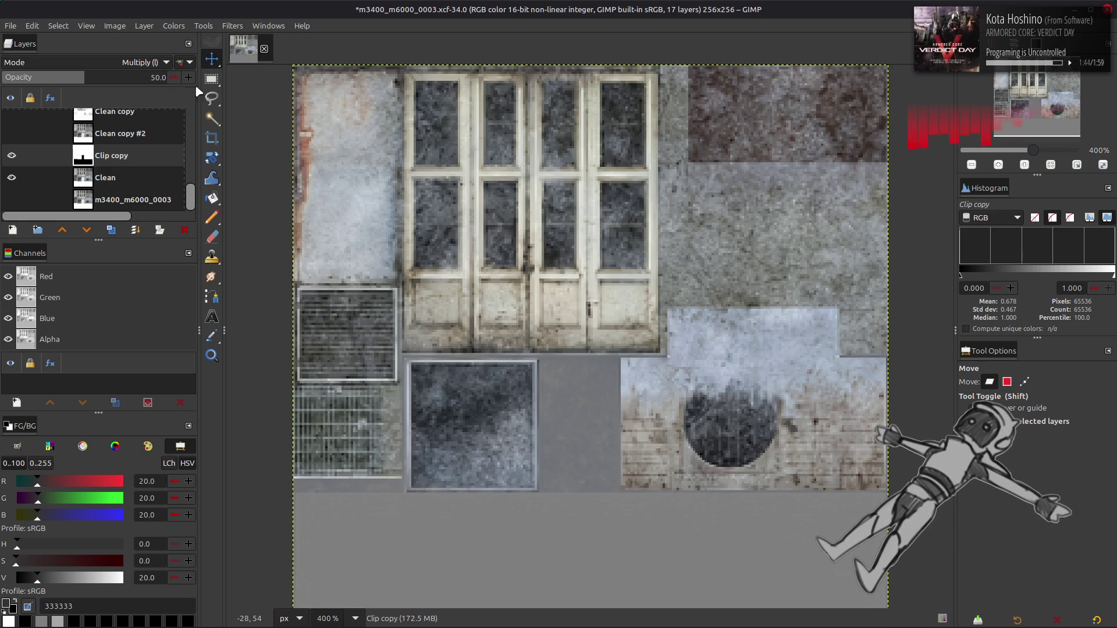
scroll(414, 141, "down", 2)
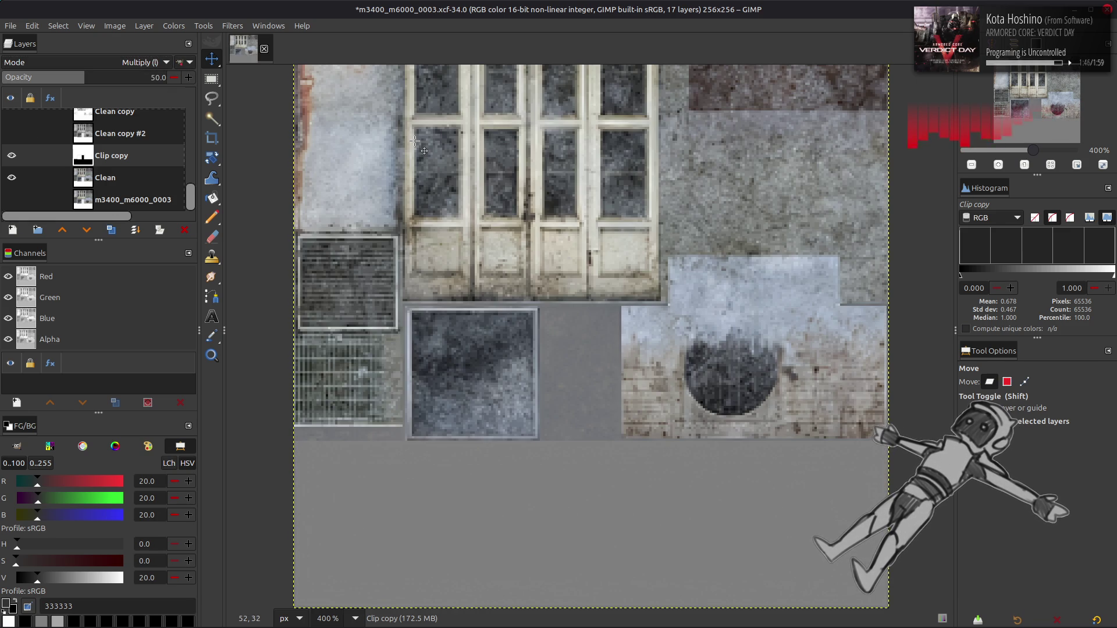
key("ctrl+s")
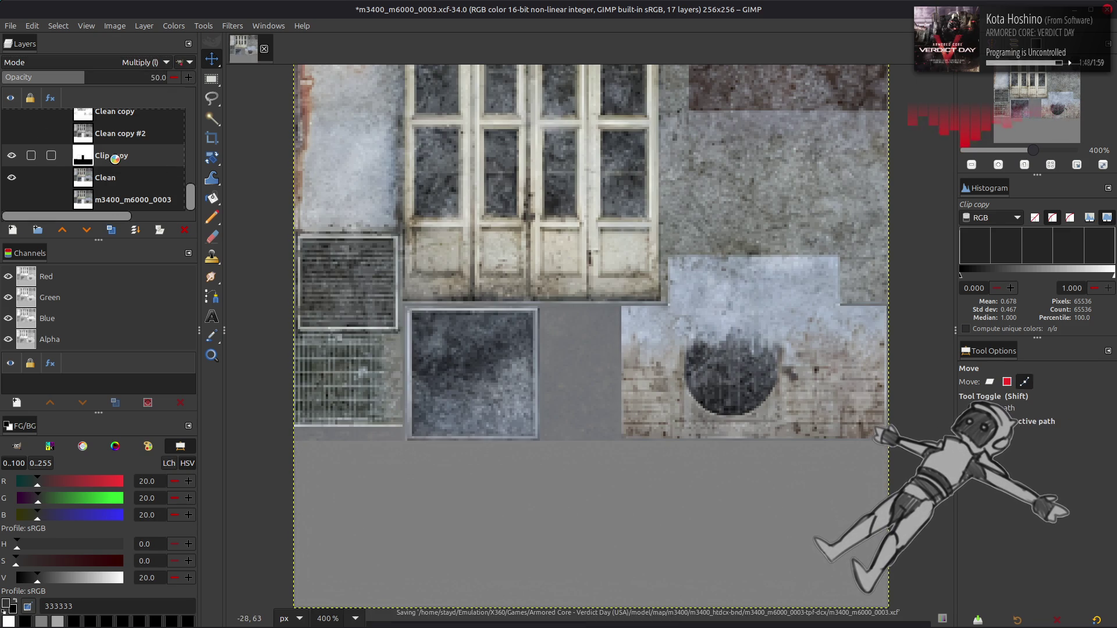
key("Delete")
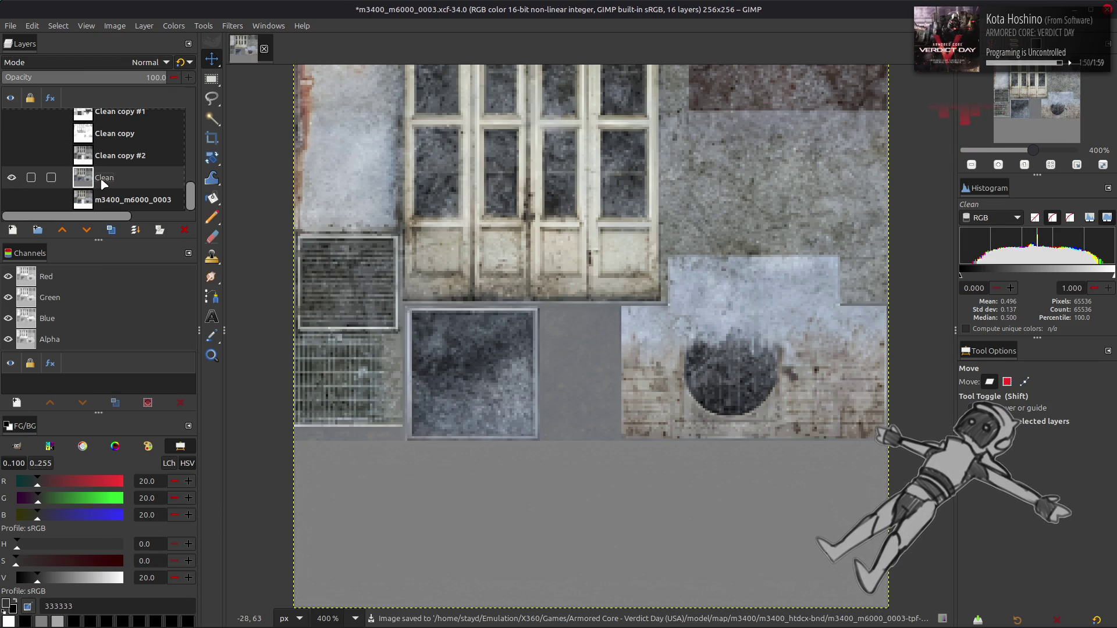
left_click(10, 25)
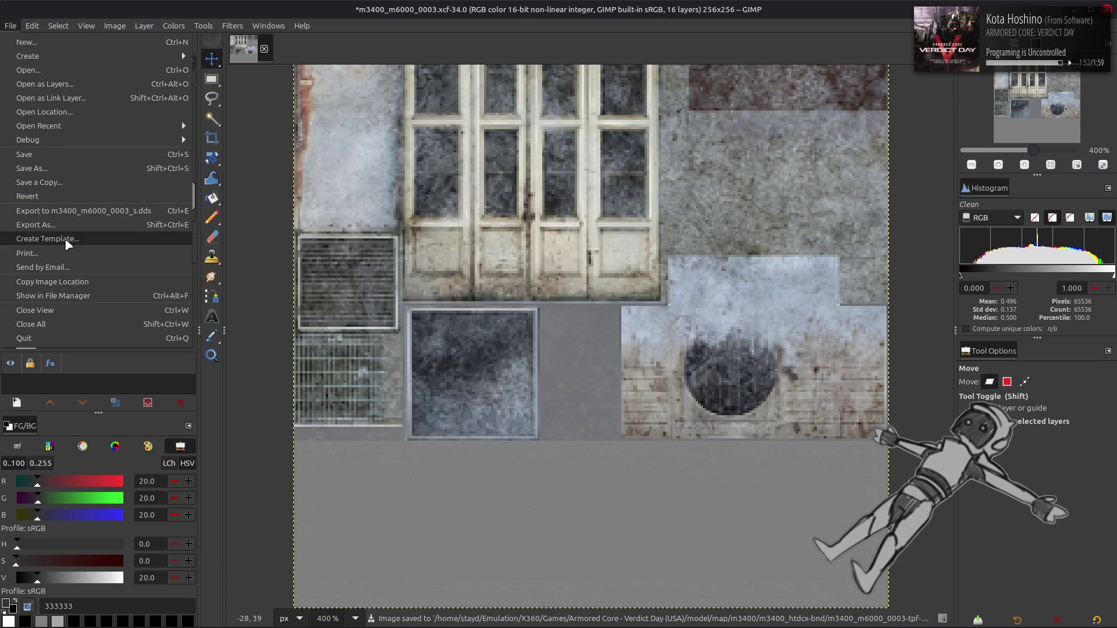
Export the image over m3400_m6000_0003.dds in its tpf-dcx folder with gamma-corrected mipmaps.
left_click(74, 231)
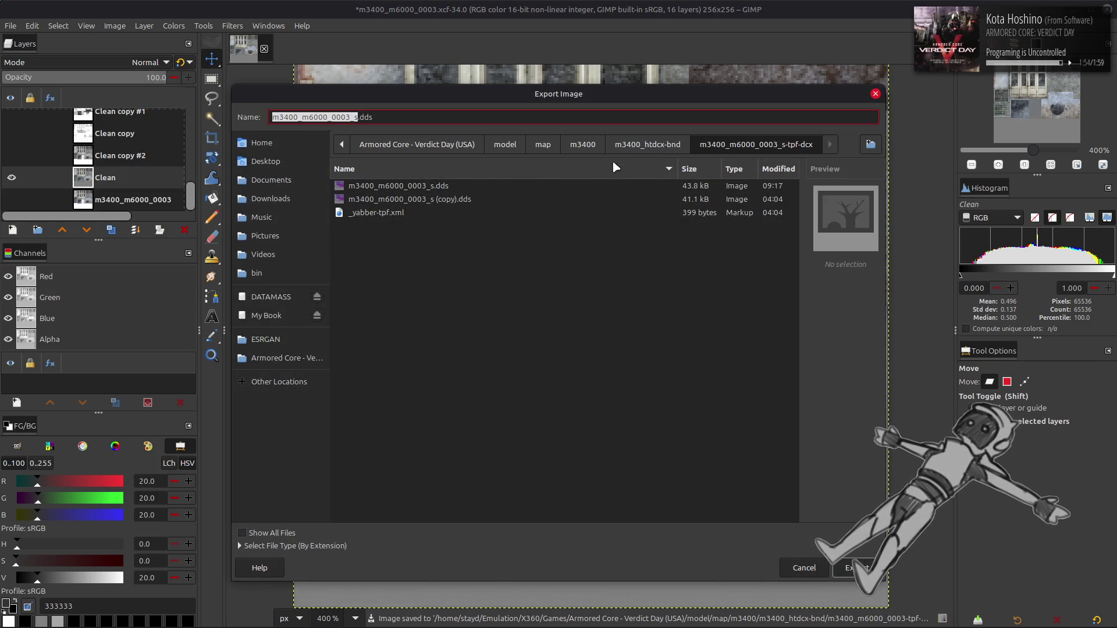
left_click(648, 144)
double_click(476, 363)
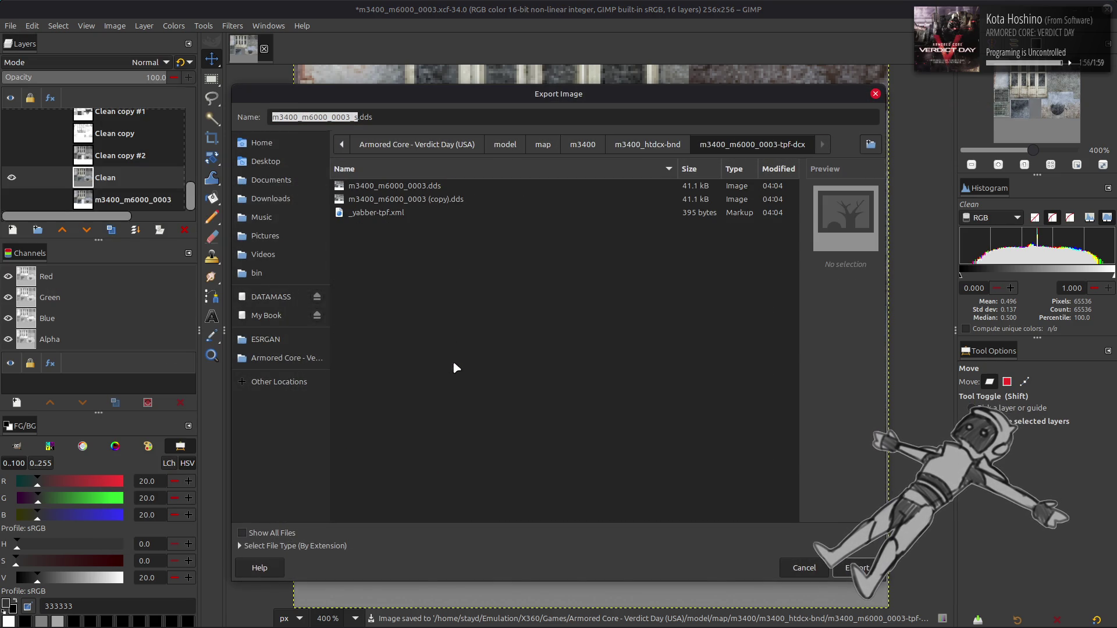
left_click(439, 192)
left_click(855, 568)
left_click(640, 394)
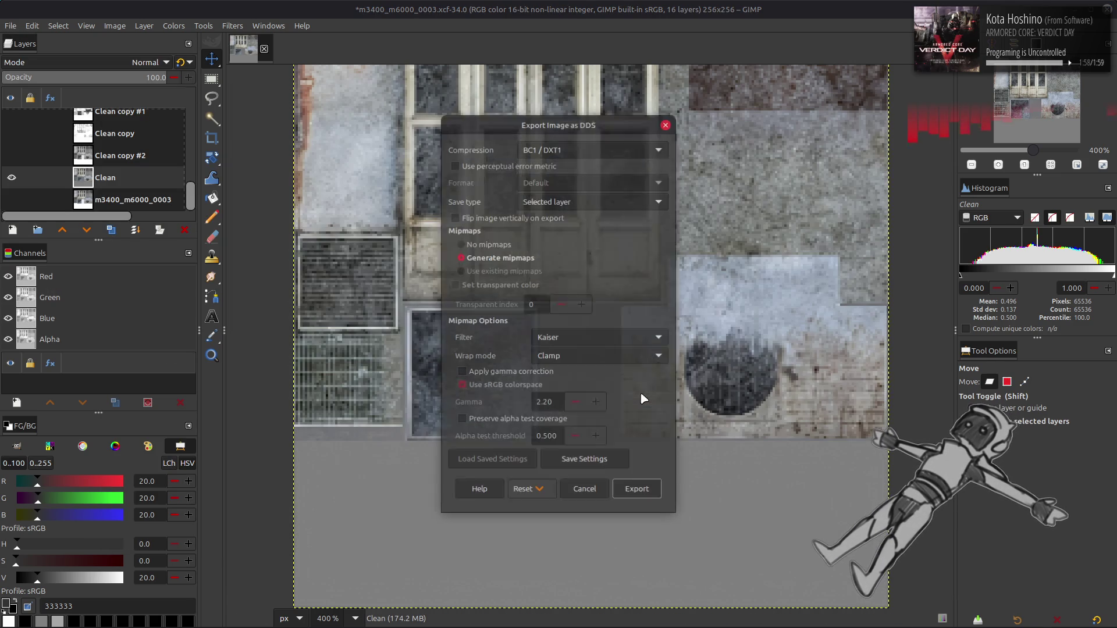
left_click(550, 372)
left_click(638, 491)
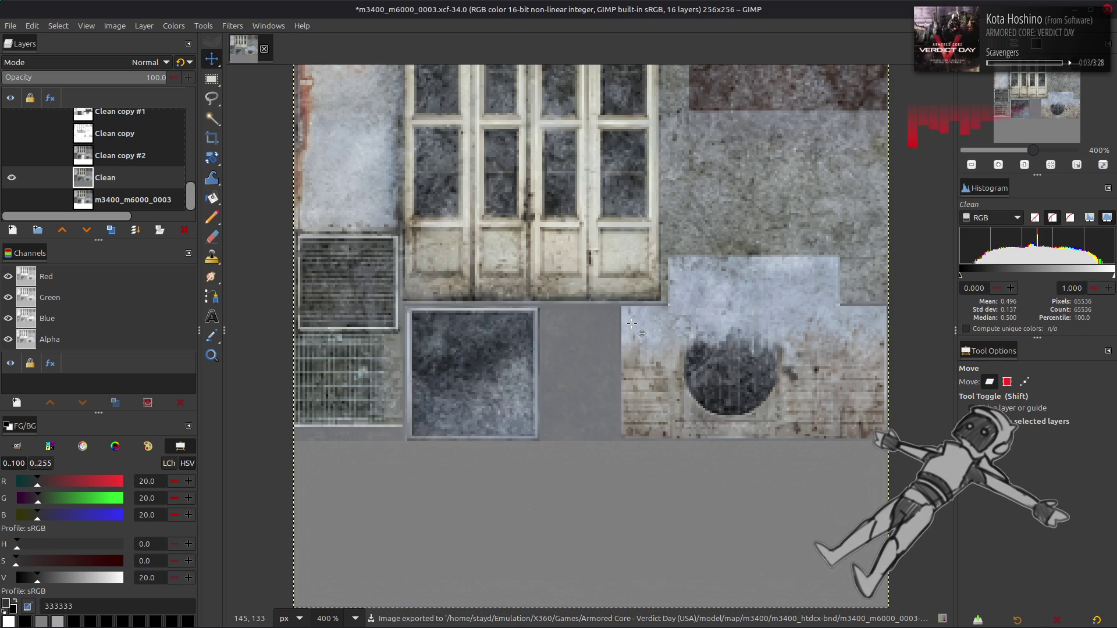
Restore the Clip copy layer, save the GIMP project, and switch over to Blender.
key("ctrl+z")
key("ctrl+s")
key("alt+Tab")
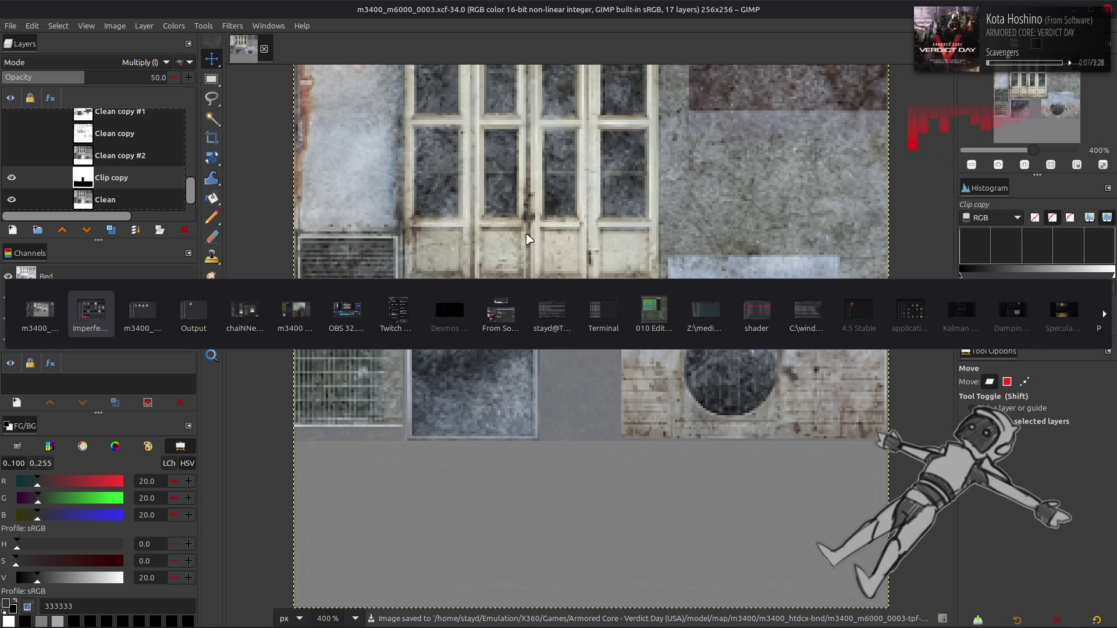
key("alt+Tab")
key("alt+Tab")
key("alt+Tab")
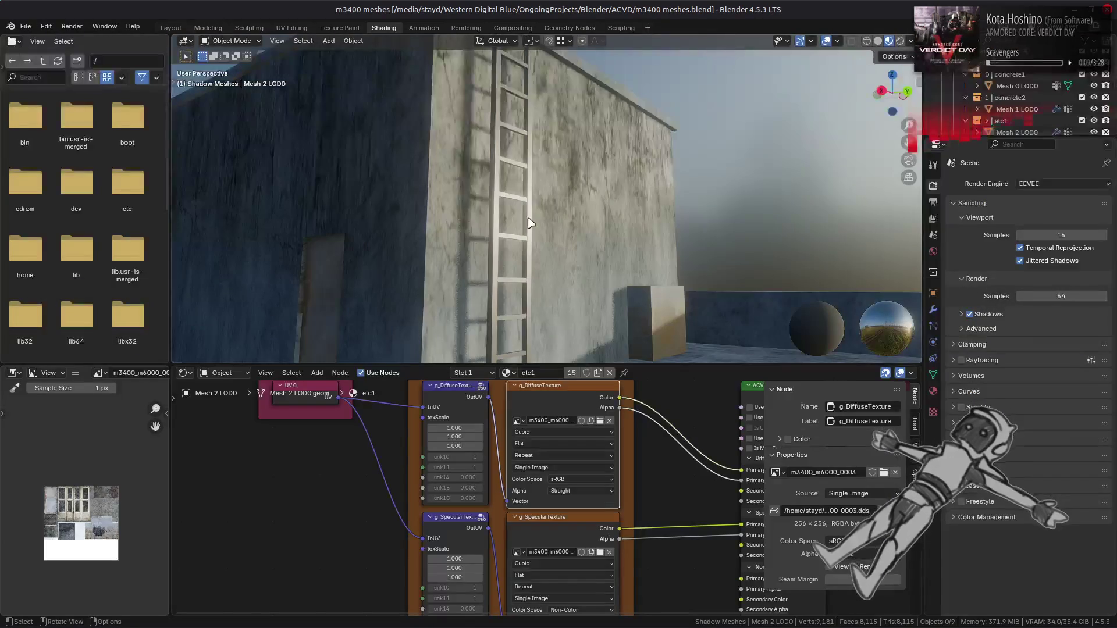
Show the etc1 material's g_SpecularTexture in the Image Editor and orbit around the building.
left_click(536, 552)
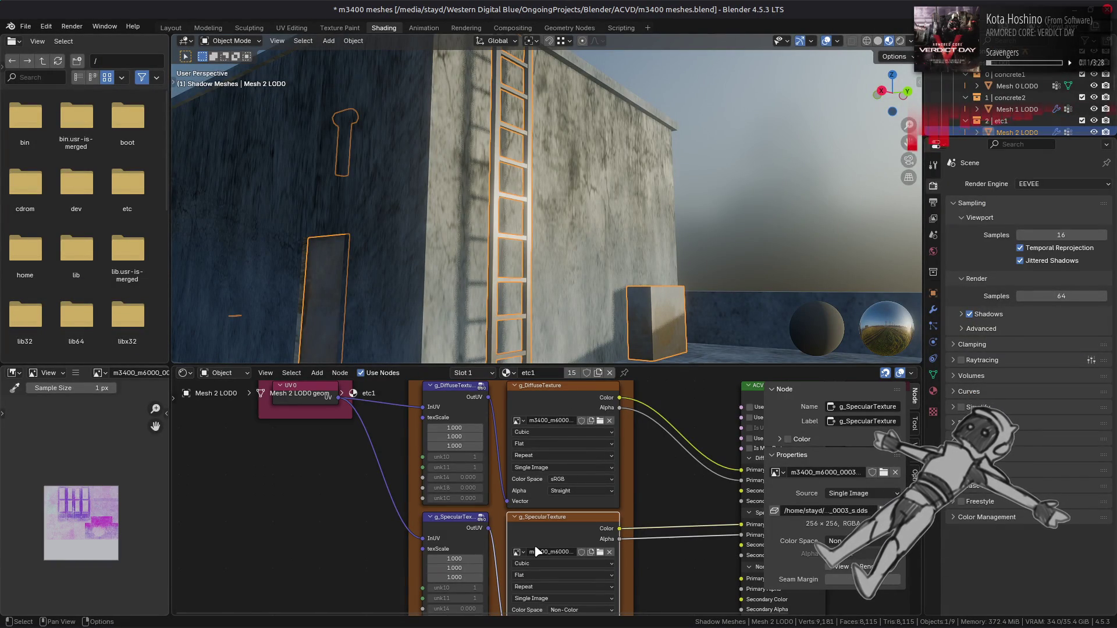
left_click(553, 394)
left_click(616, 541)
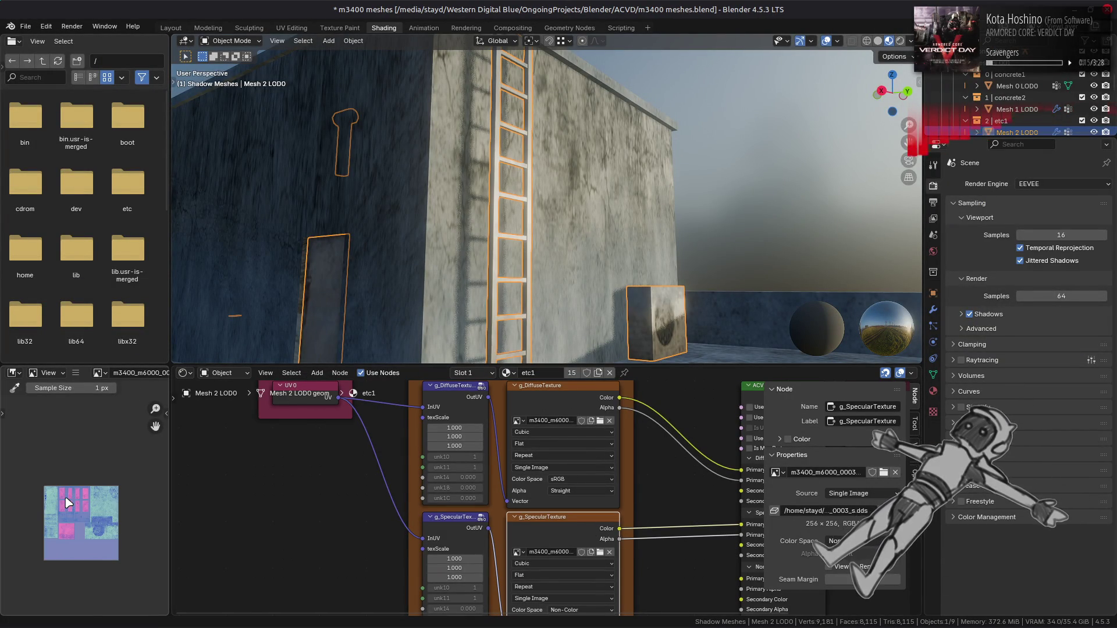
mouse_move(498, 224)
left_mouse_down()
mouse_move(553, 230)
mouse_move(511, 215)
mouse_move(537, 203)
mouse_move(506, 192)
mouse_move(491, 212)
mouse_move(621, 252)
mouse_move(470, 123)
mouse_move(518, 151)
mouse_move(511, 190)
mouse_move(511, 157)
mouse_move(544, 195)
mouse_move(748, 190)
mouse_move(750, 245)
mouse_move(661, 180)
mouse_move(536, 267)
mouse_move(553, 239)
mouse_move(589, 237)
mouse_move(540, 249)
left_mouse_up()
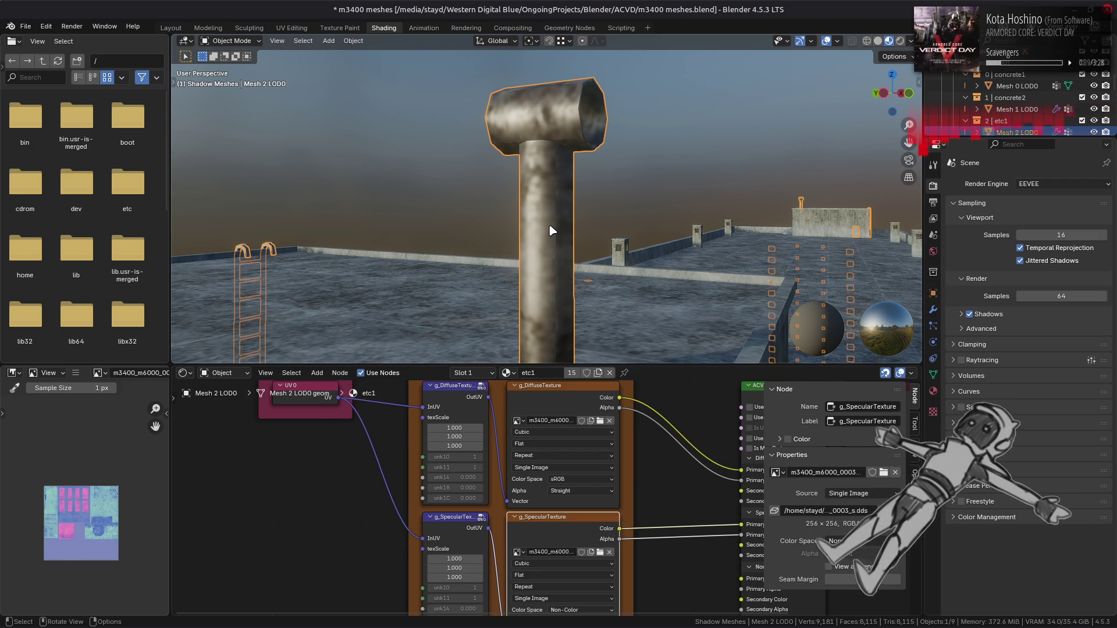
Orbit to a close-up of the building wall, save the blend file, and check the browser reference.
mouse_move(553, 231)
left_mouse_down()
mouse_move(548, 149)
mouse_move(543, 170)
mouse_move(578, 180)
mouse_move(507, 180)
mouse_move(511, 155)
mouse_move(499, 191)
mouse_move(511, 207)
mouse_move(511, 160)
mouse_move(513, 196)
left_mouse_up()
key("ctrl+s")
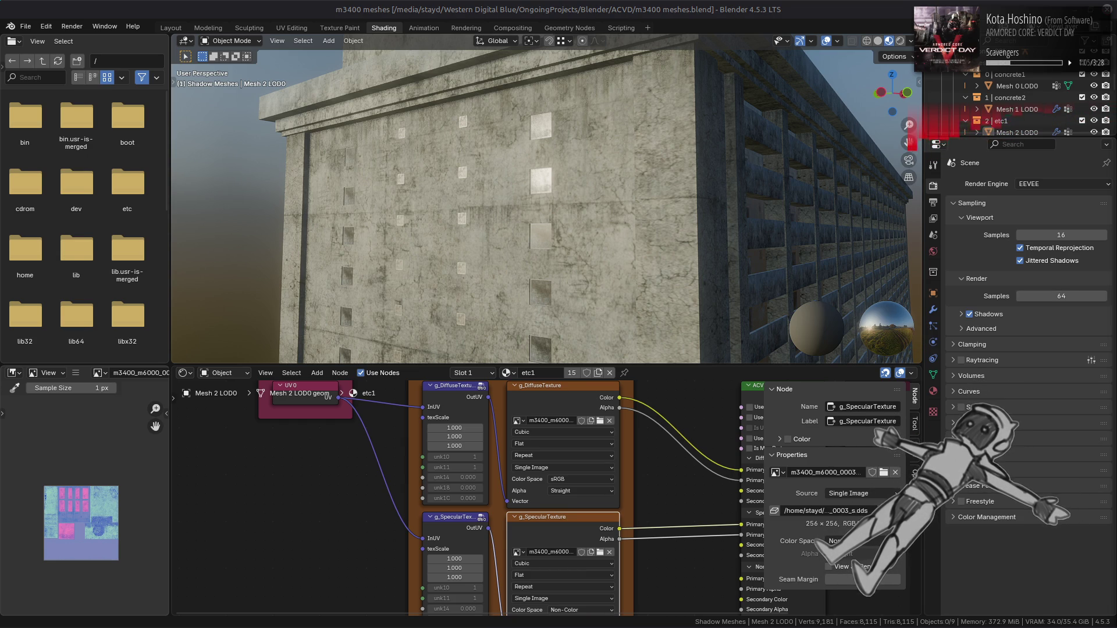
key("ctrl+super+Right")
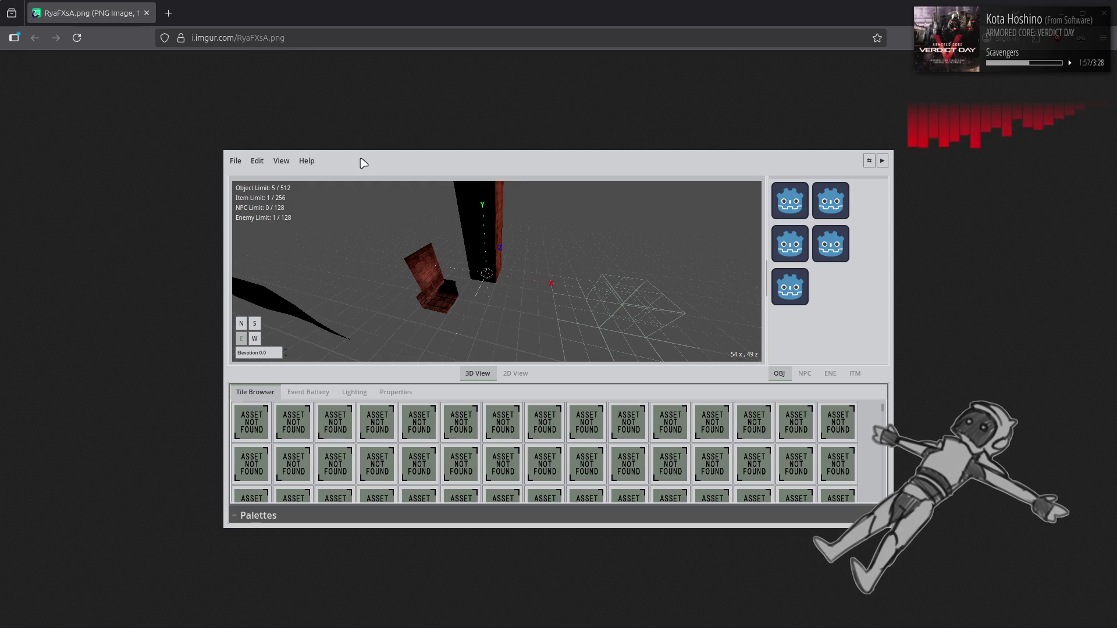
left_click(147, 13)
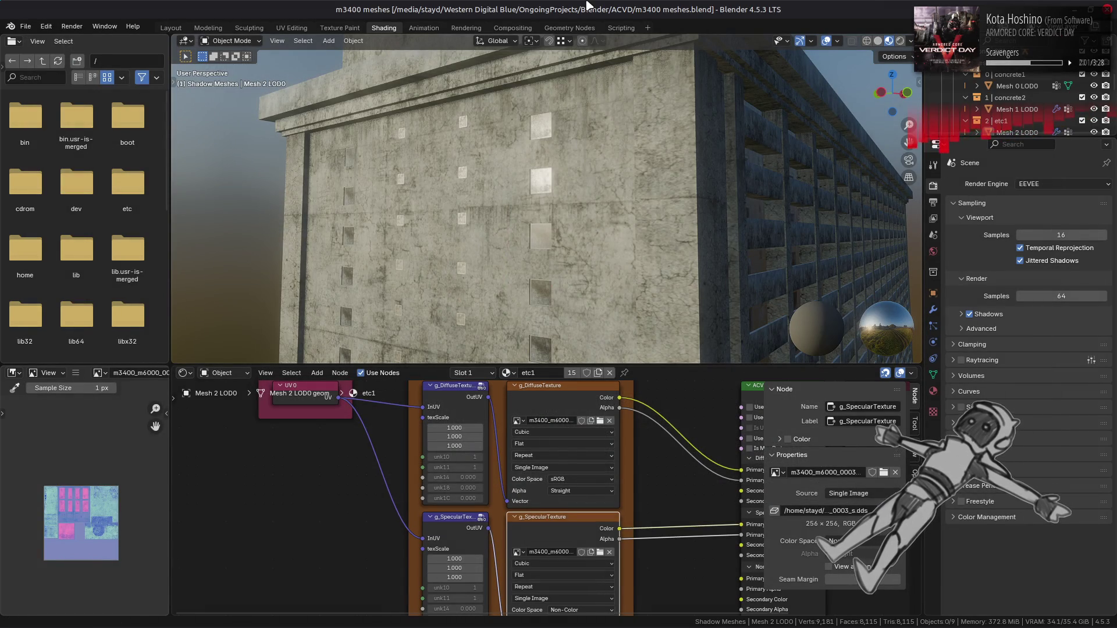
Orbit below the building and select the Mesh 0 LOD0 concrete wall.
mouse_move(625, 236)
left_mouse_down()
mouse_move(631, 180)
mouse_move(694, 182)
mouse_move(668, 227)
mouse_move(661, 217)
mouse_move(514, 227)
mouse_move(514, 215)
mouse_move(545, 185)
mouse_move(653, 216)
mouse_move(650, 184)
mouse_move(680, 169)
mouse_move(684, 184)
mouse_move(700, 175)
mouse_move(625, 171)
mouse_move(620, 197)
mouse_move(646, 169)
mouse_move(654, 250)
mouse_move(644, 242)
mouse_move(654, 145)
mouse_move(630, 157)
mouse_move(626, 185)
mouse_move(641, 157)
mouse_move(636, 169)
left_mouse_up()
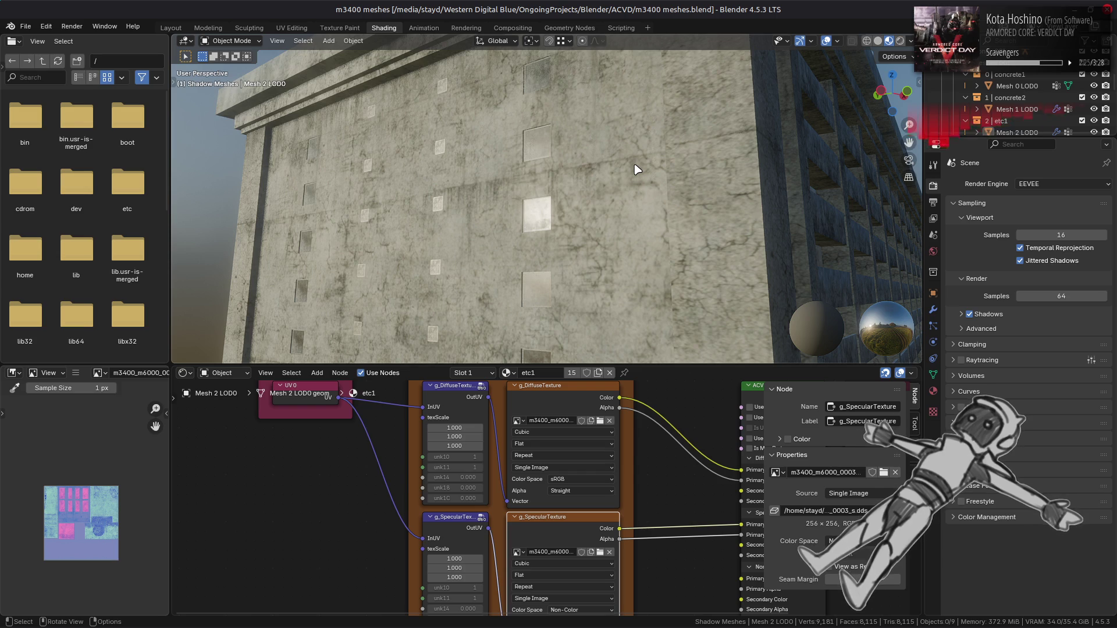
scroll(636, 169, "down", 4)
scroll(636, 169, "up", 5)
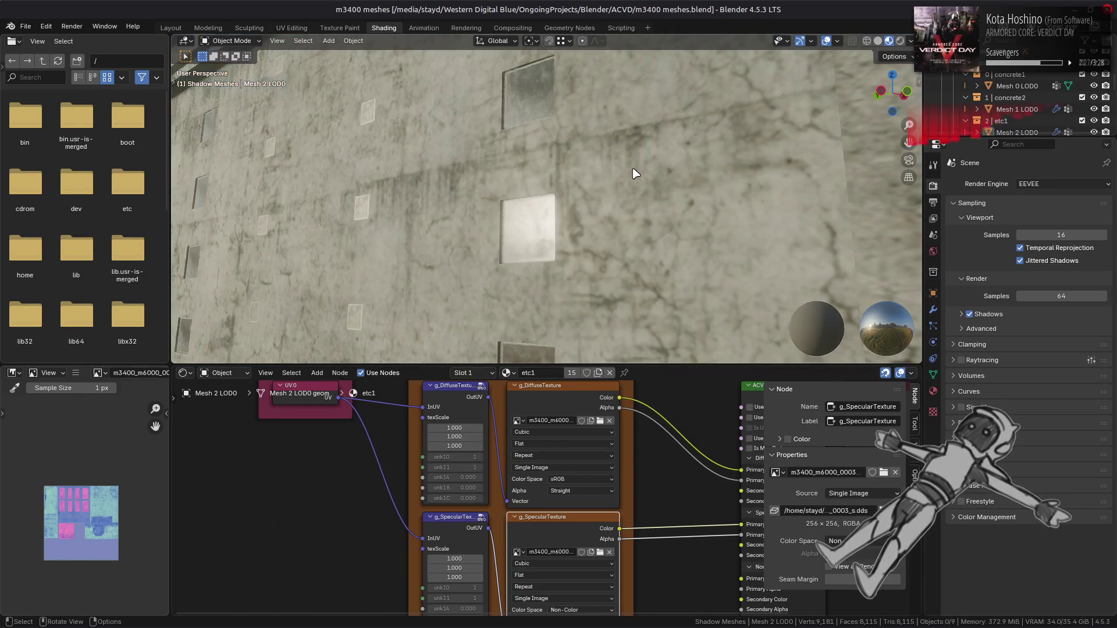
scroll(531, 211, "up", 5)
left_click(425, 209)
left_click(427, 211)
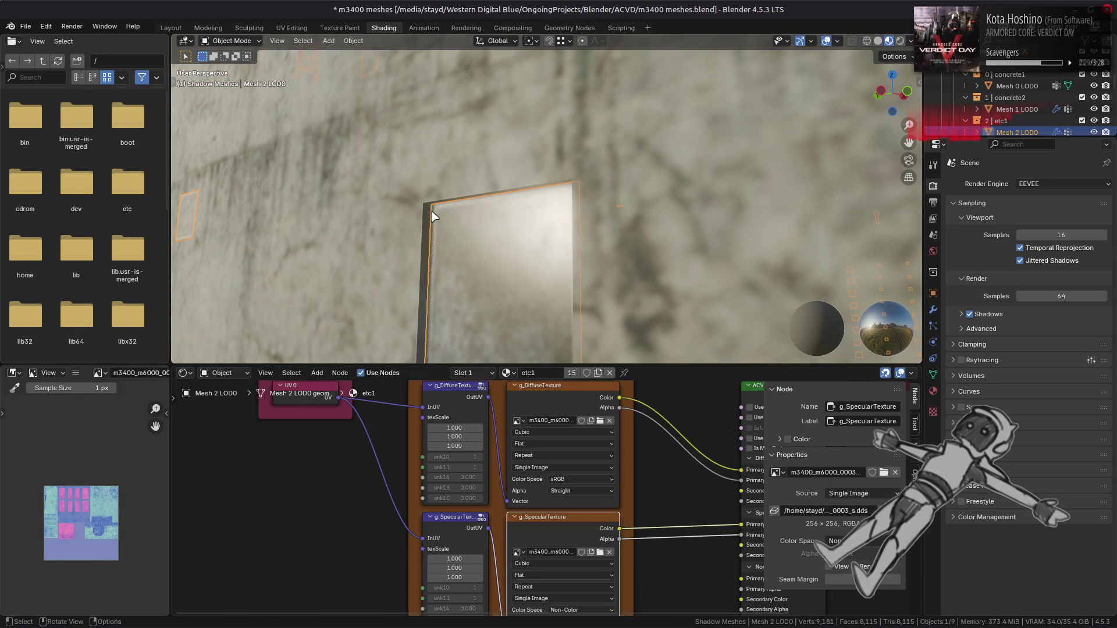
left_click(428, 226)
Enter Edit Mode on the wall, select all its faces and frame them in view.
key("Tab")
left_click_drag(428, 226, 462, 218)
scroll(462, 218, "down", 6)
key("a")
key("KP_Decimal")
scroll(602, 272, "down", 5)
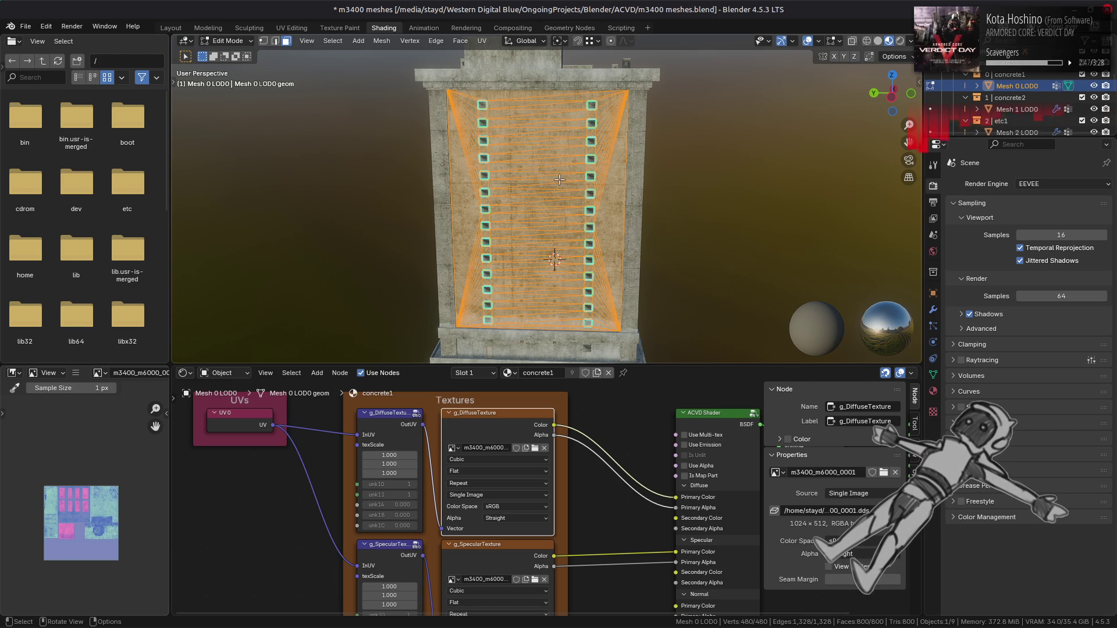
Return to Object Mode and orbit closer to the concrete wall.
scroll(560, 180, "up", 3)
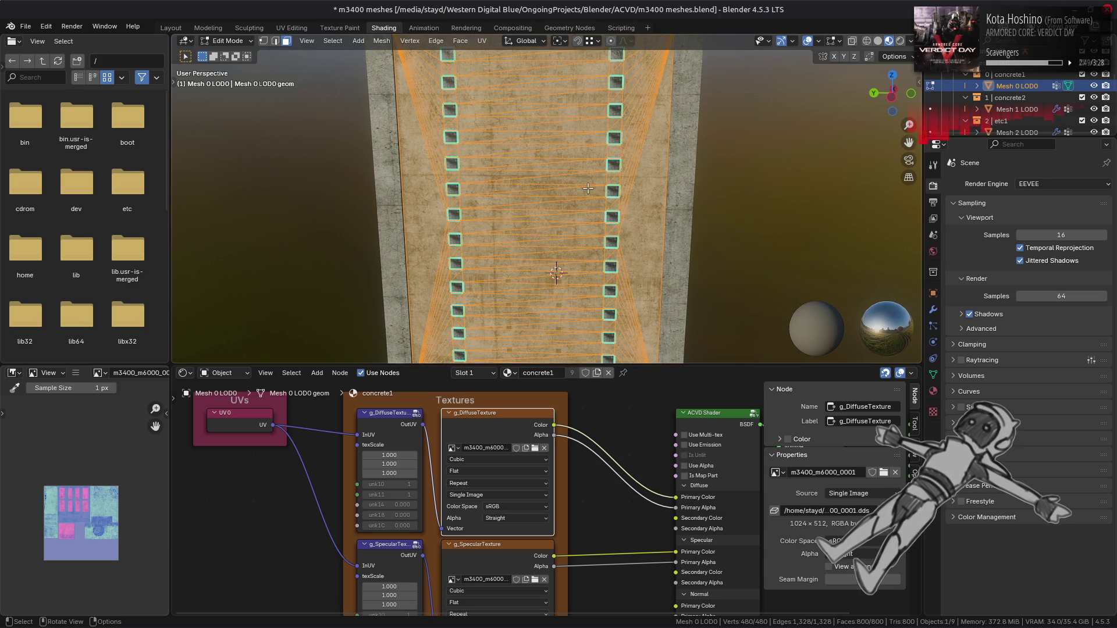
key("Tab")
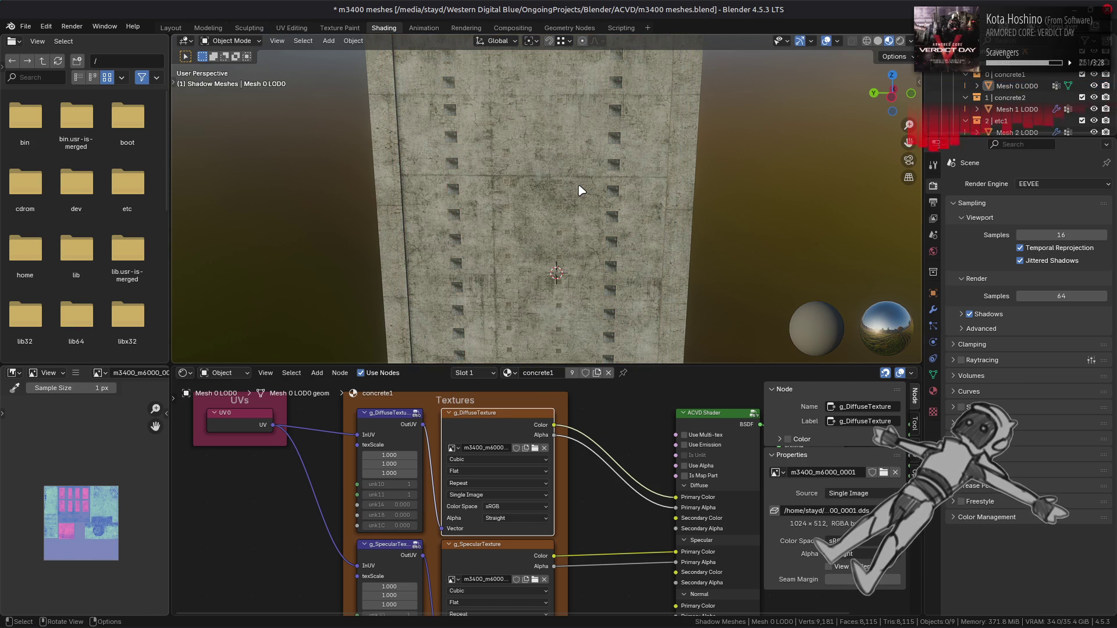
key("alt")
mouse_move(580, 189)
left_mouse_down()
mouse_move(526, 132)
mouse_move(568, 215)
left_mouse_up()
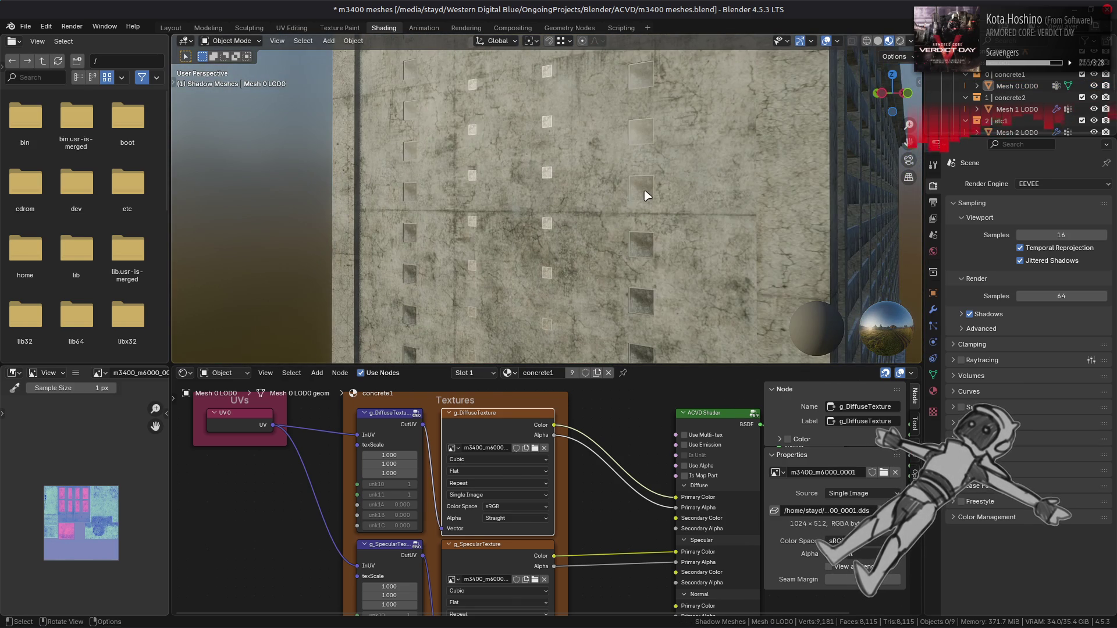
Show the Material Properties and select Mesh 7 LOD0 to view its windowwall2 material.
left_click(646, 194)
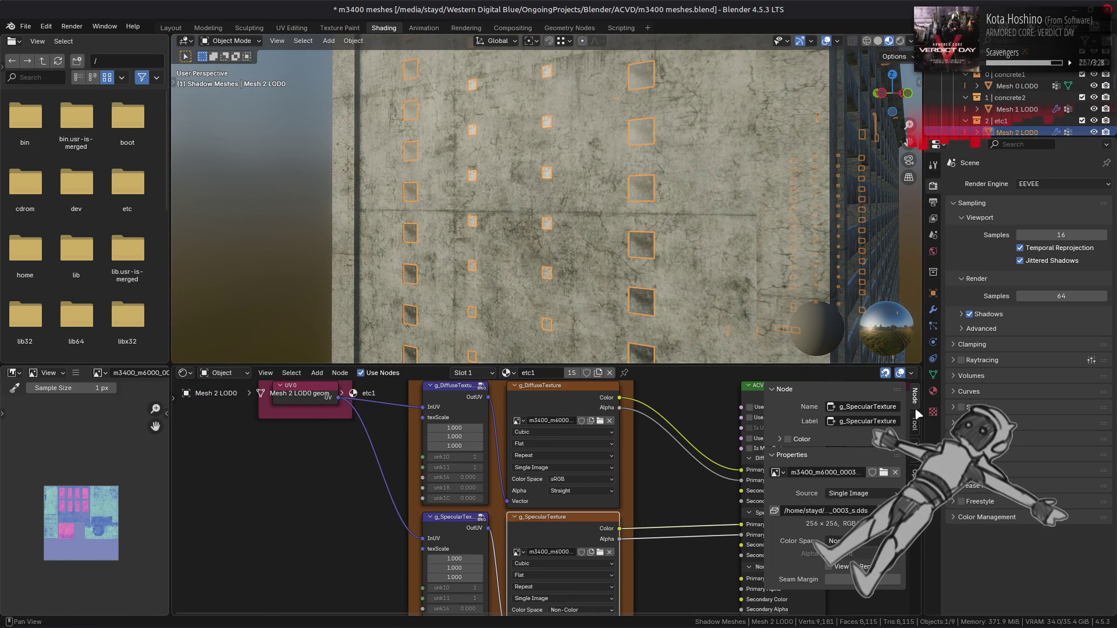
left_click(933, 391)
mouse_move(733, 254)
left_mouse_down()
mouse_move(747, 257)
mouse_move(647, 256)
left_mouse_up()
left_click(647, 256)
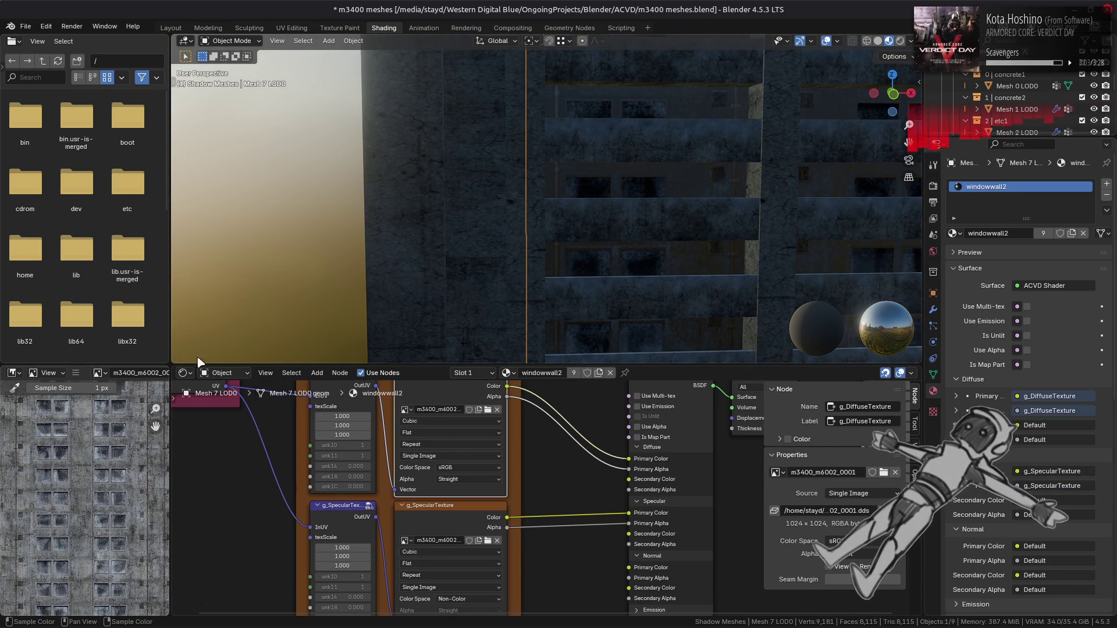
Orbit around the building, save m3400 meshes.blend twice, and bring up the Imperfection Maps folder.
mouse_move(444, 252)
left_mouse_down()
mouse_move(510, 222)
mouse_move(543, 232)
mouse_move(544, 264)
mouse_move(543, 215)
mouse_move(553, 194)
mouse_move(569, 205)
left_mouse_up()
key("ctrl+s")
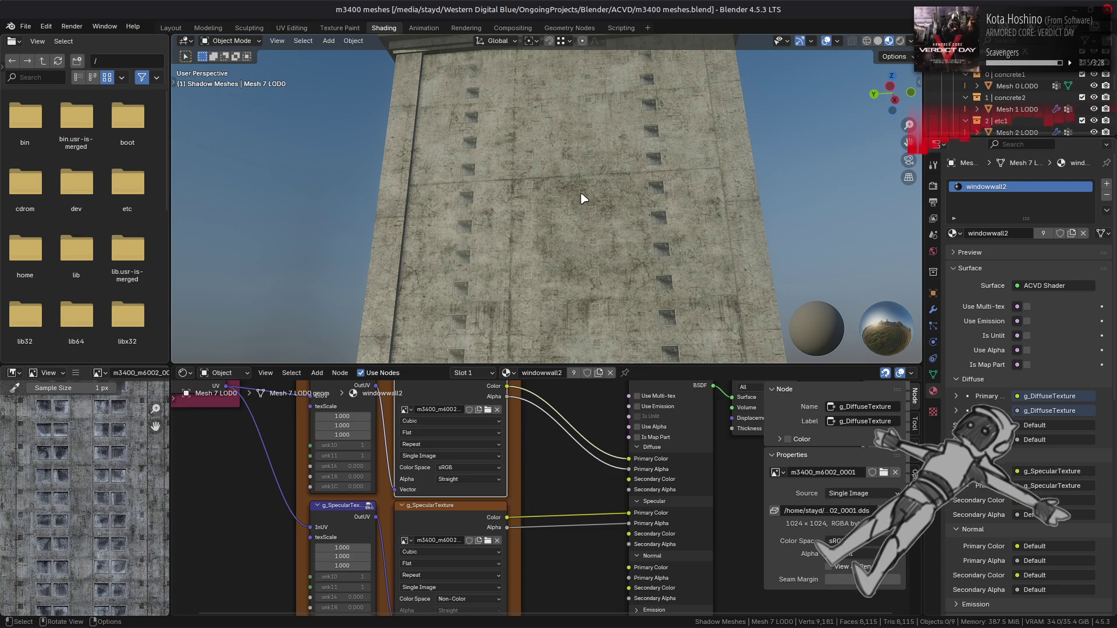
scroll(583, 199, "up", 5)
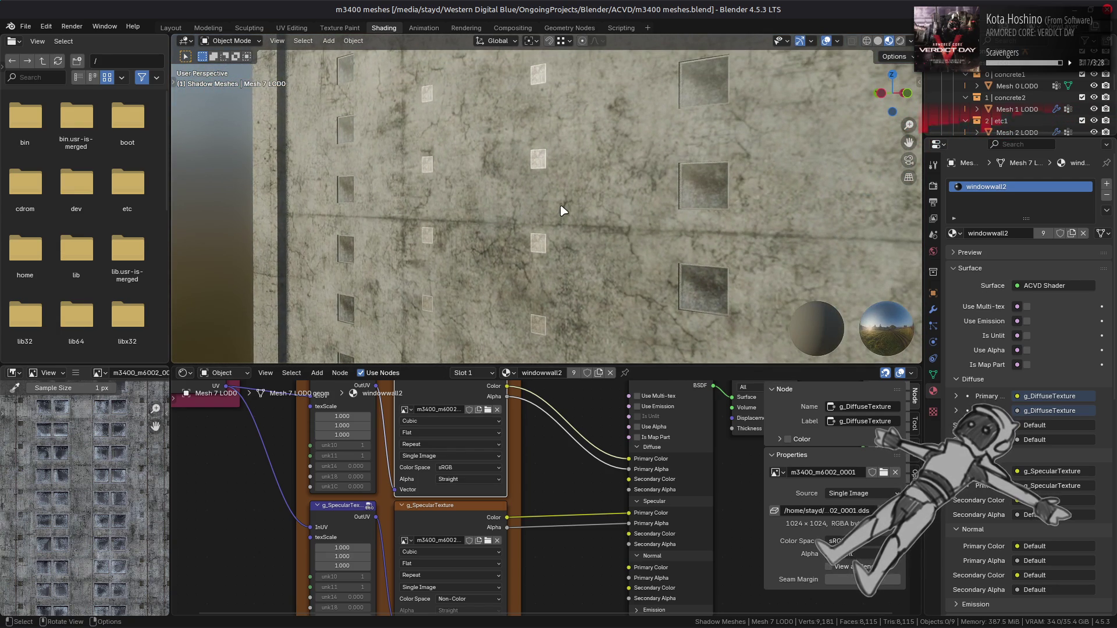
scroll(562, 210, "down", 3)
mouse_move(561, 209)
left_mouse_down()
mouse_move(556, 173)
mouse_move(553, 242)
mouse_move(569, 192)
mouse_move(567, 231)
left_mouse_up()
key("ctrl+s")
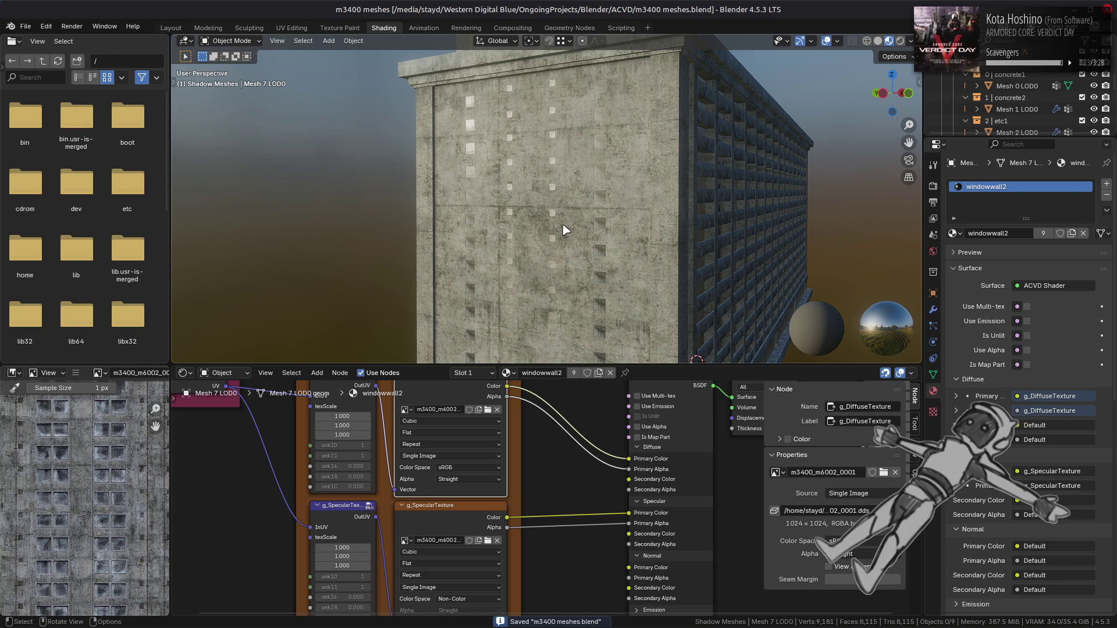
key("alt+Tab")
key("alt+Tab")
key("alt+Tab")
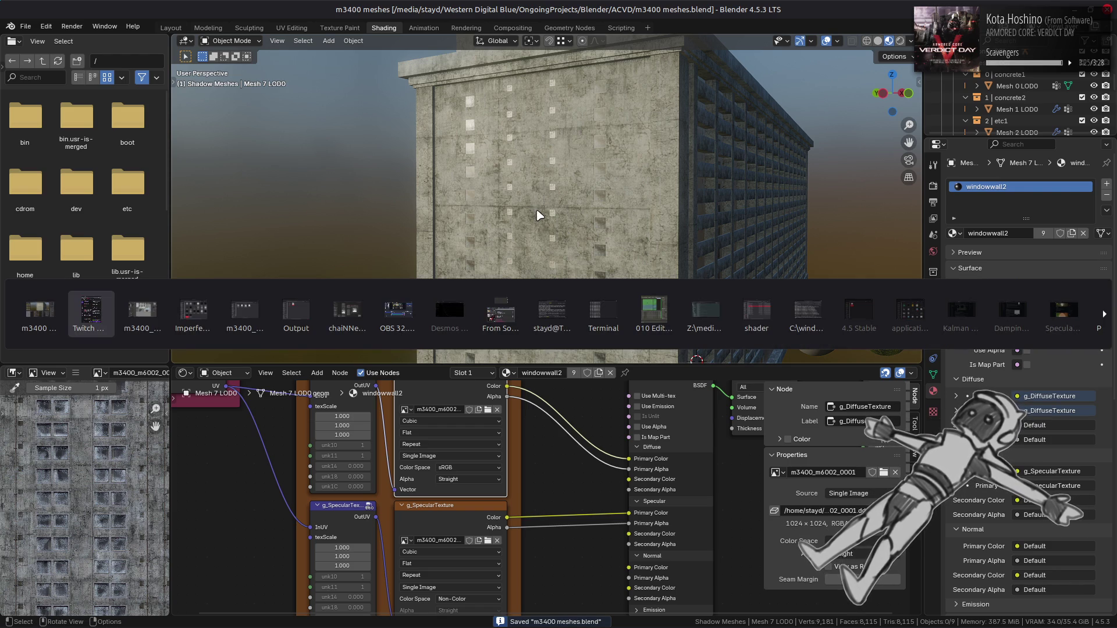
key("alt+Tab")
key("alt+Tab")
key("alt+Tab")
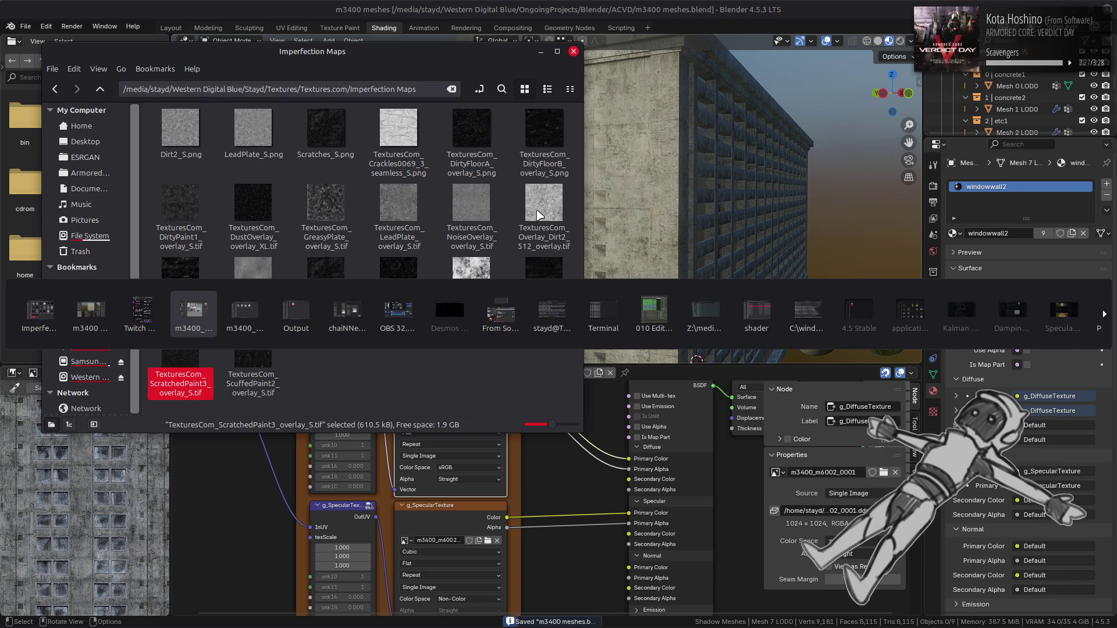
Go up to the m3400_htdcx-bnd folder and select among the m5100 texture folders.
key("alt+Tab")
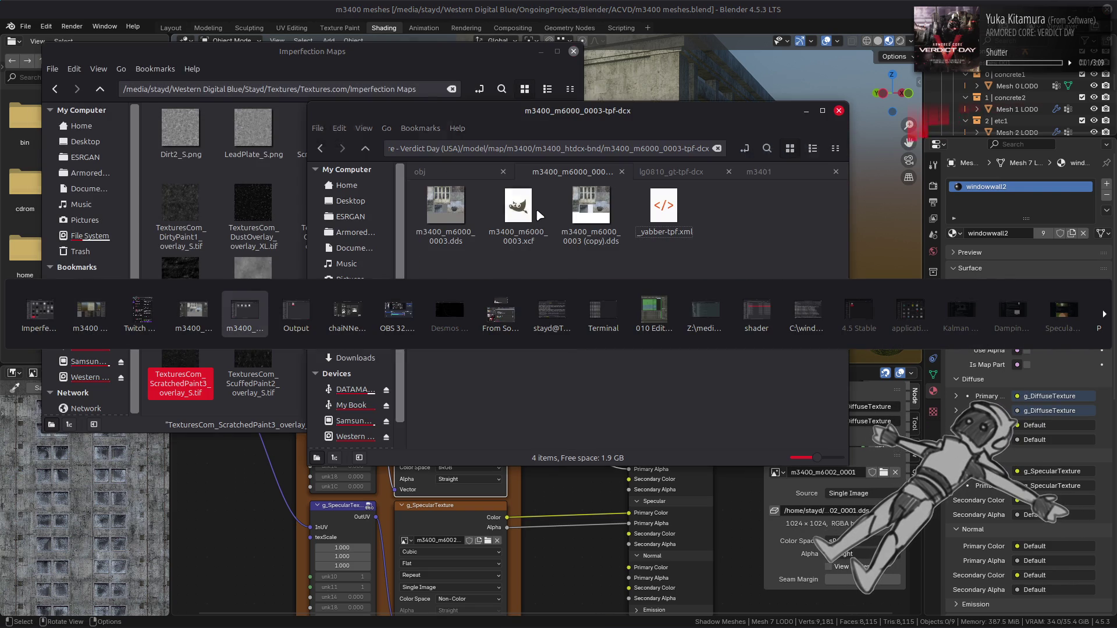
key("alt+Up")
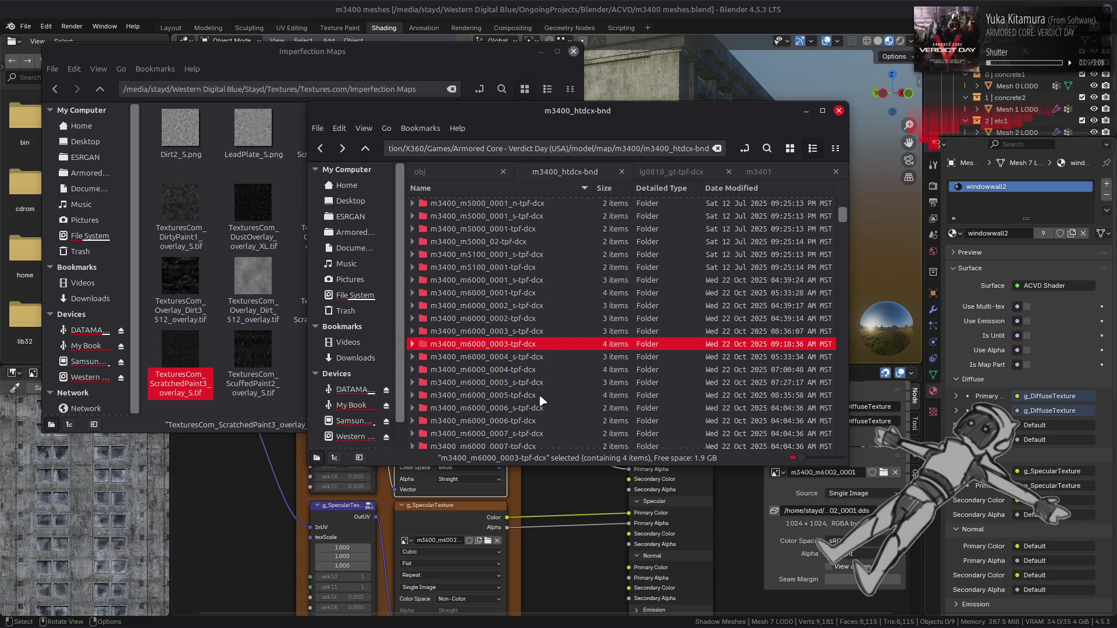
left_click(547, 255)
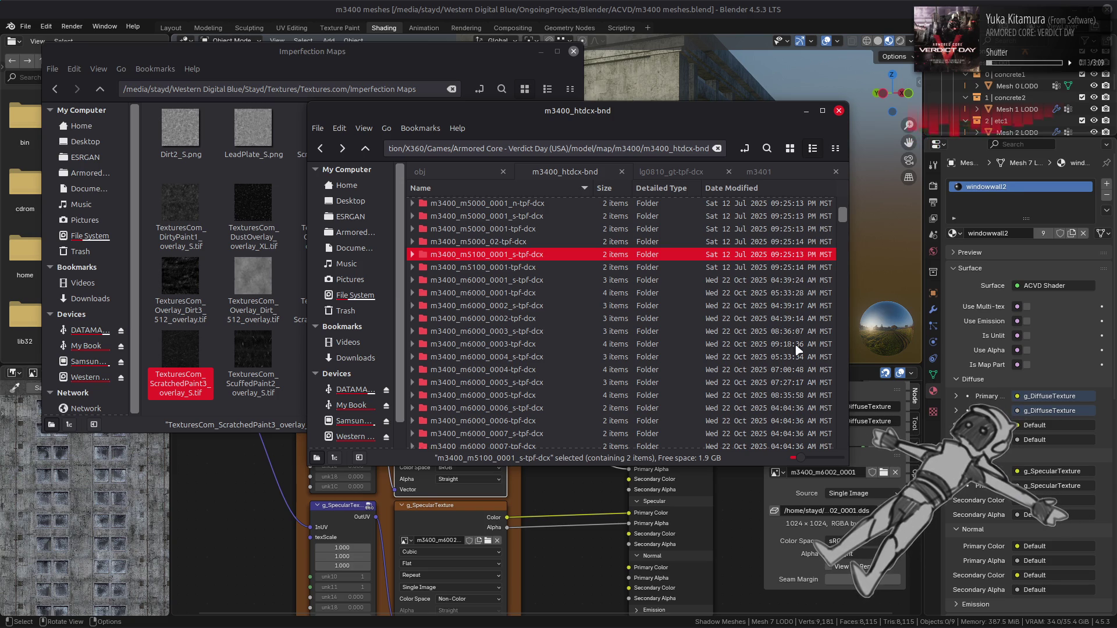
left_click(791, 397, "shift")
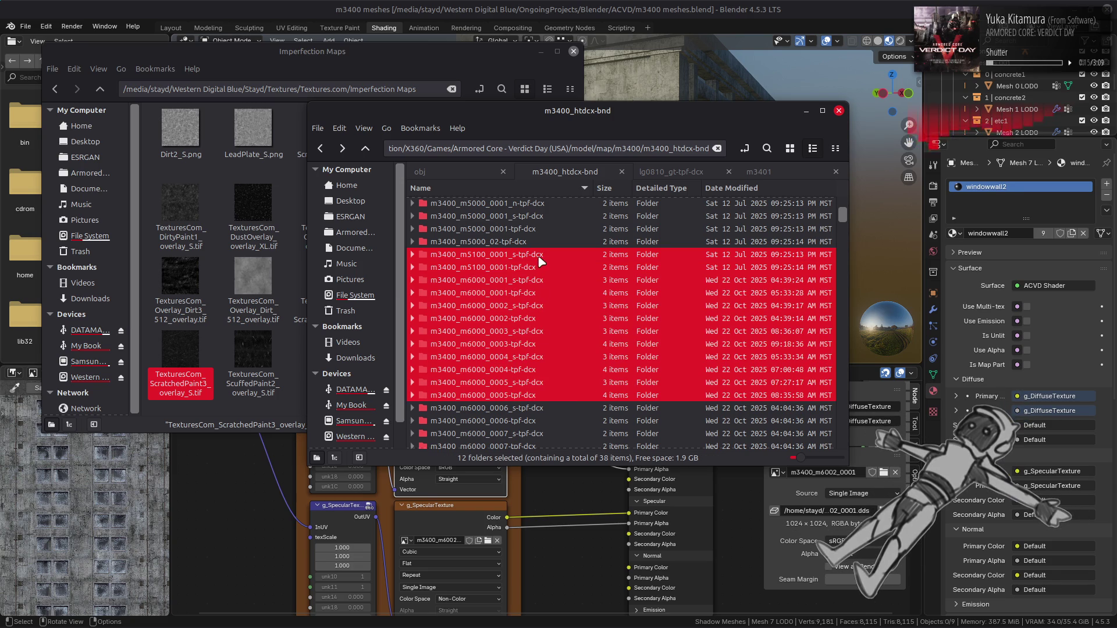
left_click(536, 268)
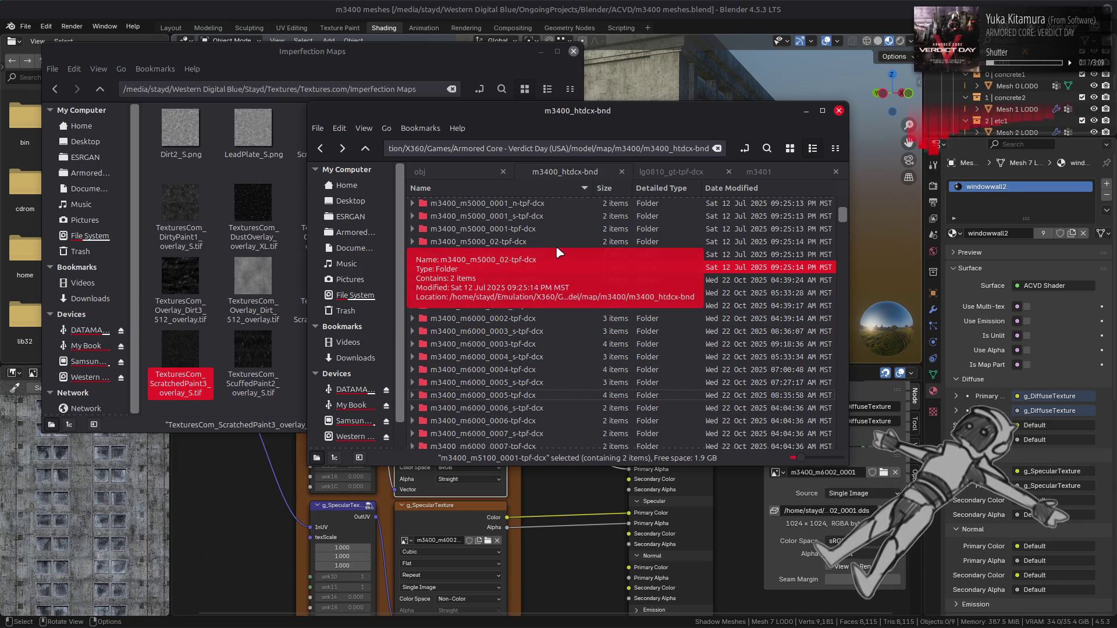
Inspect the contents of the m6000_0001 through m6000_0005 tpf-dcx folders one by one.
double_click(557, 251)
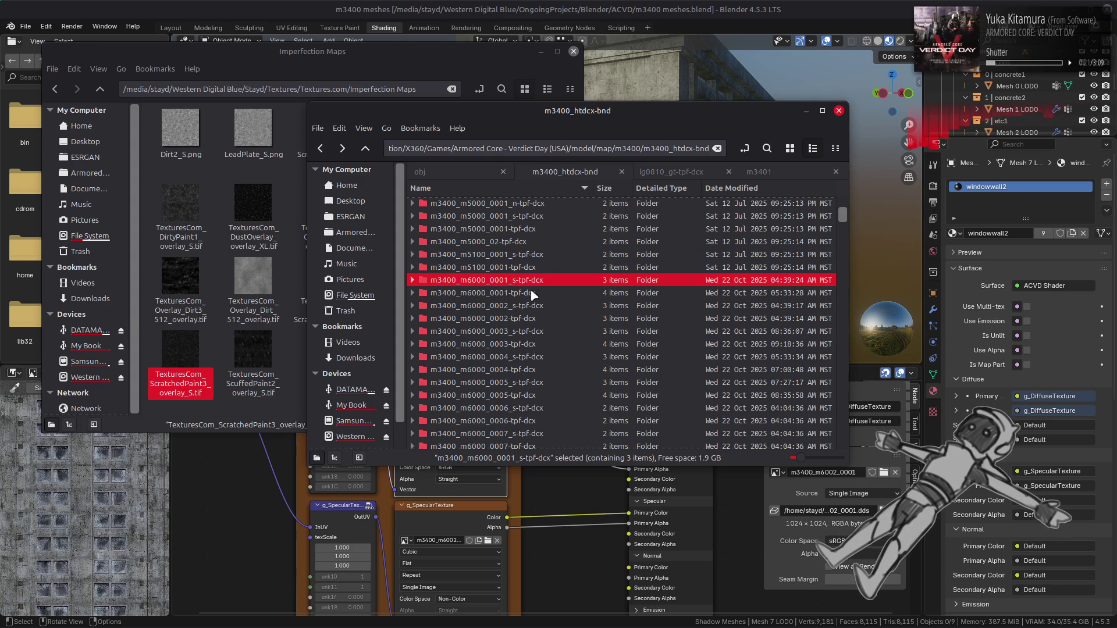
double_click(533, 293)
key("alt+Left")
double_click(535, 317)
key("alt+Left")
double_click(535, 344)
key("alt+Left")
double_click(541, 369)
key("alt+Left")
double_click(536, 396)
key("alt+Left")
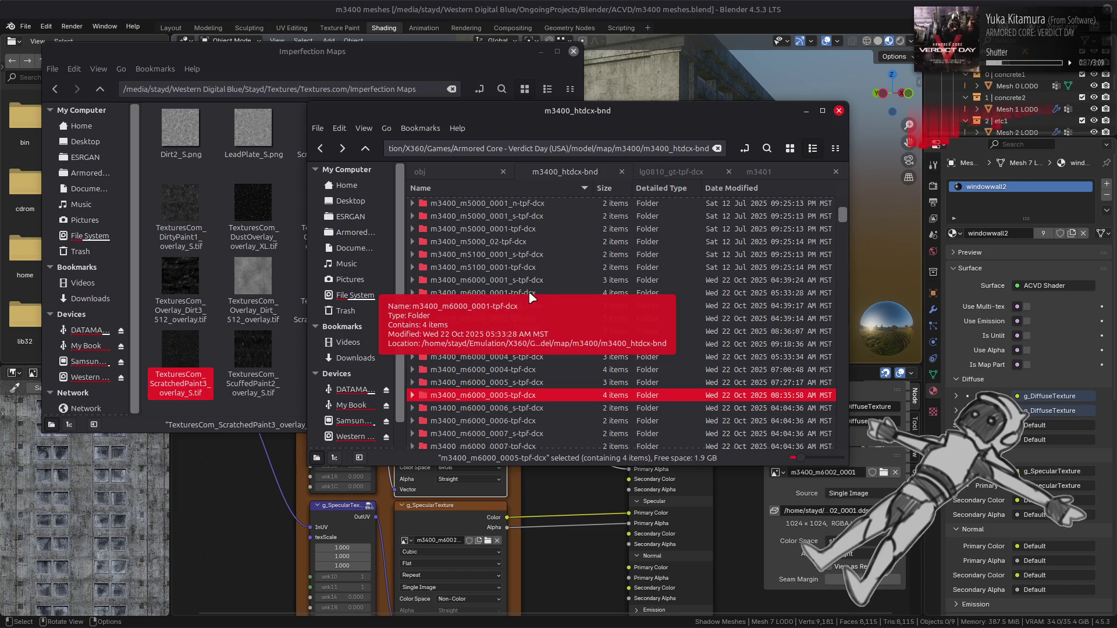
Repack the ten selected m6000 folders with YabberExtended and go up to the m3400 folder.
left_click(545, 281)
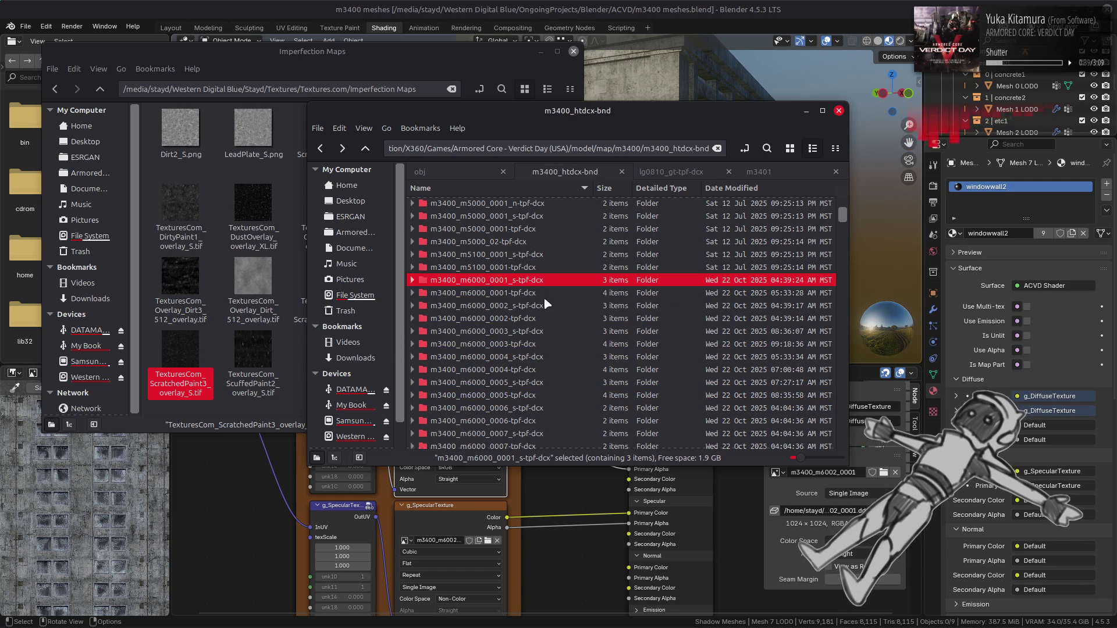
left_click(544, 395, "shift")
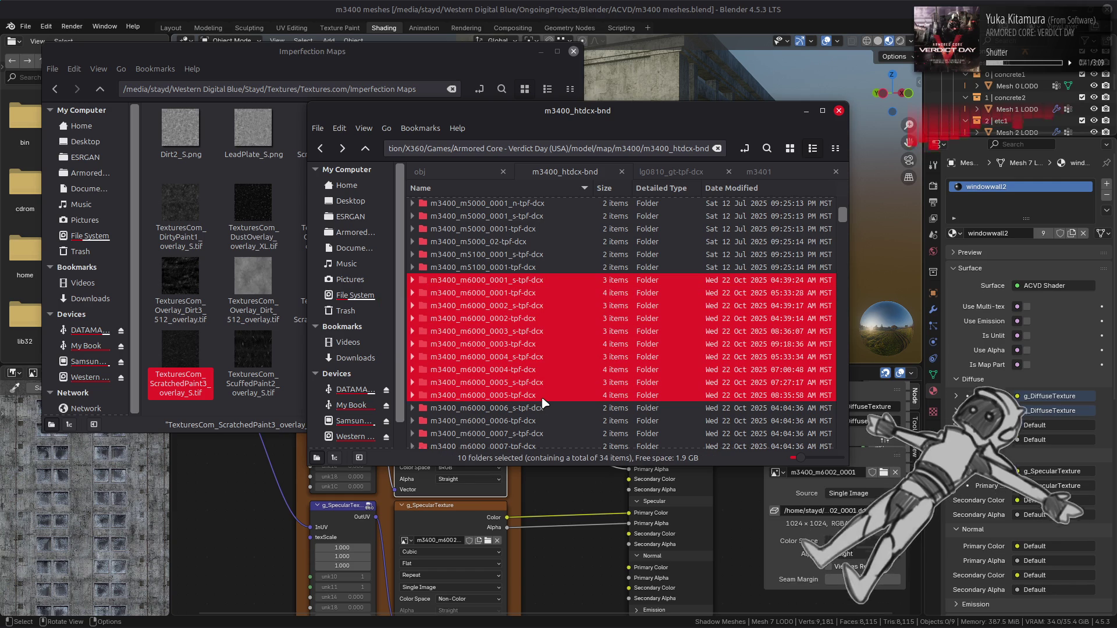
right_click(543, 401)
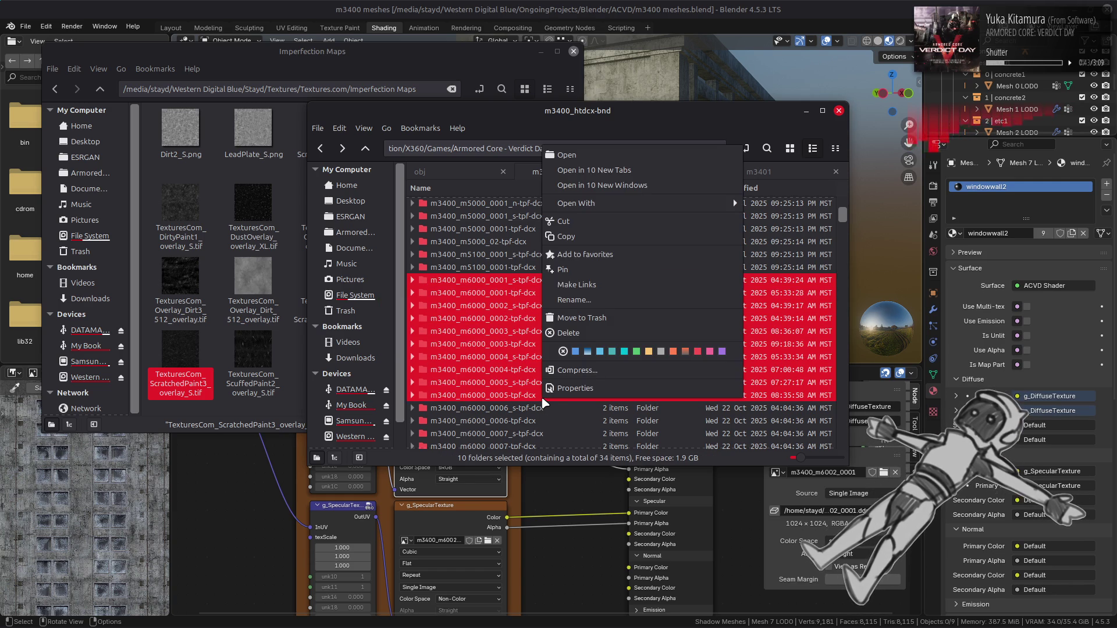
mouse_move(715, 203)
left_click(802, 249)
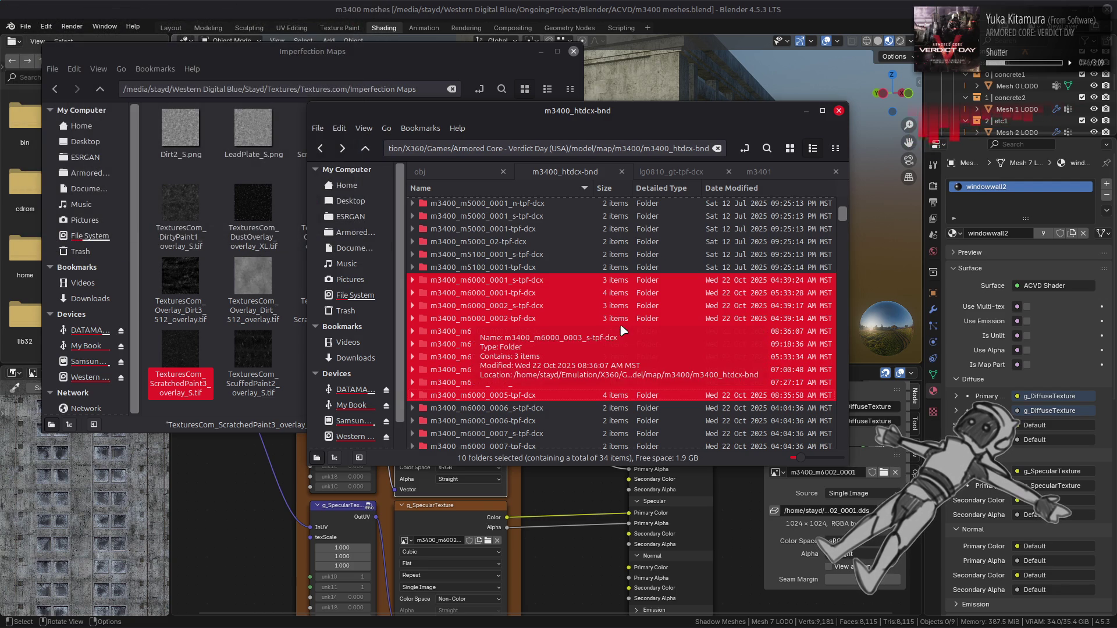
left_click(577, 298)
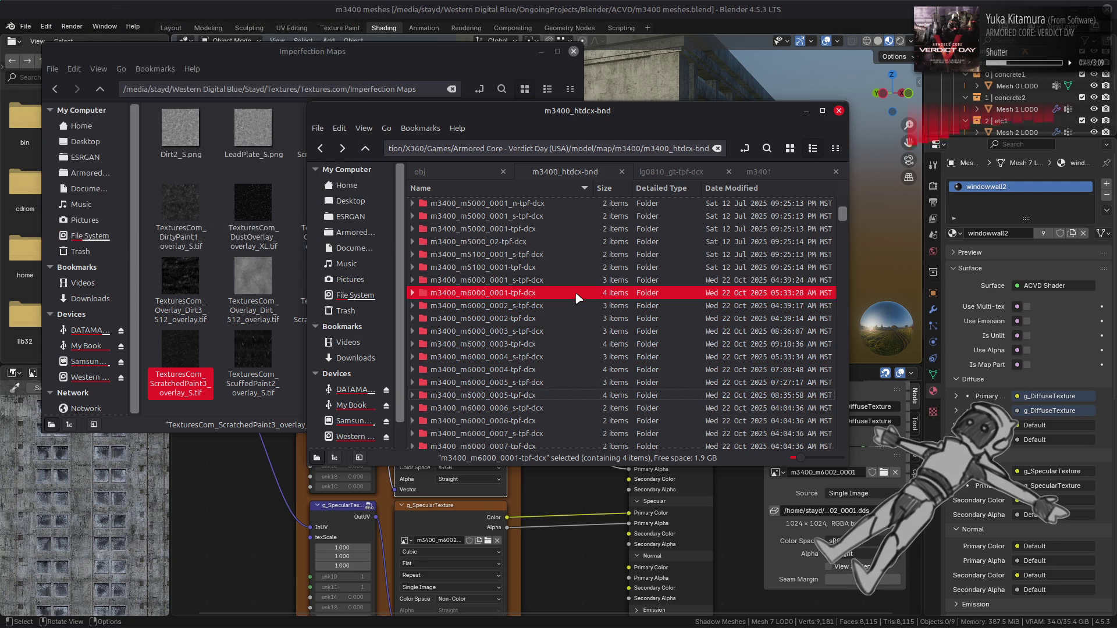
key("alt+Up")
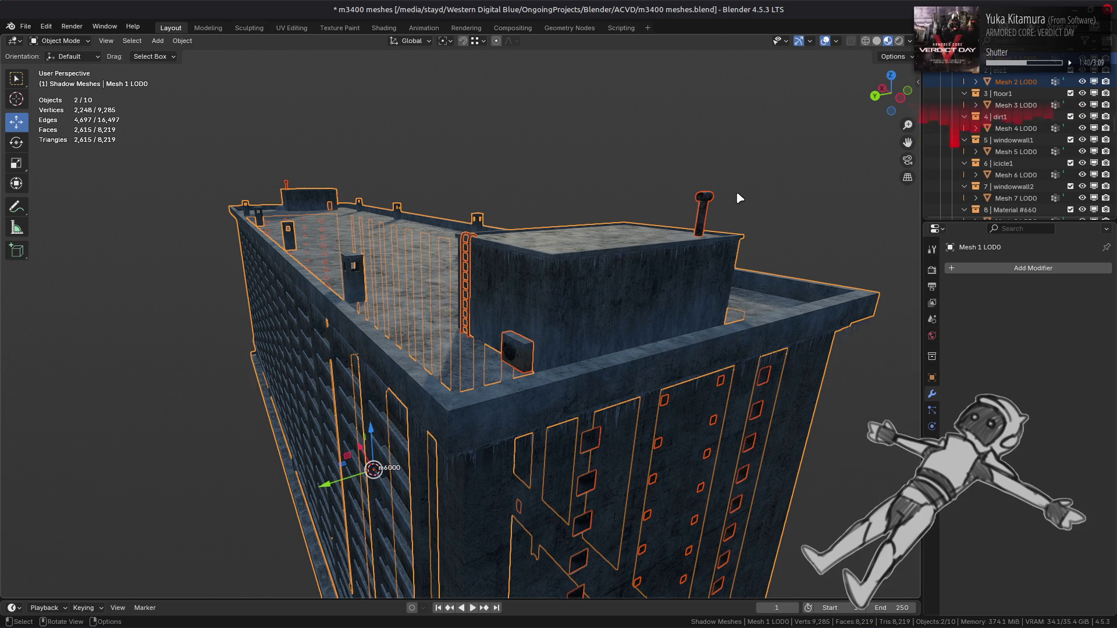
Export the m6000 collection as m6000.flv from its Collection properties, then deselect everything.
scroll(1012, 128, "up", 5)
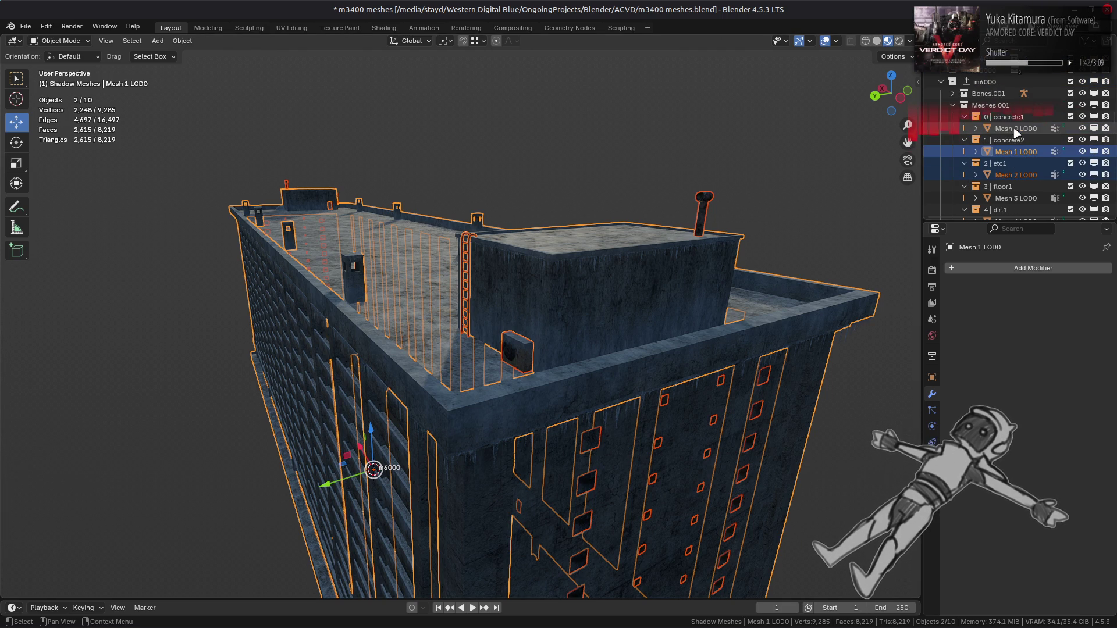
left_click(1005, 83)
left_click(931, 356)
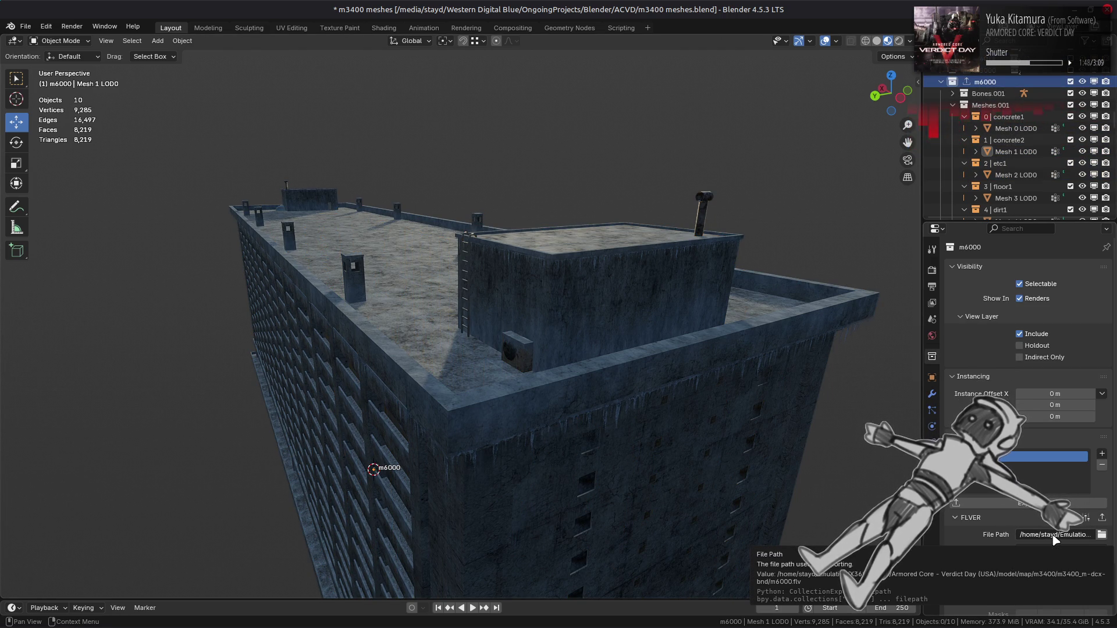
left_click(1101, 516)
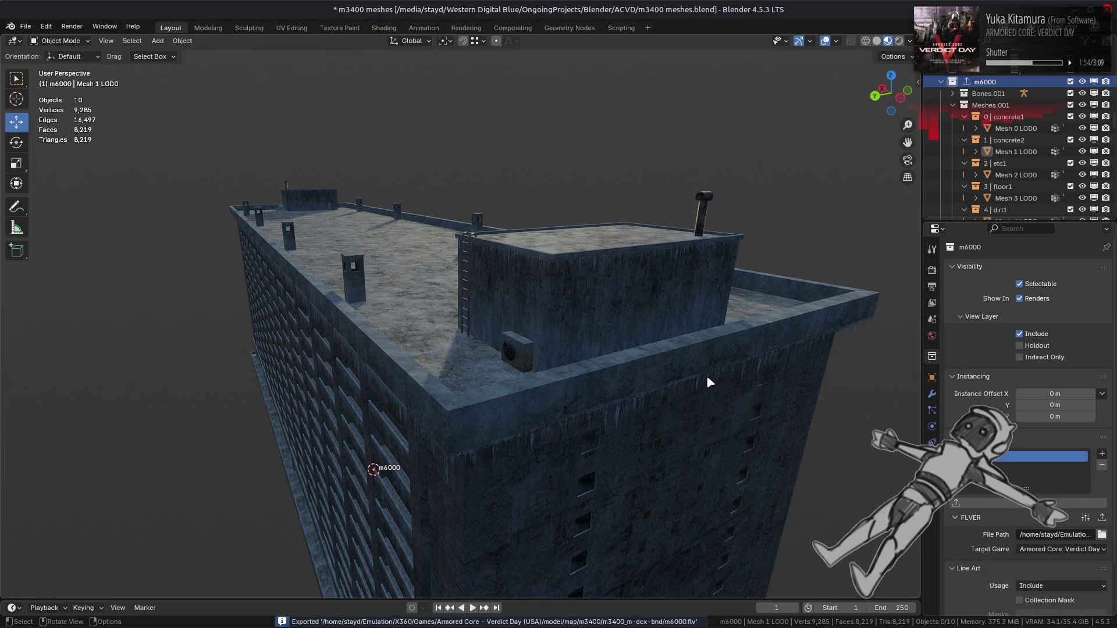
left_click(737, 376)
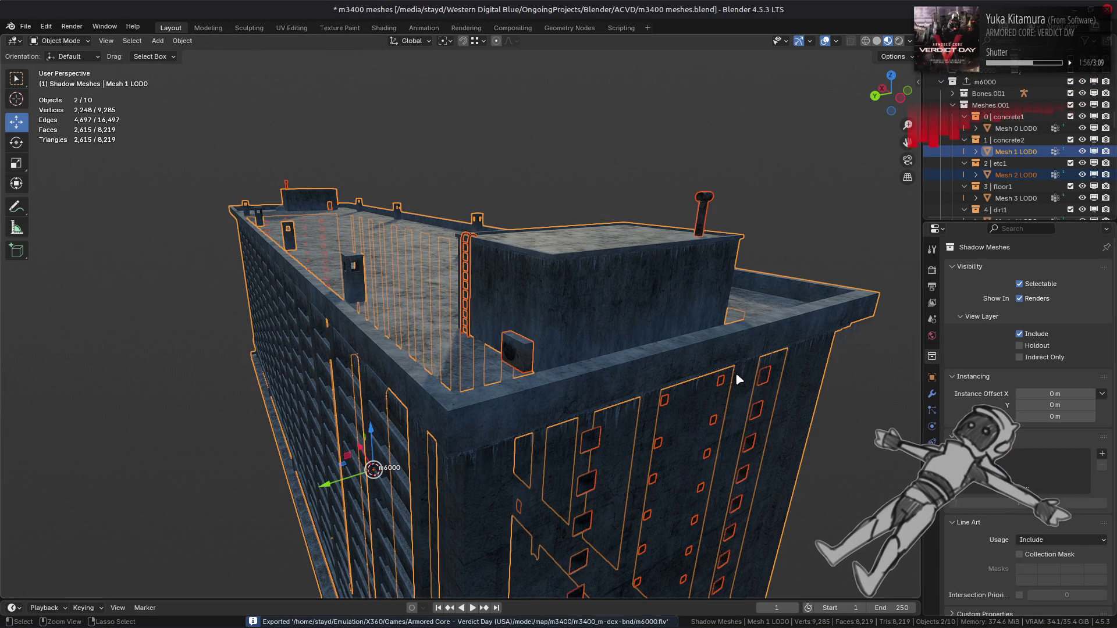
key("alt+a")
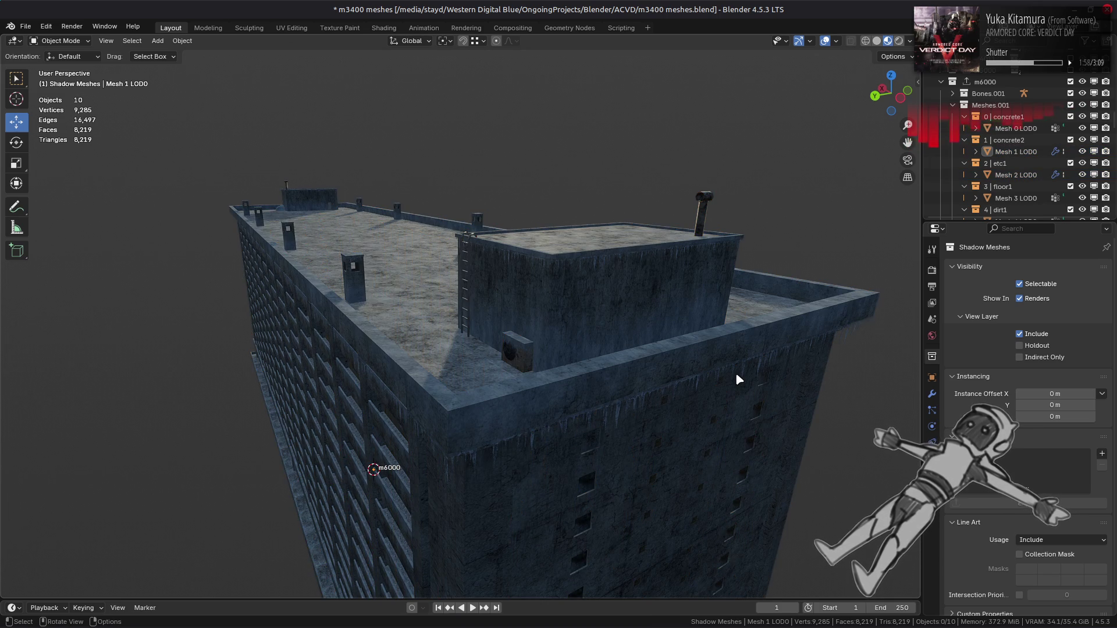
Purge the unused data-blocks (4 meshes, 3 brushes), saving before and after.
key("ctrl+s")
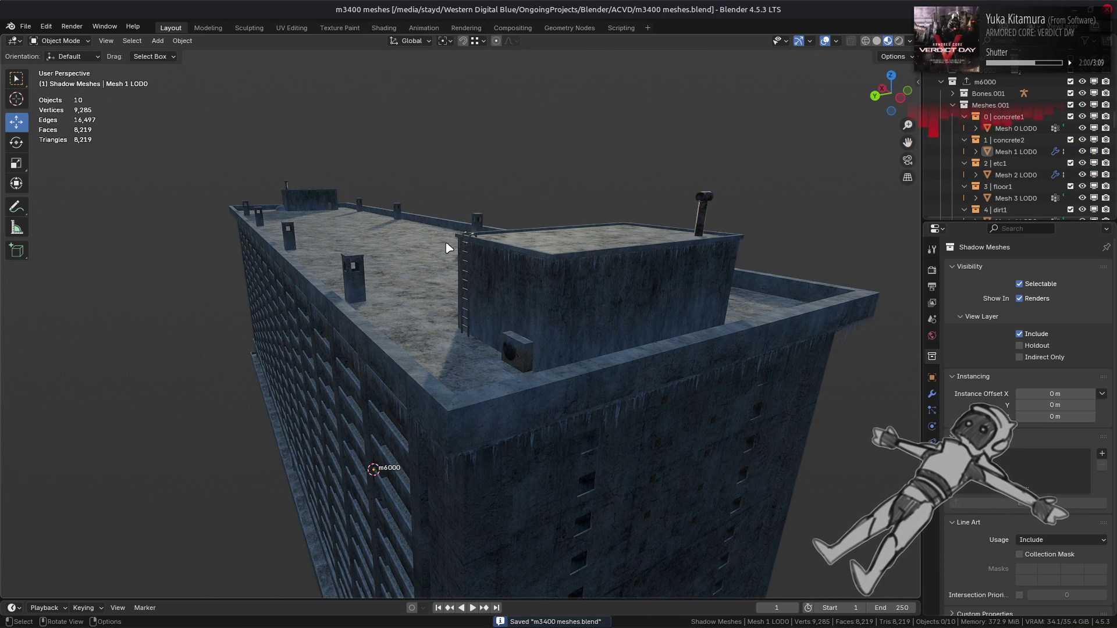
left_click(26, 26)
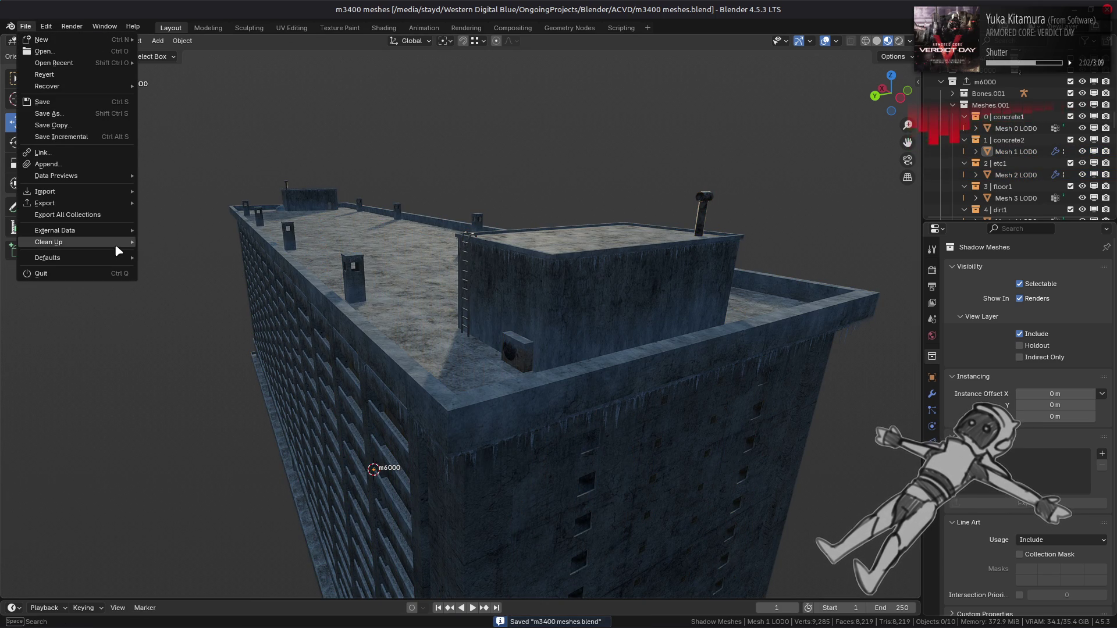
mouse_move(114, 243)
left_click(174, 241)
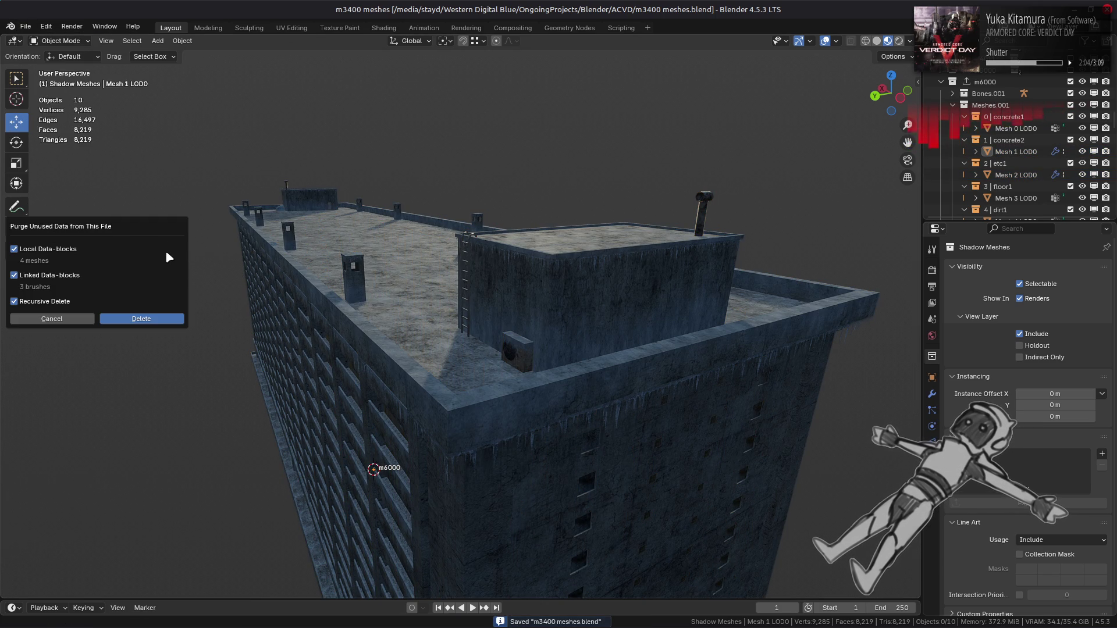
left_click(152, 319)
key("ctrl+s")
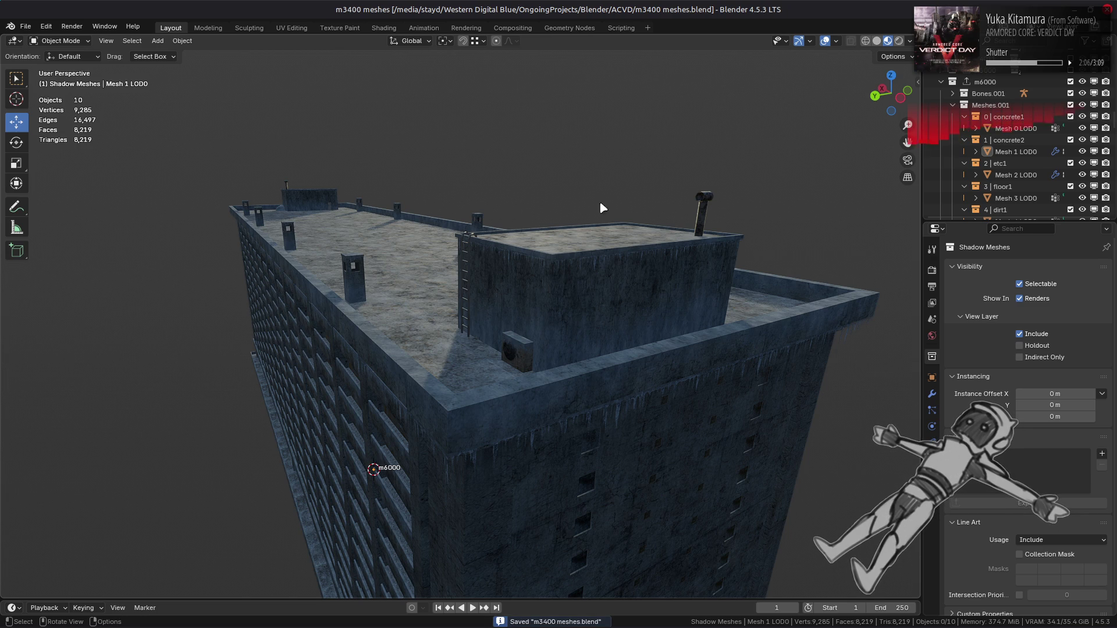
Collapse and re-expand the m6000 collection, select Mesh 3 LOD0, and save again.
left_click(942, 82)
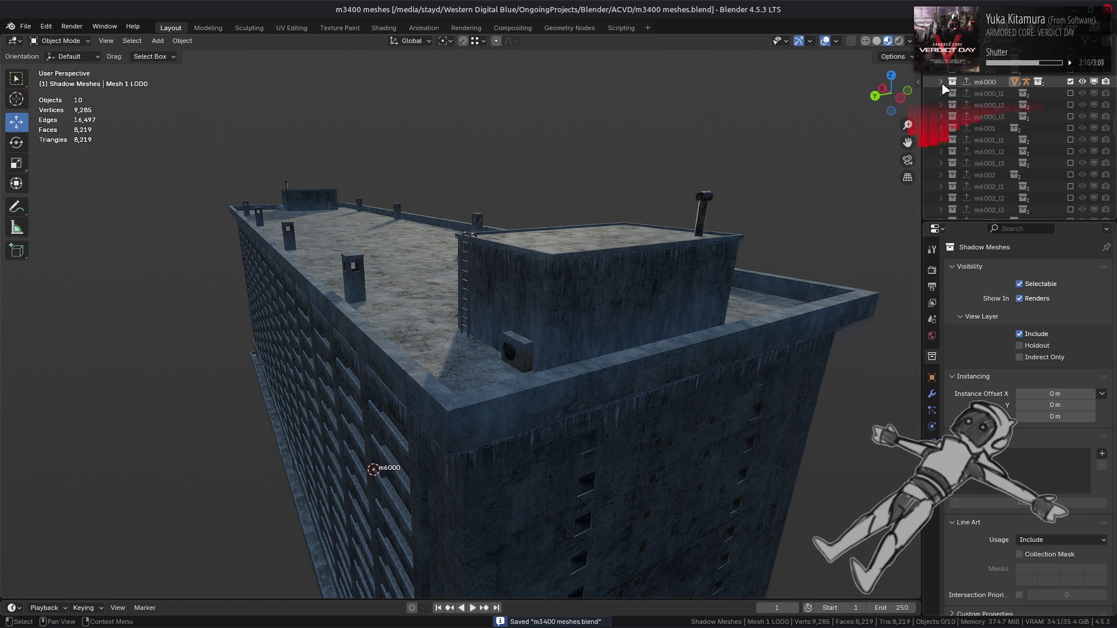
left_click(942, 82)
left_click(661, 239)
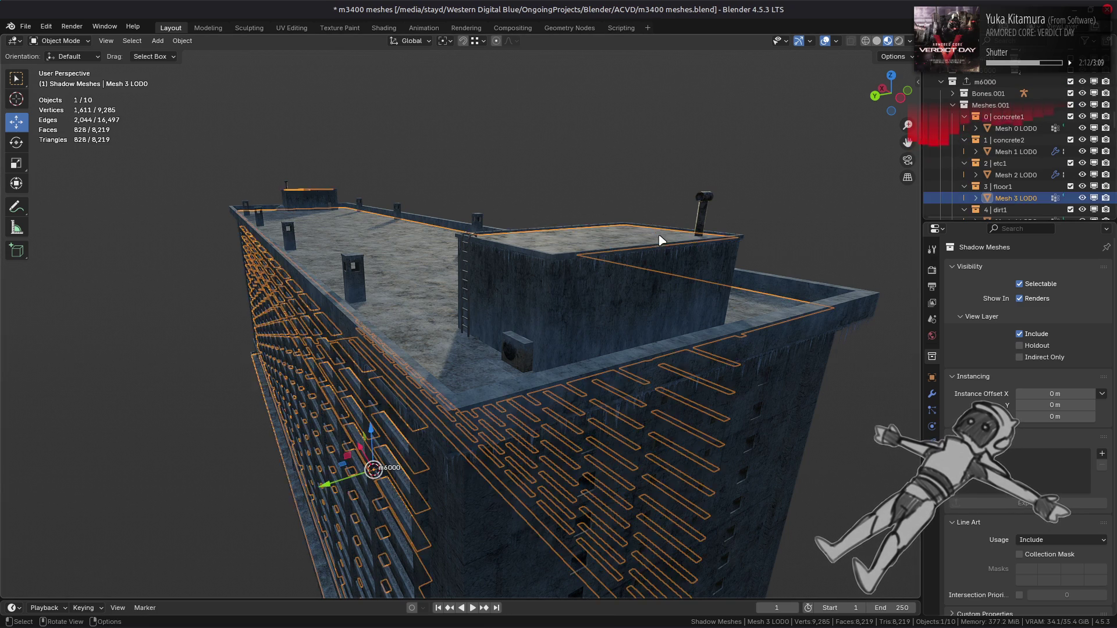
key("ctrl+s")
Repack the m3400_m-dcx-bnd folder into m3400_m.dcx.bnd with Yabber from Nemo.
key("alt+Tab")
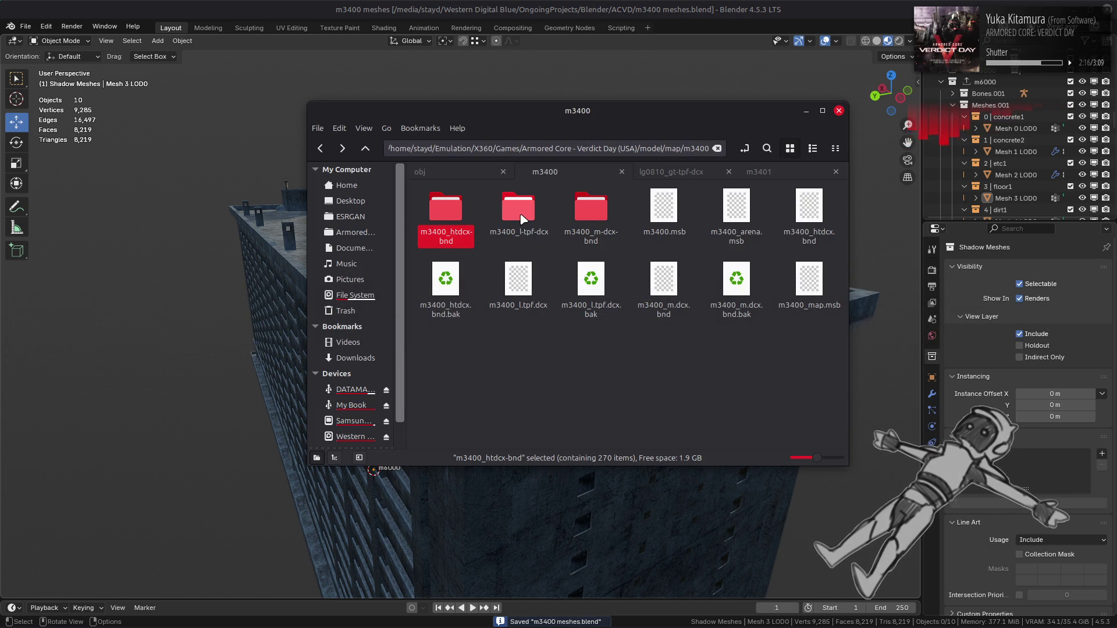
left_click(519, 211)
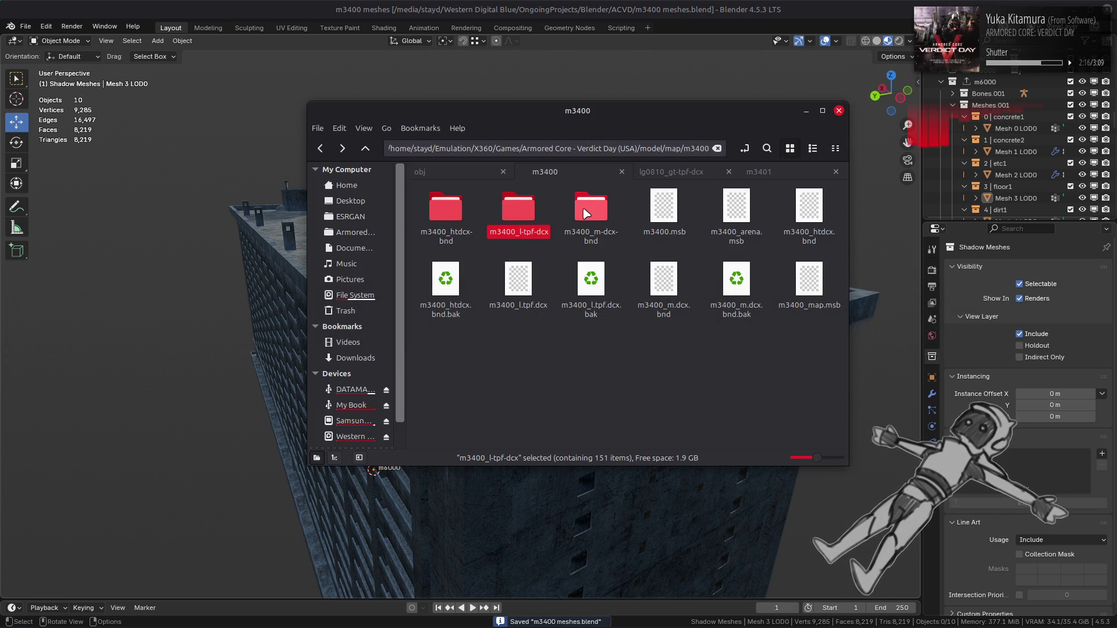
right_click(584, 213)
mouse_move(687, 267)
left_click(838, 312)
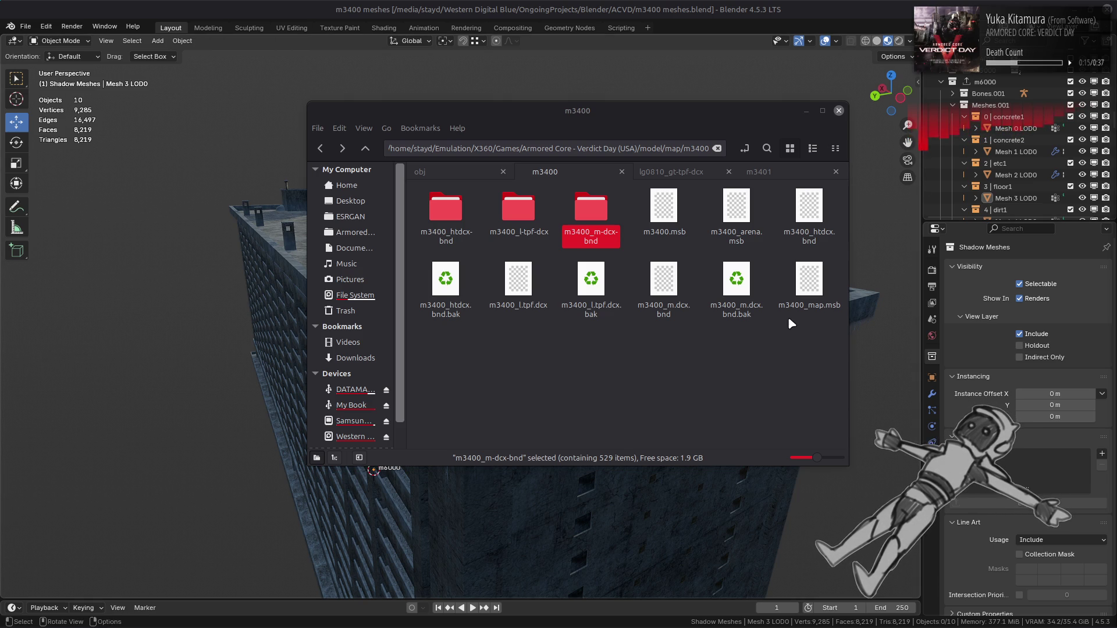
mouse_move(720, 625)
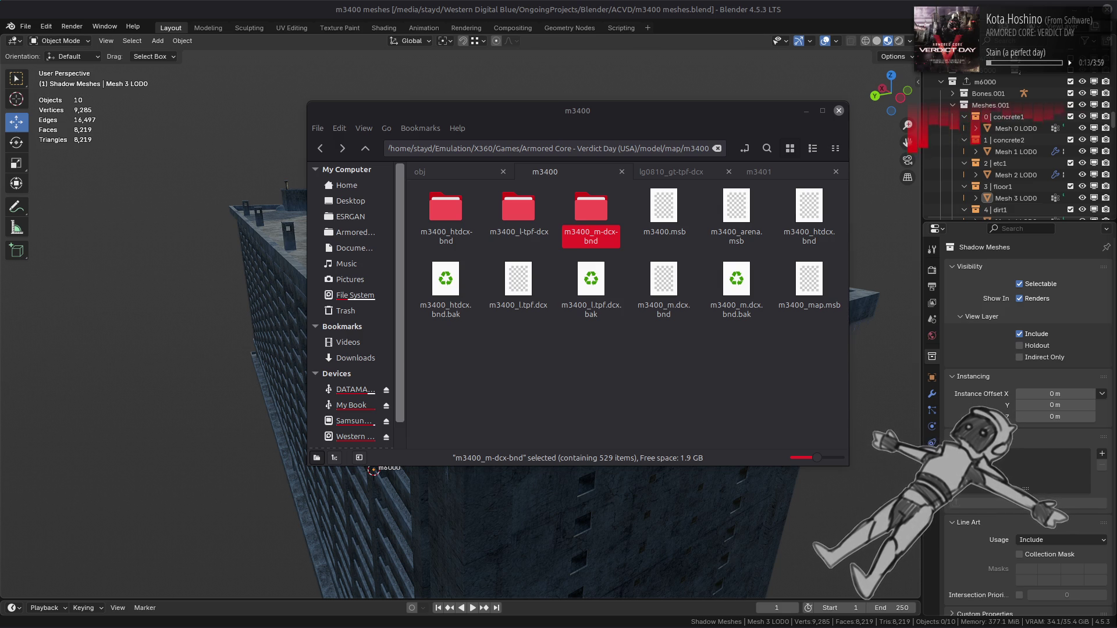
Deselect the folder in the m3400 map view, then bring up the Desmos graphing calculator window.
left_click(699, 354)
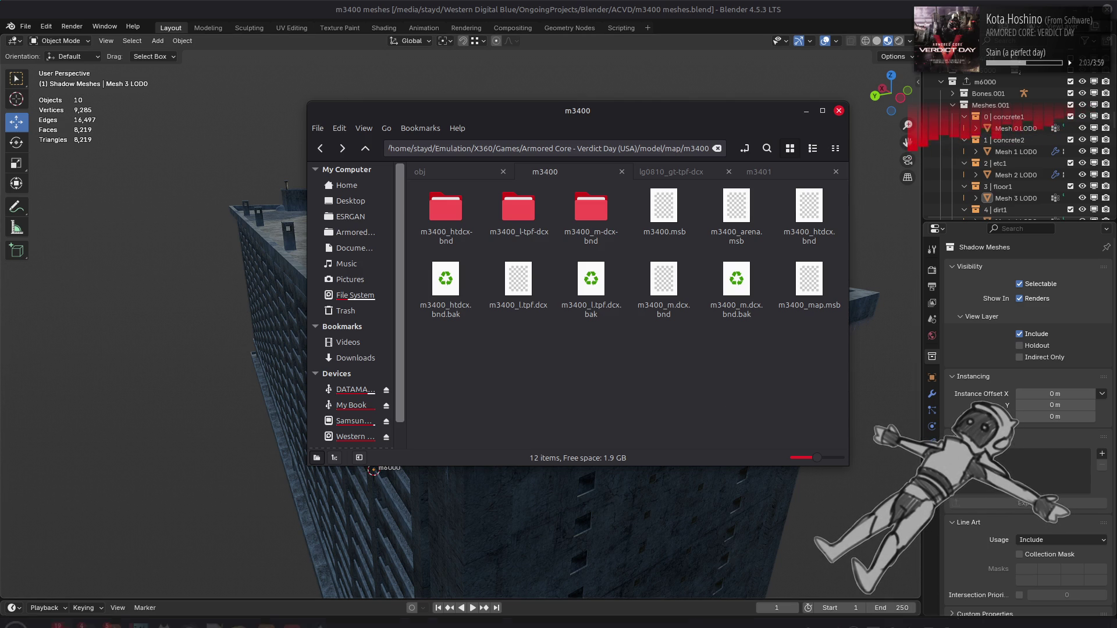
mouse_move(837, 623)
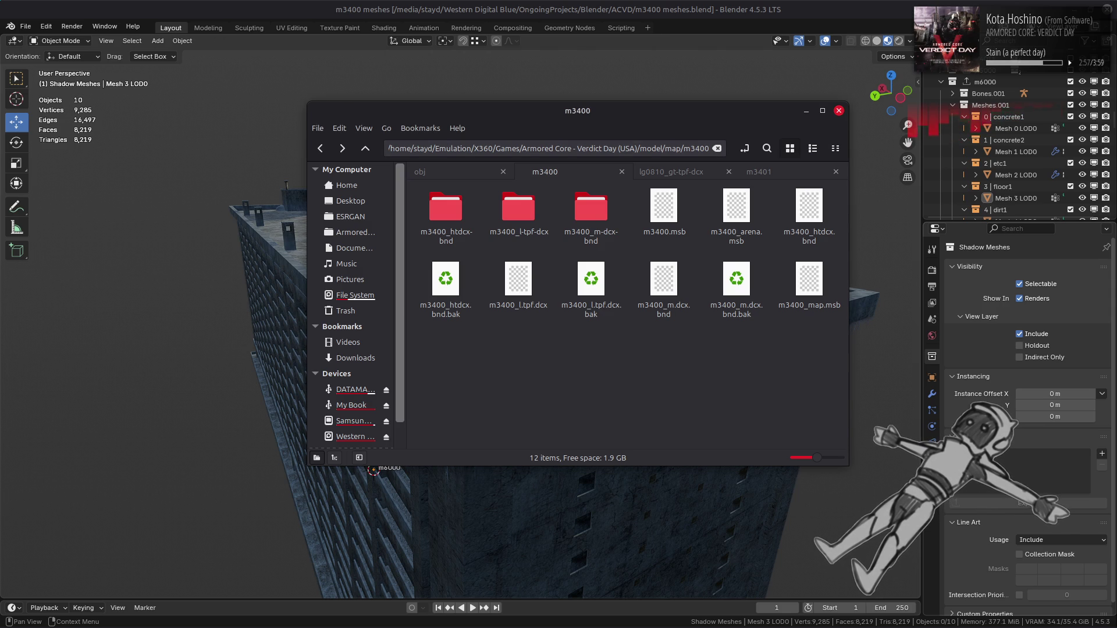
mouse_move(120, 617)
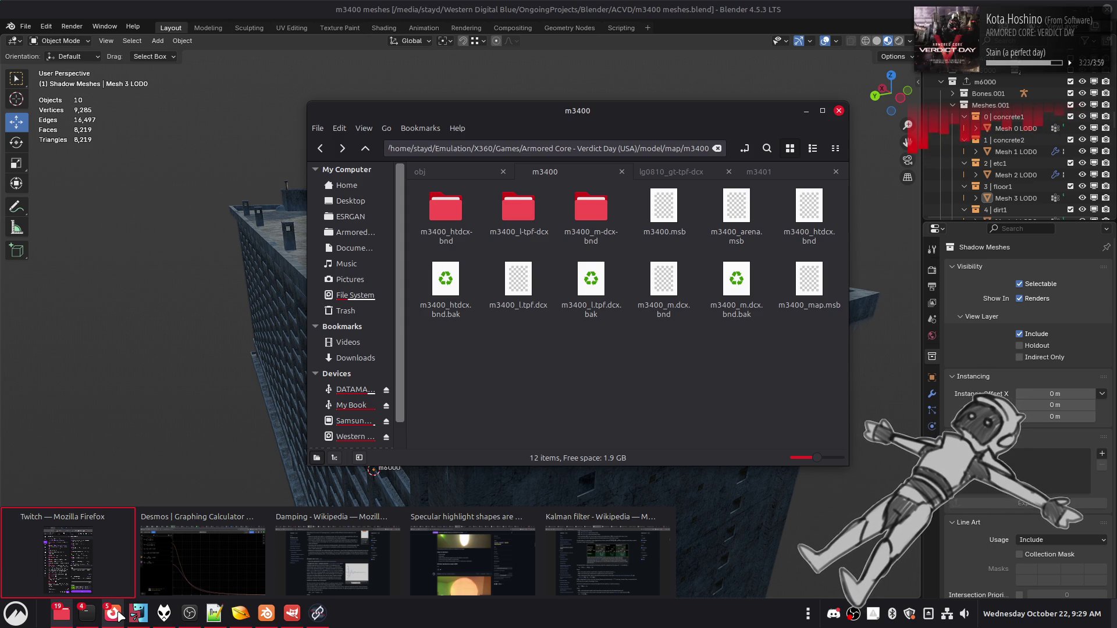
left_click(152, 588)
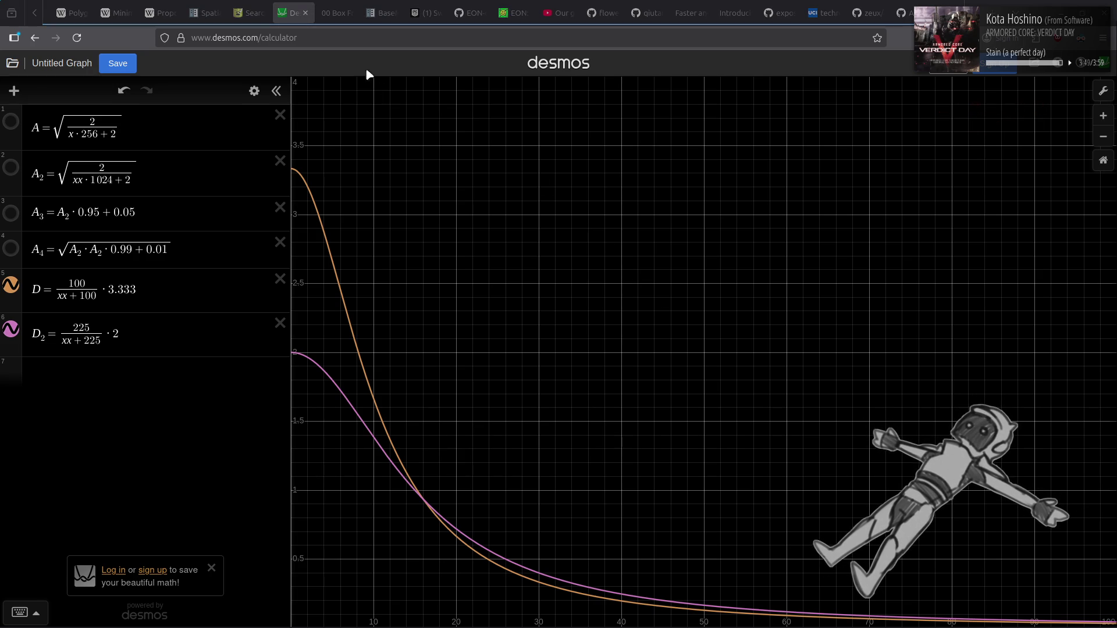
Bring up the tab options for the Desmos tab in Firefox.
right_click(308, 13)
Google 'ace combat 6 xenia black screen' in a new tab and open the Reddit thread.
left_click(317, 85)
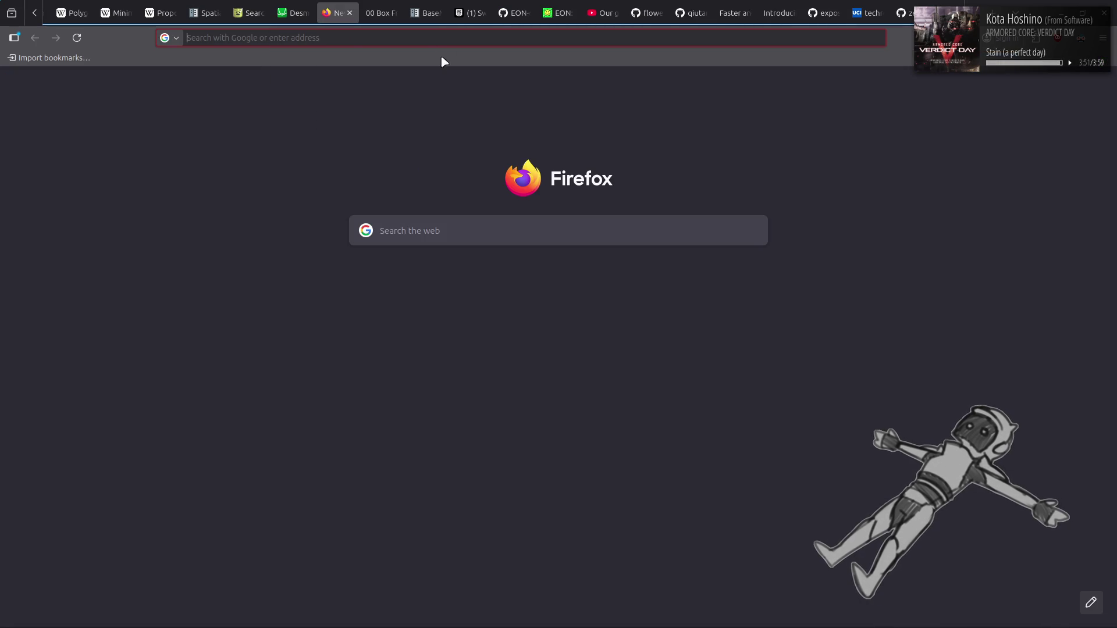
type("ace")
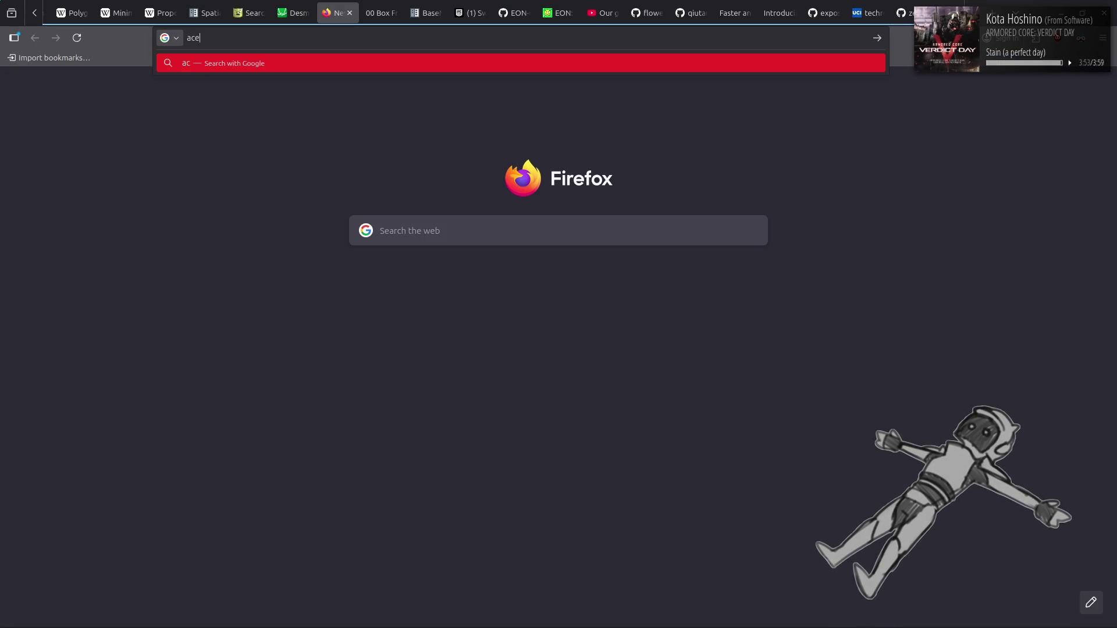
type(" combat")
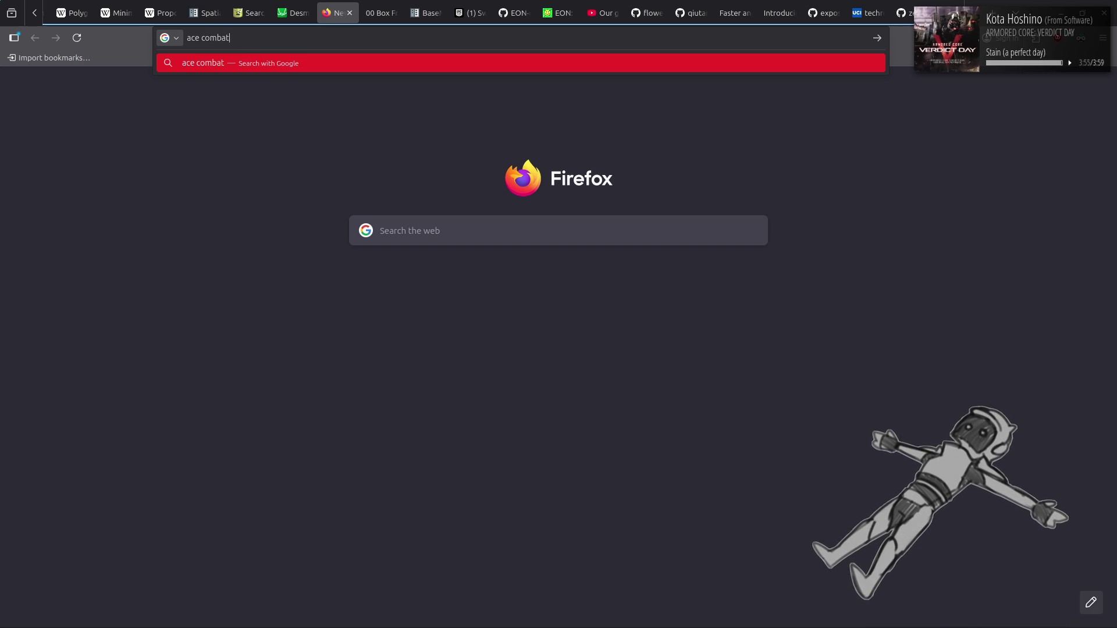
type(" 6 xenia ")
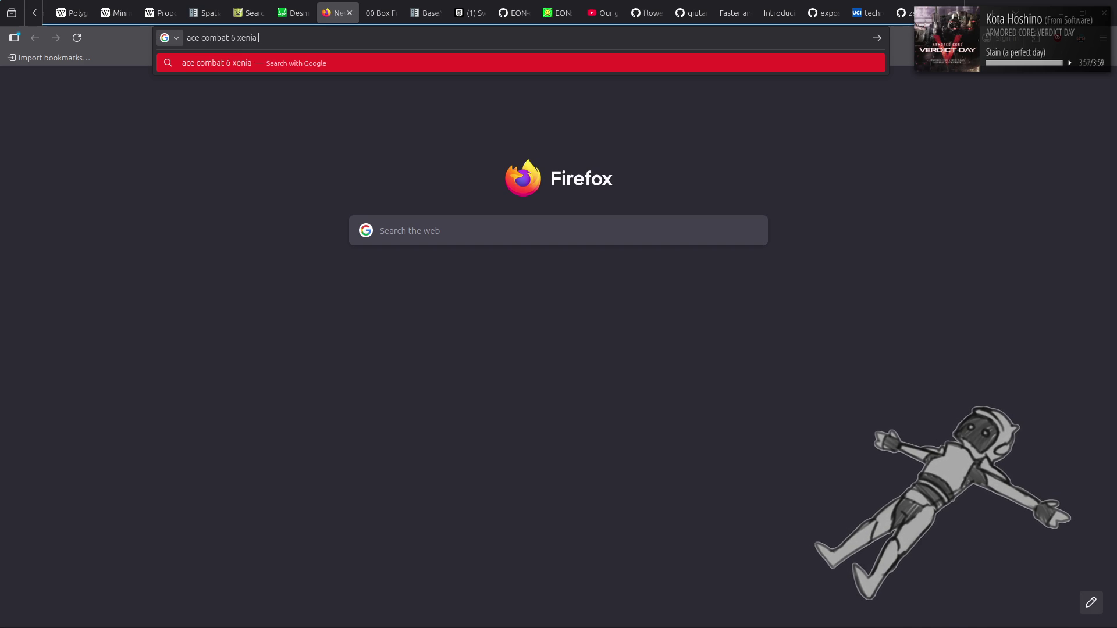
type("black screen")
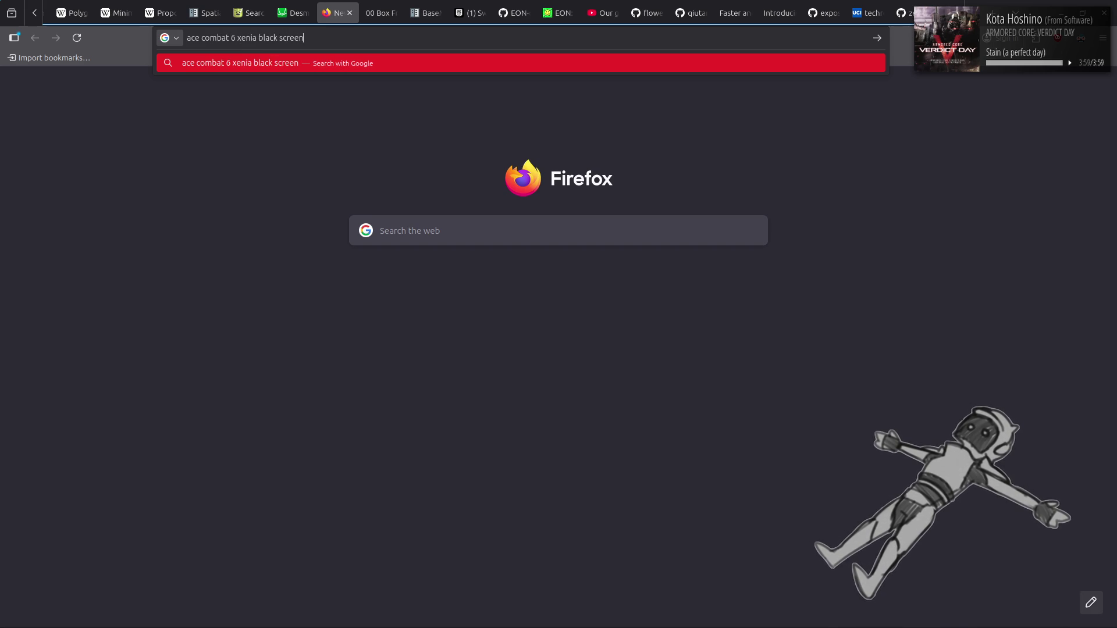
key("Return")
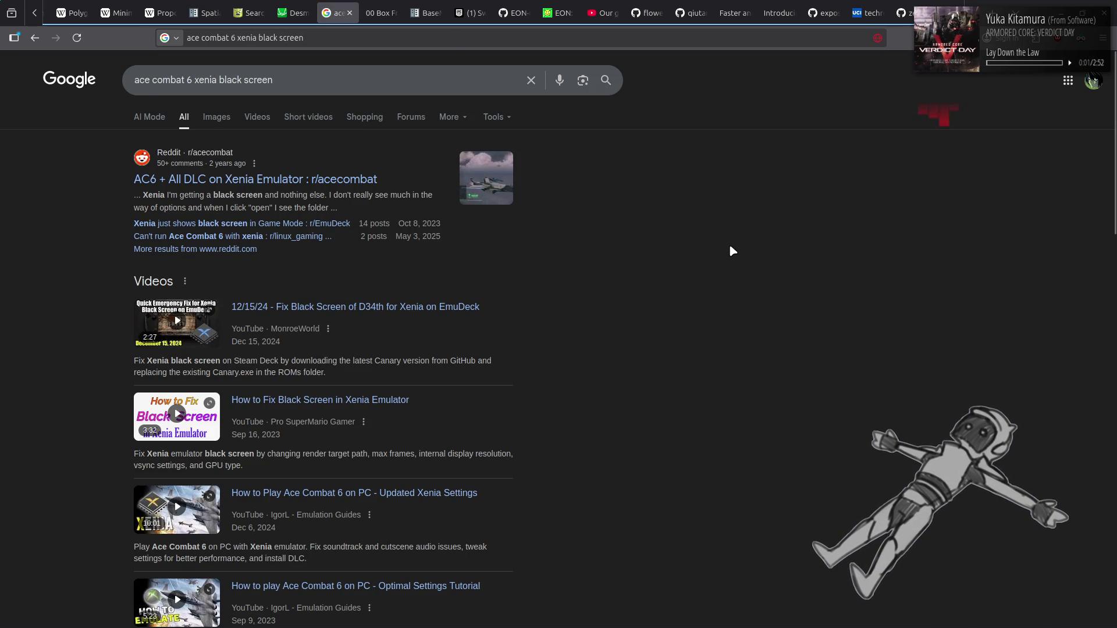
left_click(351, 180)
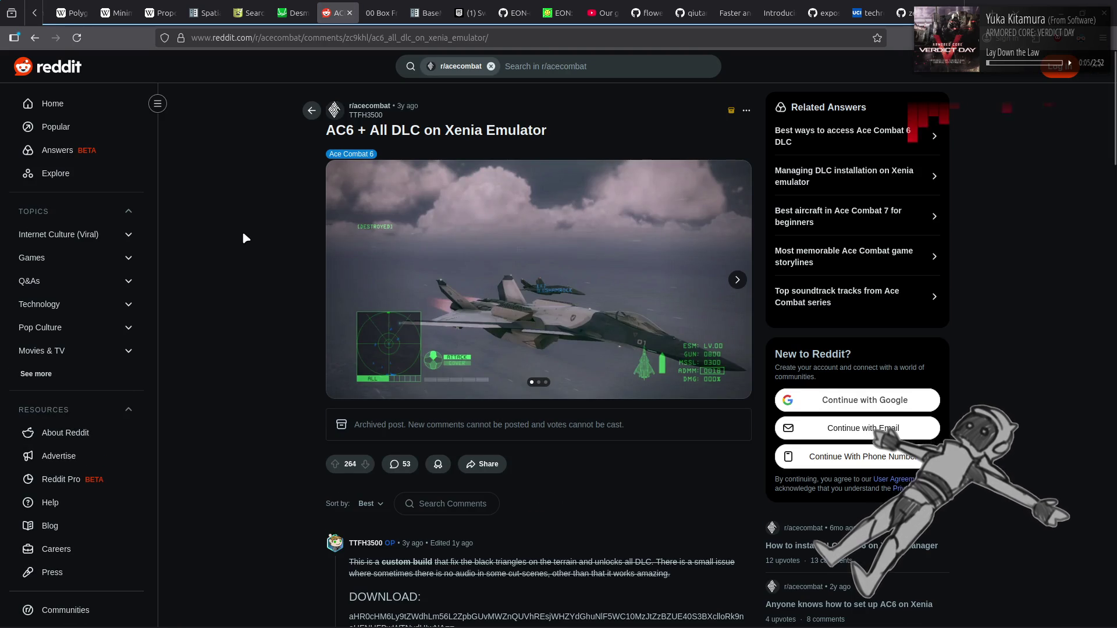
Read the Reddit post and highlight the license_mask = -1 setting in its update note.
scroll(242, 232, "down", 3)
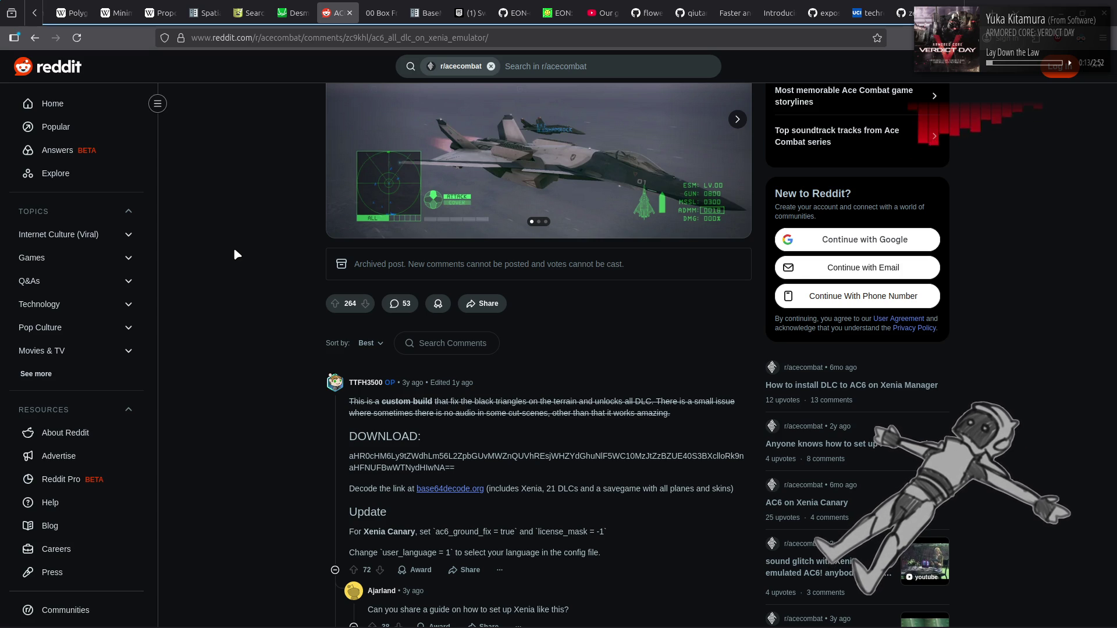
scroll(234, 251, "down", 3)
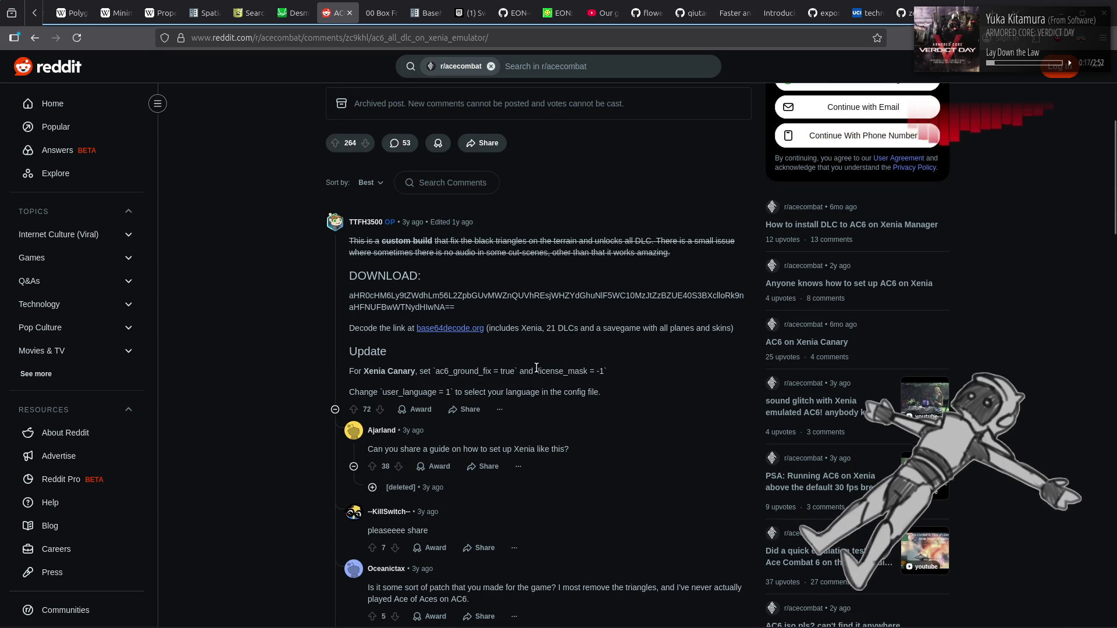
left_click_drag(535, 371, 614, 378)
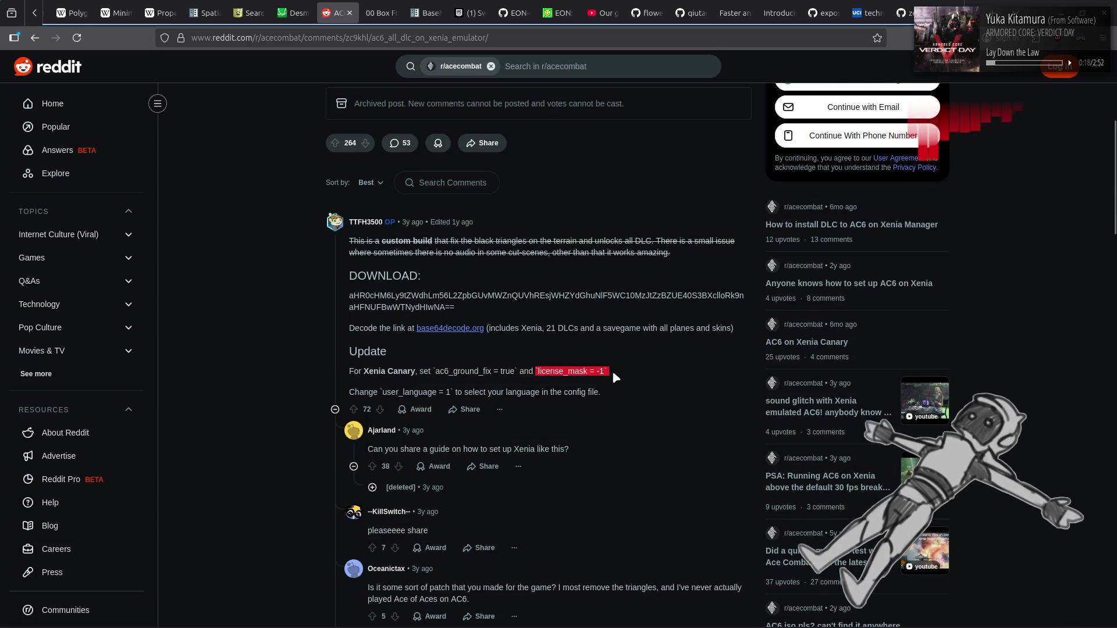
left_click(270, 365)
Scroll down through the thread's comments.
scroll(270, 364, "down", 2)
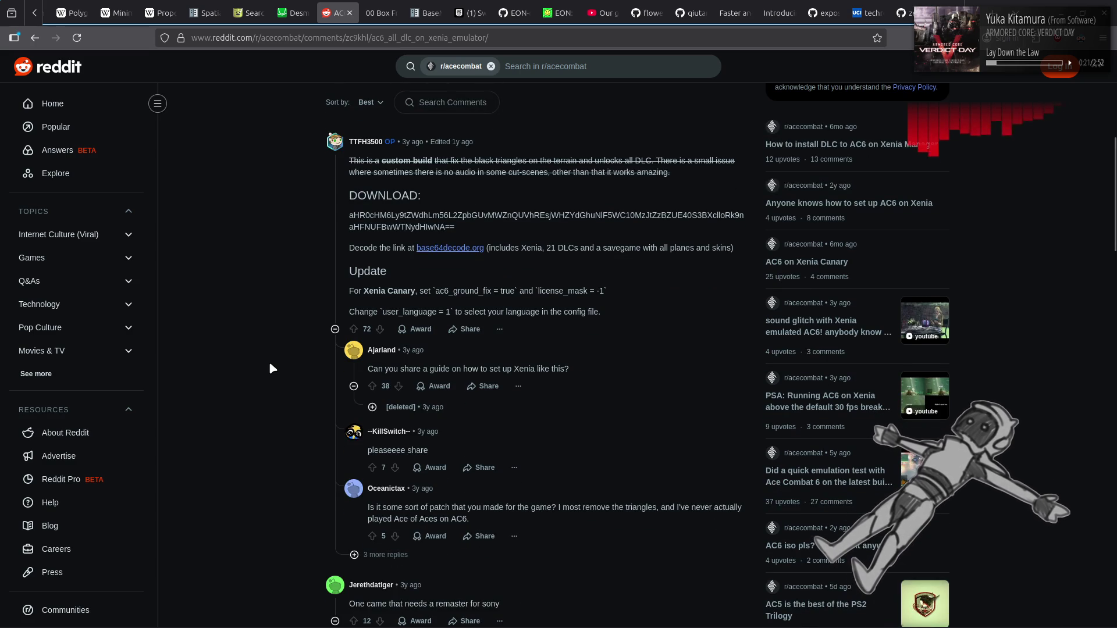
scroll(270, 365, "down", 2)
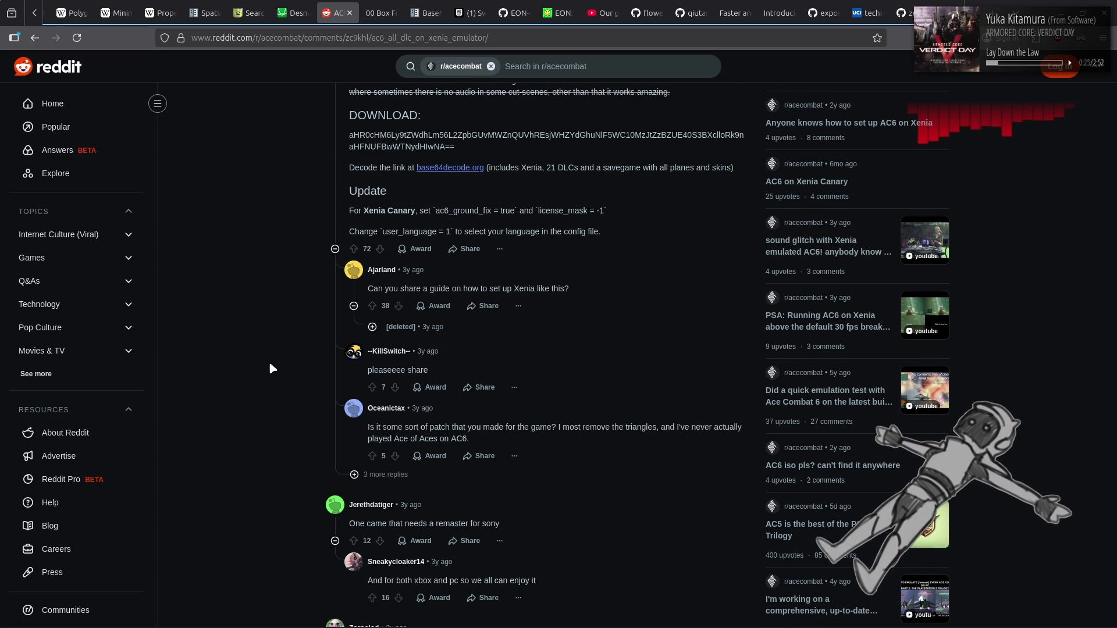
scroll(270, 365, "down", 6)
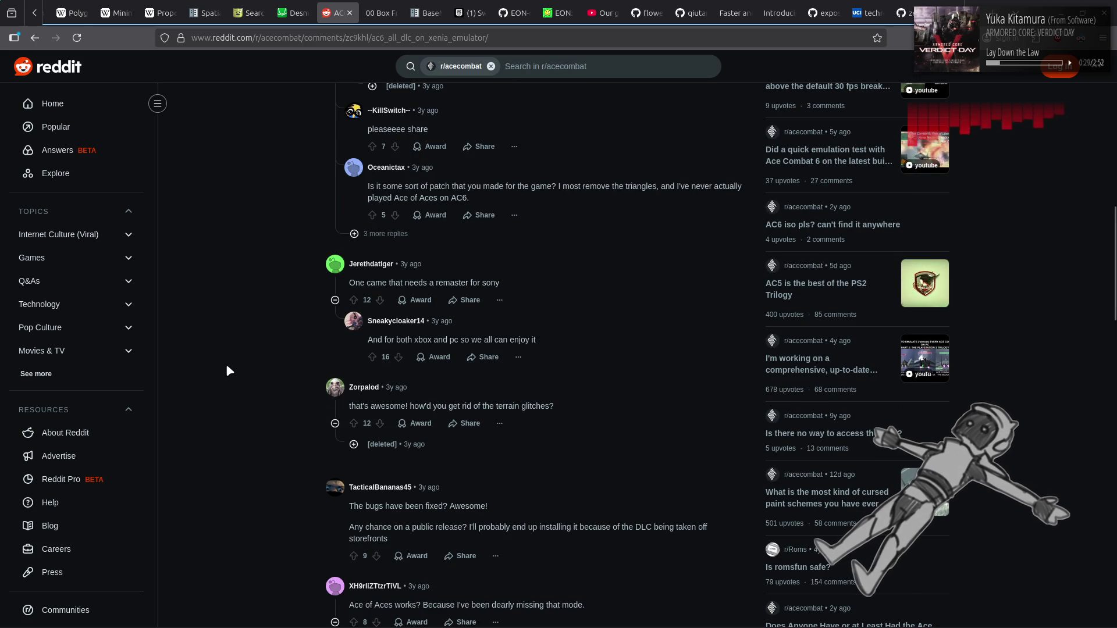
scroll(227, 368, "down", 6)
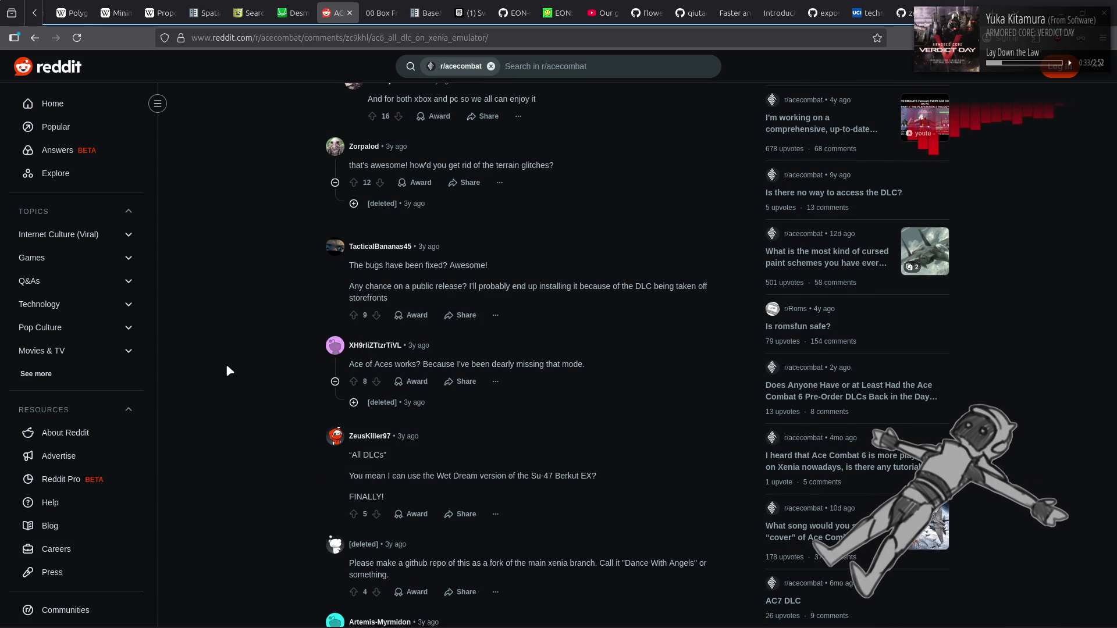
scroll(227, 367, "down", 6)
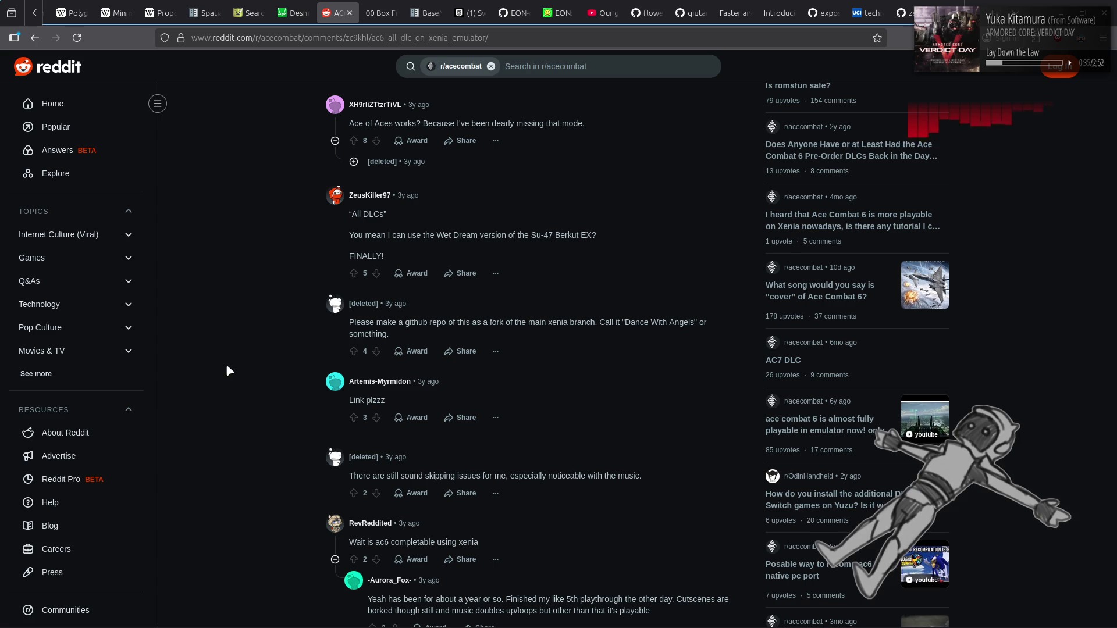
scroll(227, 368, "down", 2)
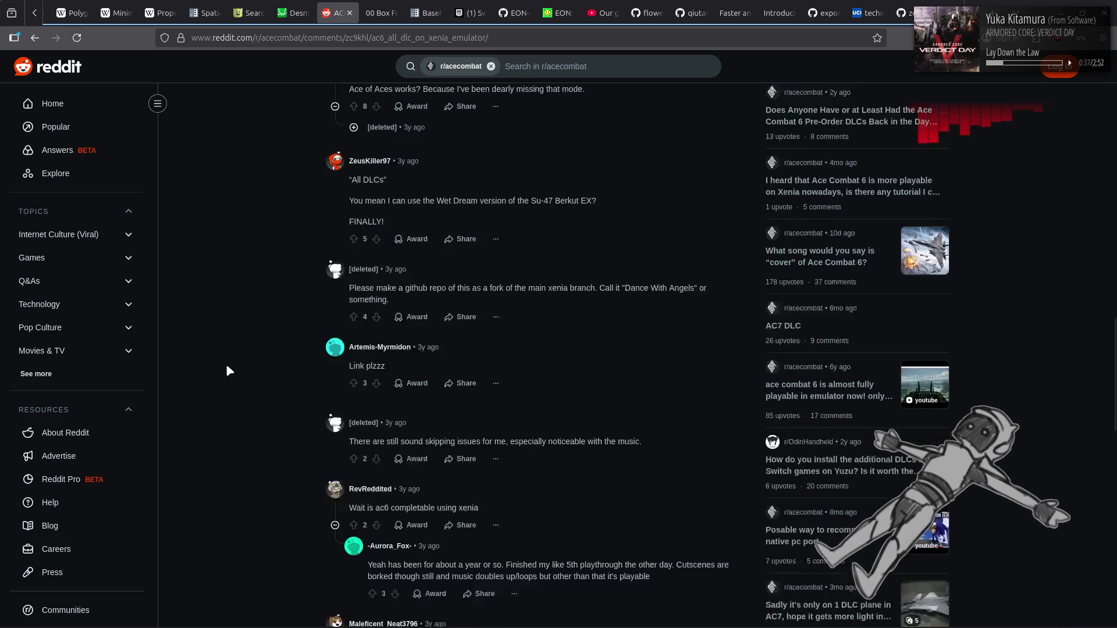
Search the thread for 'black screen' and review the matching Xenia comment.
key("ctrl+f")
type("b")
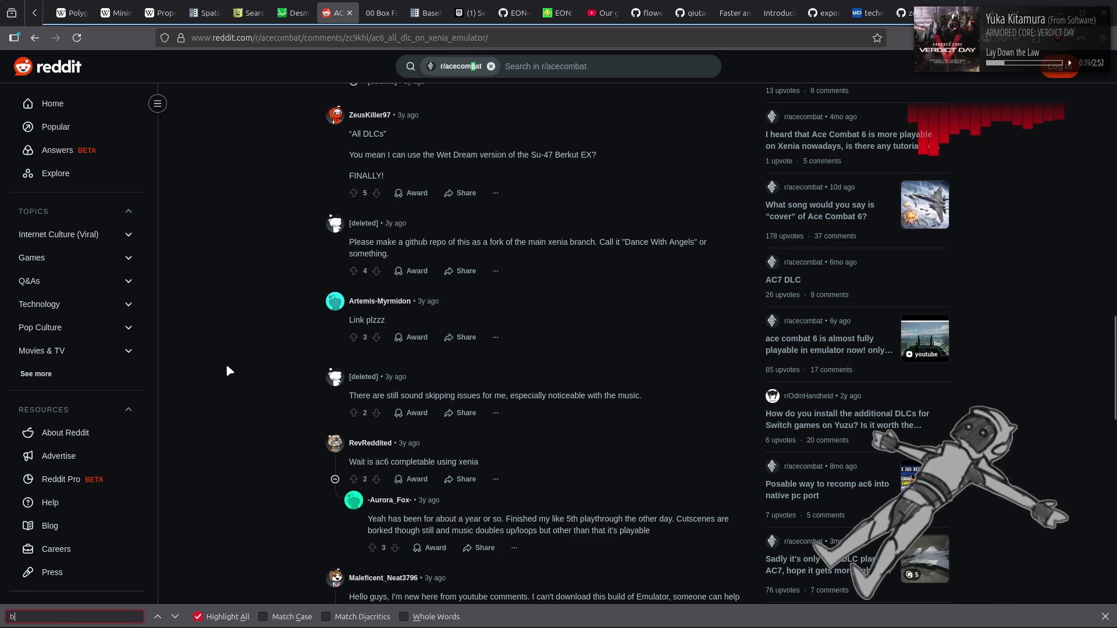
type("lack screen")
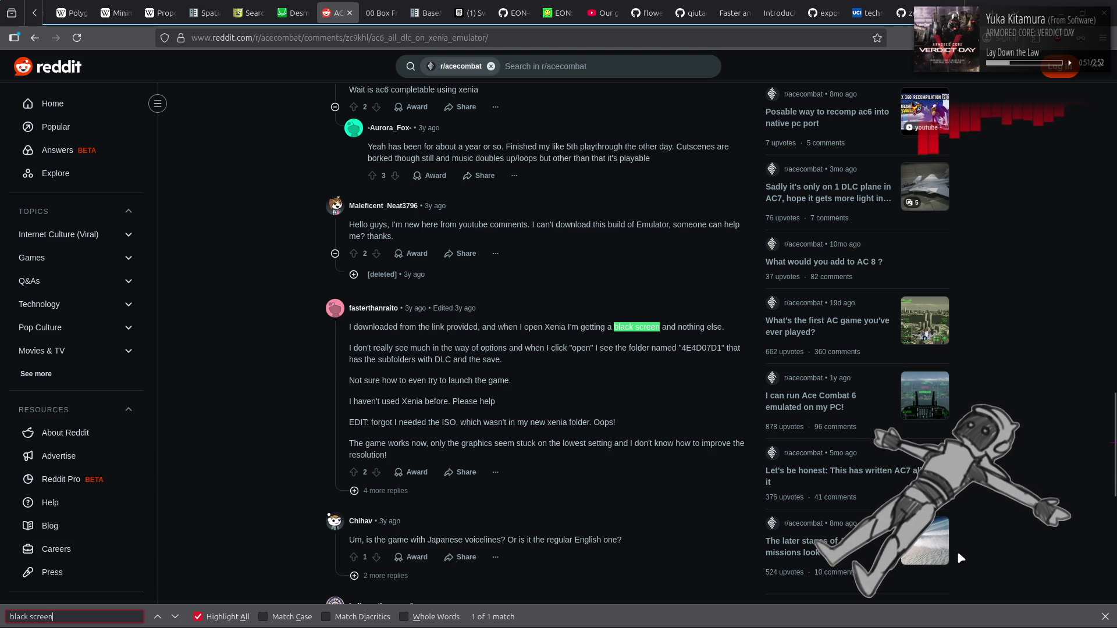
left_click(1105, 617)
scroll(296, 327, "down", 10)
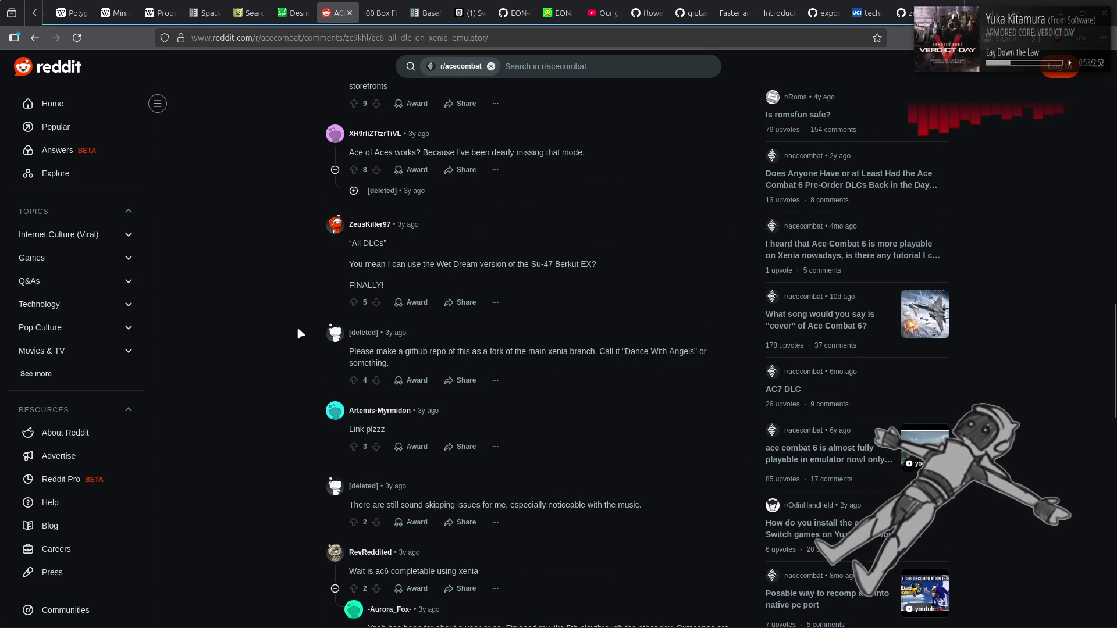
scroll(297, 330, "up", 7)
scroll(297, 330, "down", 1)
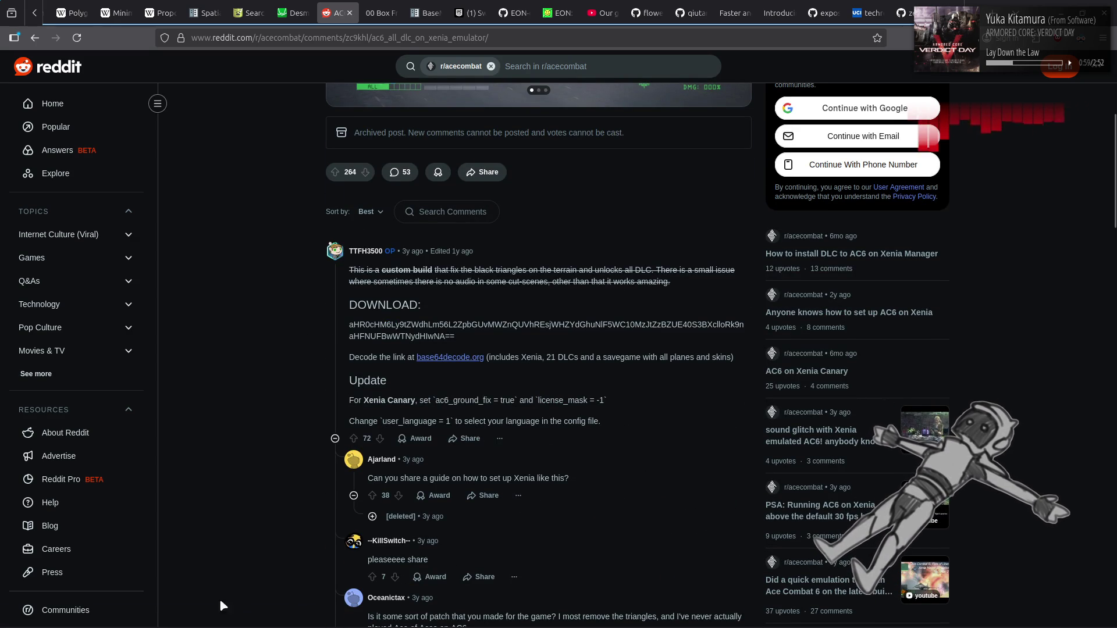
left_click(69, 616)
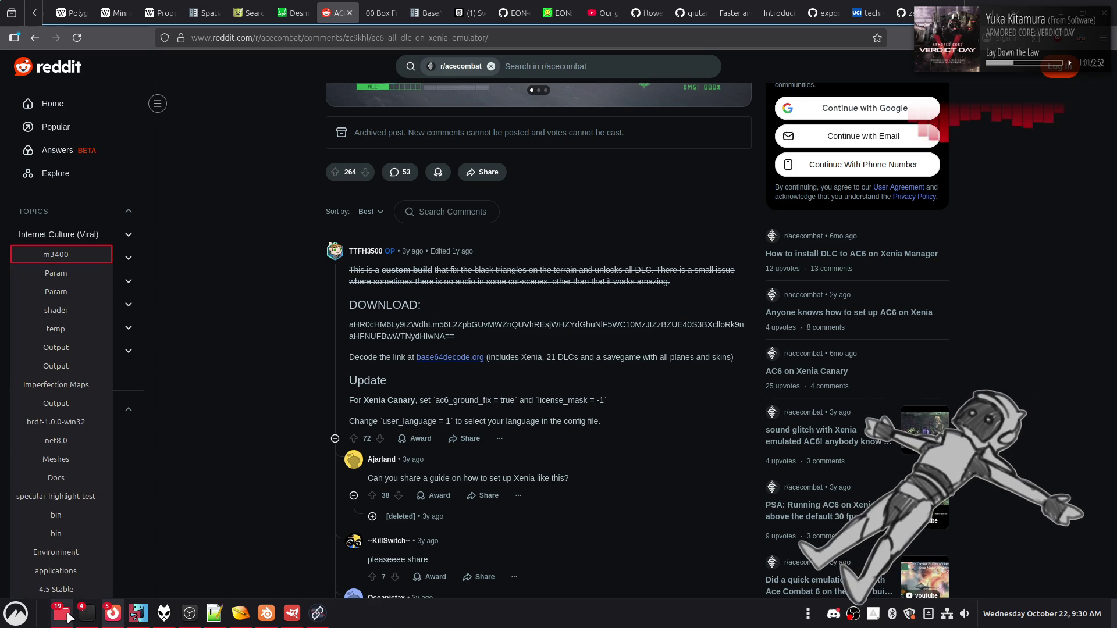
Browse to home/GitHub/xenia-canary/build/bin/Windows/Release in a file manager.
right_click(68, 616)
left_click(68, 465)
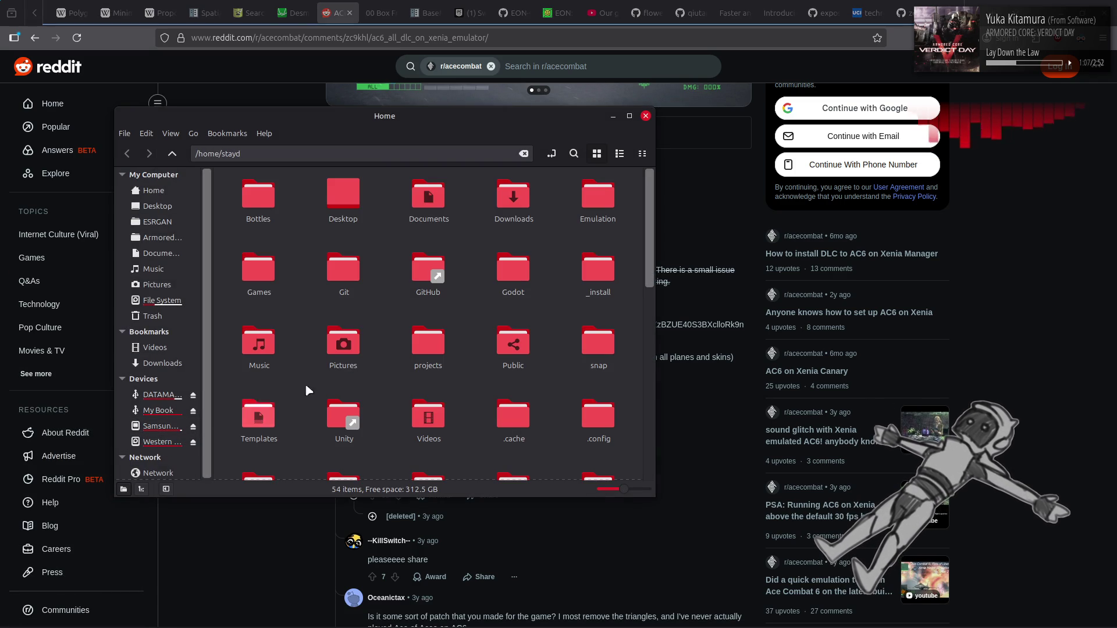
double_click(428, 267)
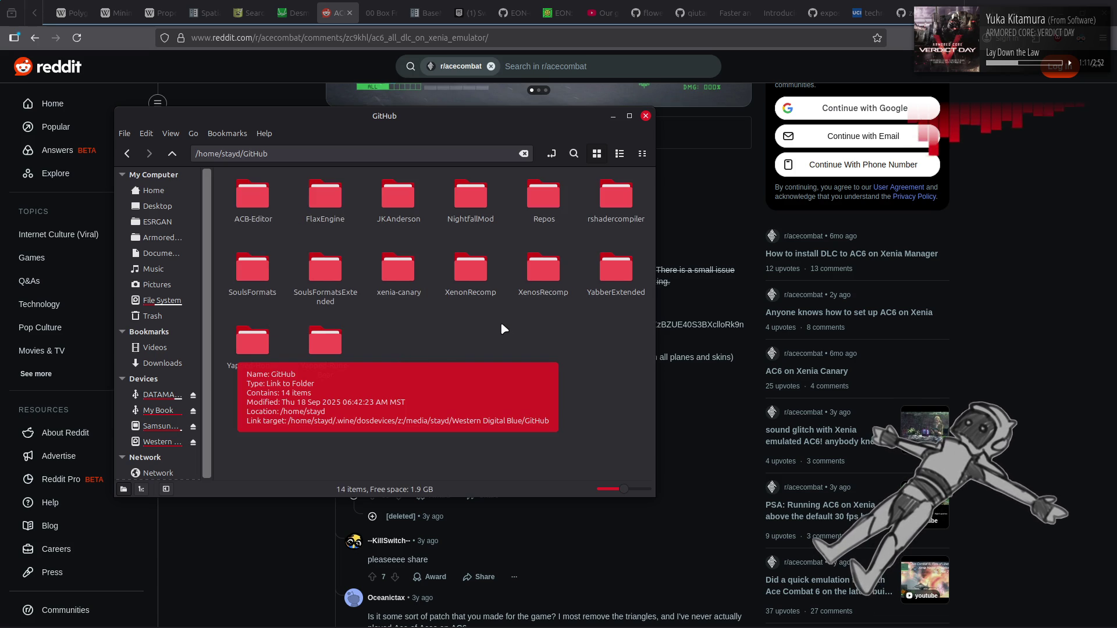
double_click(398, 269)
scroll(336, 225, "down", 3)
scroll(337, 224, "up", 3)
double_click(418, 208)
double_click(258, 195)
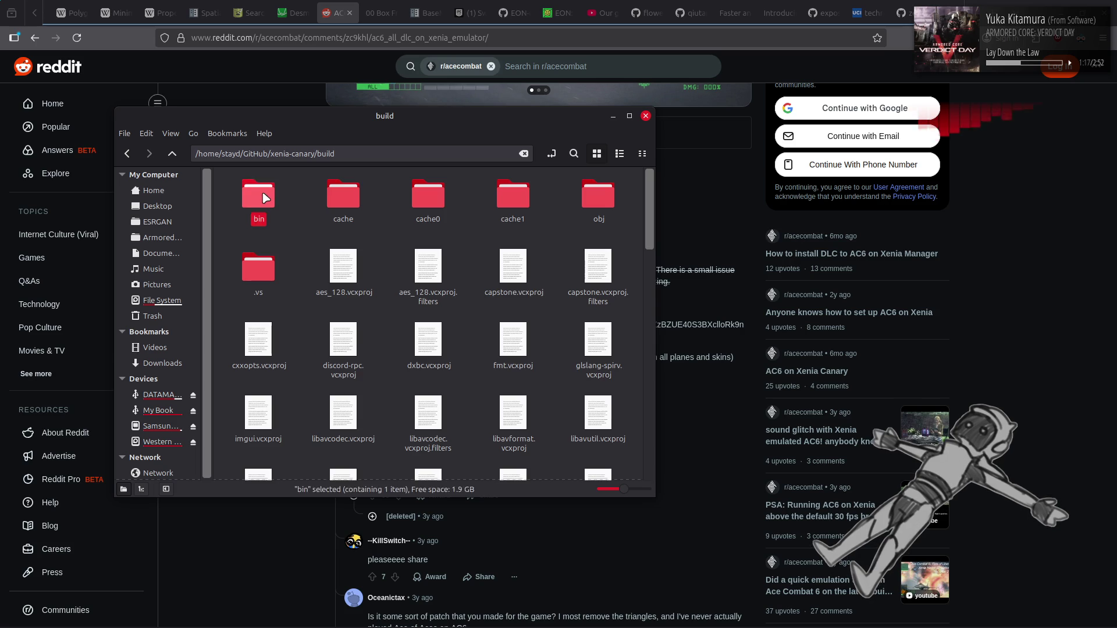
double_click(249, 195)
double_click(325, 196)
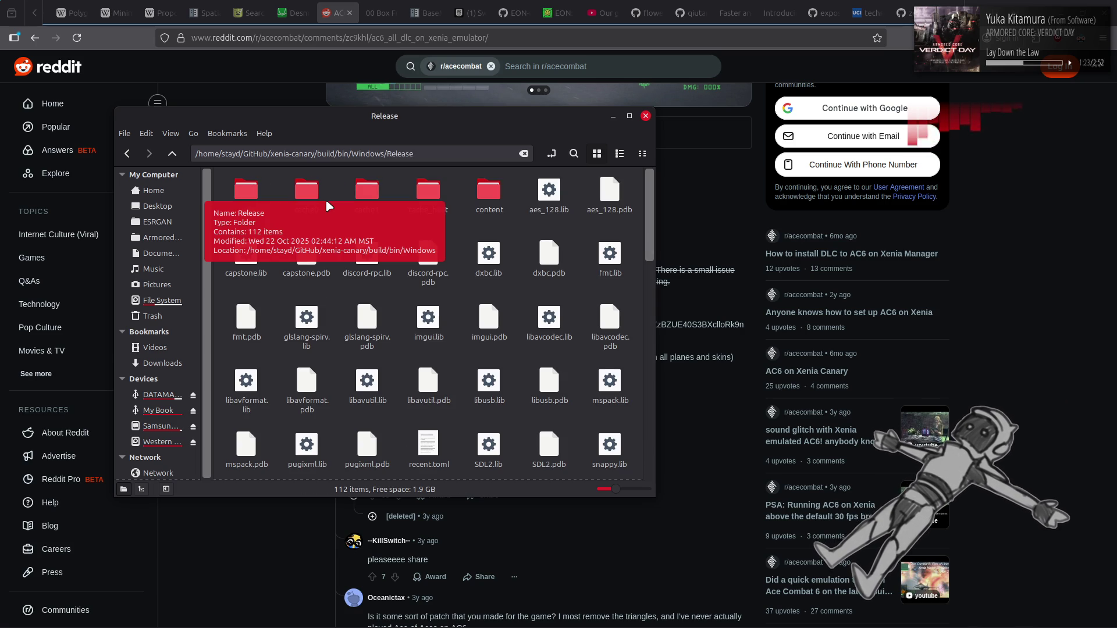
scroll(328, 206, "down", 10)
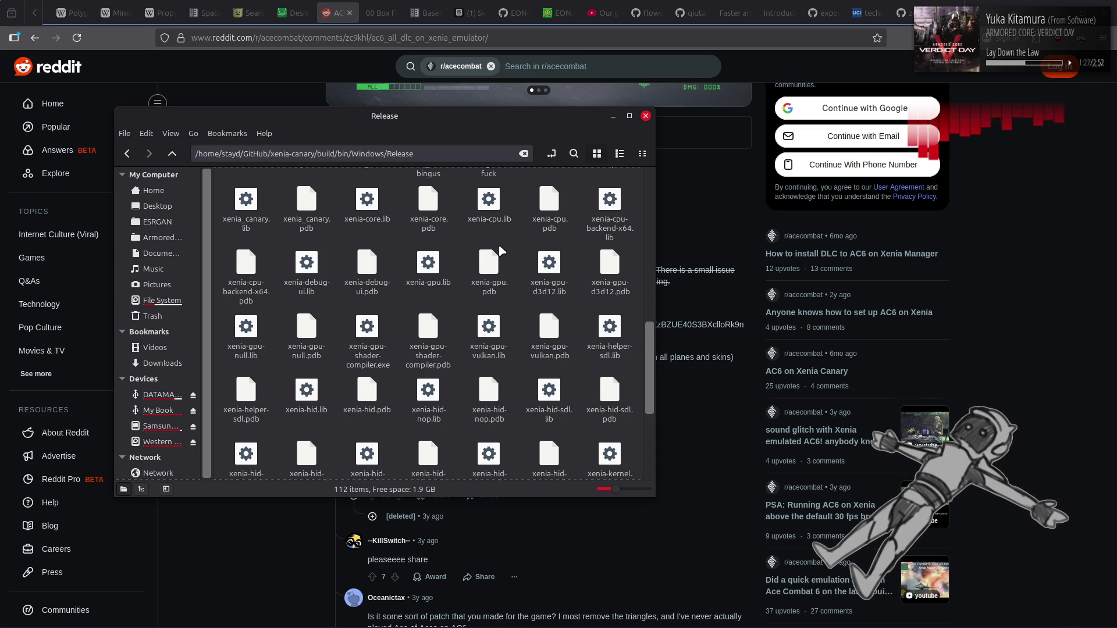
scroll(501, 250, "up", 2)
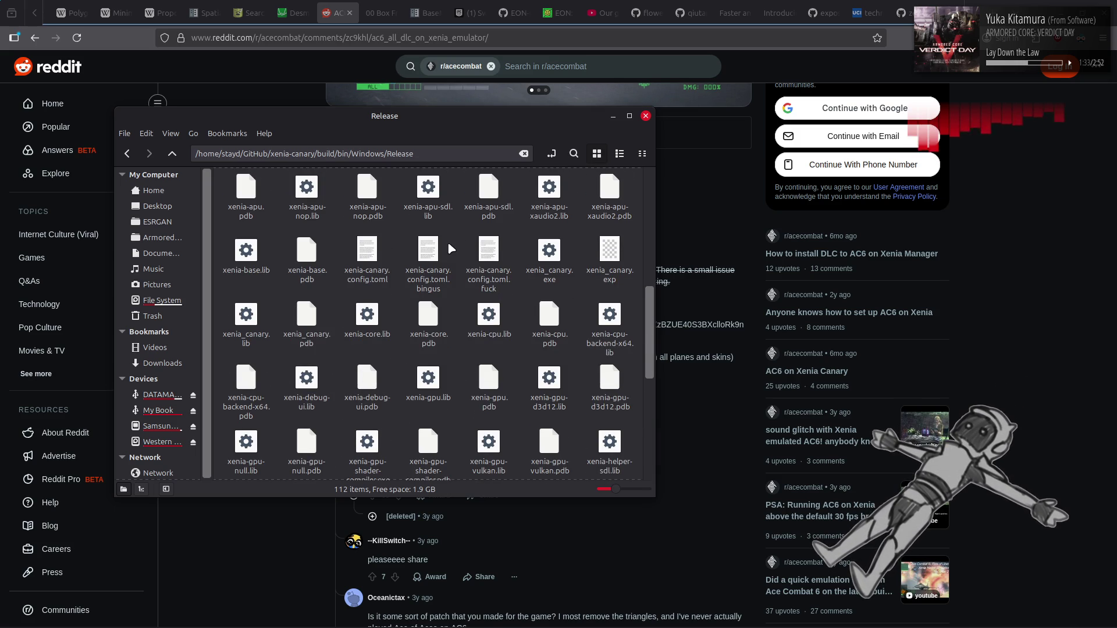
Rename xenia-canary.config.toml to xenia-canary.config.toml.acvd.
left_click(367, 252)
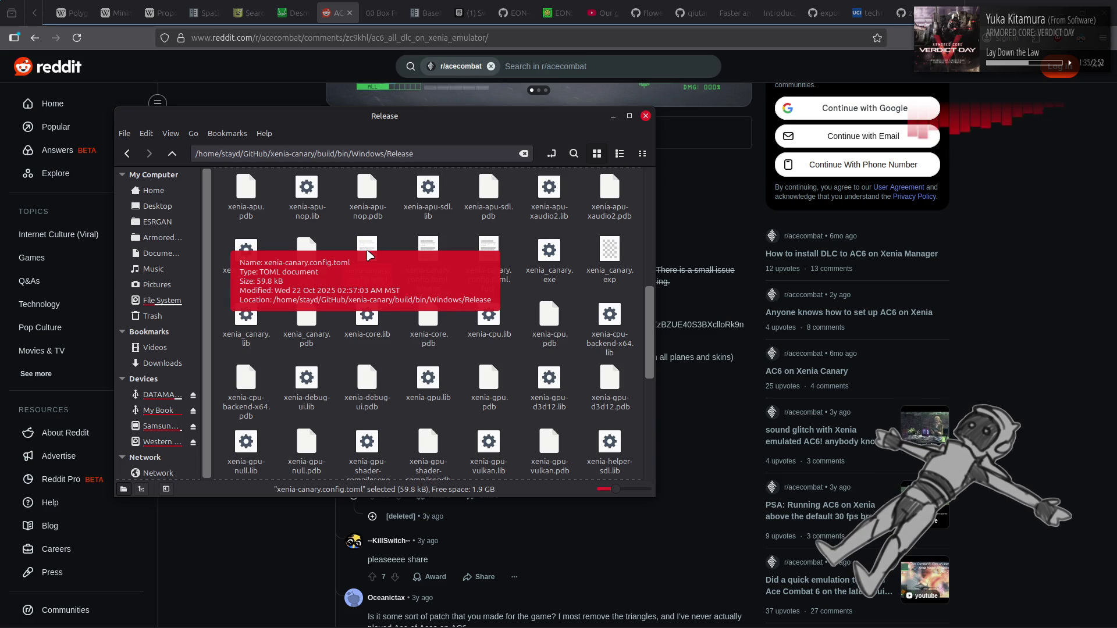
right_click(367, 254)
left_click(400, 376)
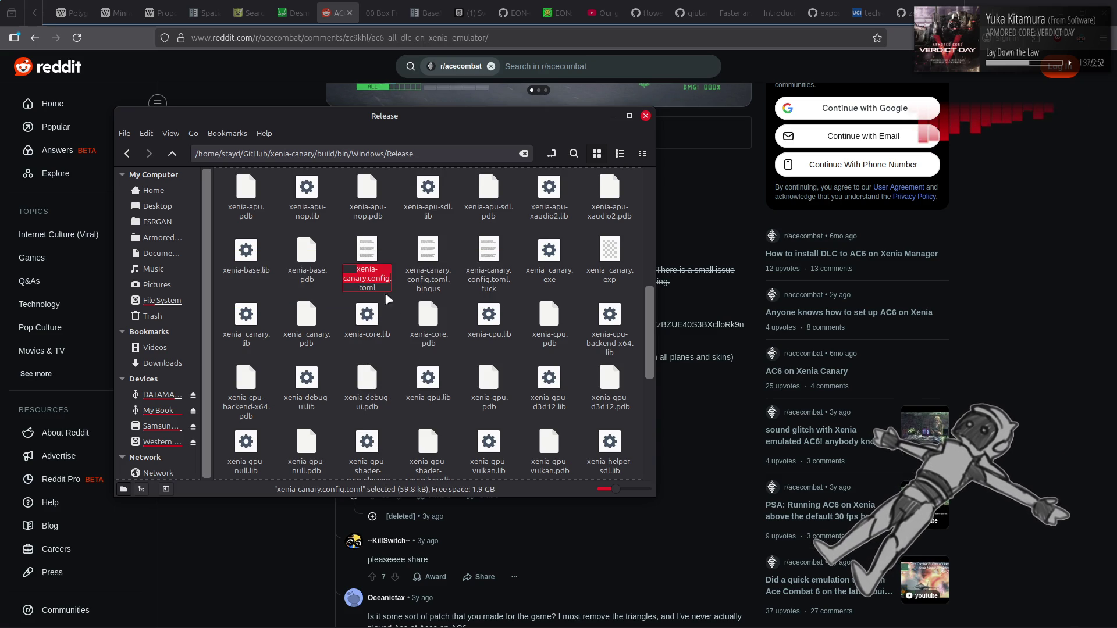
type(".acvd")
key("Return")
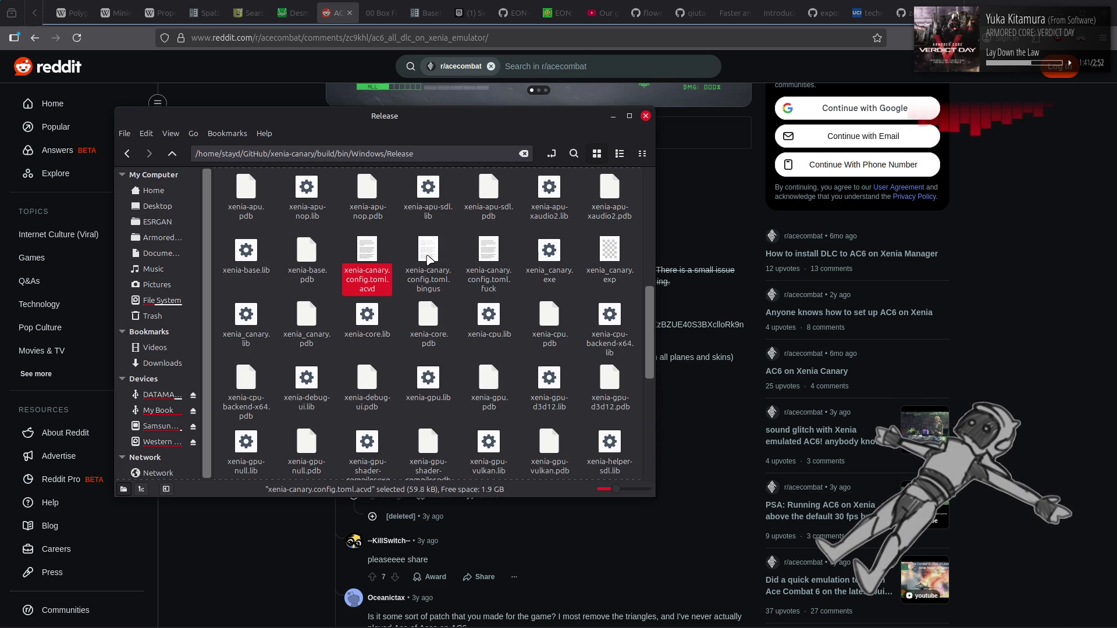
Compare the backup configs and open xenia-canary.config.toml.bingus in Notepad++.
left_click(428, 259)
left_click(489, 252)
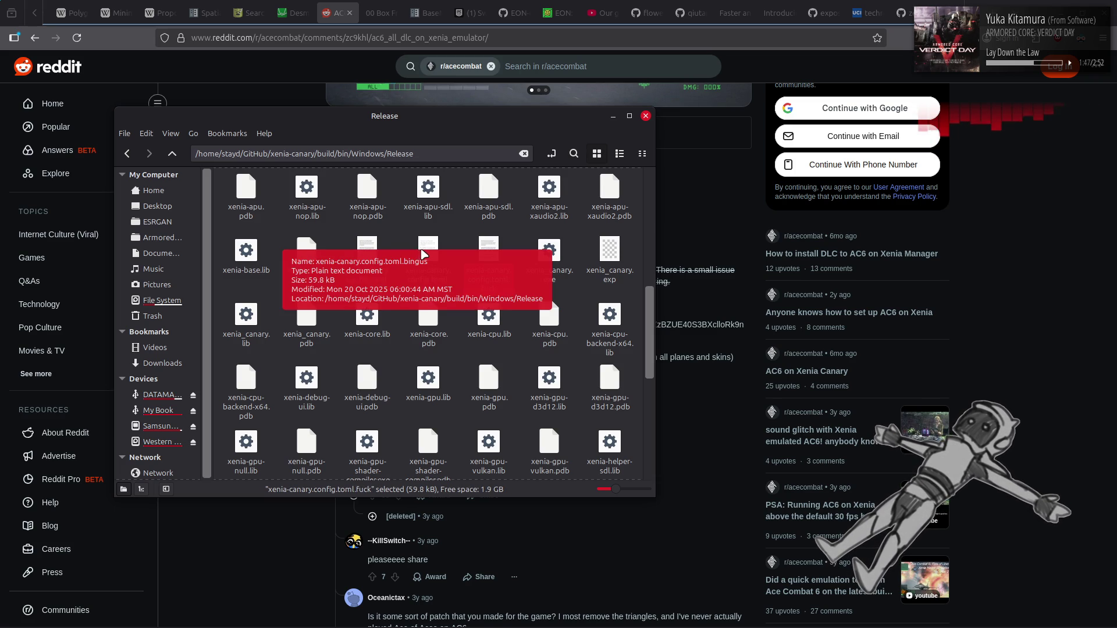
left_click(423, 256)
left_click(492, 259)
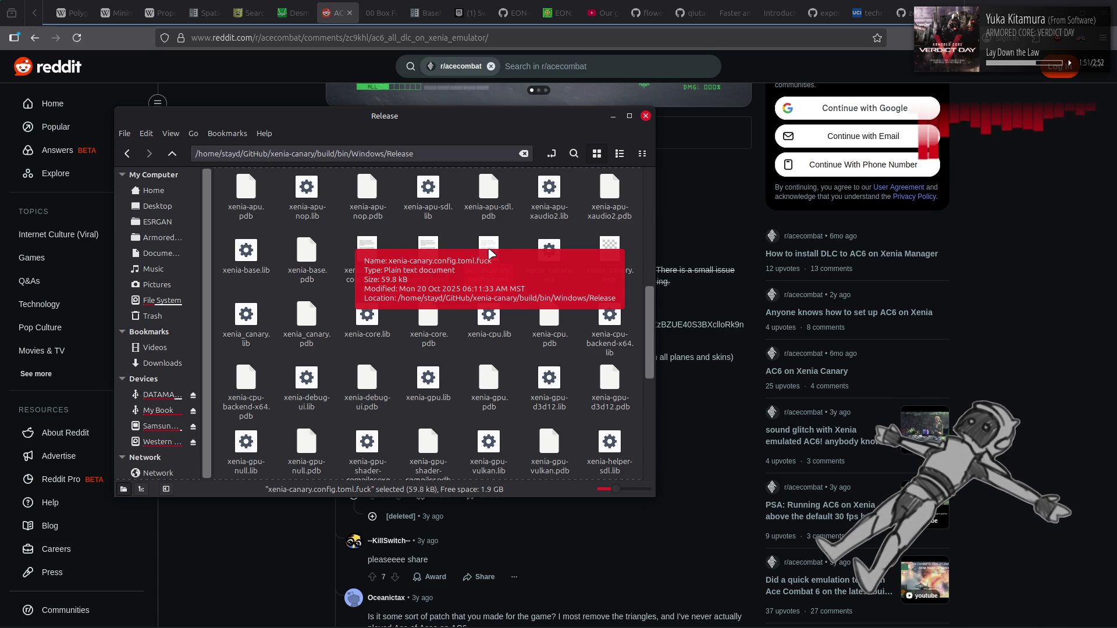
left_click(432, 258)
right_click(431, 258)
mouse_move(469, 284)
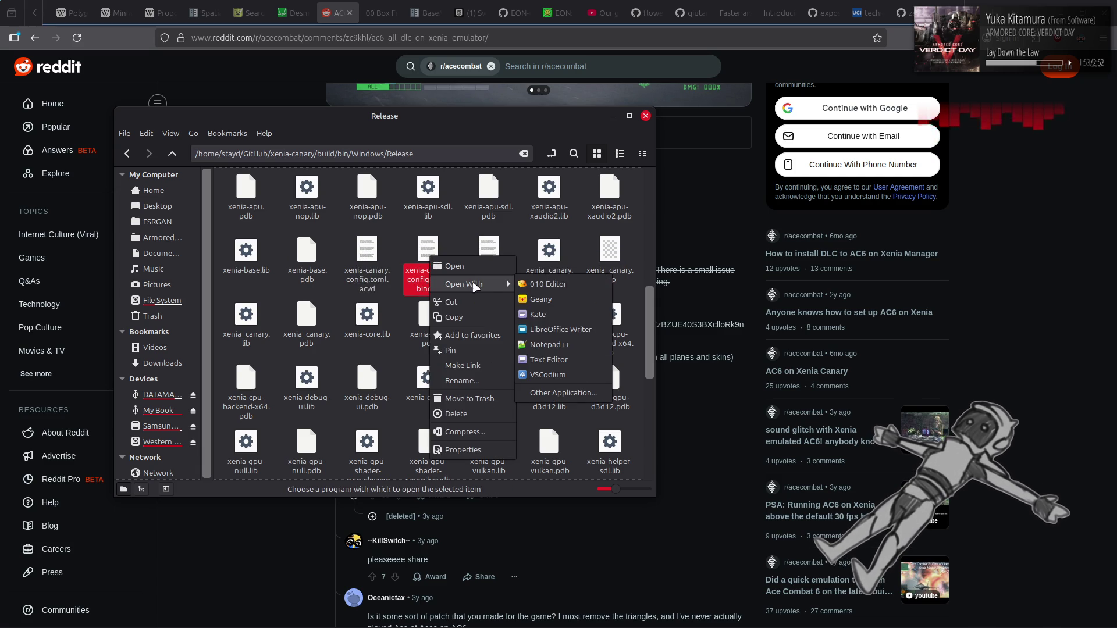
left_click(558, 342)
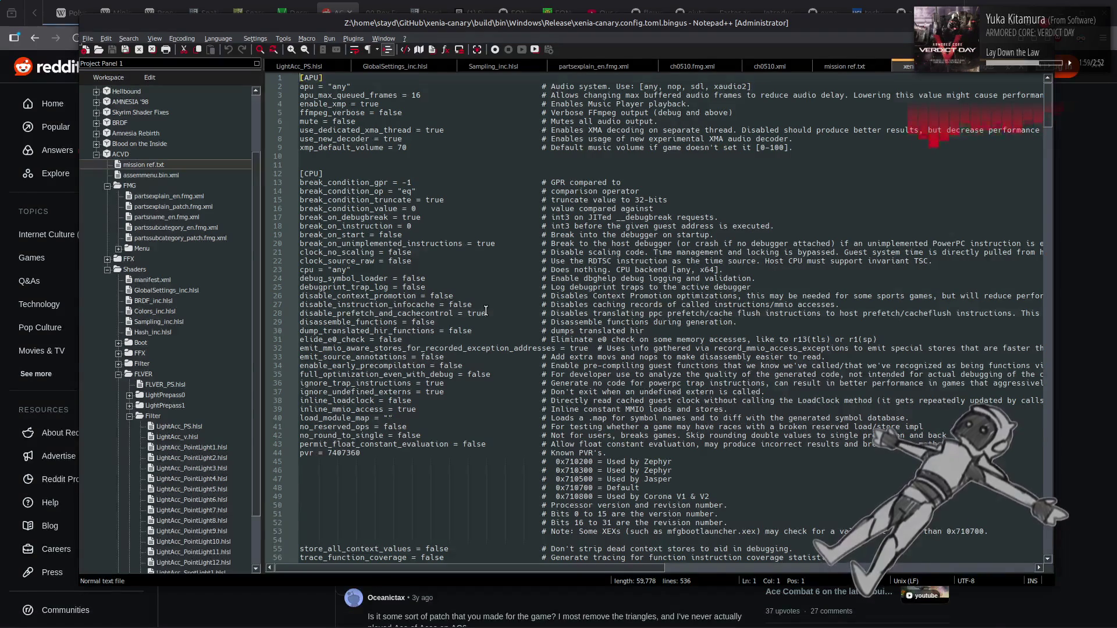
double_click(486, 312)
key("ctrl+f")
Find the license_mask setting in the config and change its value to -1.
type("license")
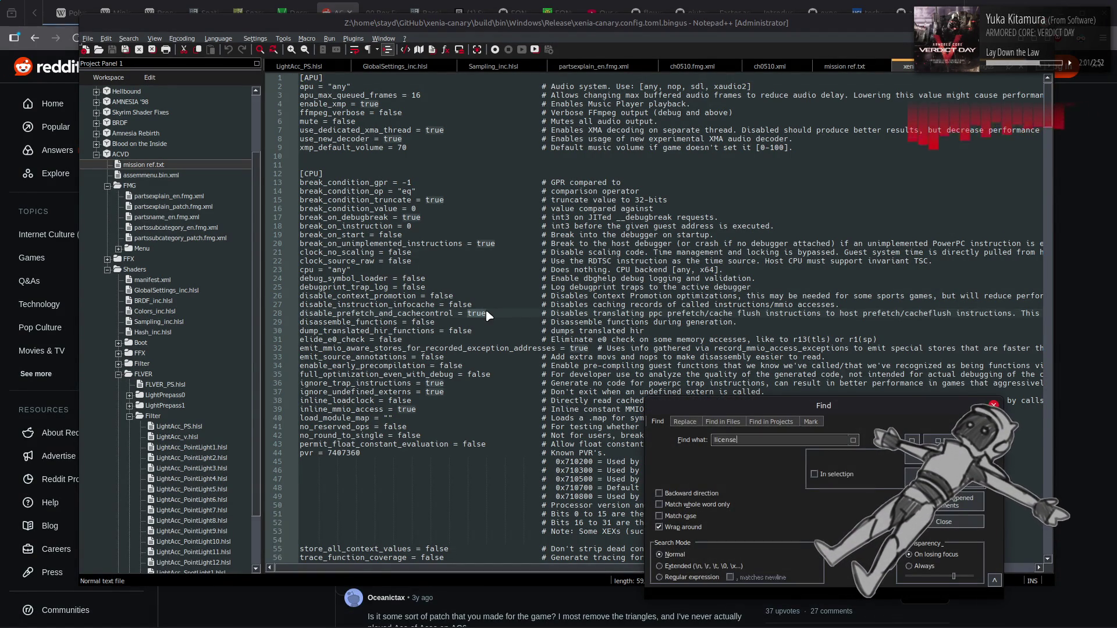
key("Return")
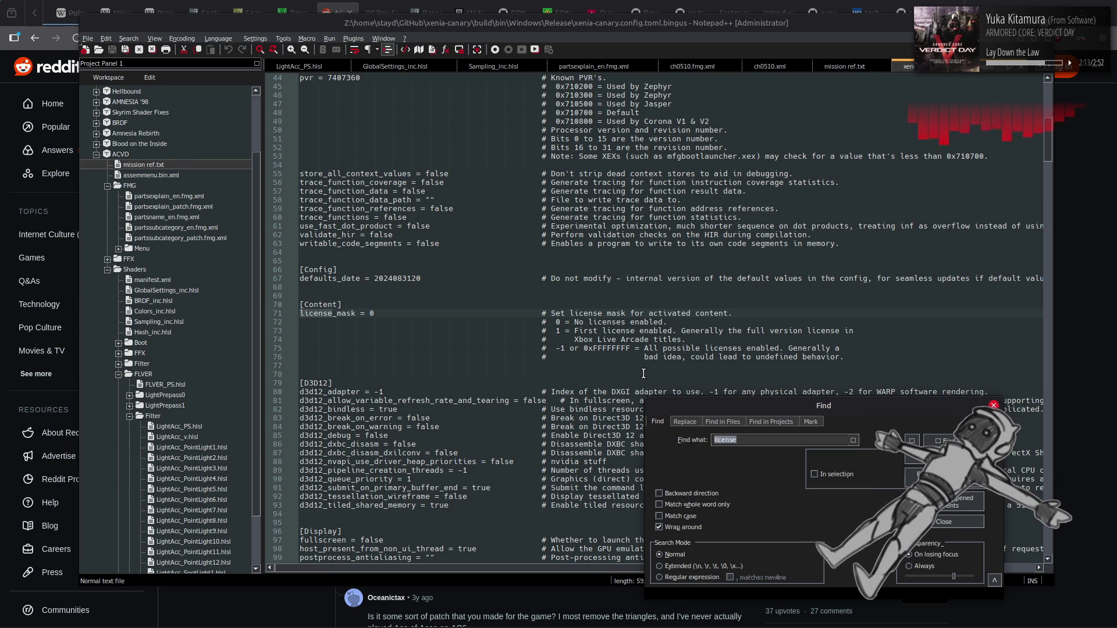
left_click(955, 523)
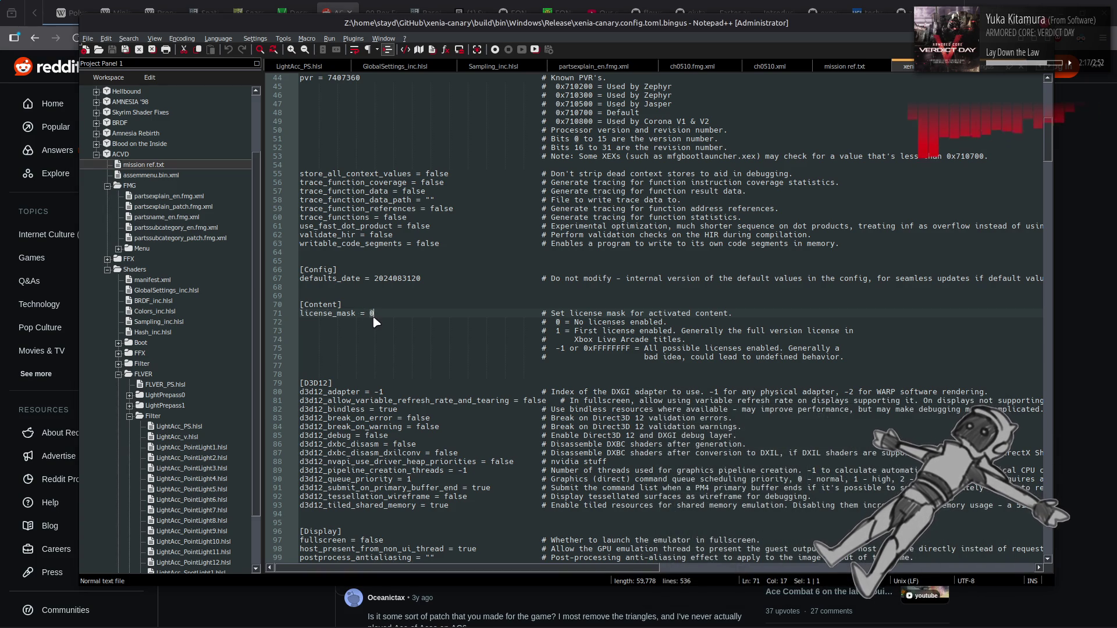
type("-1")
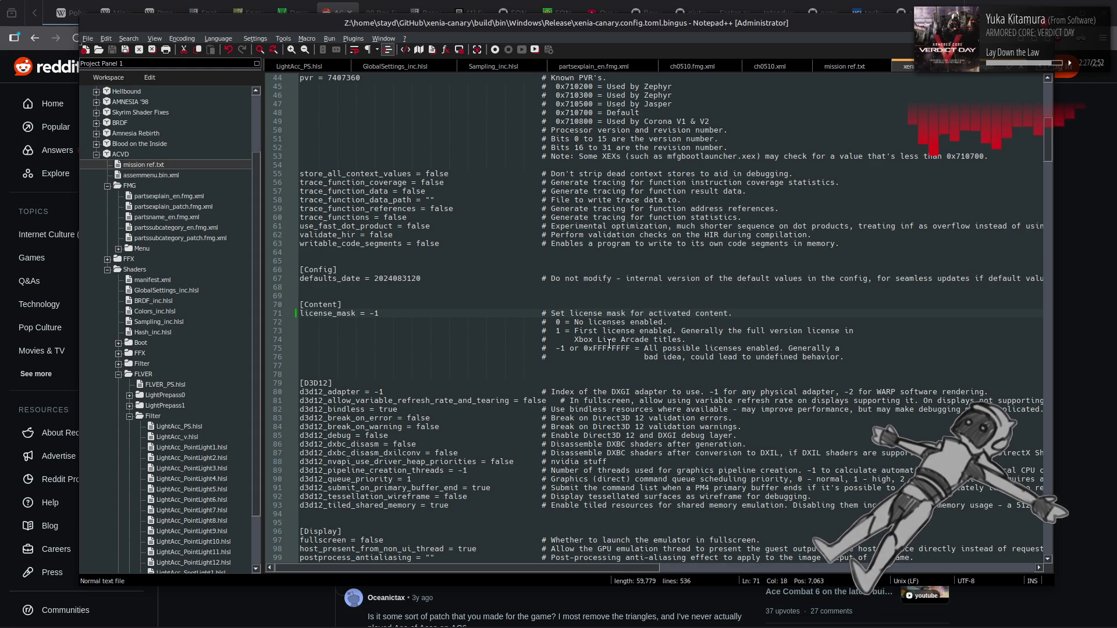
Launch Steam from the application launcher.
mouse_move(780, 624)
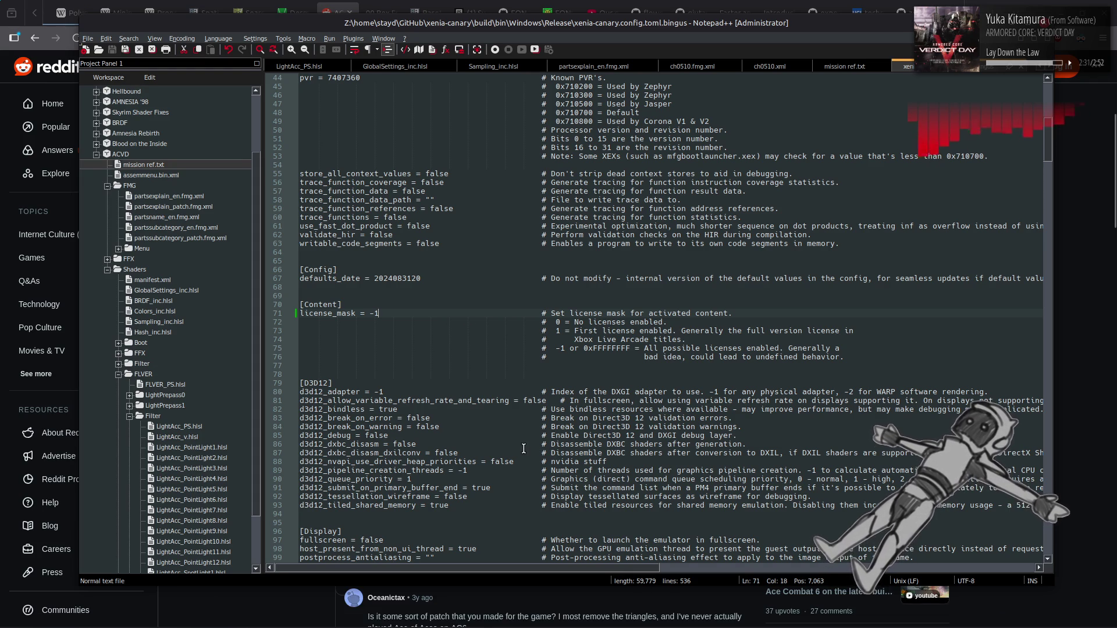
key("super")
type("st")
key("Escape")
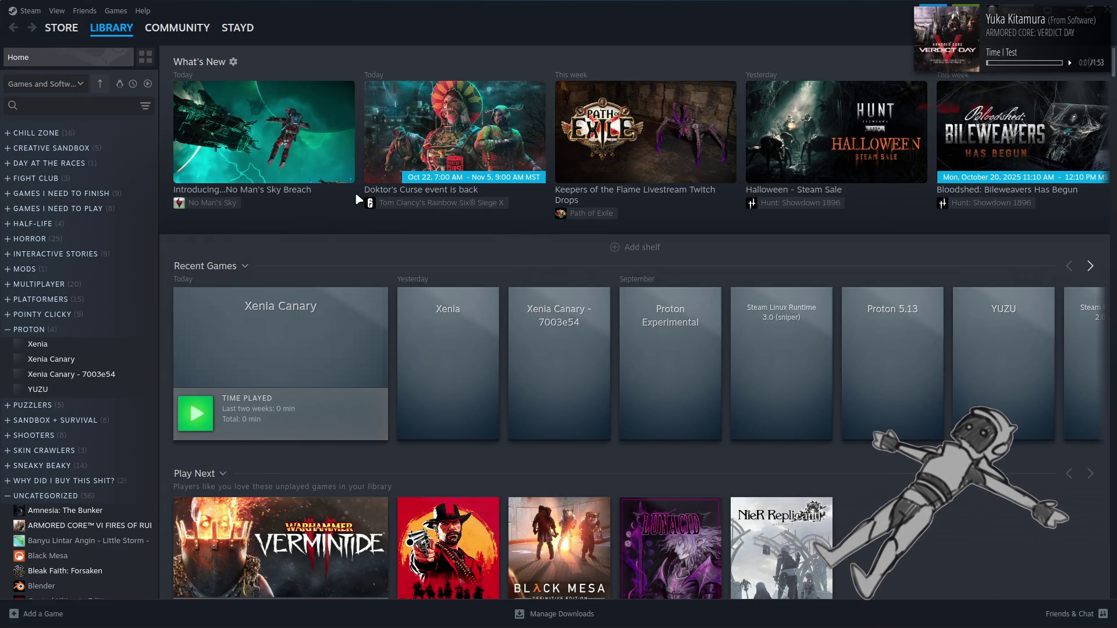
Play Xenia Canary from Steam and load ACE COMBAT 6 from the recent files.
left_click(198, 417)
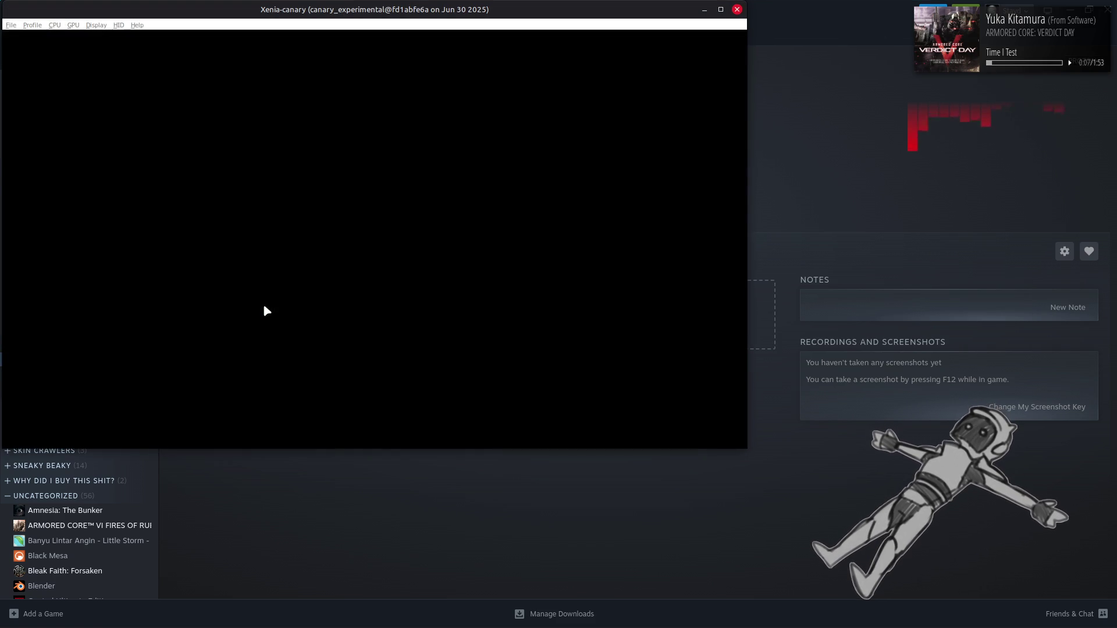
left_click(10, 25)
mouse_move(87, 43)
left_click(163, 54)
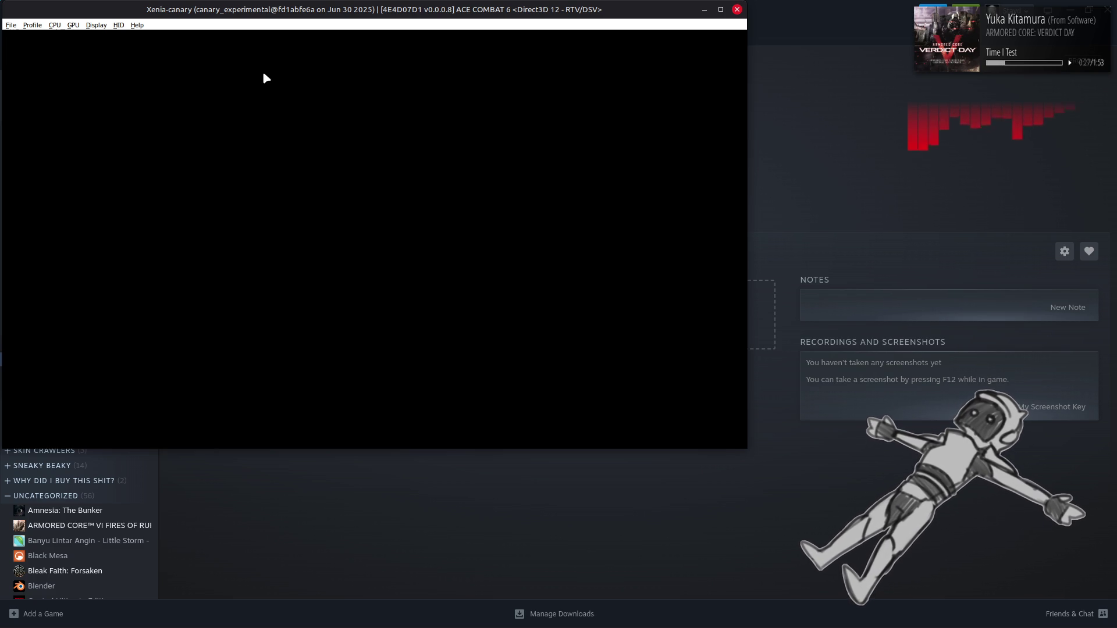
Look through the emulator's Display menu, then exit Xenia Canary.
mouse_move(436, 627)
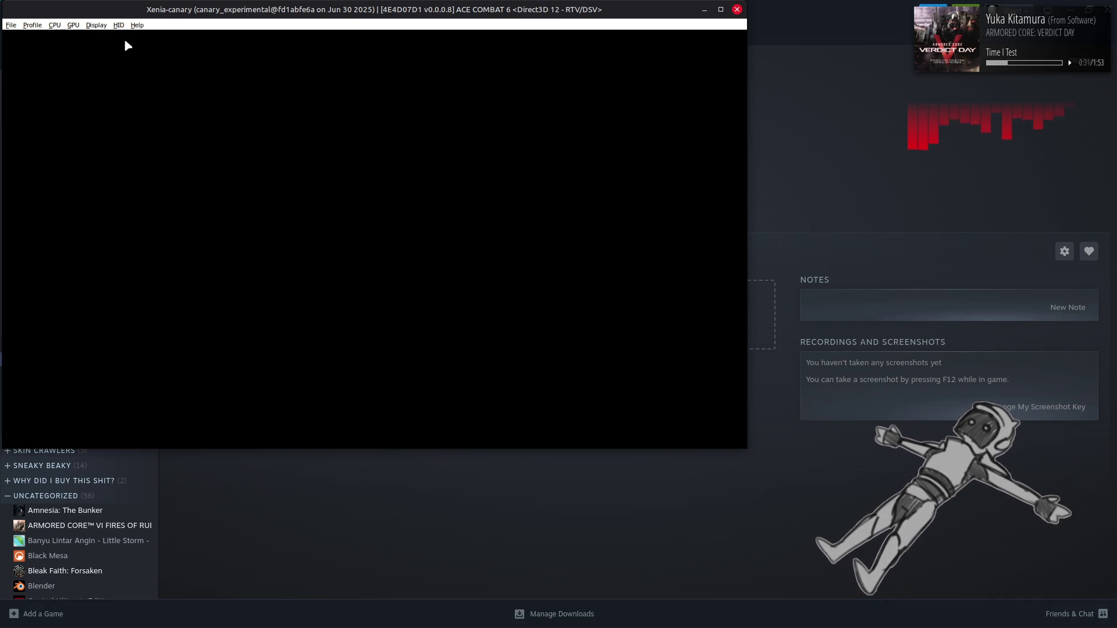
left_click(97, 25)
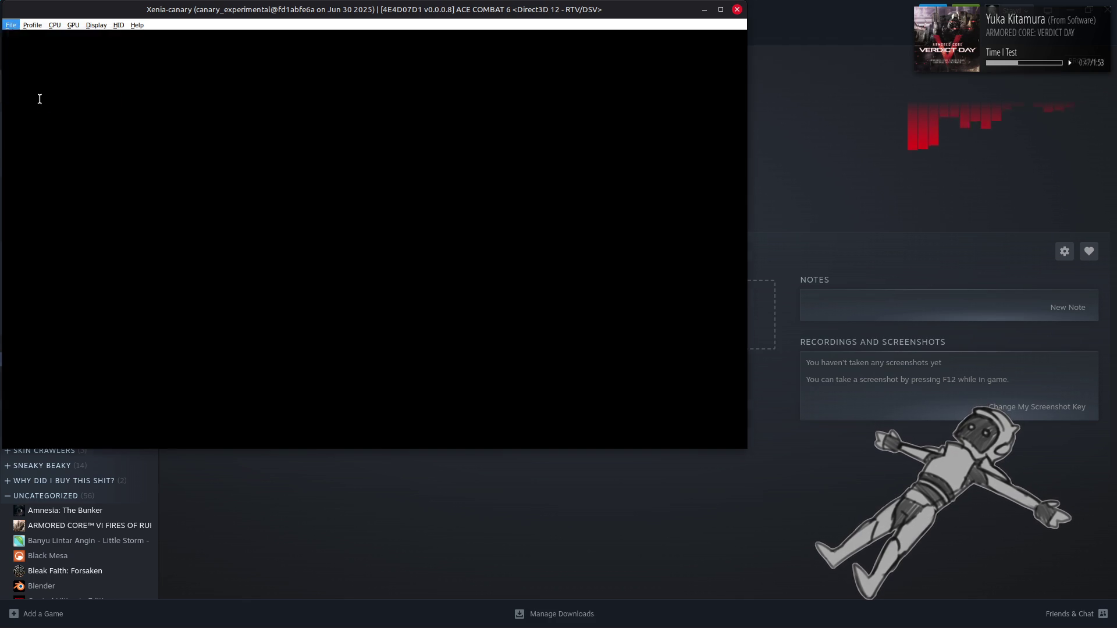
left_click(19, 102)
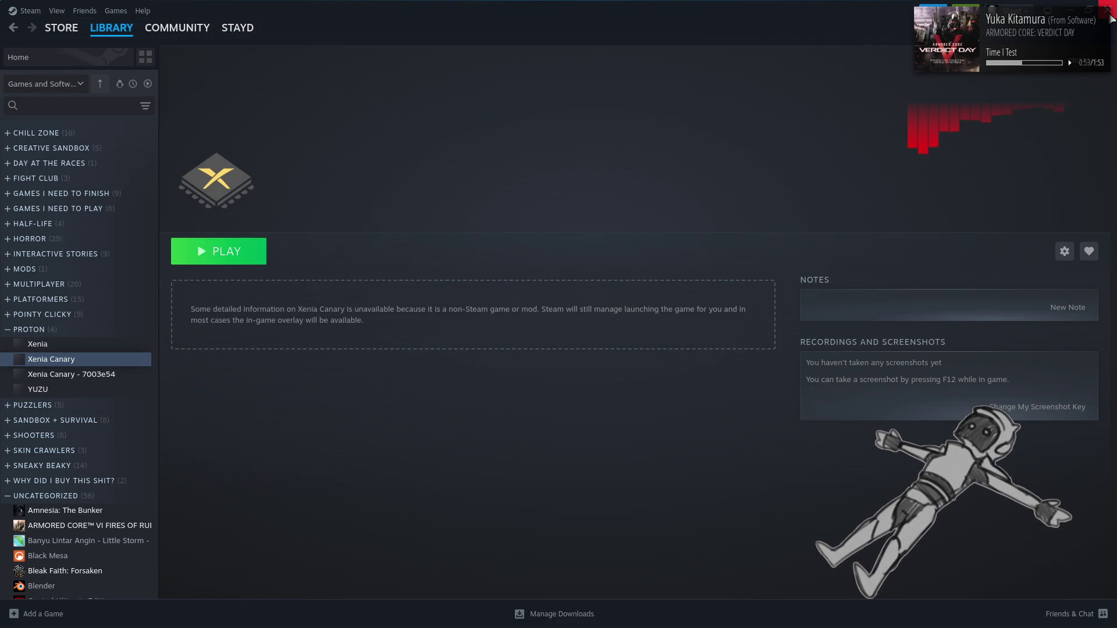
Close Steam and compare the Notepad++ config against the Reddit post.
left_click(1109, 13)
left_click(674, 236)
left_click(728, 129)
right_click(862, 70)
key("Escape")
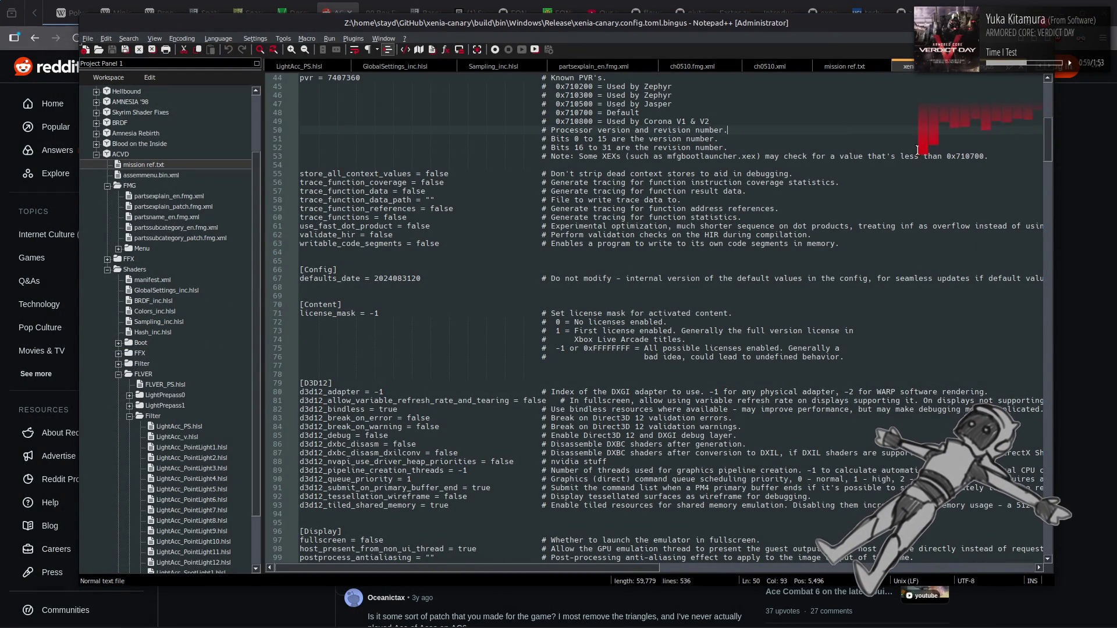
left_click(1090, 326)
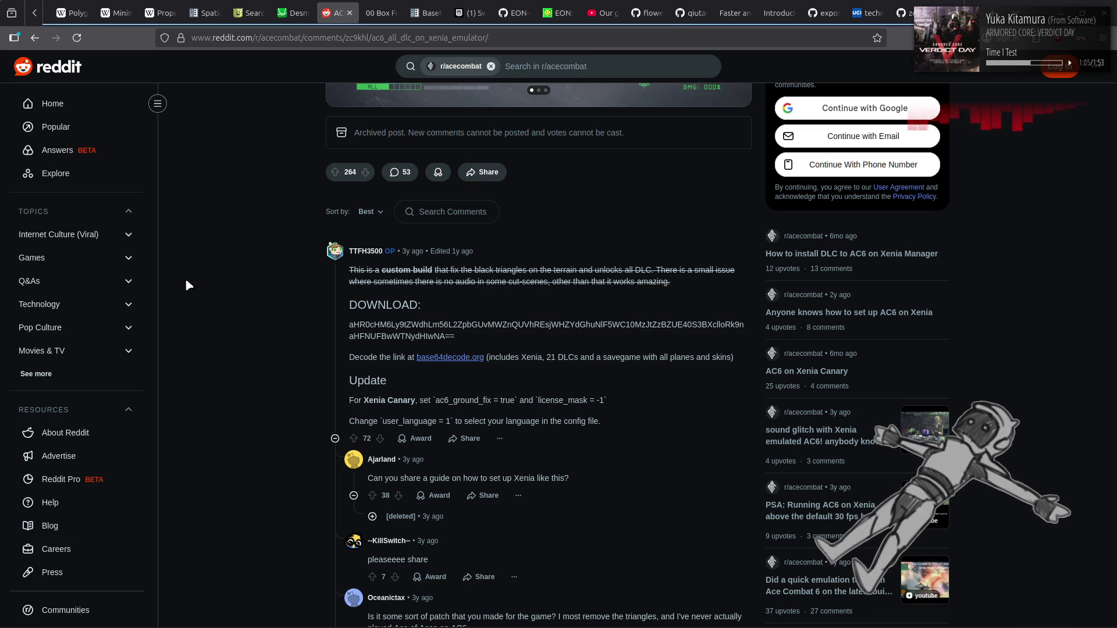
Confirm ac6_ground_fix = true in the config, then go back to the Google results.
key("alt+Tab")
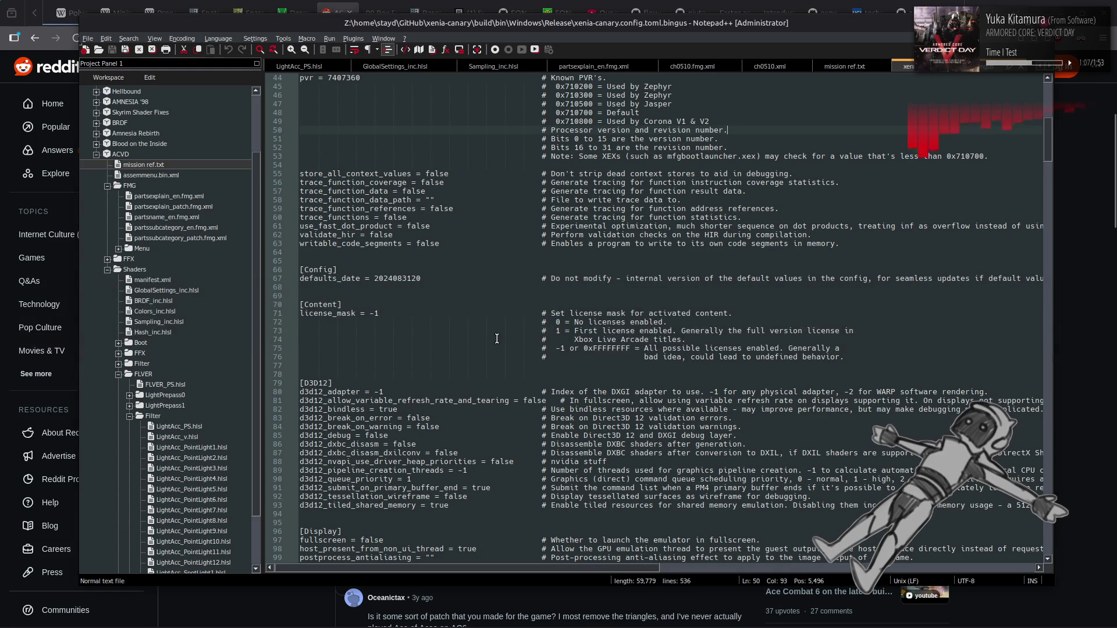
key("ctrl+f")
type("ac6")
key("Return")
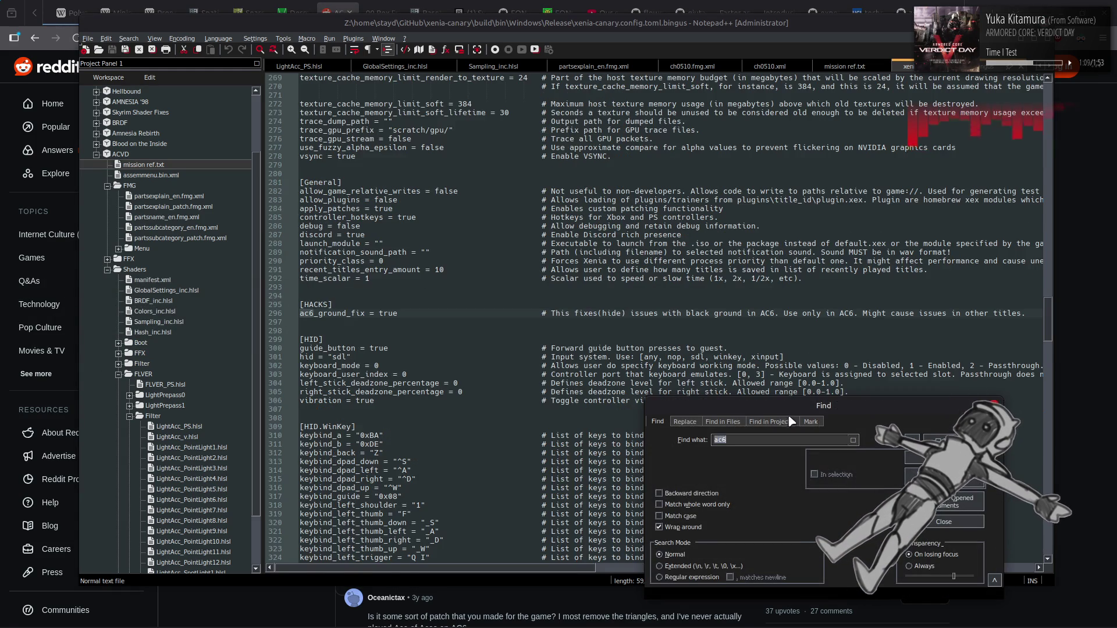
left_click(963, 526)
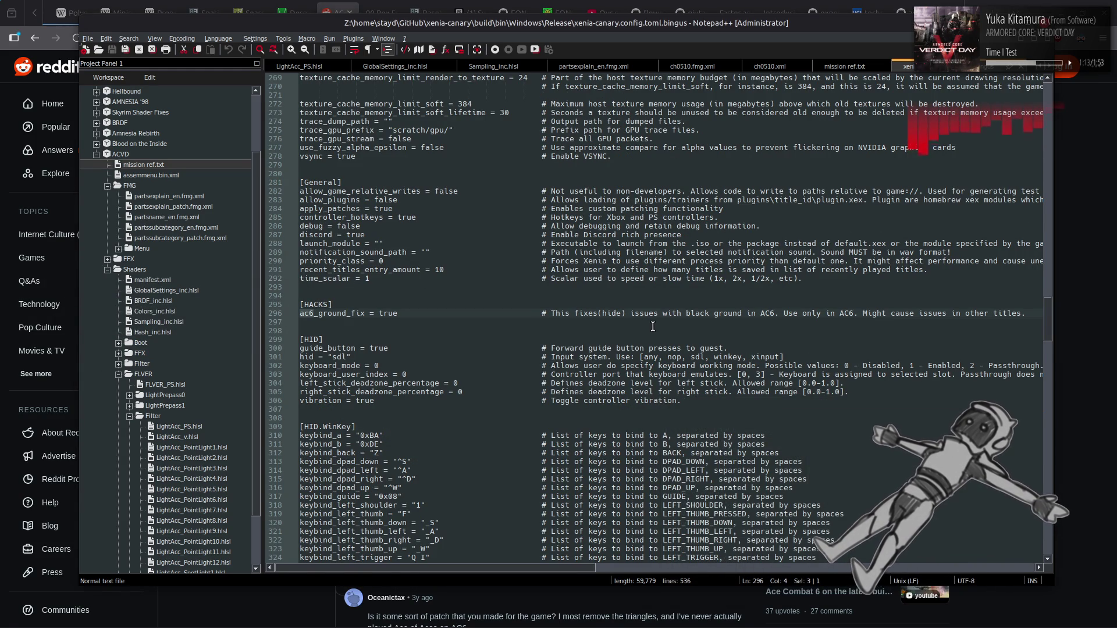
key("alt+Tab")
key("alt+Left")
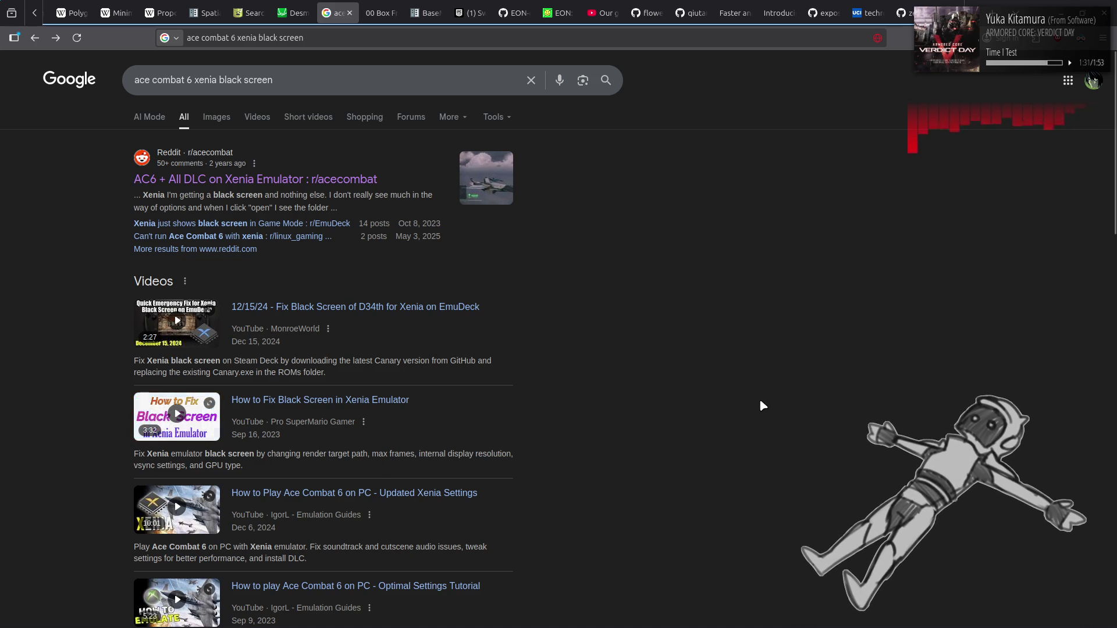
scroll(761, 401, "down", 7)
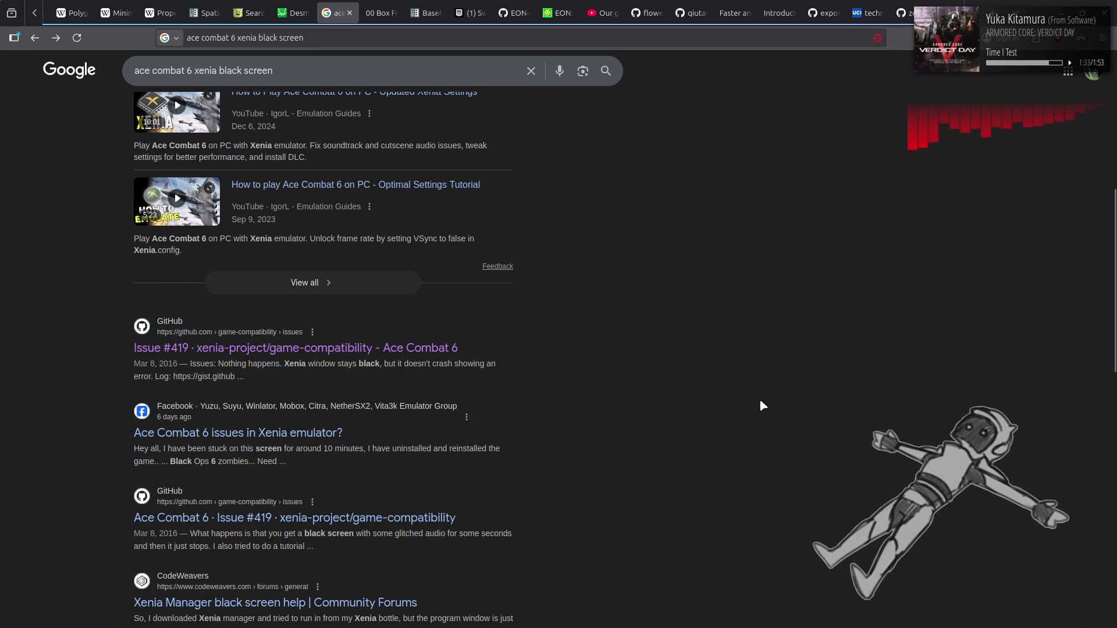